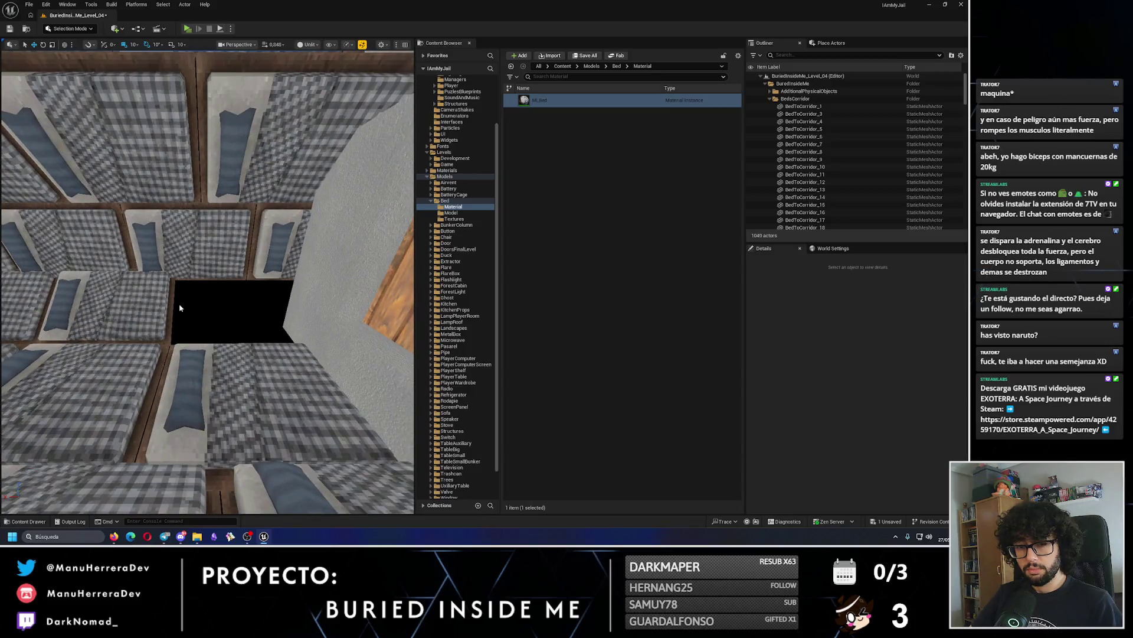
# Undo the bed's deletion and its last move, then switch to the four-view viewport layout.
pyautogui.hotkey('ctrl', 'z')
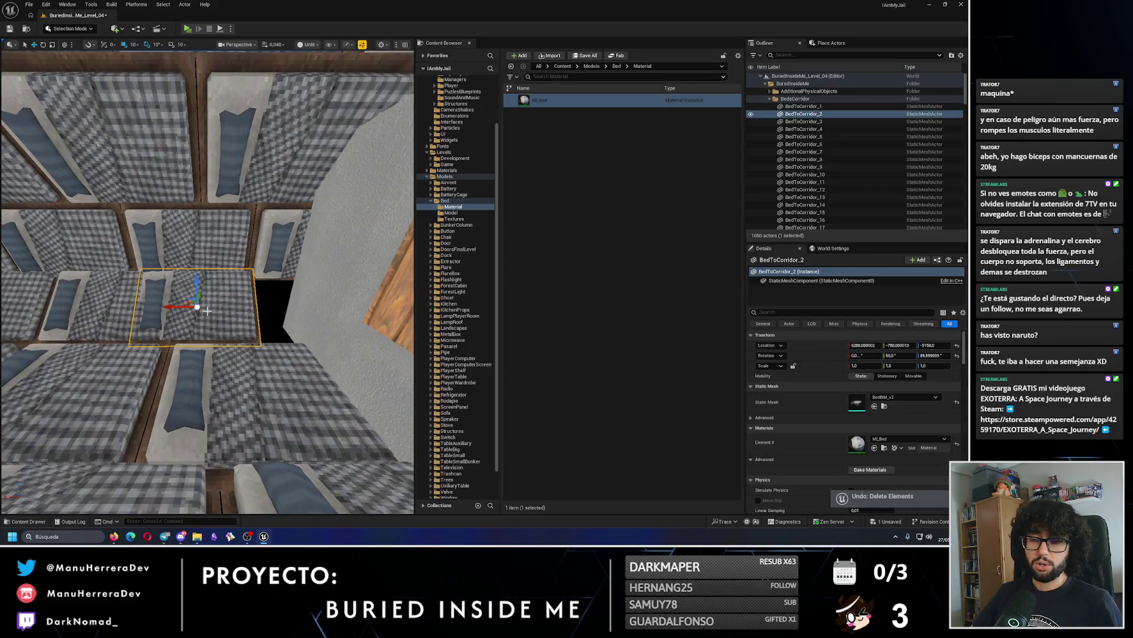
pyautogui.scroll(3, 208, 309)
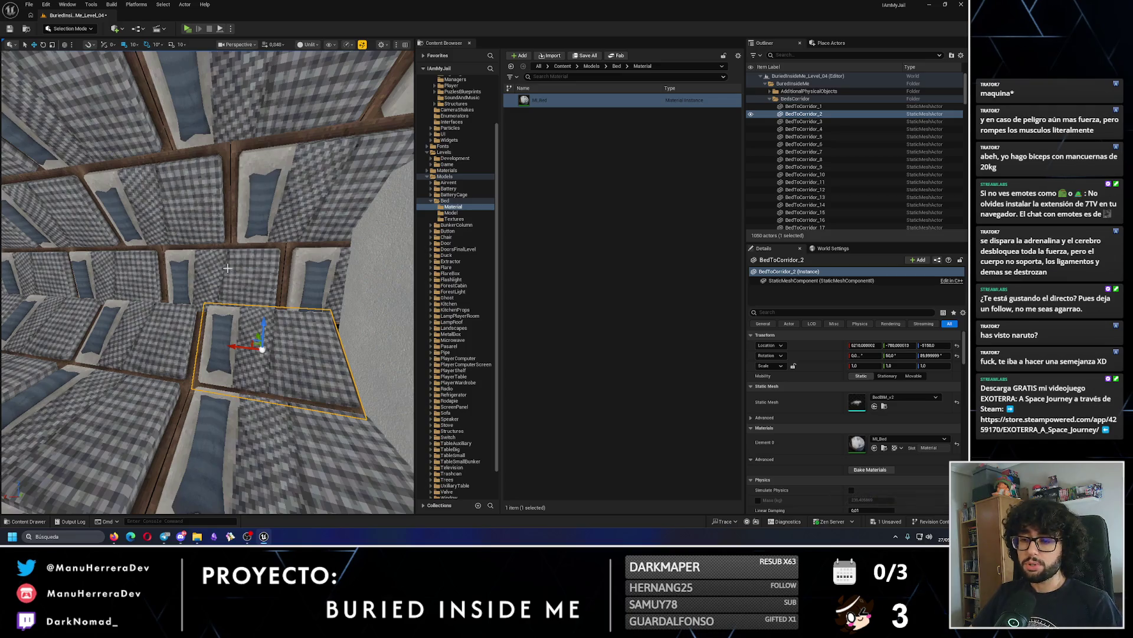
pyautogui.moveTo(268, 360); pyautogui.dragTo(268, 378)
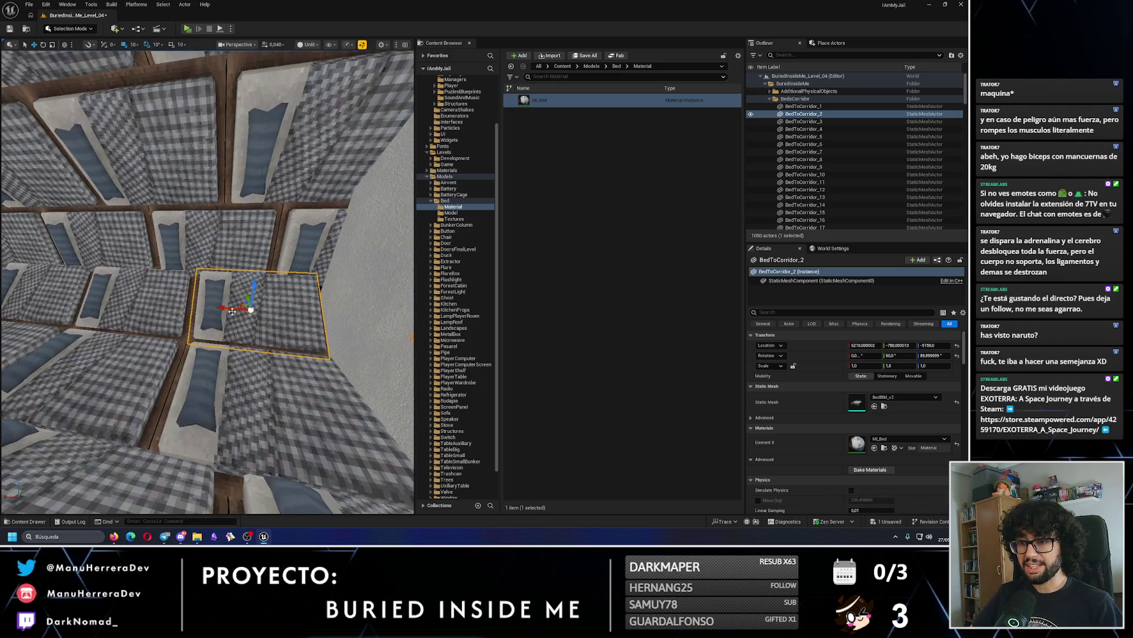
pyautogui.moveTo(196, 298)
pyautogui.mouseDown()
pyautogui.moveTo(177, 277)
pyautogui.moveTo(214, 295)
pyautogui.moveTo(195, 294)
pyautogui.moveTo(247, 353)
pyautogui.moveTo(275, 359)
pyautogui.moveTo(239, 333)
pyautogui.moveTo(238, 159)
pyautogui.mouseUp()
pyautogui.hotkey('ctrl', 'z')
pyautogui.click(404, 45)
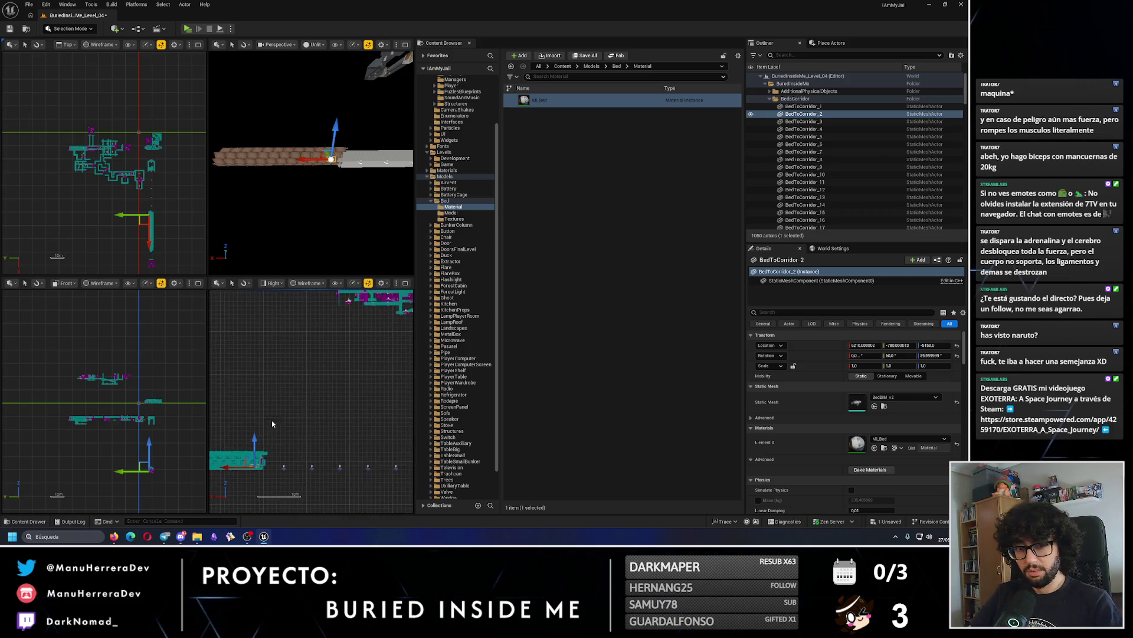
# Box-select and delete the block of surplus beds in the Right view.
pyautogui.scroll(3, 372, 342)
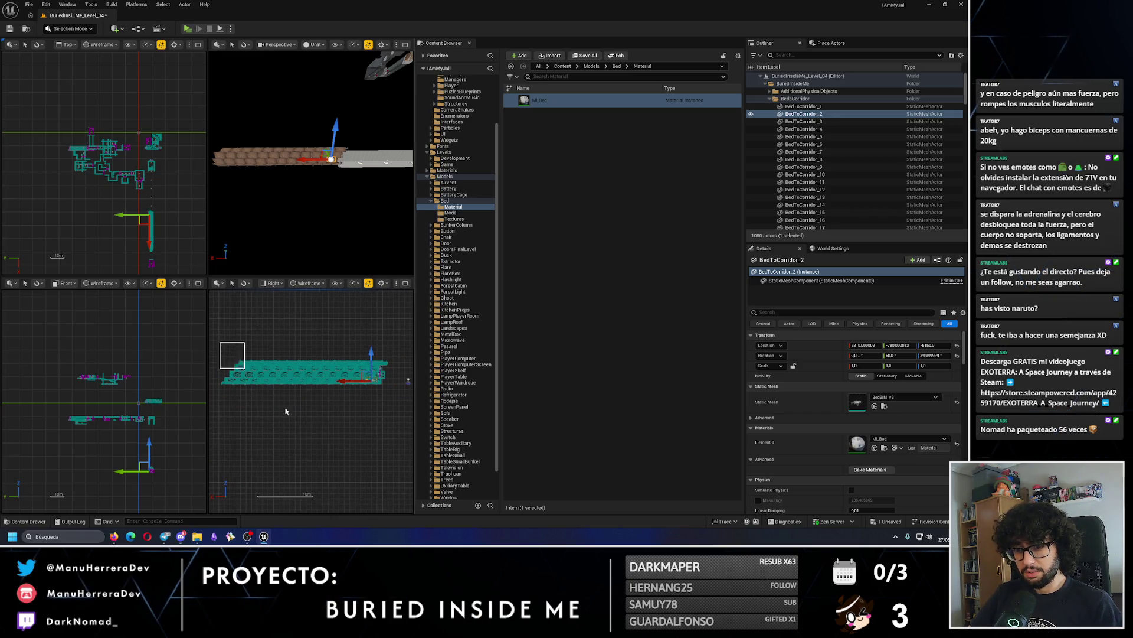
pyautogui.moveTo(345, 466); pyautogui.dragTo(345, 466)
pyautogui.press('Delete')
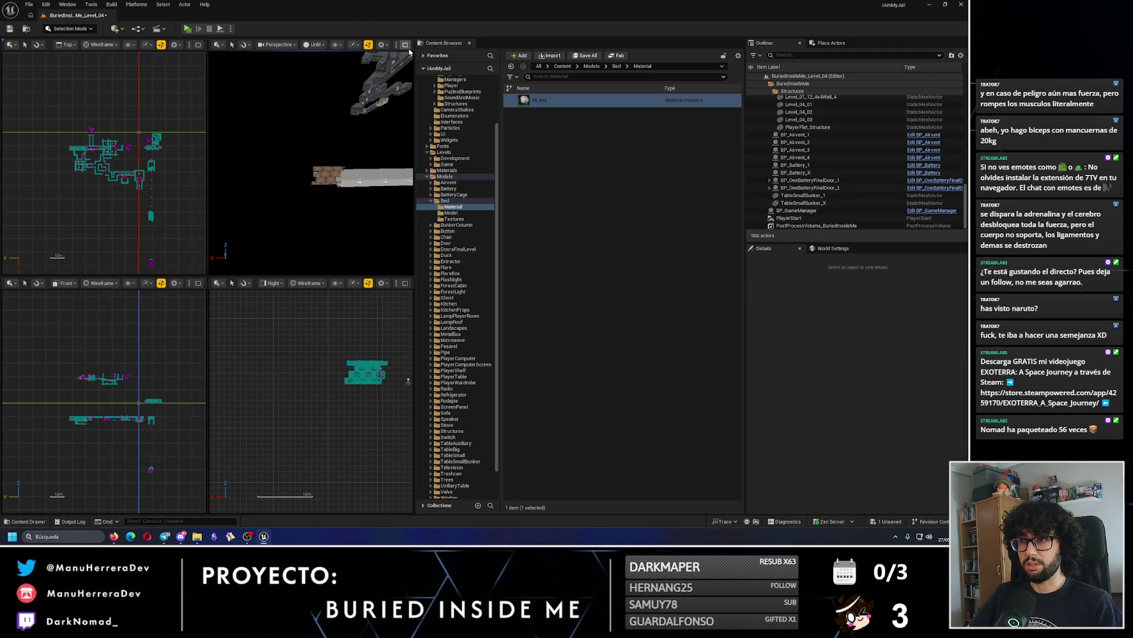
# Maximize the Perspective view, fly into the bed room and delete the stray beds there.
pyautogui.click(405, 45)
pyautogui.moveTo(206, 284)
pyautogui.mouseDown()
pyautogui.moveTo(206, 248)
pyautogui.moveTo(248, 254)
pyautogui.moveTo(224, 242)
pyautogui.moveTo(239, 175)
pyautogui.mouseUp()
pyautogui.click(248, 269)
pyautogui.press('Delete')
pyautogui.click(216, 215)
pyautogui.press('Delete')
# Delete stray beds near the corridor start, restoring BedToCorridor_2 after an accidental delete.
pyautogui.click(239, 176)
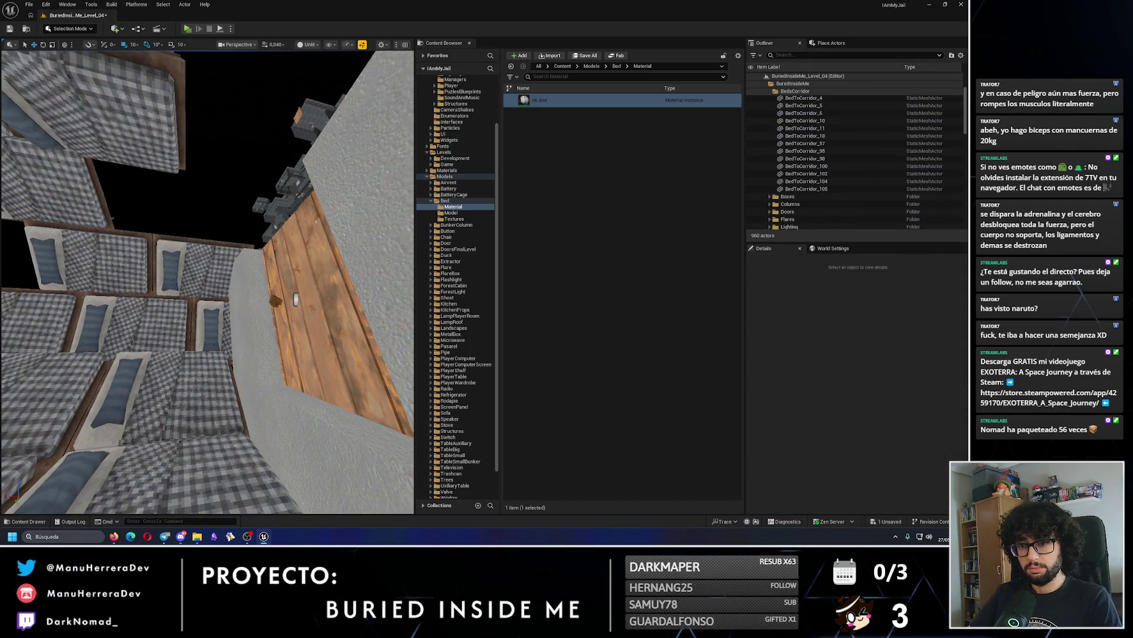
pyautogui.press('Delete')
pyautogui.click(195, 372)
pyautogui.press('Delete')
pyautogui.click(195, 372)
pyautogui.moveTo(195, 371); pyautogui.dragTo(209, 227)
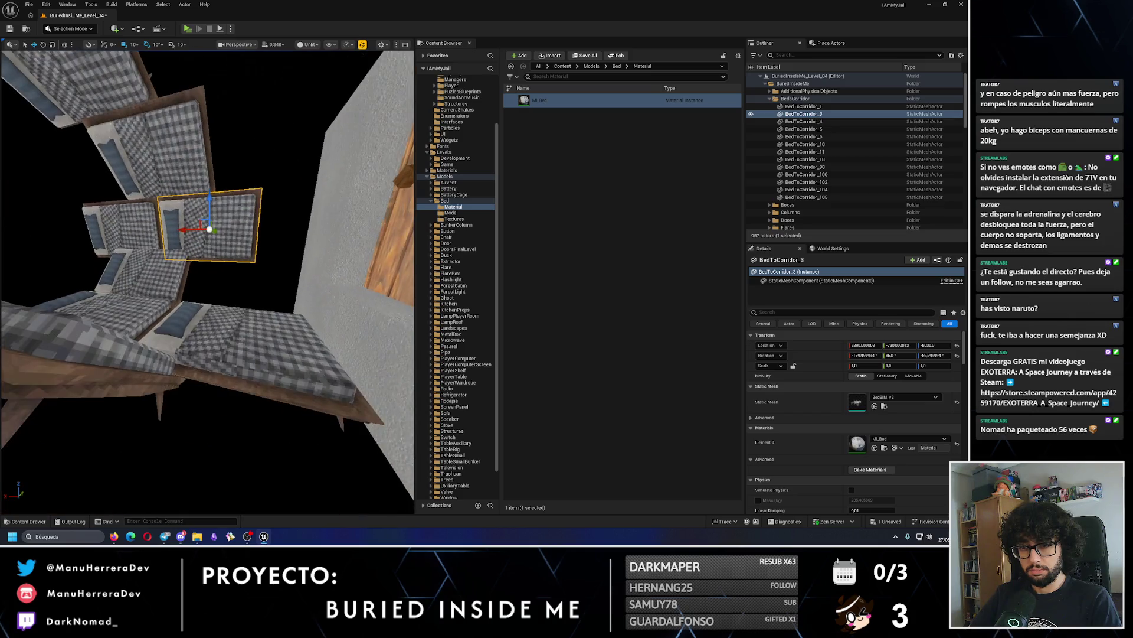
pyautogui.hotkey('ctrl', 'z')
pyautogui.hotkey('ctrl', 'z')
pyautogui.hotkey('ctrl', 'z')
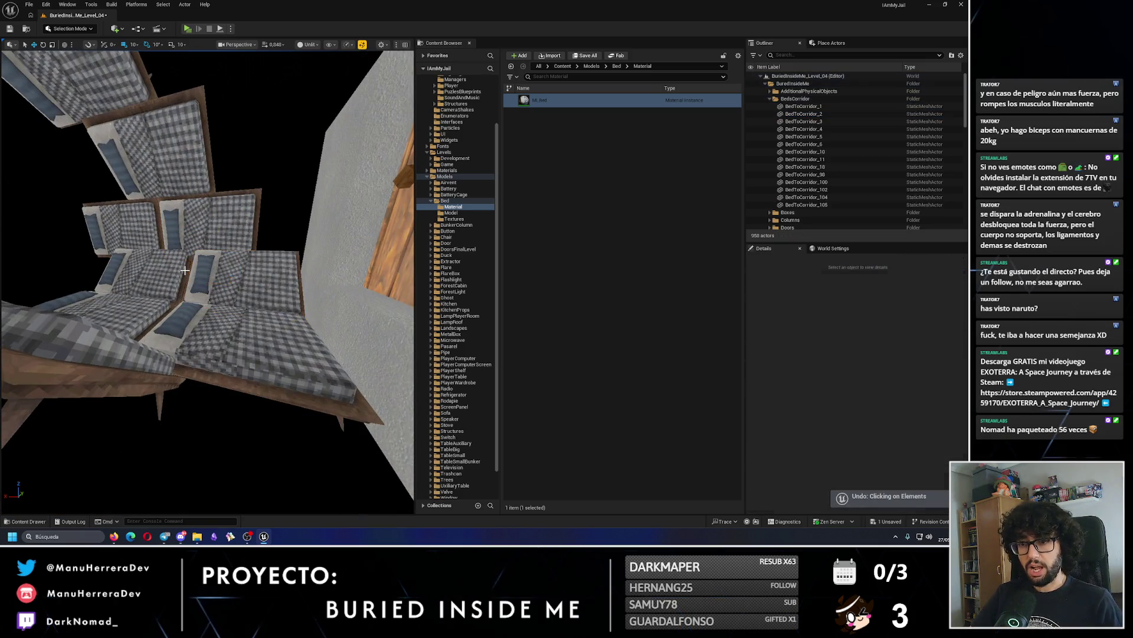
pyautogui.press('Delete')
pyautogui.click(187, 233)
pyautogui.press('Delete')
pyautogui.moveTo(187, 233)
pyautogui.mouseDown()
pyautogui.moveTo(259, 254)
pyautogui.moveTo(143, 237)
pyautogui.mouseUp()
# Delete further stray beds, including BedToCorridor_104, _4 and _5.
pyautogui.click(259, 254)
pyautogui.press('Delete')
pyautogui.click(258, 255)
pyautogui.press('Delete')
pyautogui.click(258, 255)
pyautogui.press('Delete')
pyautogui.click(177, 242)
pyautogui.press('Delete')
pyautogui.click(143, 237)
pyautogui.press('Delete')
pyautogui.click(118, 195)
pyautogui.moveTo(118, 195)
pyautogui.mouseDown()
pyautogui.moveTo(207, 327)
pyautogui.moveTo(354, 384)
pyautogui.mouseUp()
pyautogui.click(139, 254)
pyautogui.press('Delete')
# Restore BedToCorridor_5, _6, _98, _100, _102 and _104, keeping _105 deleted.
pyautogui.hotkey('ctrl', 'z')
pyautogui.hotkey('ctrl', 'z')
pyautogui.hotkey('ctrl', 'z')
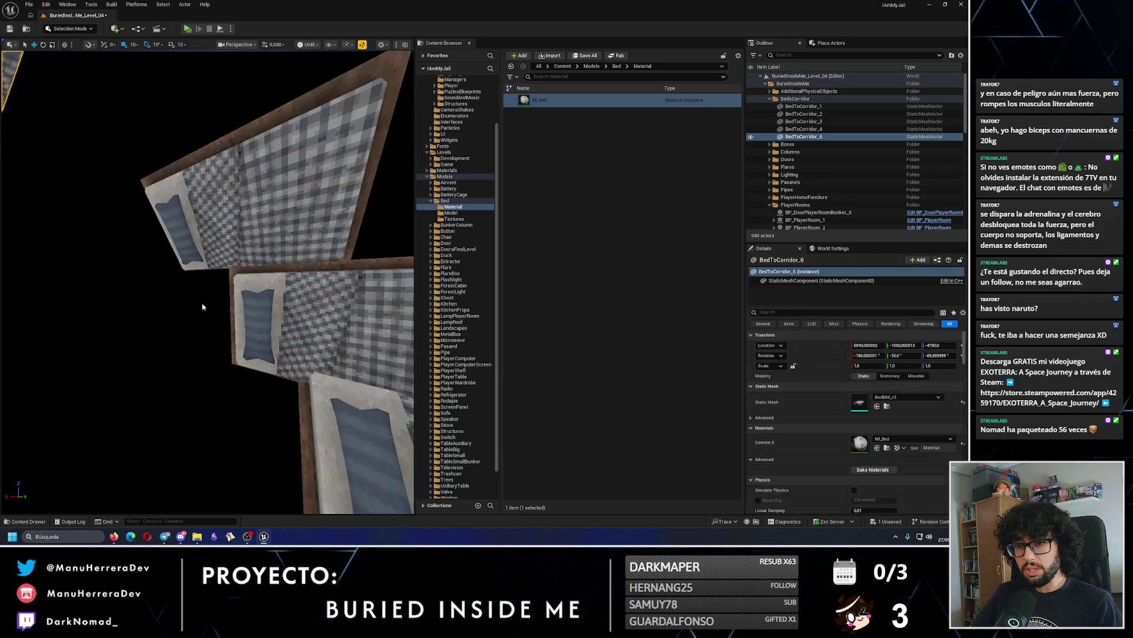
pyautogui.hotkey('ctrl', 'z')
pyautogui.hotkey('ctrl', 'z')
pyautogui.hotkey('ctrl', 'z')
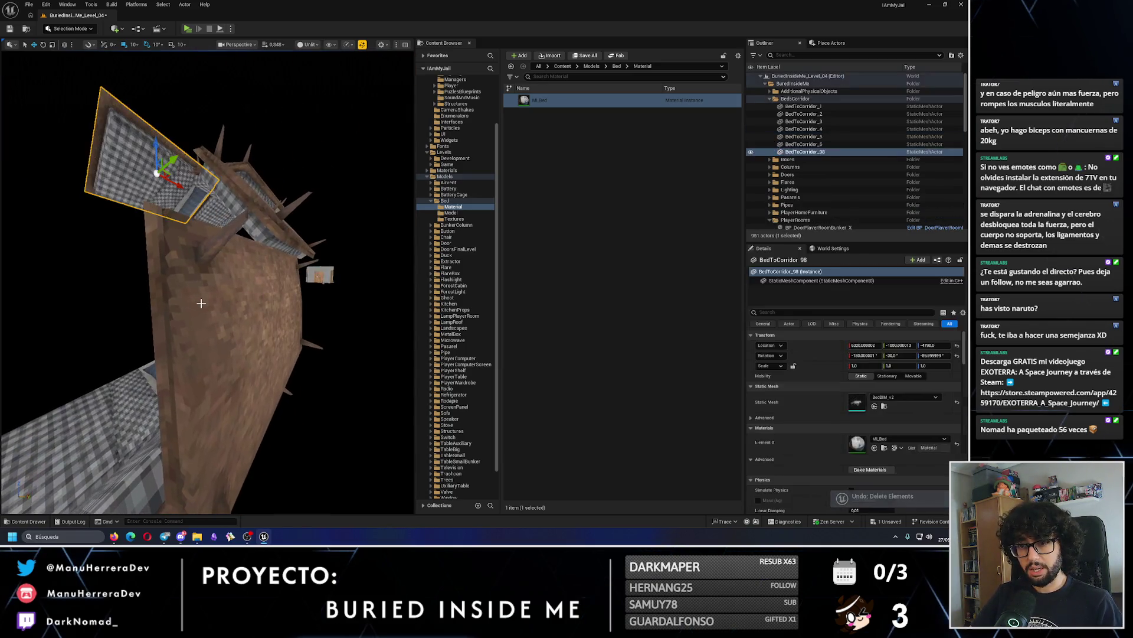
pyautogui.hotkey('ctrl', 'z')
pyautogui.hotkey('ctrl', 'z')
pyautogui.hotkey('ctrl', 'z')
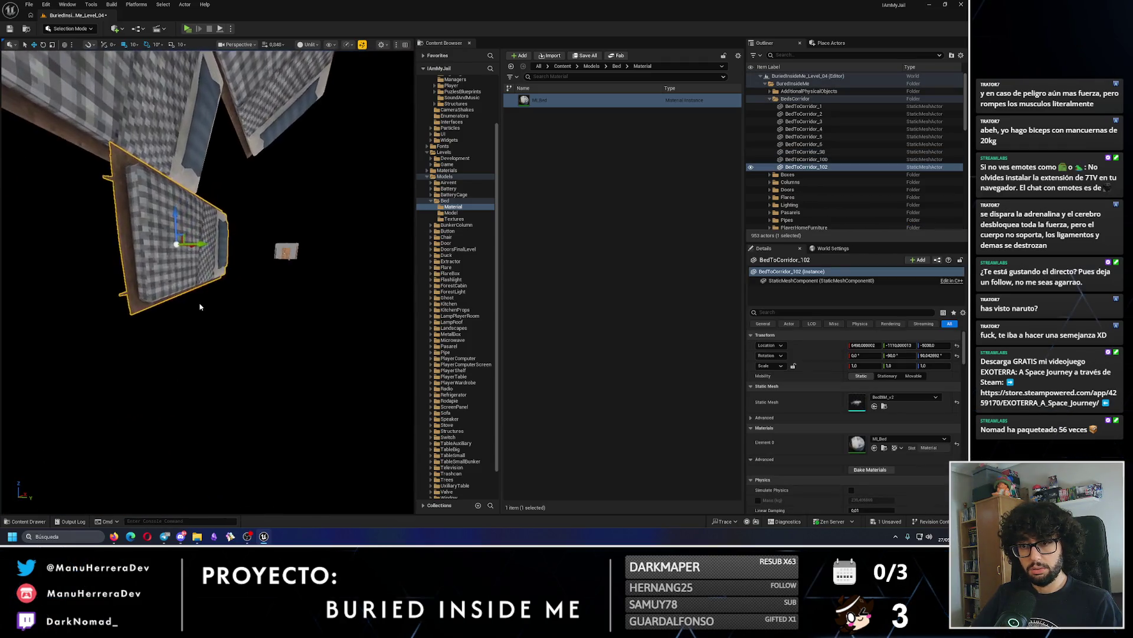
pyautogui.hotkey('ctrl', 'z')
pyautogui.hotkey('ctrl', 'z')
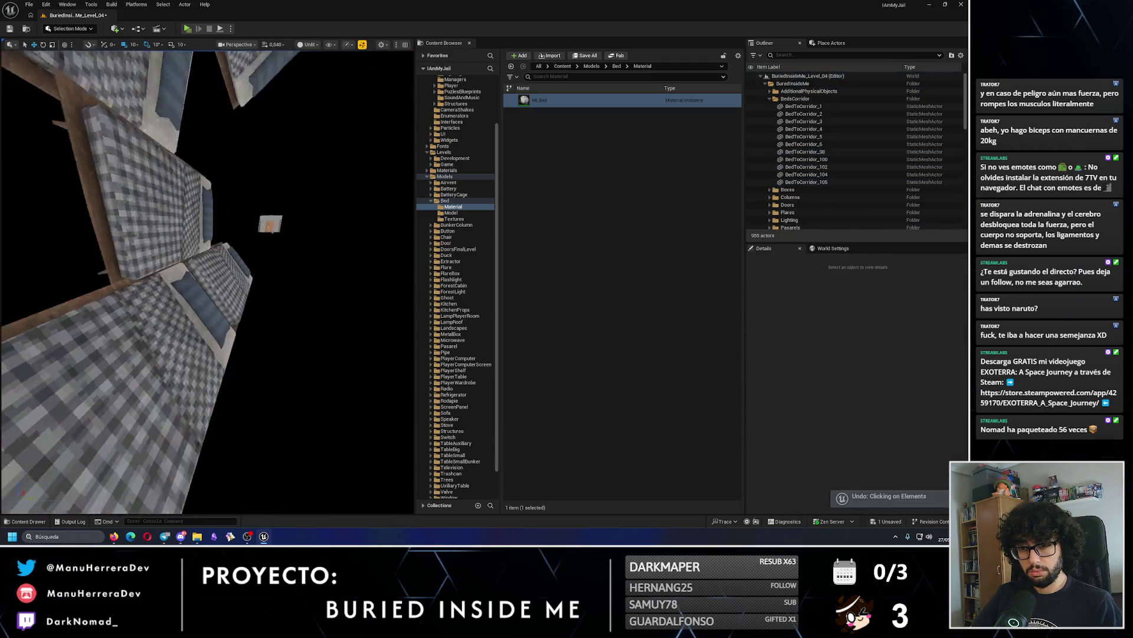
pyautogui.hotkey('ctrl', 'y')
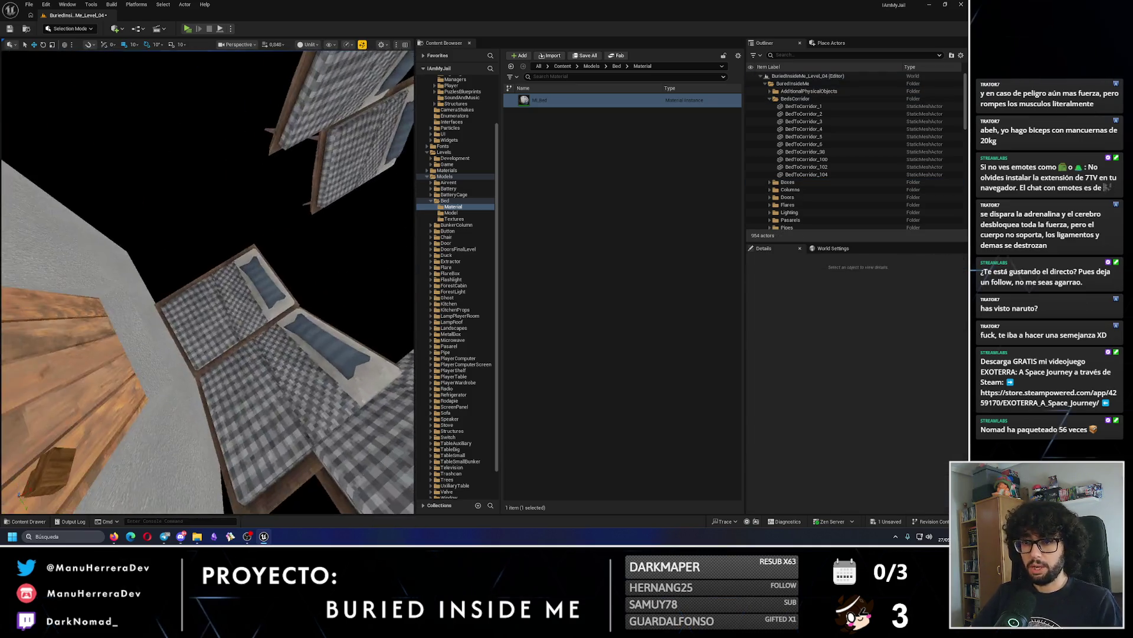
# Delete BedToCorridor_98.
pyautogui.moveTo(234, 237)
pyautogui.mouseDown()
pyautogui.moveTo(266, 248)
pyautogui.moveTo(220, 222)
pyautogui.mouseUp()
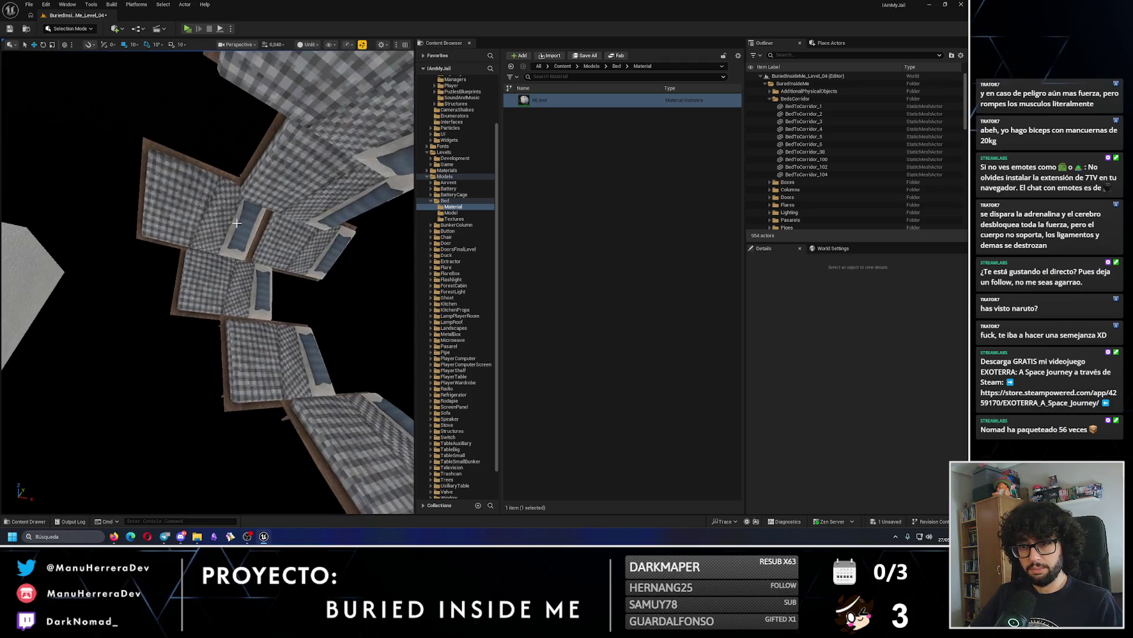
pyautogui.click(220, 222)
pyautogui.press('Delete')
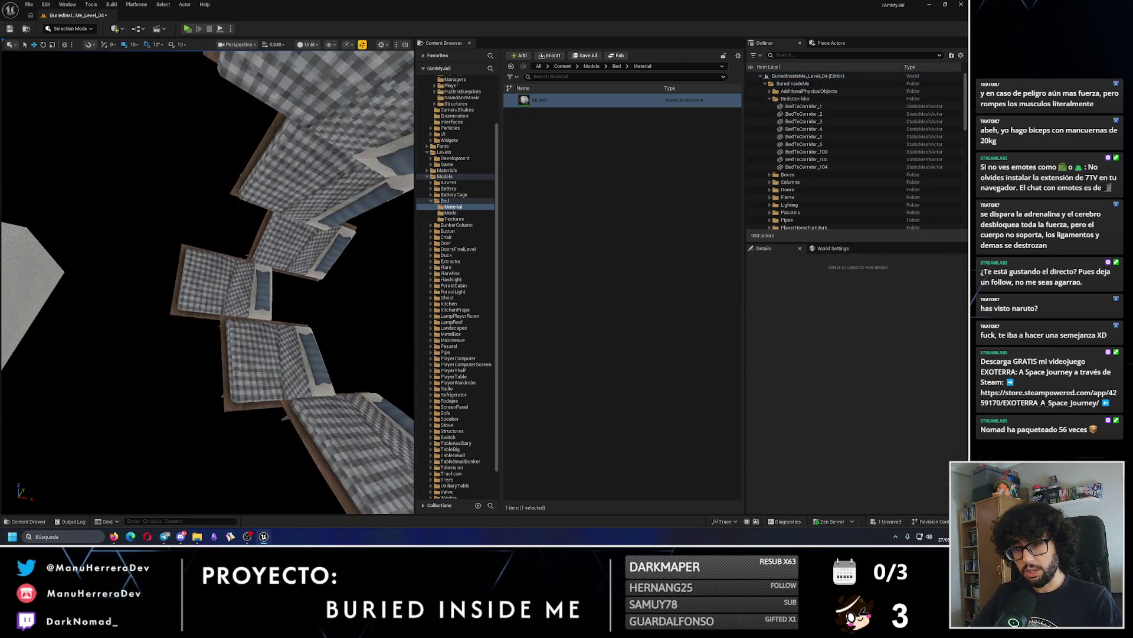
# Select BedToCorridor_100 and orbit around the remaining zigzag bed chain to inspect it.
pyautogui.moveTo(213, 289); pyautogui.dragTo(178, 278)
pyautogui.click(186, 289)
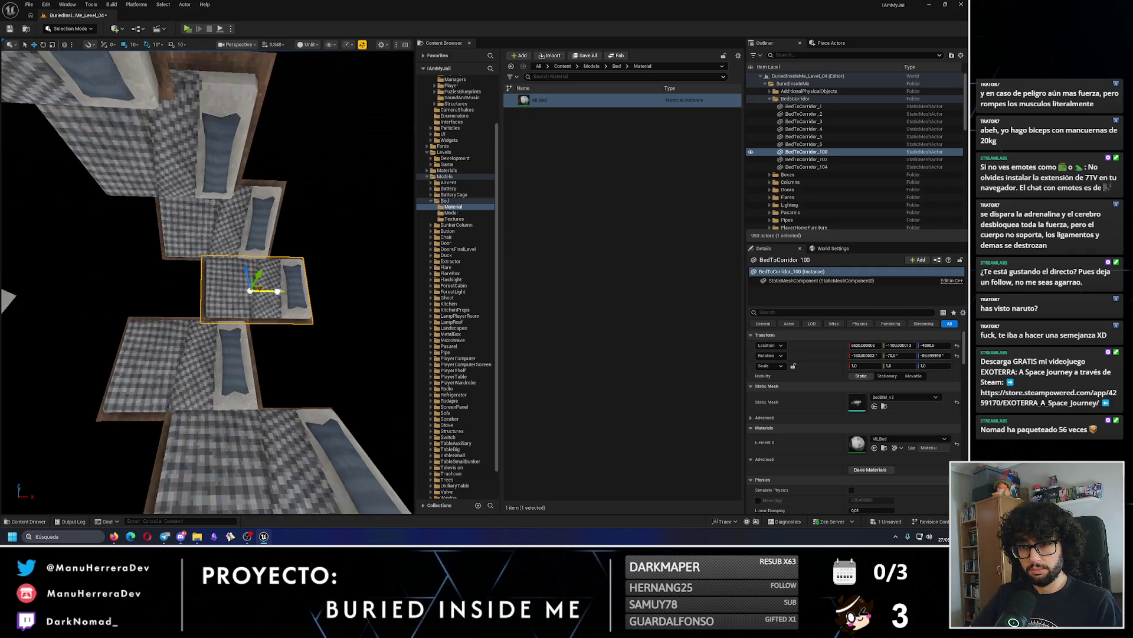
pyautogui.scroll(-3, 248, 340)
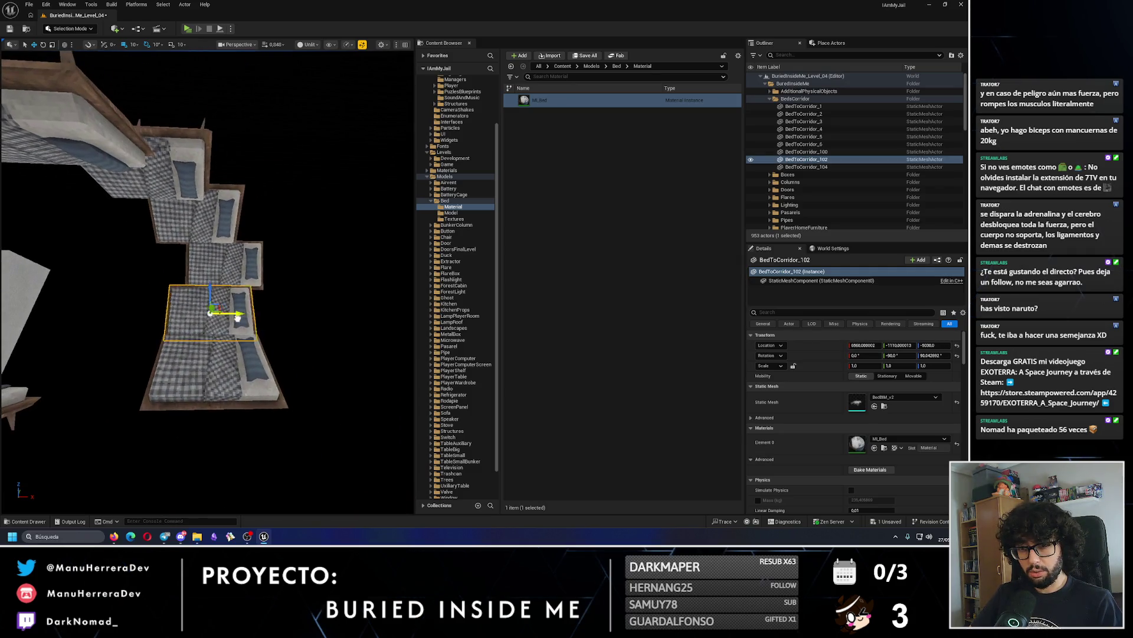
pyautogui.moveTo(280, 317); pyautogui.dragTo(250, 271)
pyautogui.moveTo(186, 317); pyautogui.dragTo(194, 316)
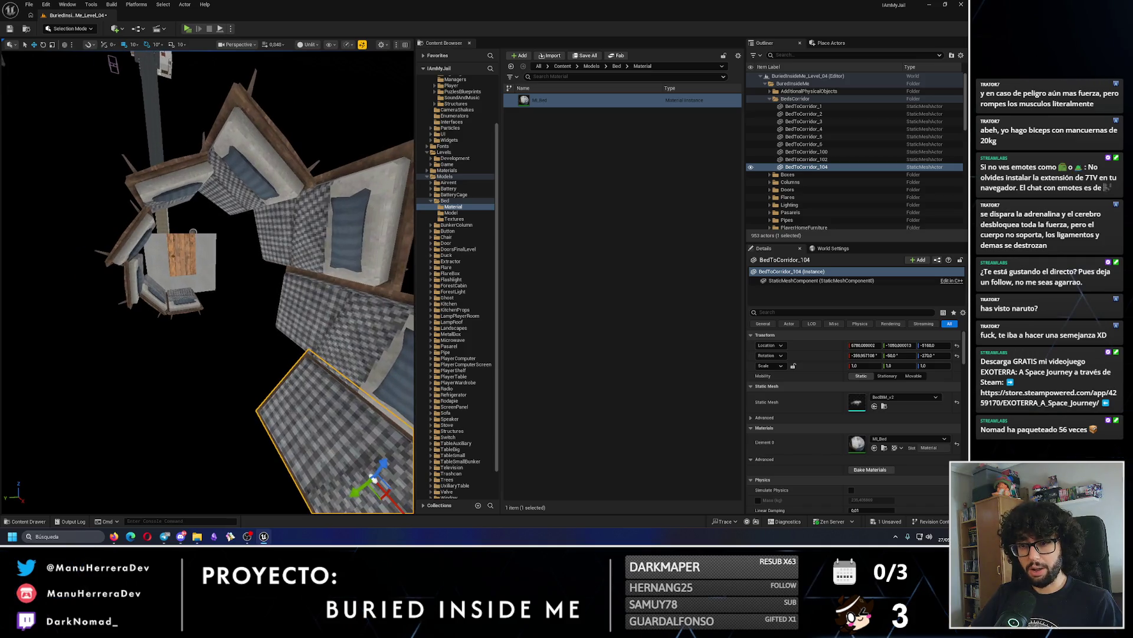
pyautogui.moveTo(193, 232); pyautogui.dragTo(158, 300)
pyautogui.moveTo(274, 354); pyautogui.dragTo(281, 294)
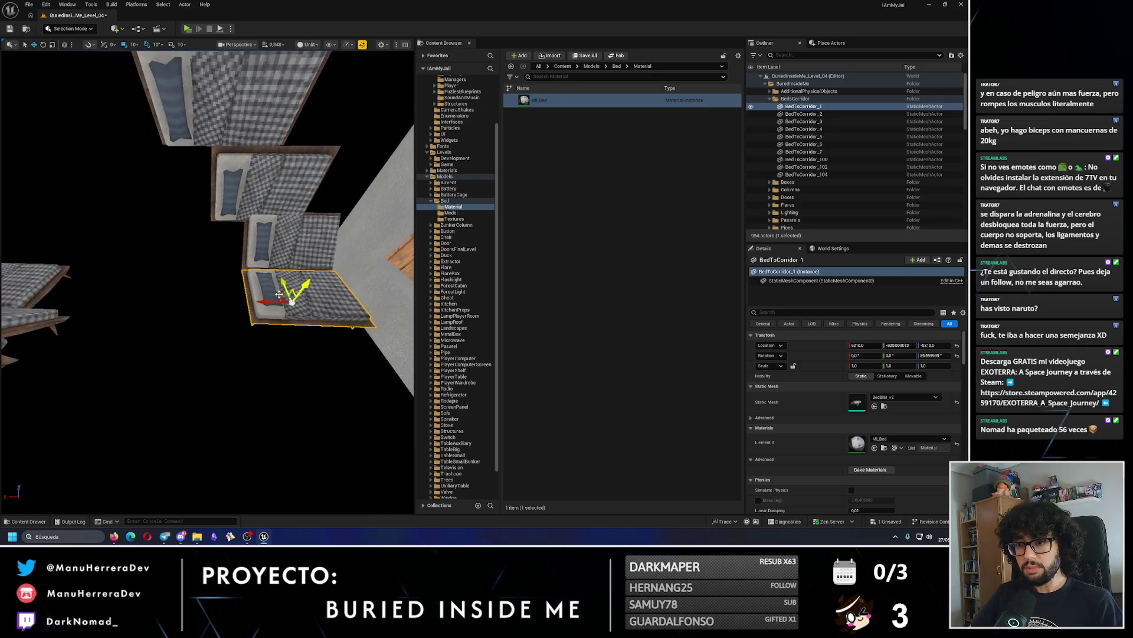
pyautogui.moveTo(193, 262)
pyautogui.mouseDown()
pyautogui.moveTo(291, 263)
pyautogui.moveTo(235, 260)
pyautogui.moveTo(185, 225)
pyautogui.moveTo(175, 300)
pyautogui.moveTo(142, 295)
pyautogui.moveTo(208, 265)
pyautogui.mouseUp()
# Delete BedToCorridor_8, then check each bed from BedToCorridor_2 through _104 for alignment.
pyautogui.press('Delete')
pyautogui.click(309, 253)
pyautogui.click(208, 266)
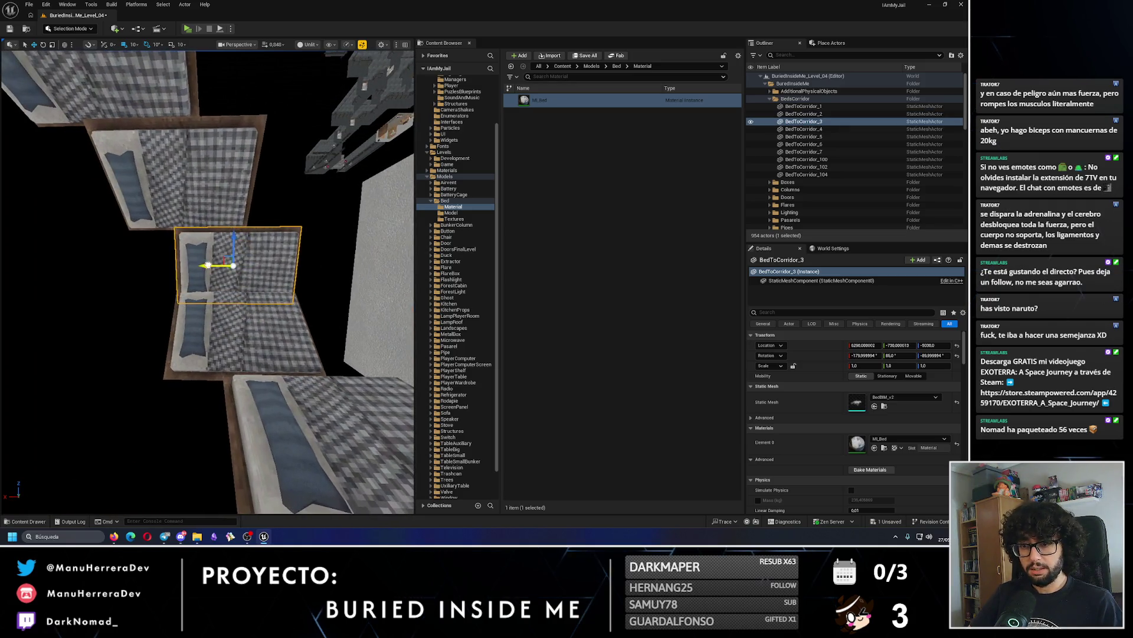
pyautogui.moveTo(172, 215); pyautogui.dragTo(182, 171)
pyautogui.click(183, 171)
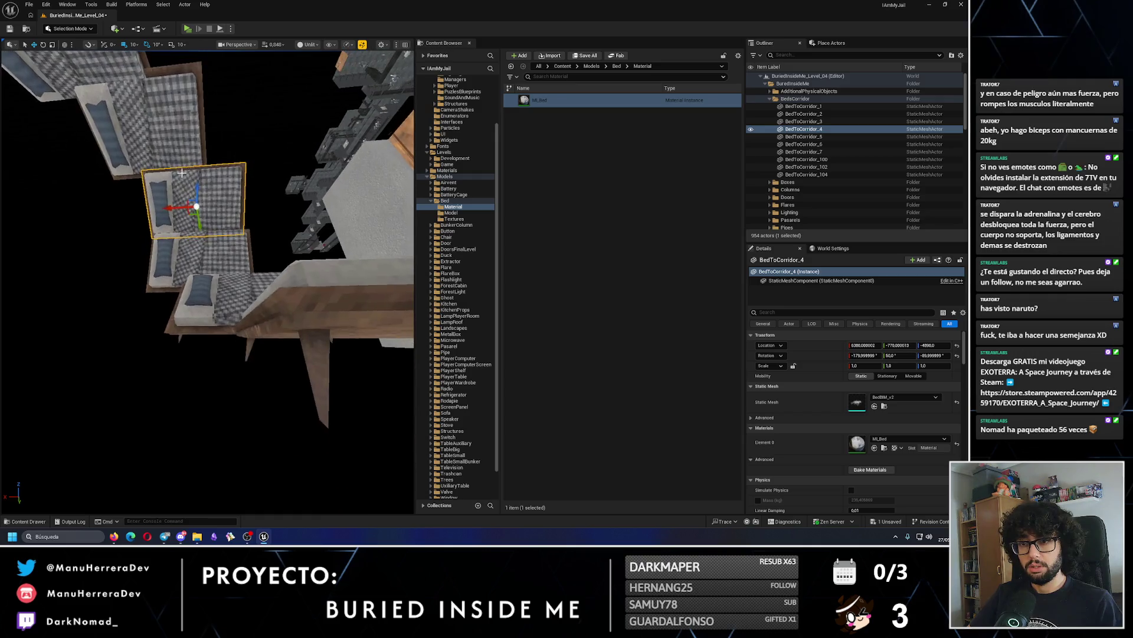
pyautogui.moveTo(141, 209)
pyautogui.mouseDown()
pyautogui.moveTo(177, 207)
pyautogui.moveTo(144, 232)
pyautogui.moveTo(198, 248)
pyautogui.mouseUp()
pyautogui.click(197, 248)
pyautogui.moveTo(111, 234); pyautogui.dragTo(169, 217)
pyautogui.click(169, 217)
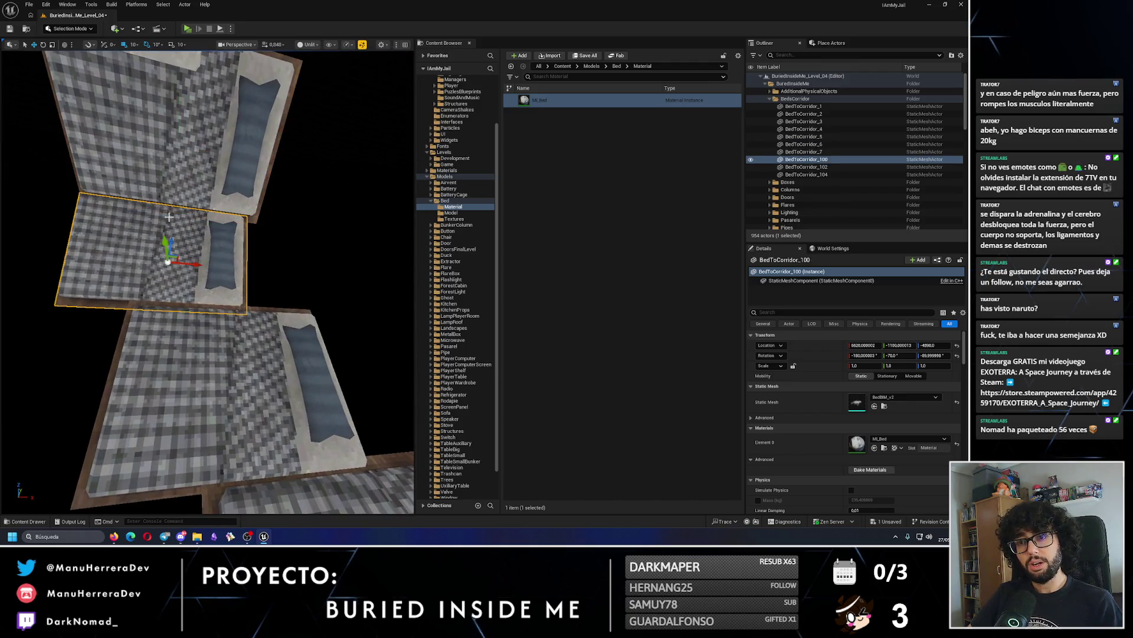
pyautogui.moveTo(255, 274)
pyautogui.mouseDown()
pyautogui.moveTo(243, 270)
pyautogui.moveTo(233, 331)
pyautogui.moveTo(249, 407)
pyautogui.mouseUp()
pyautogui.click(258, 269)
pyautogui.click(249, 407)
# Orbit above and around the bed corridor to review its layout.
pyautogui.scroll(-2, 259, 347)
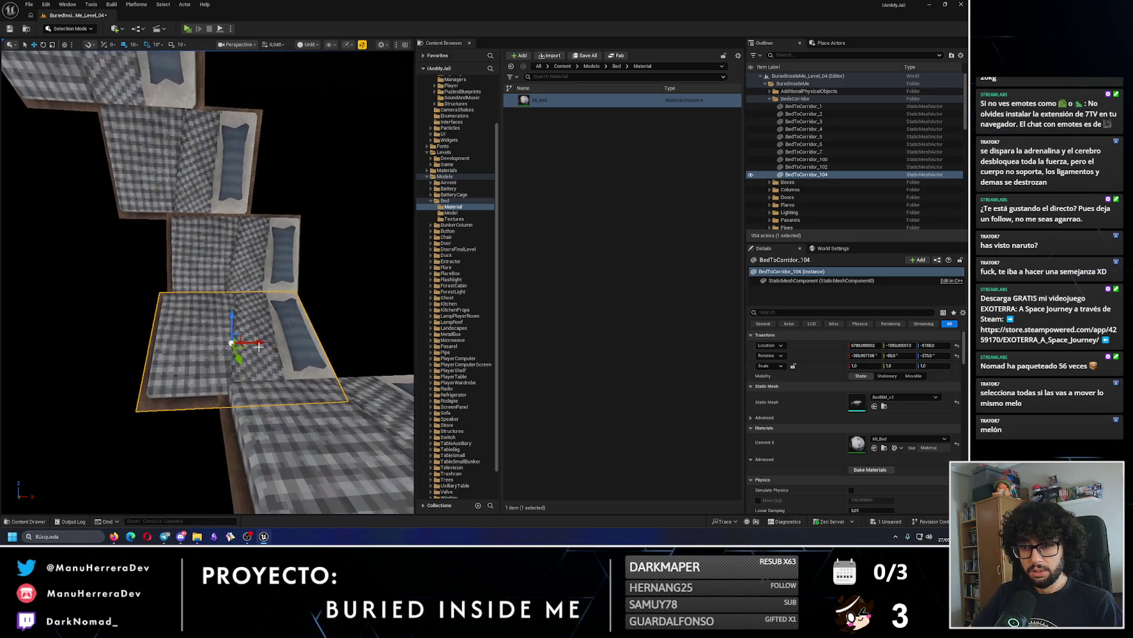
pyautogui.moveTo(315, 349); pyautogui.dragTo(229, 294)
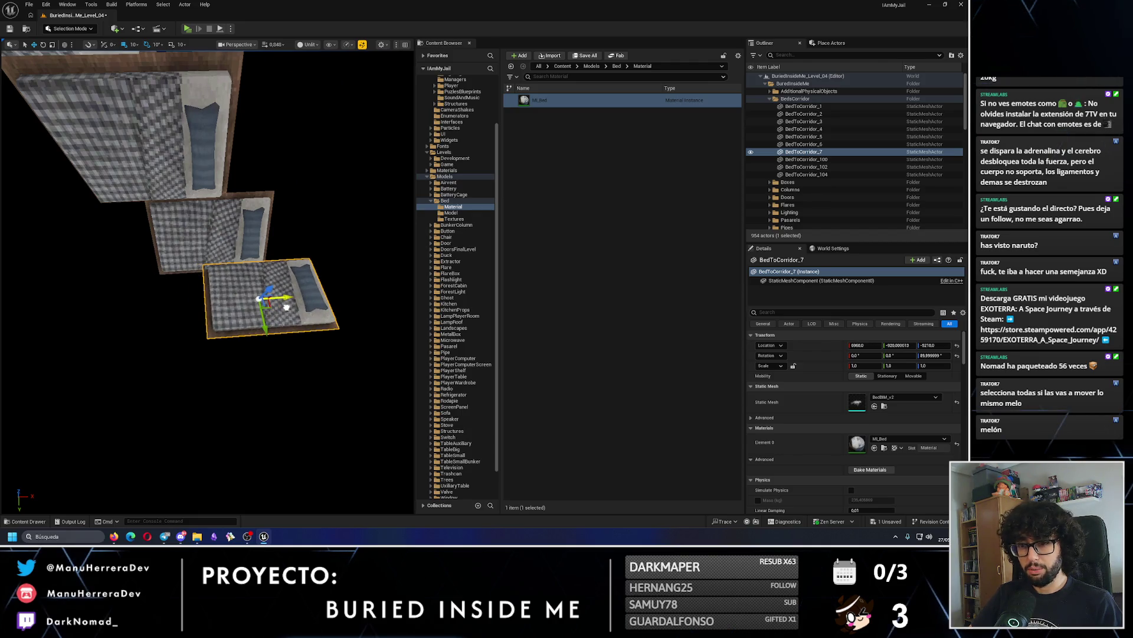
pyautogui.moveTo(283, 308); pyautogui.dragTo(269, 295)
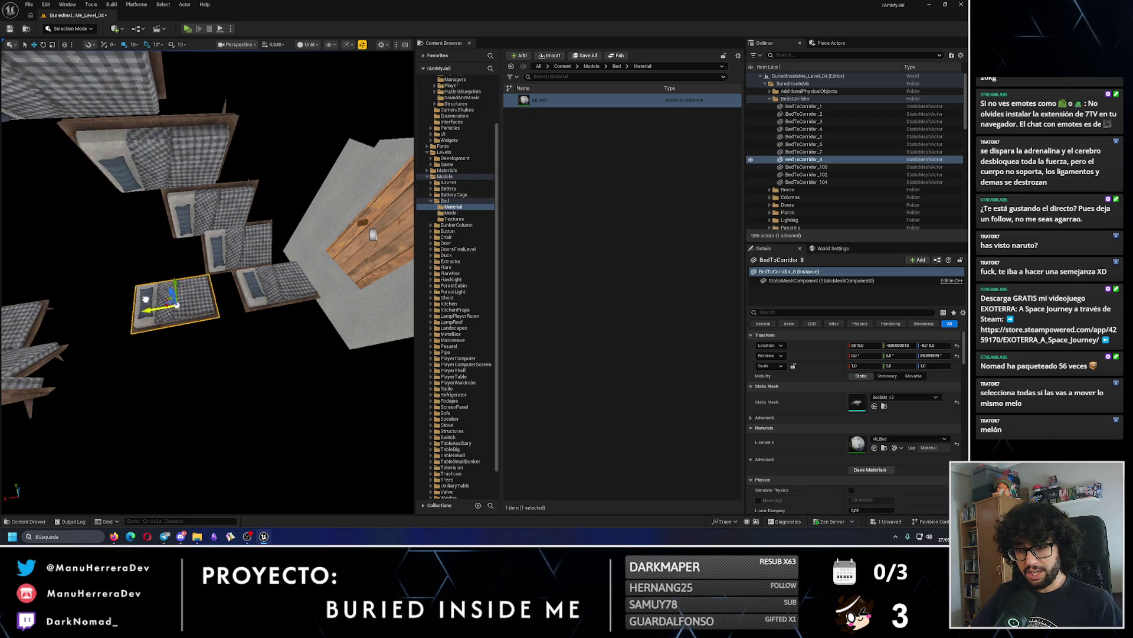
pyautogui.moveTo(169, 299)
pyautogui.mouseDown()
pyautogui.moveTo(200, 286)
pyautogui.moveTo(241, 313)
pyautogui.mouseUp()
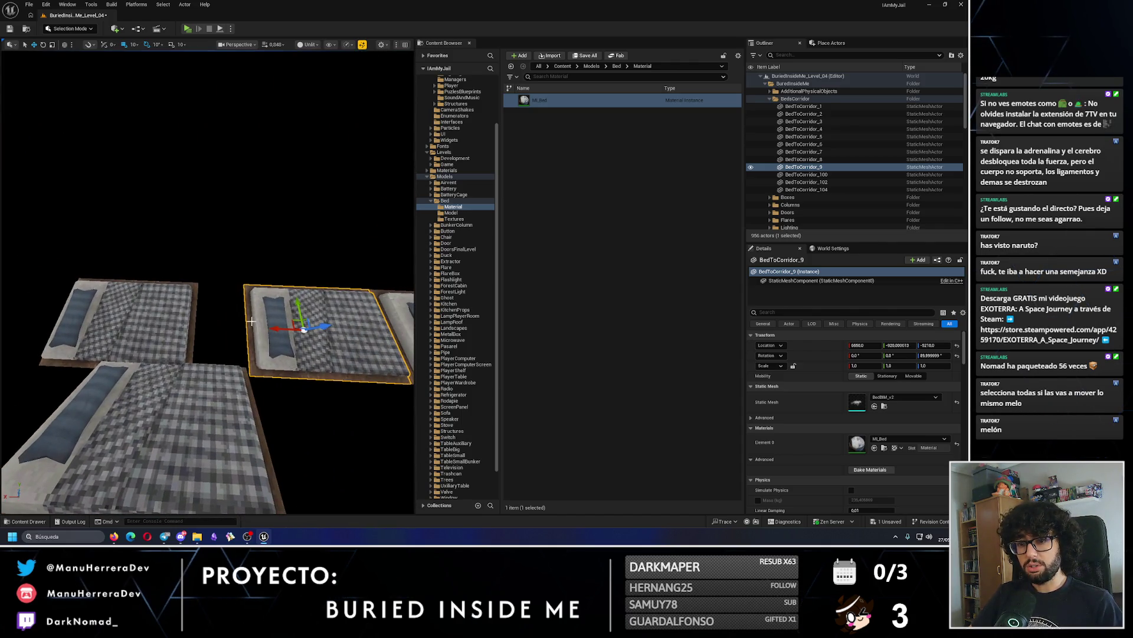
pyautogui.moveTo(157, 317)
pyautogui.mouseDown()
pyautogui.moveTo(170, 299)
pyautogui.moveTo(162, 320)
pyautogui.mouseUp()
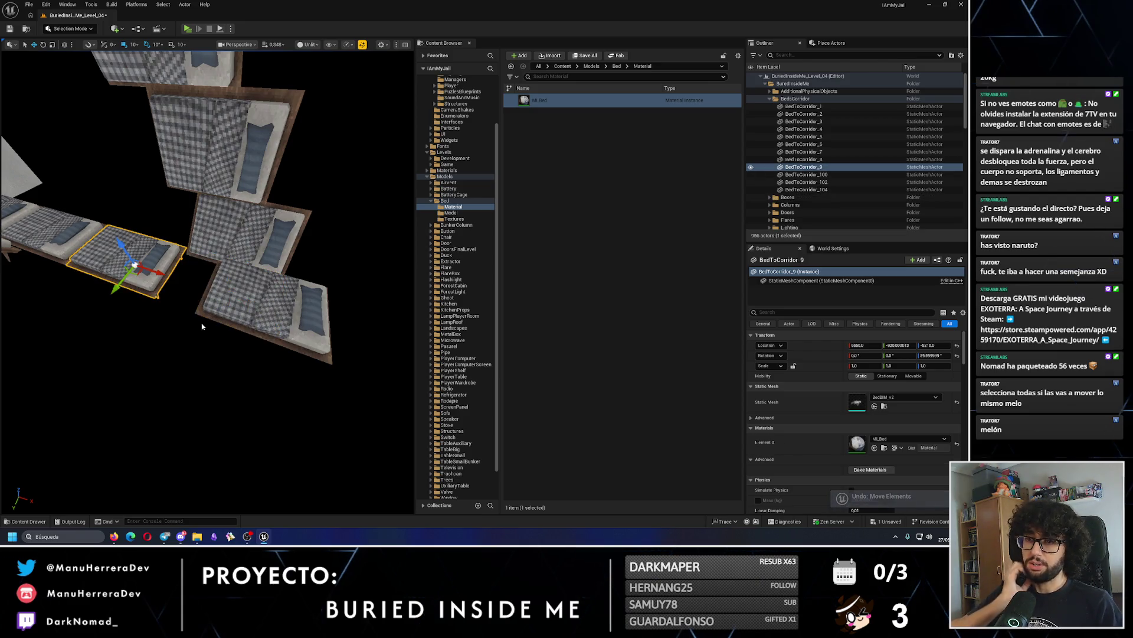
pyautogui.moveTo(202, 327)
pyautogui.mouseDown()
pyautogui.moveTo(276, 305)
pyautogui.moveTo(213, 389)
pyautogui.moveTo(243, 321)
pyautogui.moveTo(289, 294)
pyautogui.moveTo(271, 292)
pyautogui.mouseUp()
# Select eight corridor beds, BedToCorridor_2 to _5 and _104, and Alt-drag duplicate them outward.
pyautogui.click(313, 293)
pyautogui.keyDown('ctrl'); pyautogui.click(272, 292); pyautogui.keyUp('ctrl')
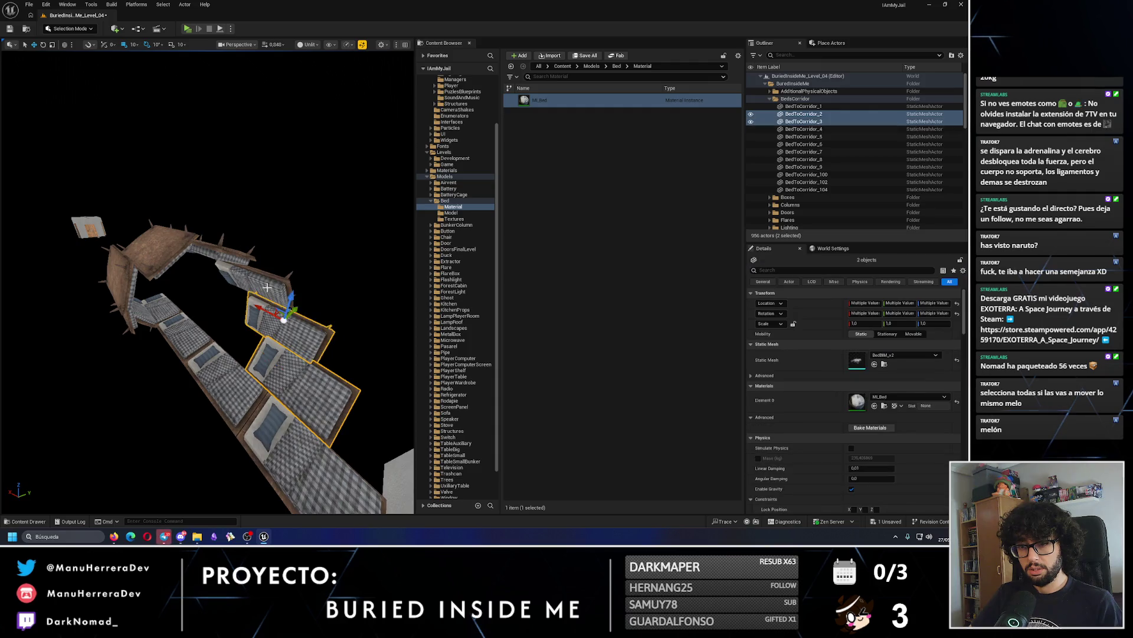
pyautogui.keyDown('ctrl'); pyautogui.click(269, 292); pyautogui.keyUp('ctrl')
pyautogui.keyDown('ctrl'); pyautogui.click(268, 292); pyautogui.keyUp('ctrl')
pyautogui.moveTo(225, 239); pyautogui.dragTo(225, 239)
pyautogui.keyDown('ctrl'); pyautogui.click(325, 360); pyautogui.keyUp('ctrl')
pyautogui.moveTo(325, 361); pyautogui.dragTo(325, 361)
pyautogui.moveTo(317, 414); pyautogui.dragTo(317, 414)
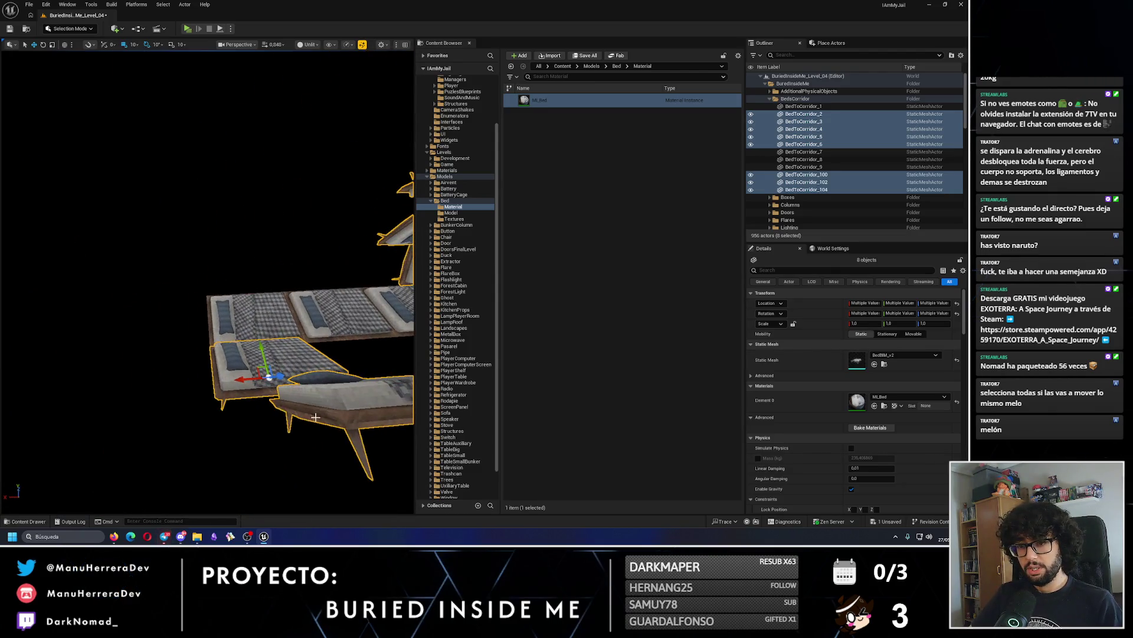
pyautogui.moveTo(242, 378); pyautogui.dragTo(19, 397)
# Select a row of four beds and duplicate them further along the corridor.
pyautogui.moveTo(30, 227); pyautogui.dragTo(31, 227)
pyautogui.moveTo(317, 88); pyautogui.dragTo(316, 88)
pyautogui.moveTo(172, 205); pyautogui.dragTo(172, 205)
pyautogui.moveTo(89, 286); pyautogui.dragTo(96, 292)
pyautogui.moveTo(236, 248); pyautogui.dragTo(236, 247)
pyautogui.moveTo(330, 246); pyautogui.dragTo(178, 222)
pyautogui.keyDown('ctrl'); pyautogui.click(178, 222); pyautogui.keyUp('ctrl')
pyautogui.moveTo(86, 242); pyautogui.dragTo(86, 242)
pyautogui.moveTo(41, 283); pyautogui.dragTo(358, 233)
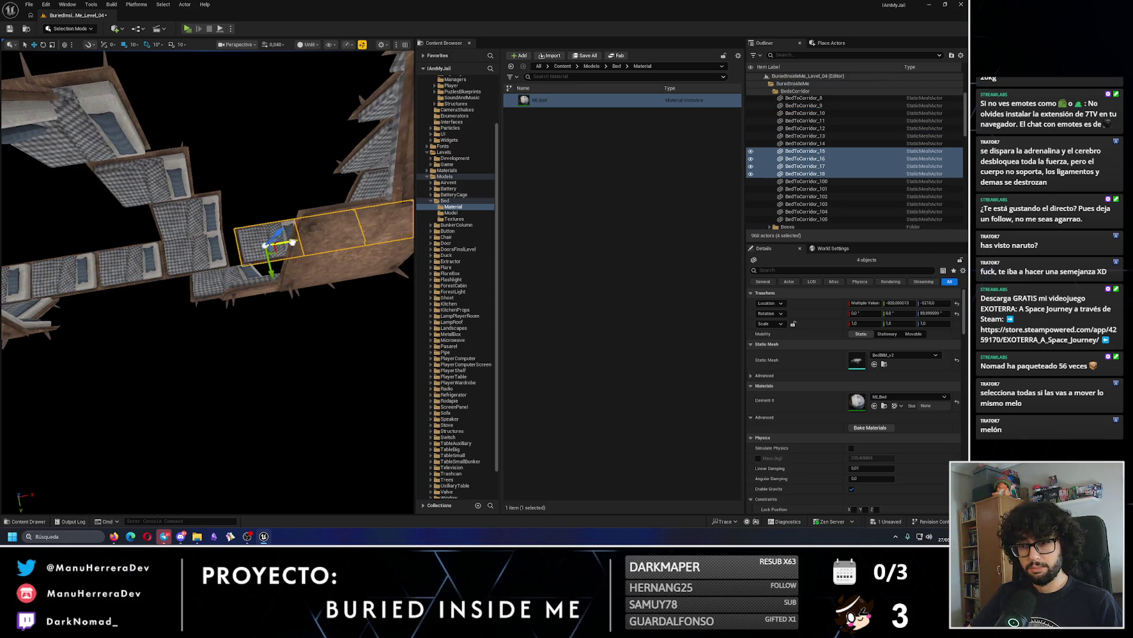
# Orbit around the new beds beside the steps to check how they lead into the corridor.
pyautogui.moveTo(206, 278); pyautogui.dragTo(207, 277)
pyautogui.moveTo(213, 406); pyautogui.dragTo(213, 406)
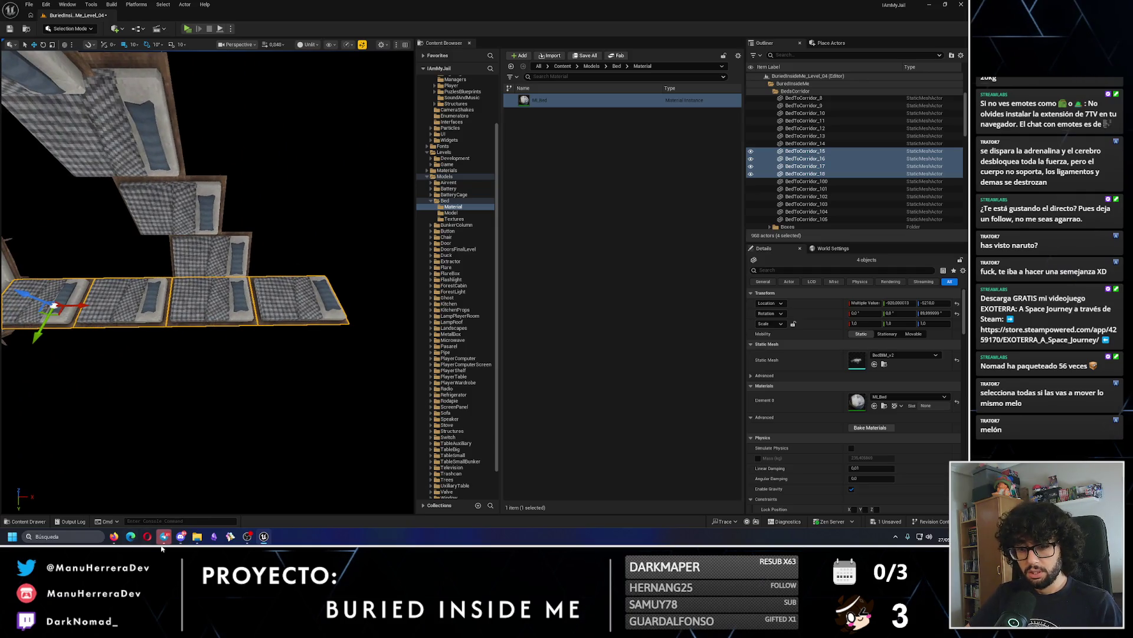
pyautogui.moveTo(252, 302); pyautogui.dragTo(253, 302)
pyautogui.moveTo(410, 135); pyautogui.dragTo(410, 135)
pyautogui.hotkey('alt', 'p')
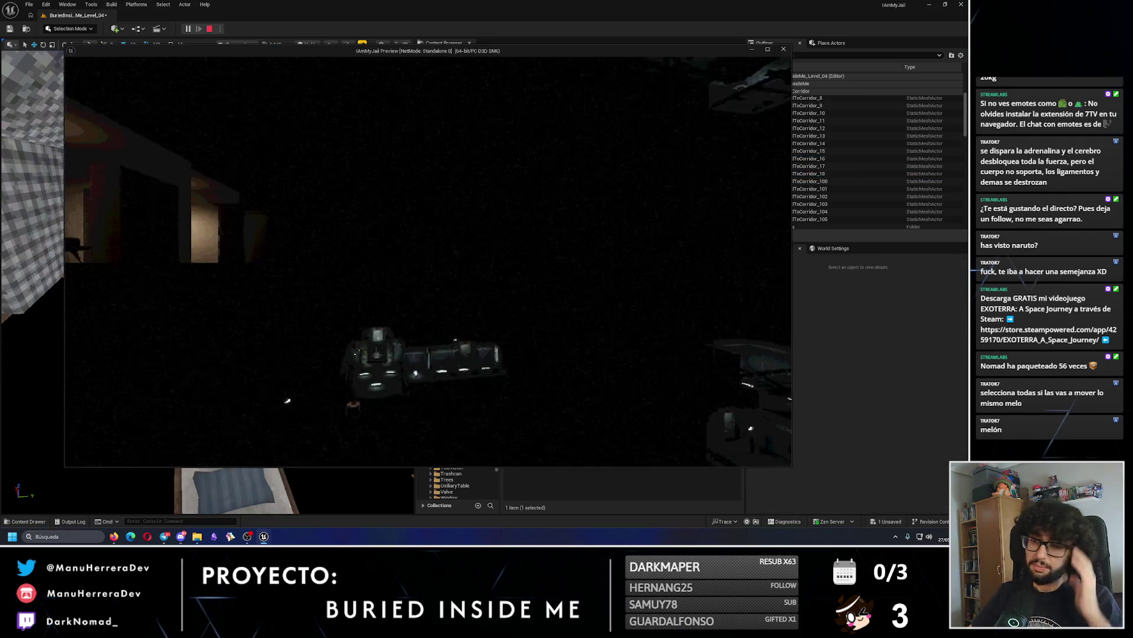
pyautogui.press('Escape')
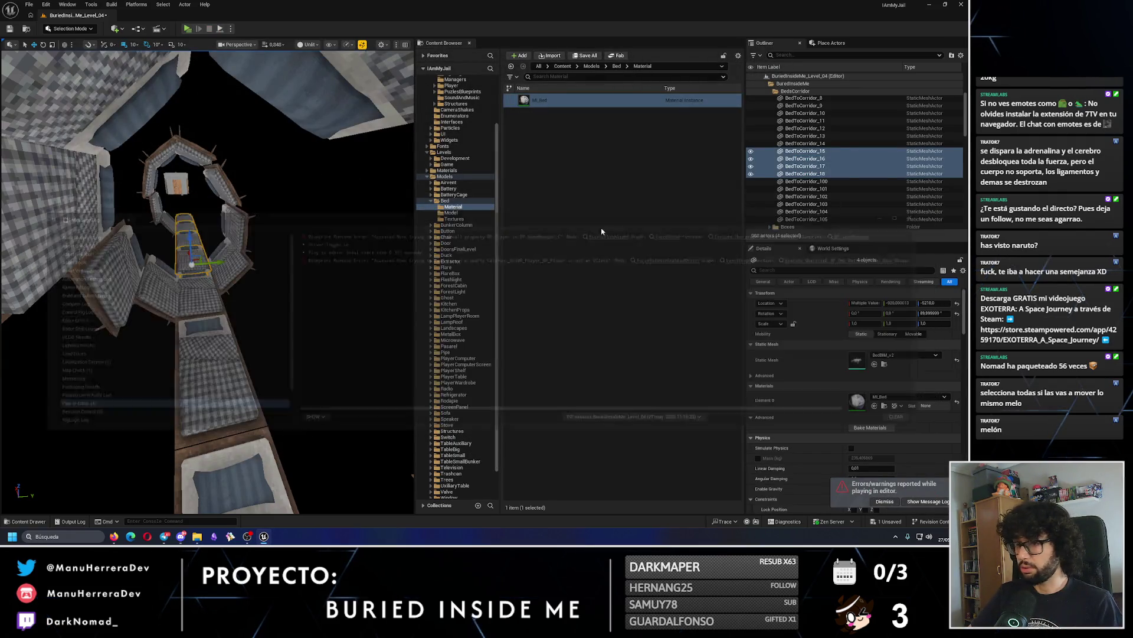
pyautogui.moveTo(185, 53); pyautogui.dragTo(185, 53)
pyautogui.click(190, 29)
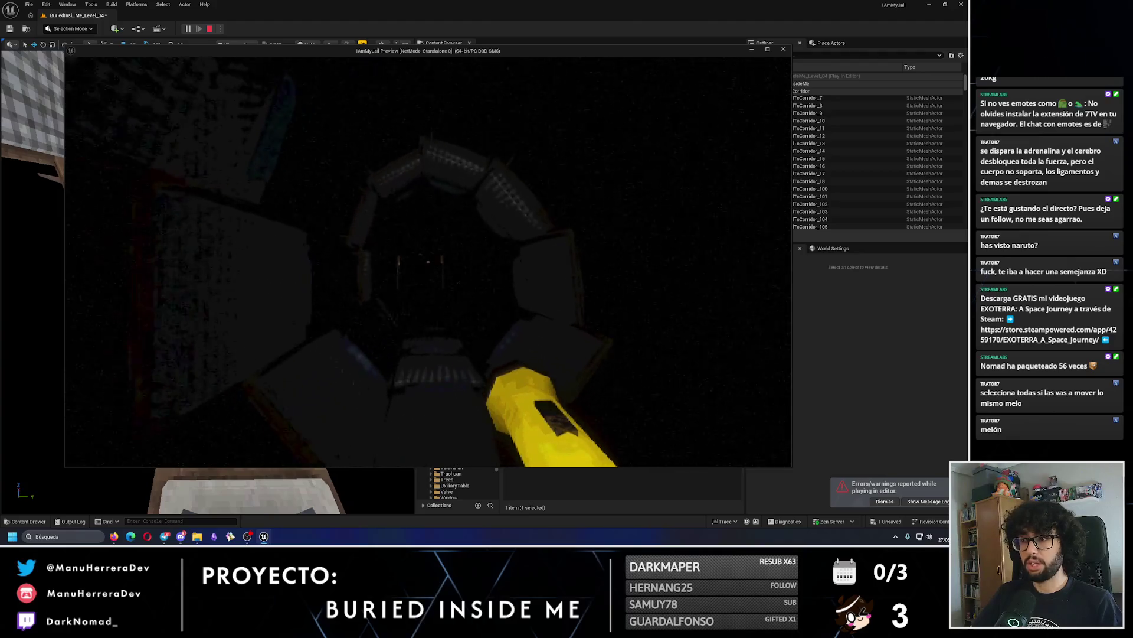
pyautogui.press('Escape')
pyautogui.moveTo(206, 283)
pyautogui.mouseDown()
pyautogui.moveTo(195, 278)
pyautogui.moveTo(189, 295)
pyautogui.moveTo(207, 295)
pyautogui.moveTo(234, 243)
pyautogui.moveTo(226, 208)
pyautogui.mouseUp()
# Select eight corridor beds, frame them, and duplicate the copies along X into place.
pyautogui.hotkey('ctrl', 'z')
pyautogui.keyDown('ctrl'); pyautogui.click(177, 224); pyautogui.keyUp('ctrl')
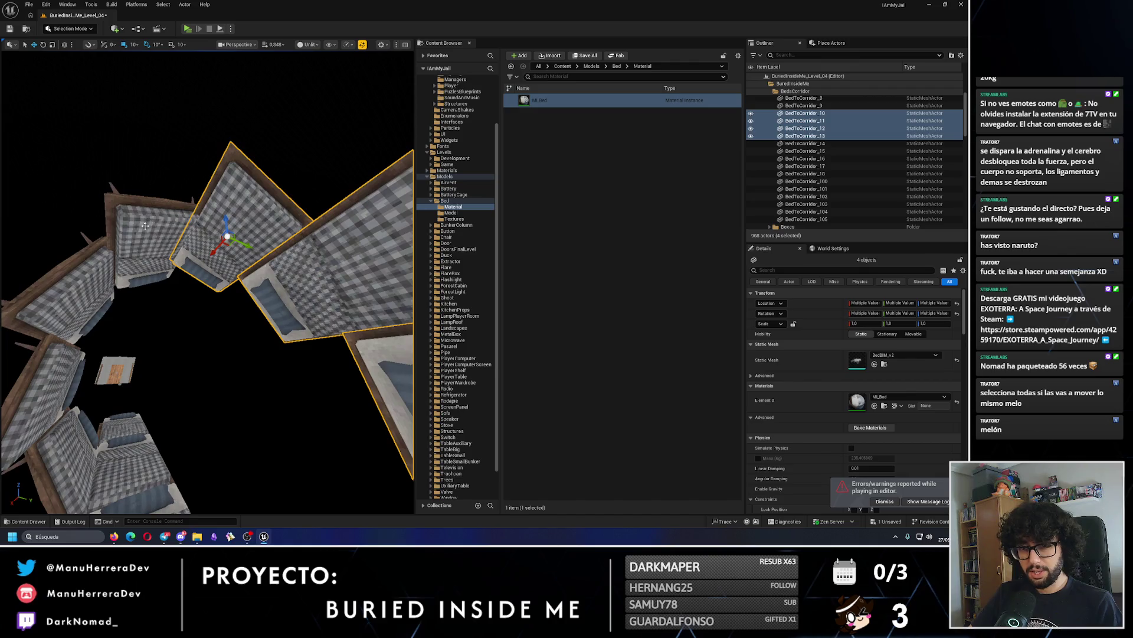
pyautogui.keyDown('ctrl'); pyautogui.click(149, 221); pyautogui.keyUp('ctrl')
pyautogui.keyDown('ctrl'); pyautogui.click(89, 266); pyautogui.keyUp('ctrl')
pyautogui.keyDown('ctrl'); pyautogui.click(59, 354); pyautogui.keyUp('ctrl')
pyautogui.keyDown('ctrl'); pyautogui.click(89, 413); pyautogui.keyUp('ctrl')
pyautogui.press('f')
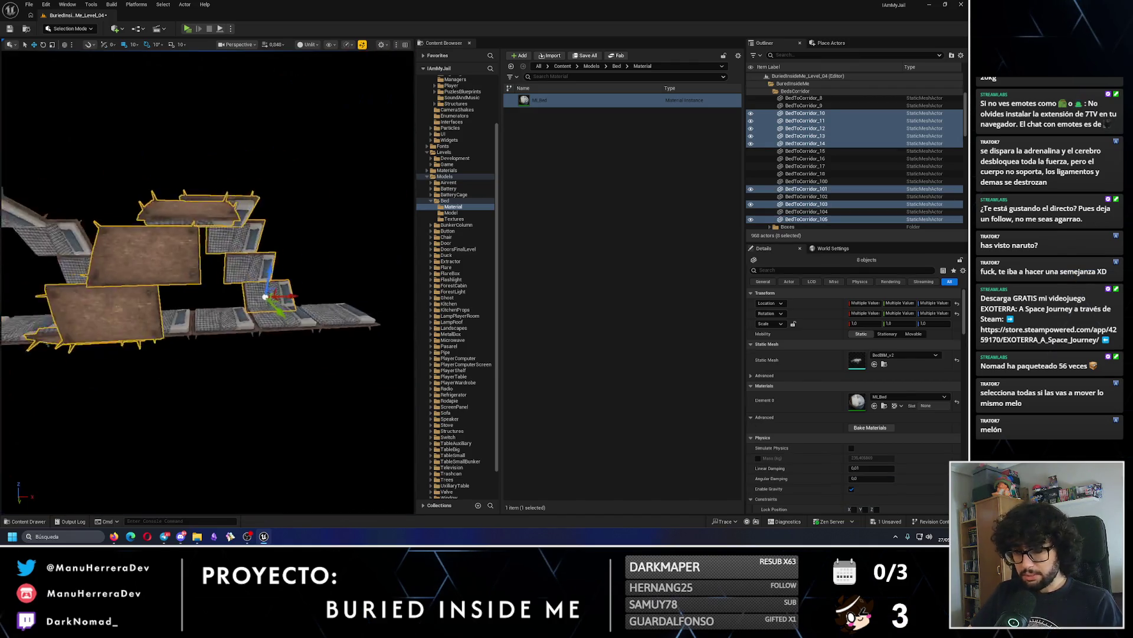
pyautogui.moveTo(238, 304)
pyautogui.keyDown('alt'); pyautogui.mouseDown()
pyautogui.moveTo(331, 295)
pyautogui.moveTo(278, 278)
pyautogui.mouseUp(); pyautogui.keyUp('alt')
pyautogui.moveTo(57, 285)
pyautogui.mouseDown()
pyautogui.moveTo(158, 301)
pyautogui.moveTo(224, 261)
pyautogui.moveTo(188, 301)
pyautogui.moveTo(79, 264)
pyautogui.moveTo(150, 301)
pyautogui.moveTo(175, 376)
pyautogui.moveTo(330, 360)
pyautogui.moveTo(272, 340)
pyautogui.mouseUp()
pyautogui.click(224, 261)
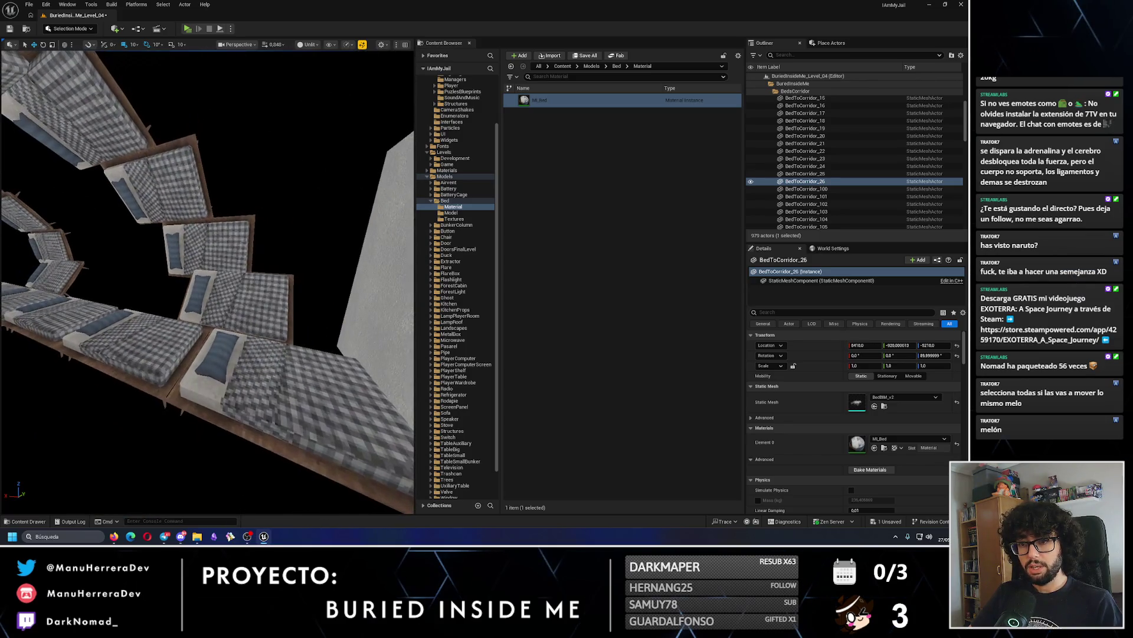
# Select beds BedToCorridor_2 to _5 plus _100, _102 and _104.
pyautogui.click(222, 177)
pyautogui.keyDown('ctrl'); pyautogui.click(177, 183); pyautogui.keyUp('ctrl')
pyautogui.keyDown('ctrl'); pyautogui.click(151, 178); pyautogui.keyUp('ctrl')
pyautogui.scroll(-3, 224, 207)
pyautogui.keyDown('ctrl'); pyautogui.click(226, 210); pyautogui.keyUp('ctrl')
pyautogui.moveTo(227, 209); pyautogui.dragTo(248, 148)
pyautogui.keyDown('ctrl'); pyautogui.click(254, 204); pyautogui.keyUp('ctrl')
pyautogui.keyDown('ctrl'); pyautogui.click(276, 266); pyautogui.keyUp('ctrl')
pyautogui.keyDown('ctrl'); pyautogui.click(307, 304); pyautogui.keyUp('ctrl')
# Frame the eight selected corridor beds and delete them.
pyautogui.moveTo(307, 304)
pyautogui.mouseDown()
pyautogui.moveTo(278, 295)
pyautogui.moveTo(354, 283)
pyautogui.moveTo(319, 284)
pyautogui.mouseUp()
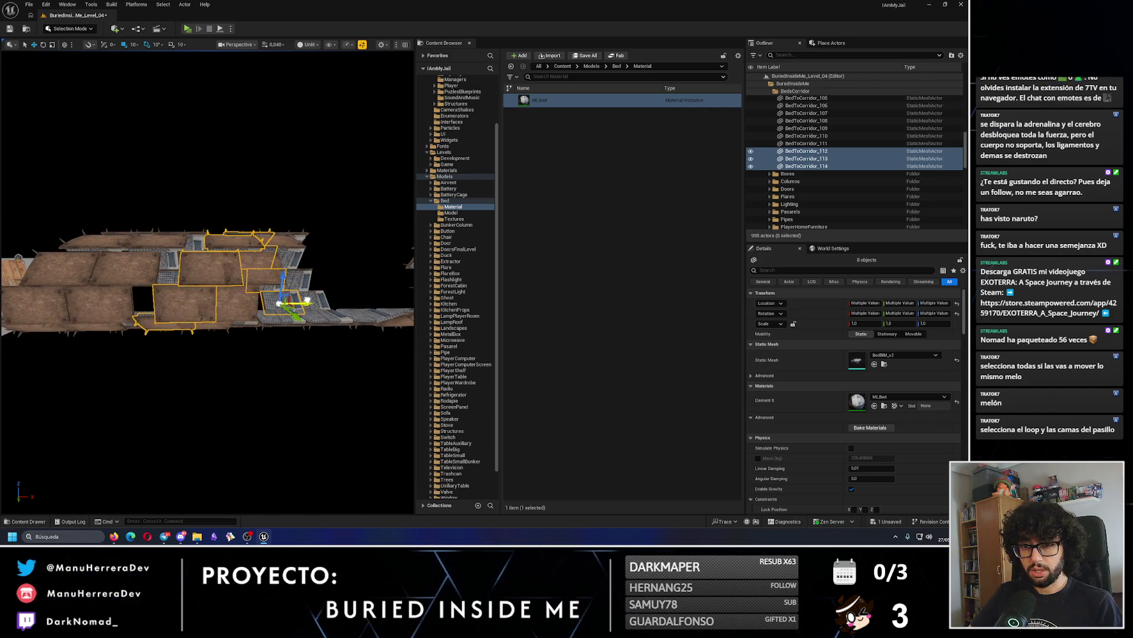
pyautogui.moveTo(247, 299); pyautogui.dragTo(319, 291)
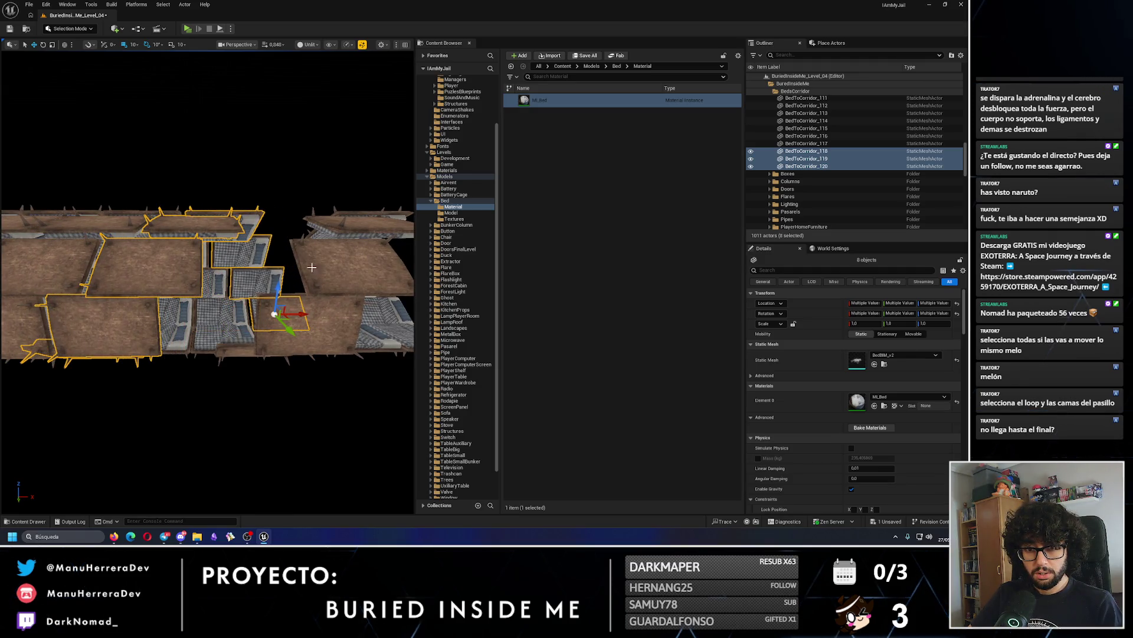
pyautogui.moveTo(311, 330)
pyautogui.mouseDown()
pyautogui.moveTo(347, 307)
pyautogui.moveTo(309, 319)
pyautogui.mouseUp()
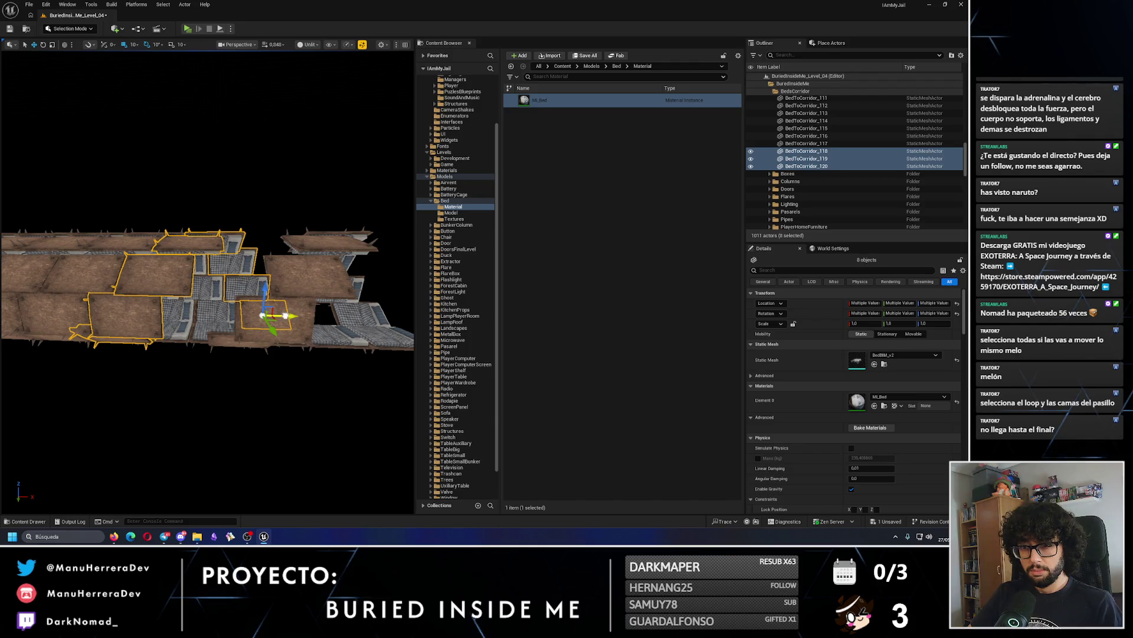
pyautogui.moveTo(302, 318)
pyautogui.mouseDown()
pyautogui.moveTo(320, 363)
pyautogui.moveTo(345, 259)
pyautogui.moveTo(351, 278)
pyautogui.moveTo(307, 275)
pyautogui.moveTo(334, 298)
pyautogui.moveTo(319, 265)
pyautogui.mouseUp()
pyautogui.press('f')
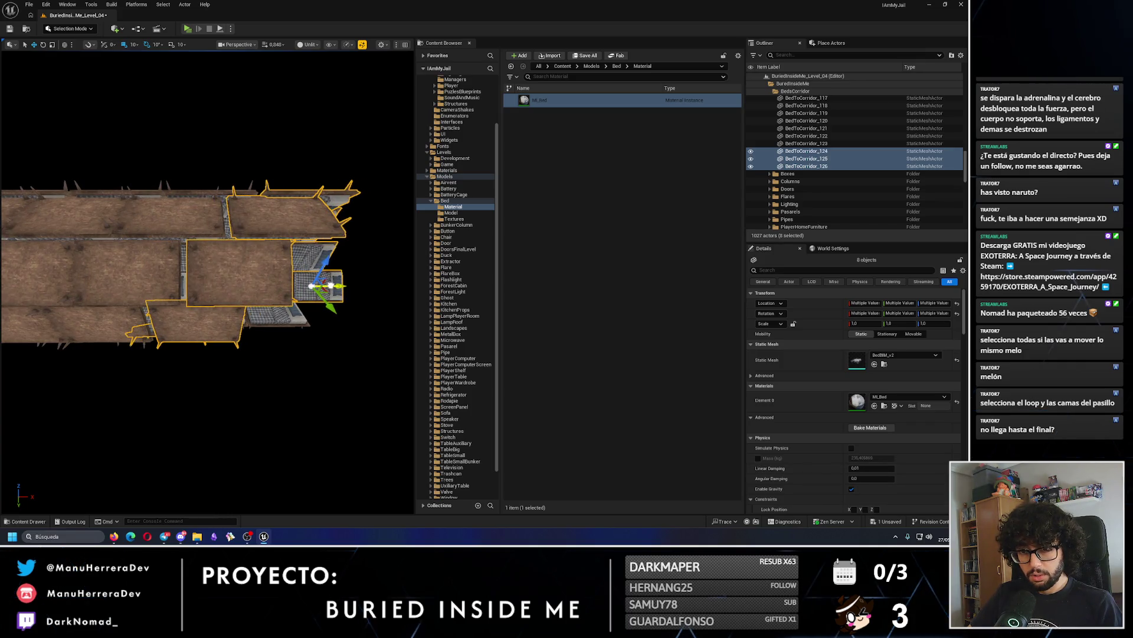
pyautogui.moveTo(329, 289); pyautogui.dragTo(265, 275)
pyautogui.press('Delete')
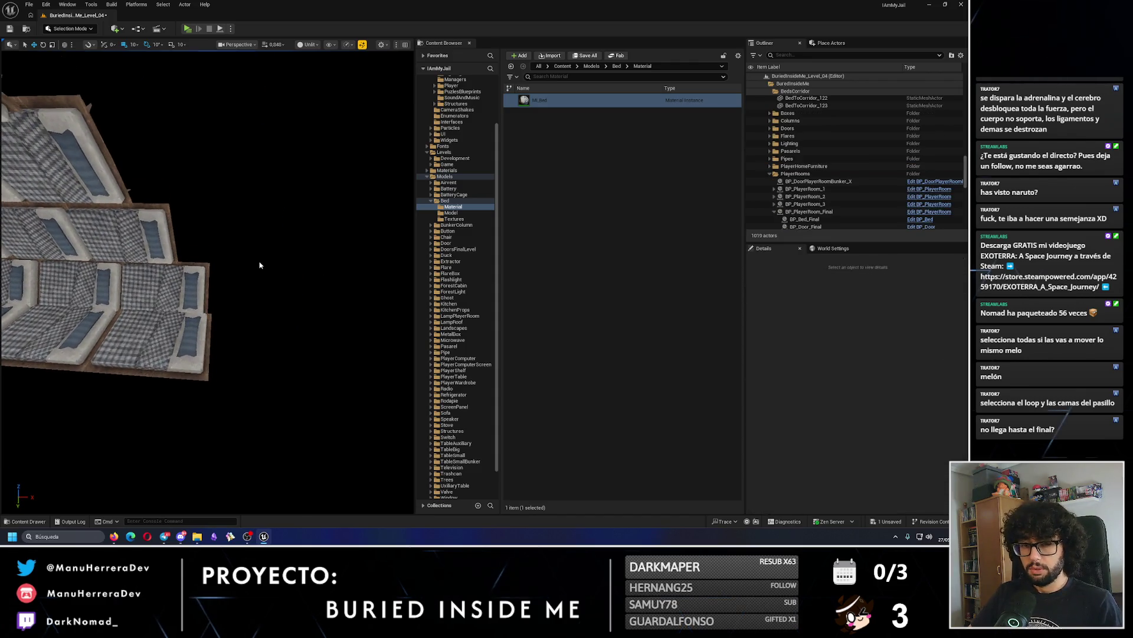
# Restore the deleted corridor beds and duplicate BedToCorridor_54 with a copy shifted left.
pyautogui.hotkey('ctrl', 'z')
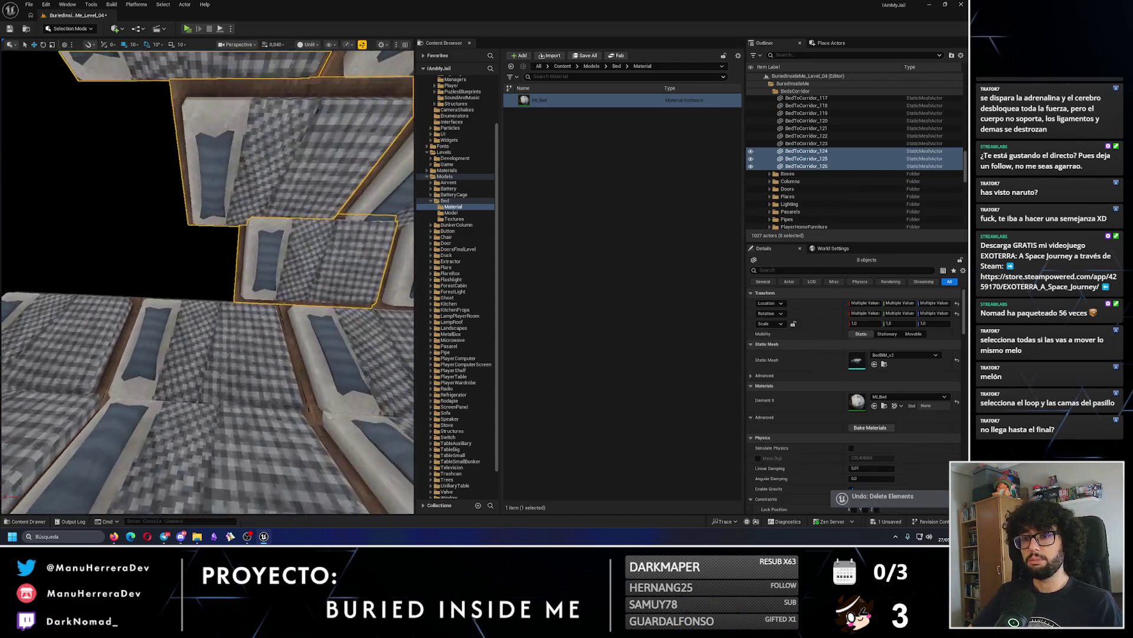
pyautogui.click(252, 270)
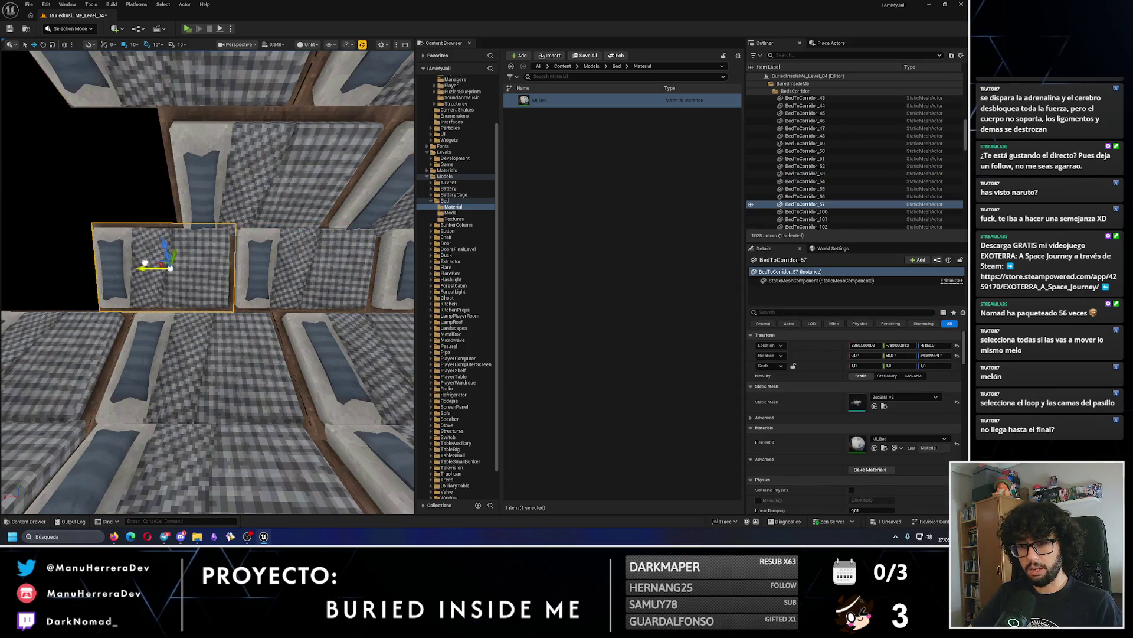
pyautogui.moveTo(137, 262)
pyautogui.mouseDown()
pyautogui.moveTo(228, 241)
pyautogui.moveTo(168, 232)
pyautogui.moveTo(141, 313)
pyautogui.moveTo(159, 336)
pyautogui.moveTo(197, 336)
pyautogui.mouseUp()
pyautogui.click(228, 241)
pyautogui.click(243, 268)
pyautogui.moveTo(242, 269)
pyautogui.keyDown('alt'); pyautogui.mouseDown()
pyautogui.moveTo(114, 269)
pyautogui.moveTo(151, 219)
pyautogui.mouseUp(); pyautogui.keyUp('alt')
# Make one more bed copy to the left, then delete surplus copies BedToCorridor_57 and BedToCorridor_60.
pyautogui.click(250, 307)
pyautogui.moveTo(242, 303)
pyautogui.keyDown('alt'); pyautogui.mouseDown()
pyautogui.moveTo(120, 296)
pyautogui.moveTo(148, 278)
pyautogui.moveTo(236, 295)
pyautogui.moveTo(121, 289)
pyautogui.moveTo(145, 278)
pyautogui.moveTo(101, 242)
pyautogui.moveTo(151, 285)
pyautogui.moveTo(226, 291)
pyautogui.mouseUp(); pyautogui.keyUp('alt')
pyautogui.click(254, 298)
pyautogui.press('Delete')
pyautogui.click(232, 285)
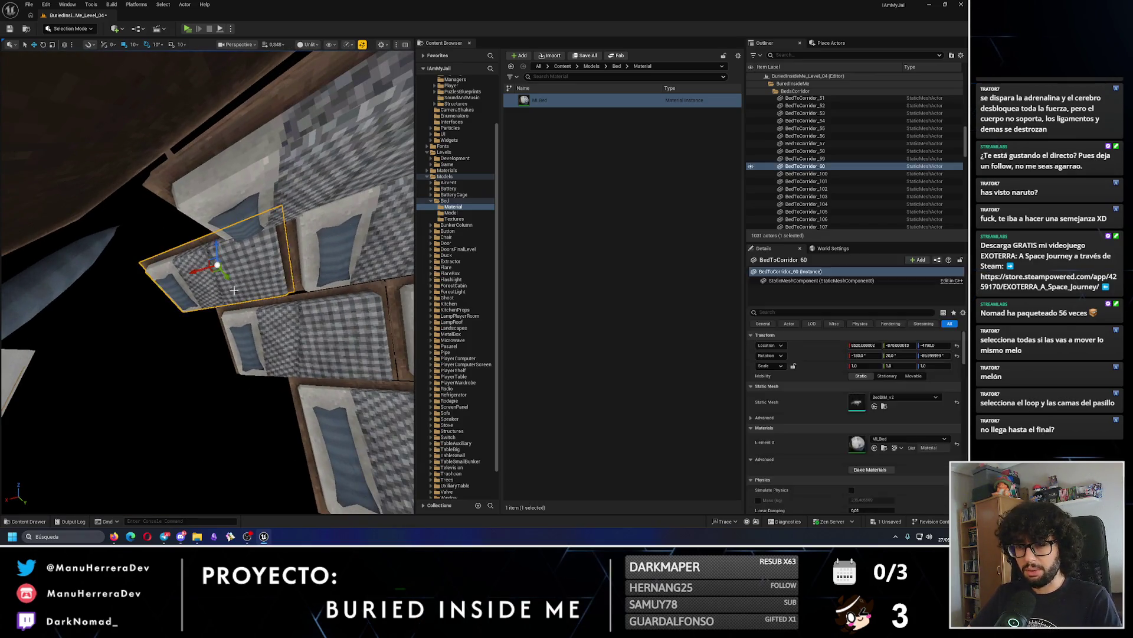
pyautogui.press('Delete')
# Delete another surplus bed copy, then undo to bring back BedToCorridor_58.
pyautogui.click(283, 324)
pyautogui.keyDown('ctrl'); pyautogui.click(265, 284); pyautogui.keyUp('ctrl')
pyautogui.press('Delete')
pyautogui.moveTo(207, 283); pyautogui.dragTo(177, 253)
pyautogui.hotkey('ctrl', 'z')
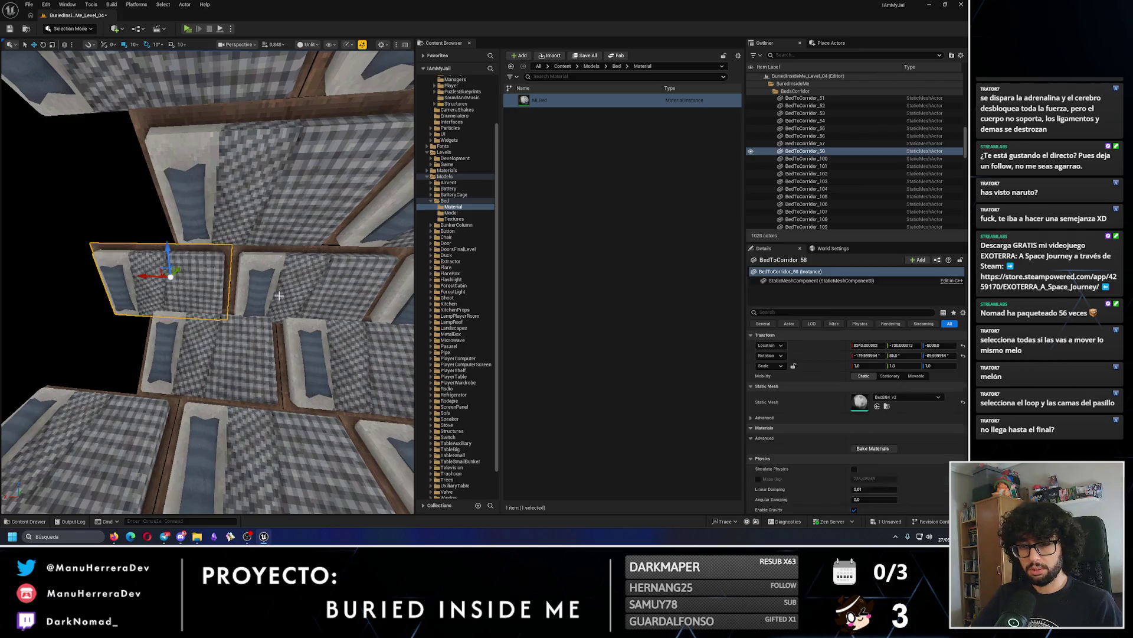
pyautogui.moveTo(206, 283); pyautogui.dragTo(189, 266)
pyautogui.moveTo(279, 293); pyautogui.dragTo(268, 287)
# Step through the corridor beds from BedToCorridor_124 and BedToCorridor_55, then delete BedToCorridor_57.
pyautogui.click(313, 330)
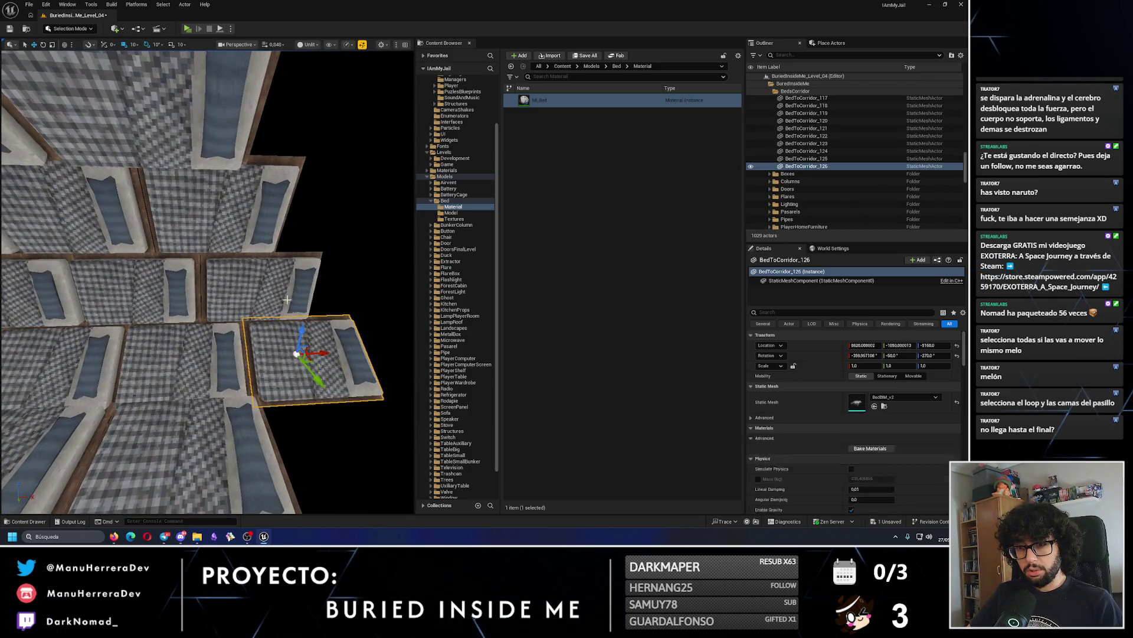
pyautogui.moveTo(313, 330)
pyautogui.mouseDown()
pyautogui.moveTo(322, 288)
pyautogui.moveTo(277, 236)
pyautogui.mouseUp()
pyautogui.click(265, 195)
pyautogui.moveTo(266, 195); pyautogui.dragTo(184, 105)
pyautogui.click(232, 258)
pyautogui.click(264, 337)
pyautogui.click(217, 404)
pyautogui.click(218, 404)
pyautogui.press('Delete')
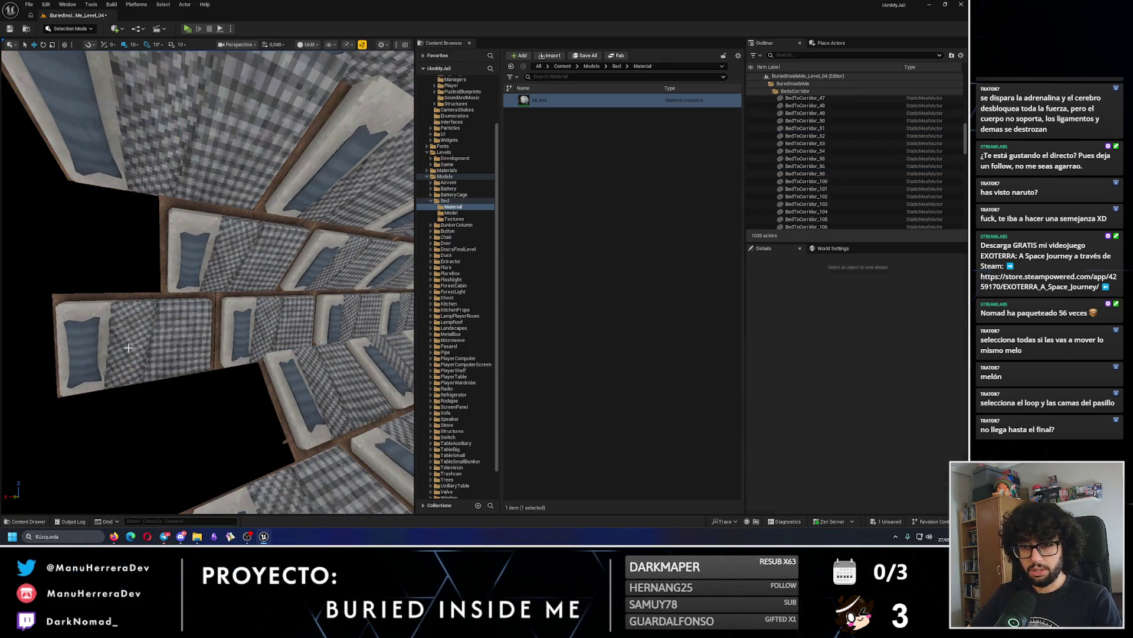
pyautogui.moveTo(230, 335)
pyautogui.mouseDown()
pyautogui.moveTo(266, 301)
pyautogui.moveTo(230, 354)
pyautogui.moveTo(207, 322)
pyautogui.moveTo(200, 331)
pyautogui.mouseUp()
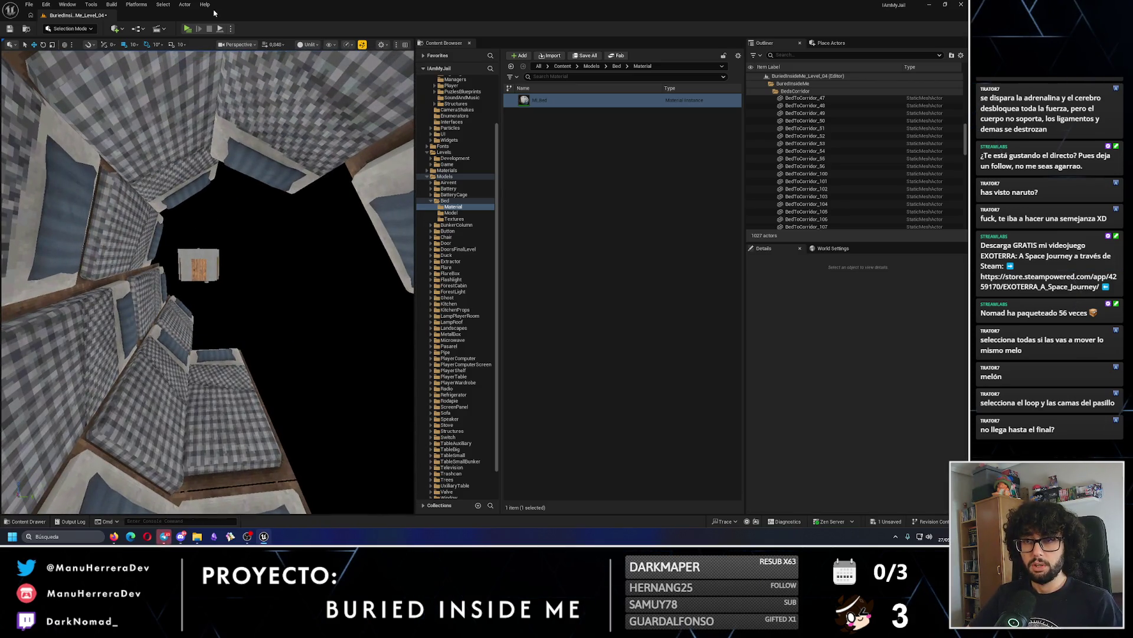
pyautogui.click(188, 28)
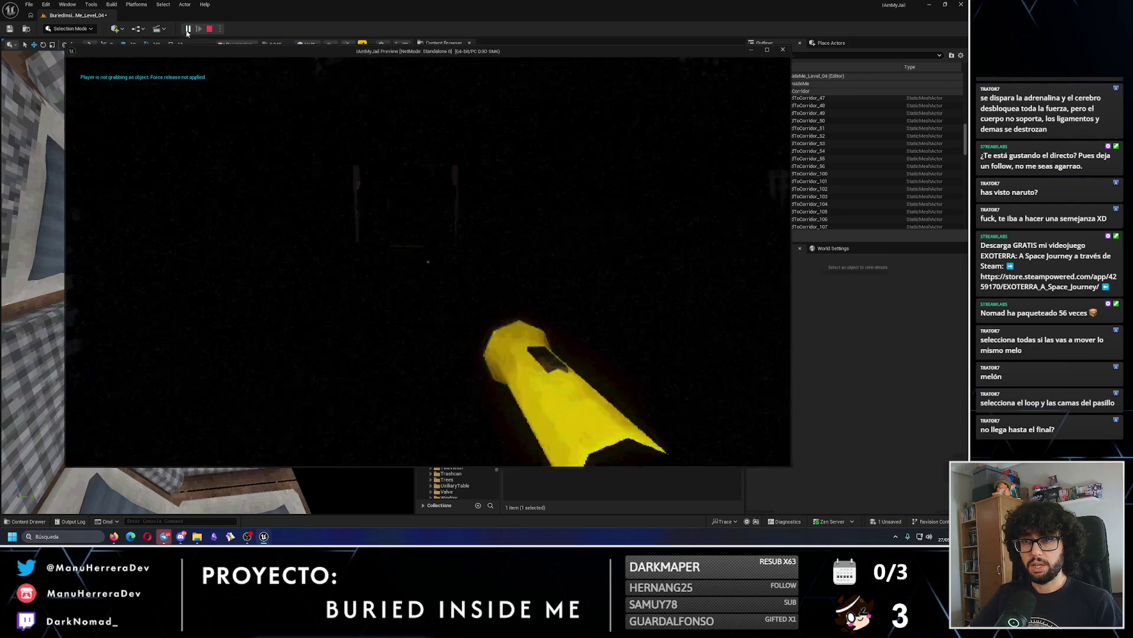
pyautogui.hotkey('shift', 'w')
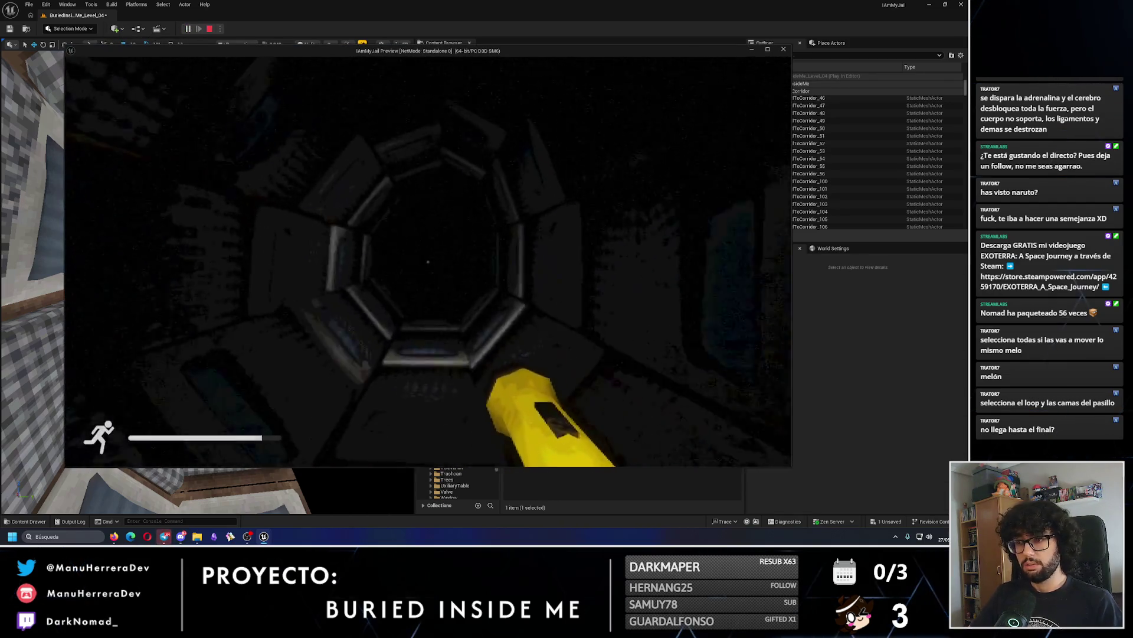
pyautogui.press('Escape')
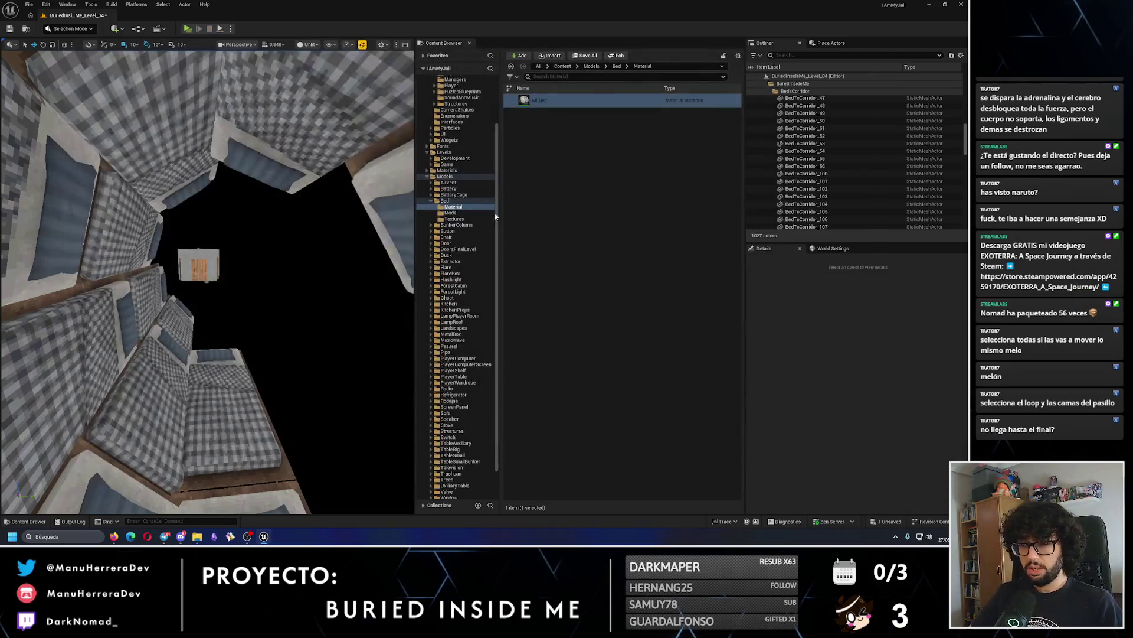
pyautogui.moveTo(281, 264); pyautogui.dragTo(280, 264)
# Select beds BedToCorridor_2 through BedToCorridor_5 at the start of the corridor.
pyautogui.click(238, 320)
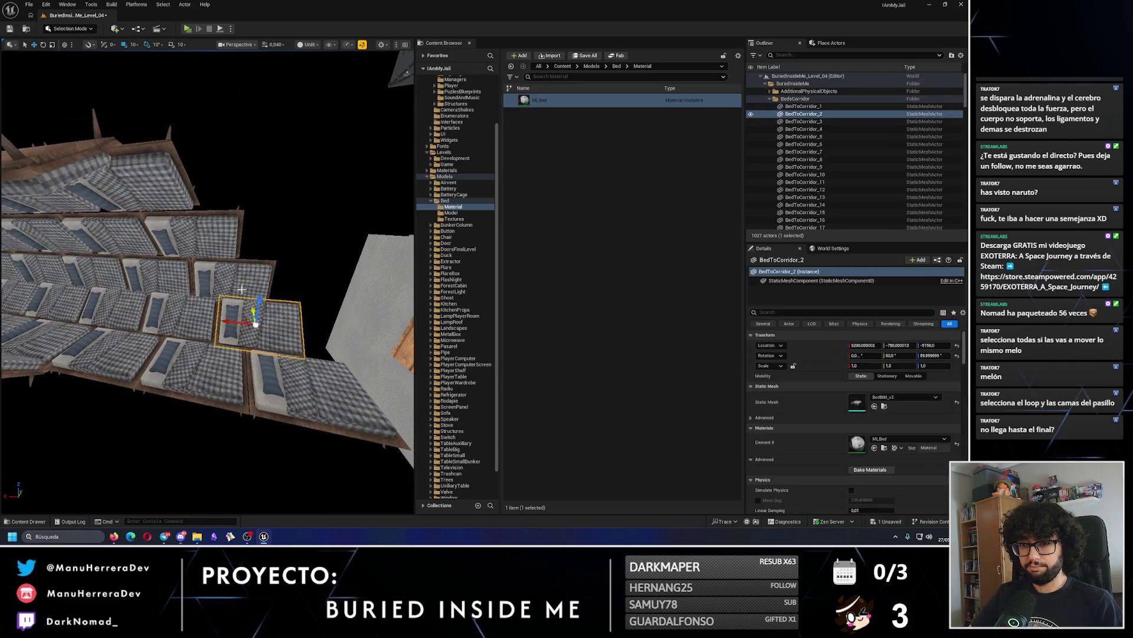
pyautogui.keyDown('ctrl'); pyautogui.click(263, 276); pyautogui.keyUp('ctrl')
pyautogui.keyDown('ctrl'); pyautogui.click(192, 222); pyautogui.keyUp('ctrl')
pyautogui.keyDown('ctrl'); pyautogui.click(115, 177); pyautogui.keyUp('ctrl')
pyautogui.moveTo(115, 177); pyautogui.dragTo(115, 177)
pyautogui.moveTo(258, 313); pyautogui.dragTo(259, 312)
# Add BedToCorridor_100, 102, 104 and others to make nine beds, and open the transform tools dropdown.
pyautogui.keyDown('ctrl'); pyautogui.click(248, 136); pyautogui.keyUp('ctrl')
pyautogui.keyDown('ctrl'); pyautogui.click(236, 260); pyautogui.keyUp('ctrl')
pyautogui.keyDown('ctrl'); pyautogui.click(259, 312); pyautogui.keyUp('ctrl')
pyautogui.keyDown('ctrl'); pyautogui.click(296, 366); pyautogui.keyUp('ctrl')
pyautogui.moveTo(295, 366); pyautogui.dragTo(217, 358)
pyautogui.keyDown('ctrl'); pyautogui.click(216, 359); pyautogui.keyUp('ctrl')
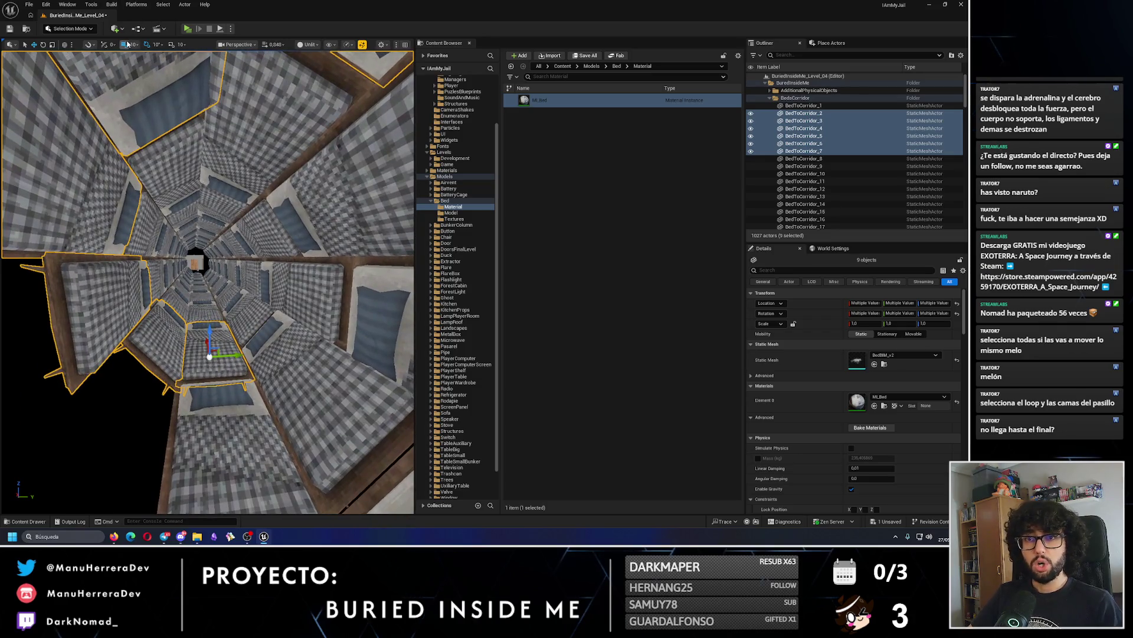
pyautogui.click(17, 46)
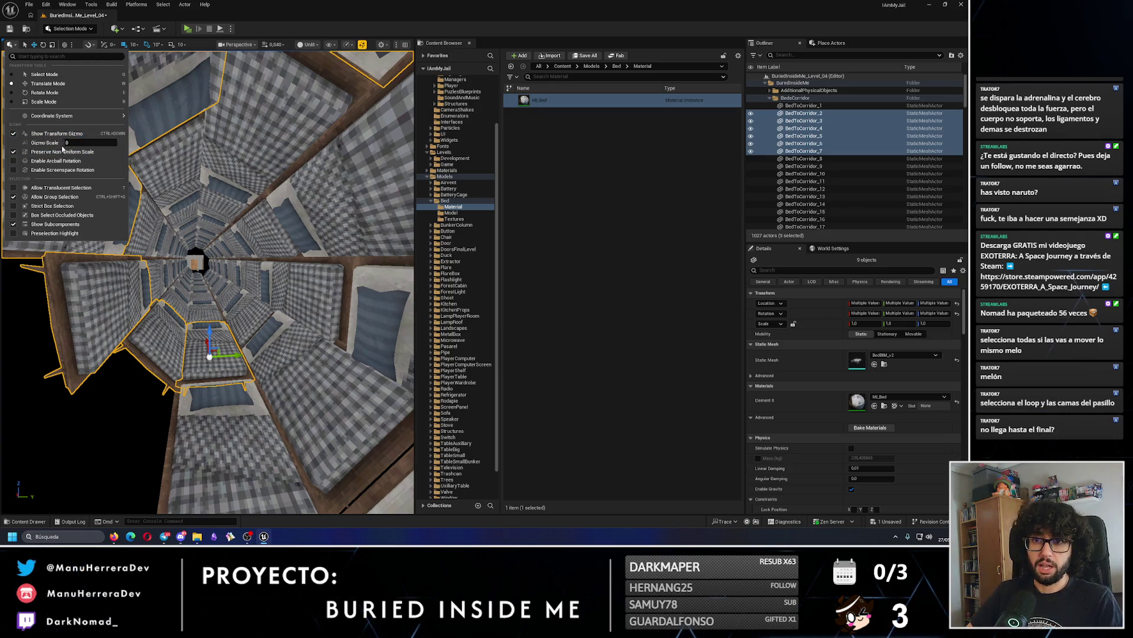
pyautogui.write('12')
pyautogui.press('Return')
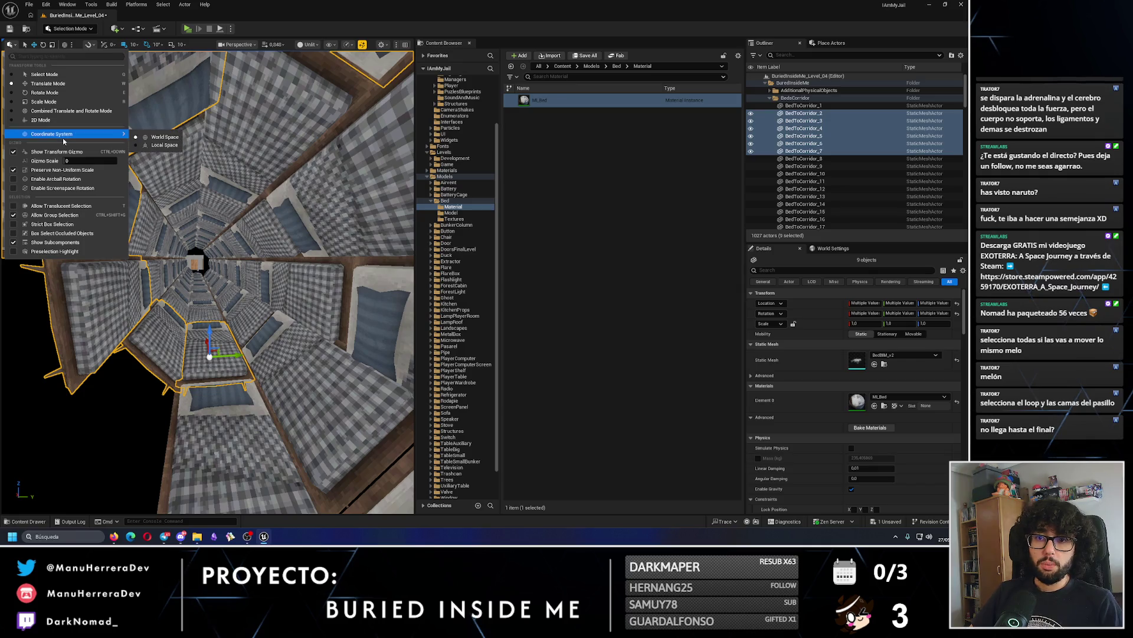
pyautogui.moveTo(72, 133)
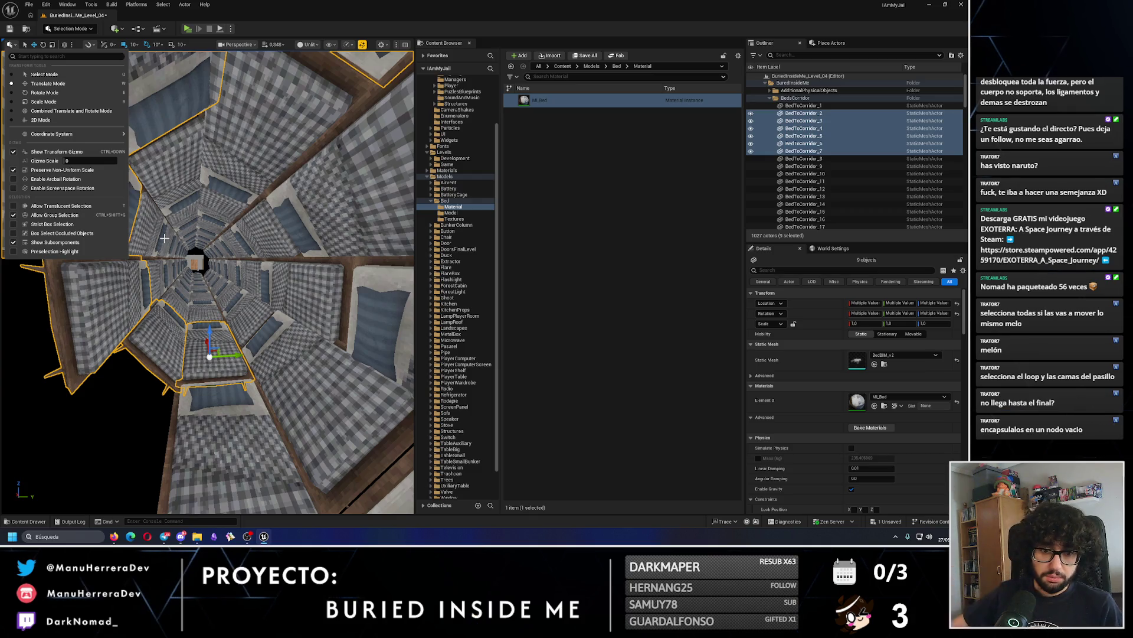
pyautogui.click(71, 45)
pyautogui.click(72, 45)
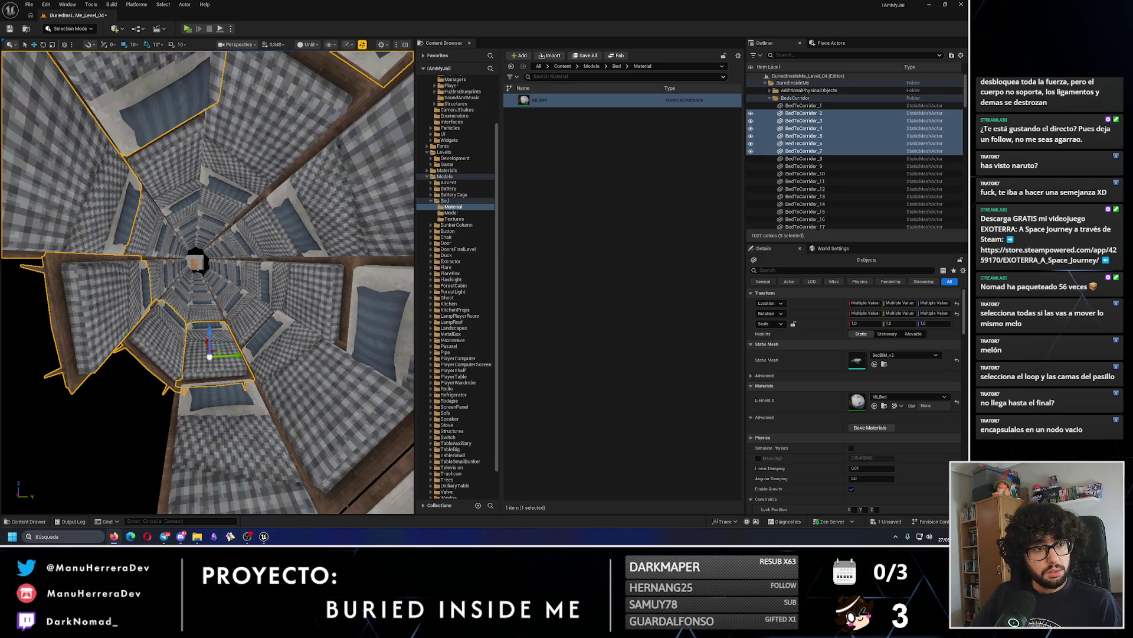
pyautogui.moveTo(234, 302)
pyautogui.mouseDown()
pyautogui.moveTo(224, 321)
pyautogui.moveTo(234, 301)
pyautogui.moveTo(203, 303)
pyautogui.mouseUp()
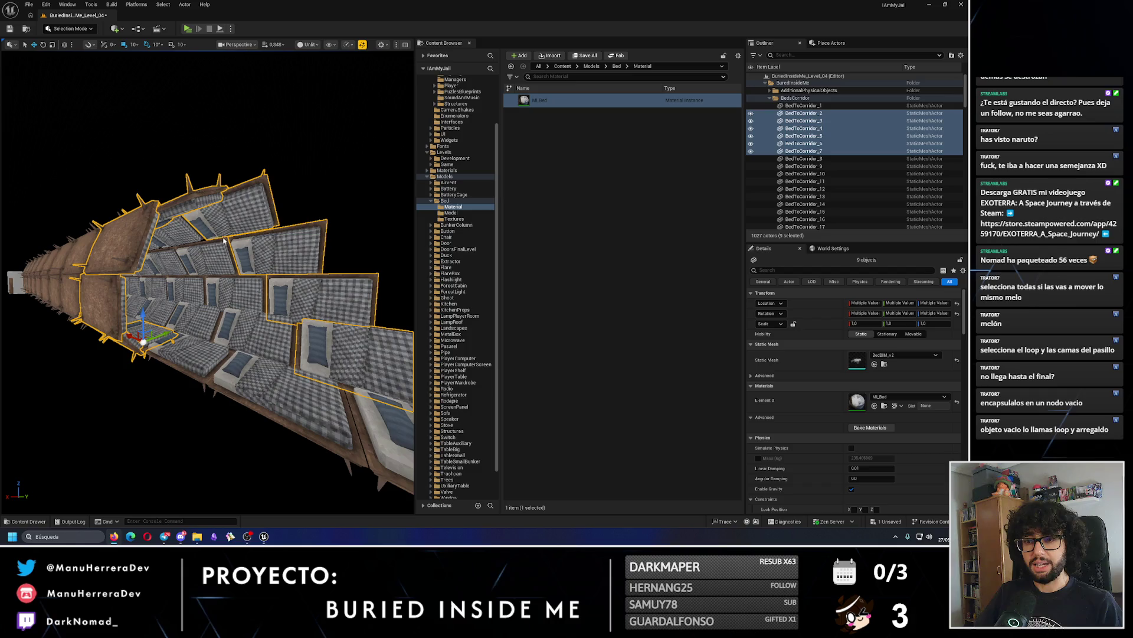
pyautogui.click(825, 44)
# Drop a Point Light into the bed tunnel, reposition it, and select it with nearby bed pieces.
pyautogui.moveTo(792, 94)
pyautogui.mouseDown()
pyautogui.moveTo(689, 144)
pyautogui.moveTo(177, 324)
pyautogui.moveTo(169, 347)
pyautogui.mouseUp()
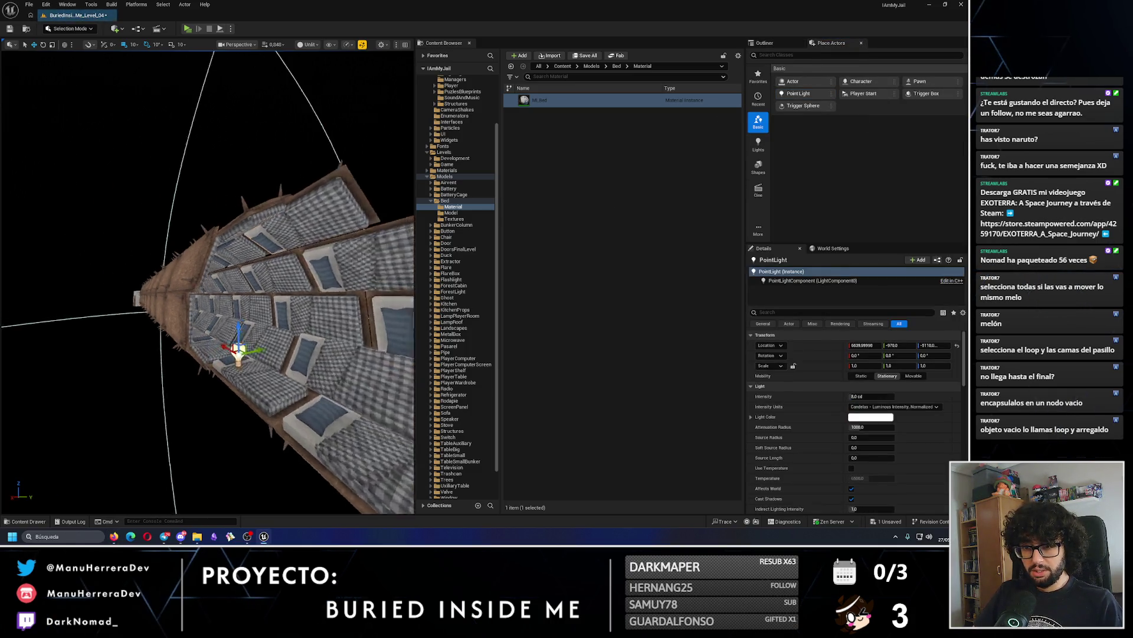
pyautogui.moveTo(230, 311)
pyautogui.mouseDown()
pyautogui.moveTo(249, 311)
pyautogui.moveTo(239, 319)
pyautogui.moveTo(233, 283)
pyautogui.moveTo(215, 267)
pyautogui.moveTo(198, 225)
pyautogui.moveTo(212, 189)
pyautogui.moveTo(187, 155)
pyautogui.mouseUp()
pyautogui.click(199, 201)
pyautogui.keyDown('ctrl'); pyautogui.click(232, 292); pyautogui.keyUp('ctrl')
pyautogui.moveTo(233, 291)
pyautogui.mouseDown()
pyautogui.moveTo(252, 312)
pyautogui.moveTo(209, 260)
pyautogui.moveTo(199, 285)
pyautogui.moveTo(167, 244)
pyautogui.mouseUp()
pyautogui.keyDown('ctrl'); pyautogui.click(210, 260); pyautogui.keyUp('ctrl')
# Frame the selection, undo the stray selection, select the light alone and switch to Lit view.
pyautogui.press('f')
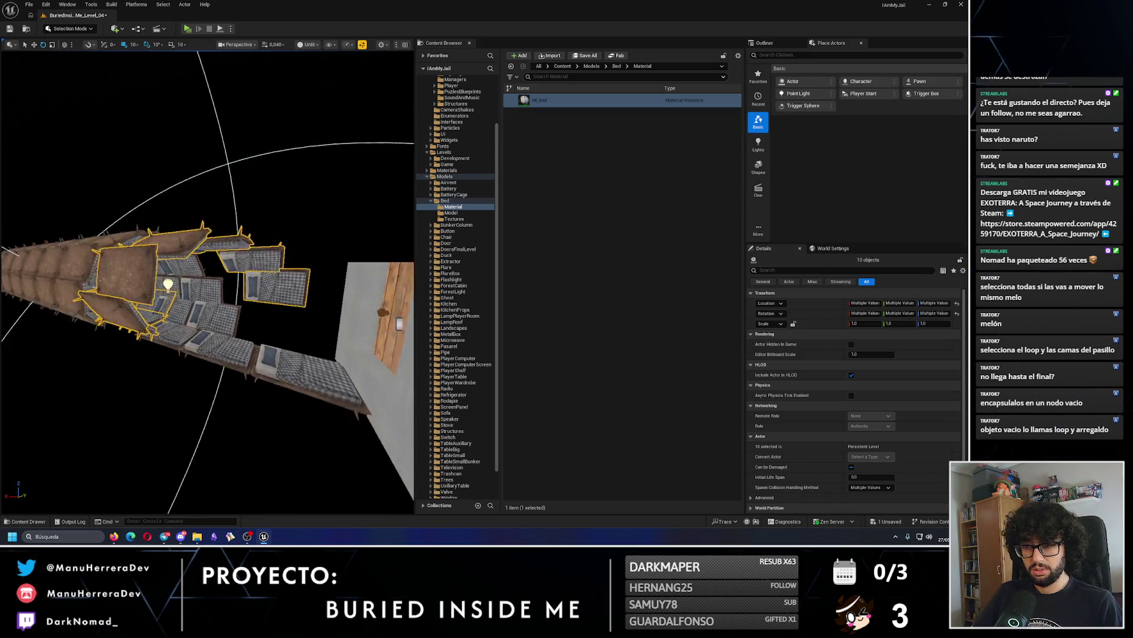
pyautogui.hotkey('ctrl', 'z')
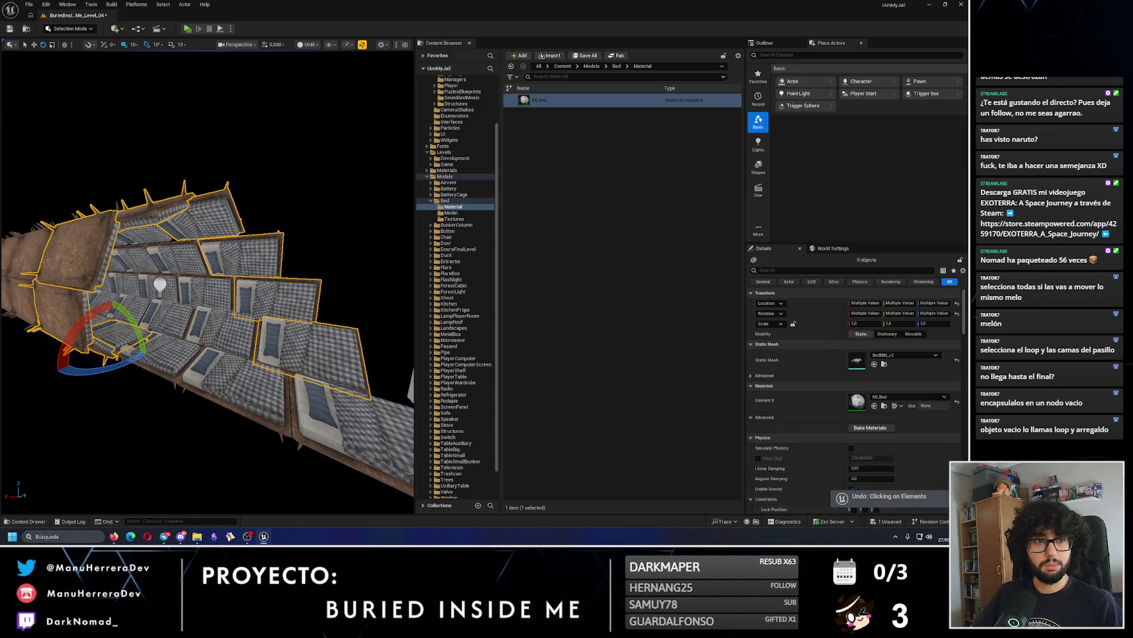
pyautogui.moveTo(202, 350); pyautogui.dragTo(284, 225)
pyautogui.click(289, 215)
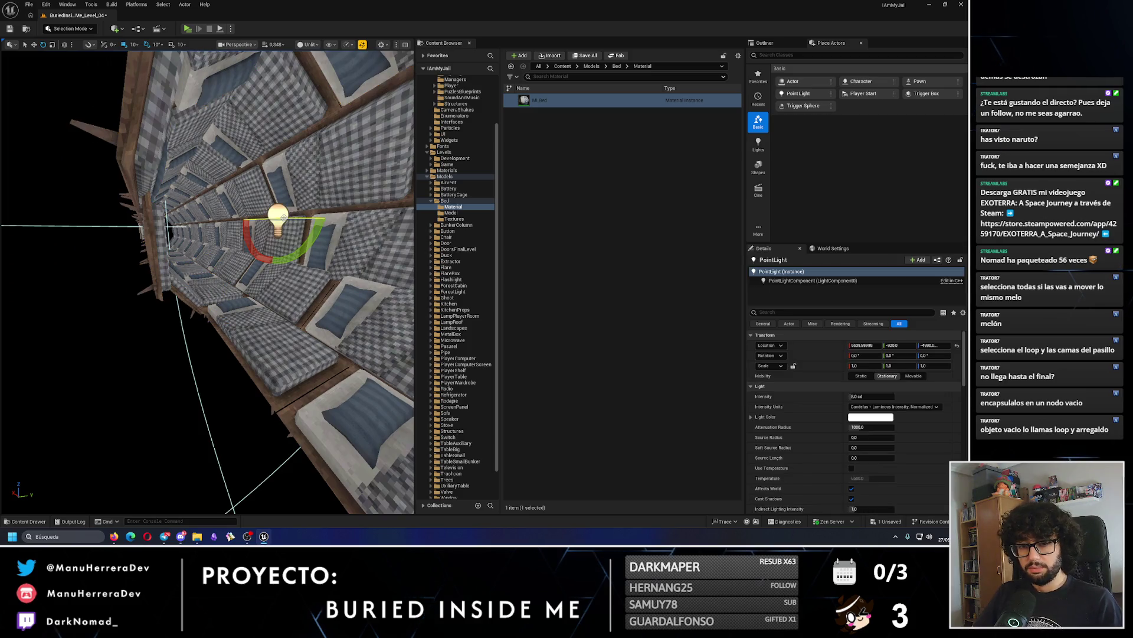
pyautogui.hotkey('alt', '4')
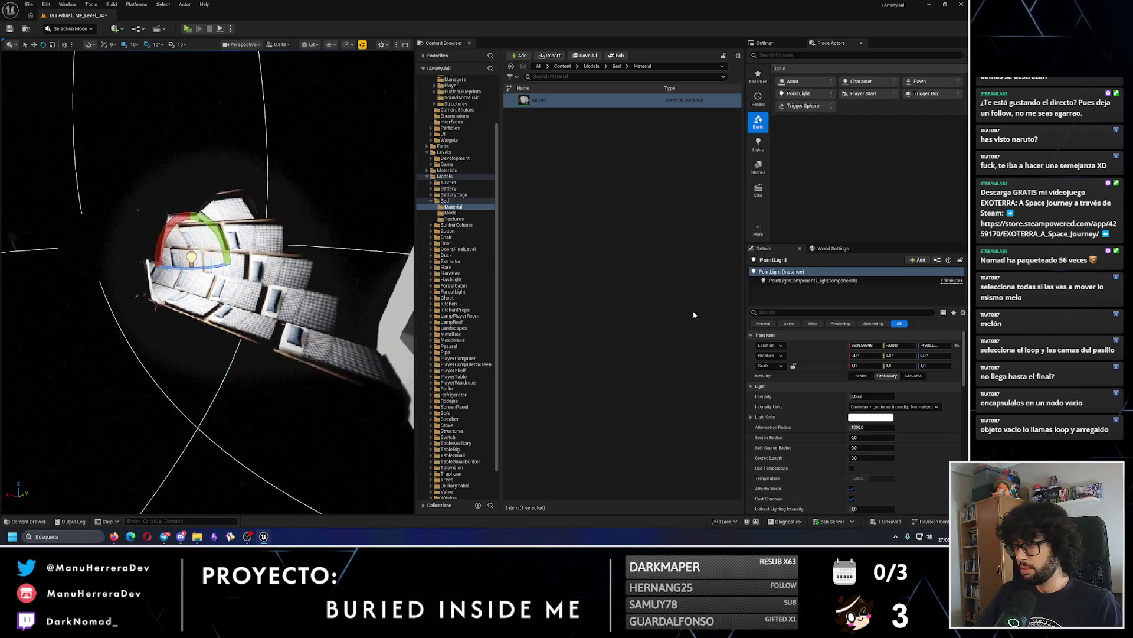
pyautogui.click(250, 313)
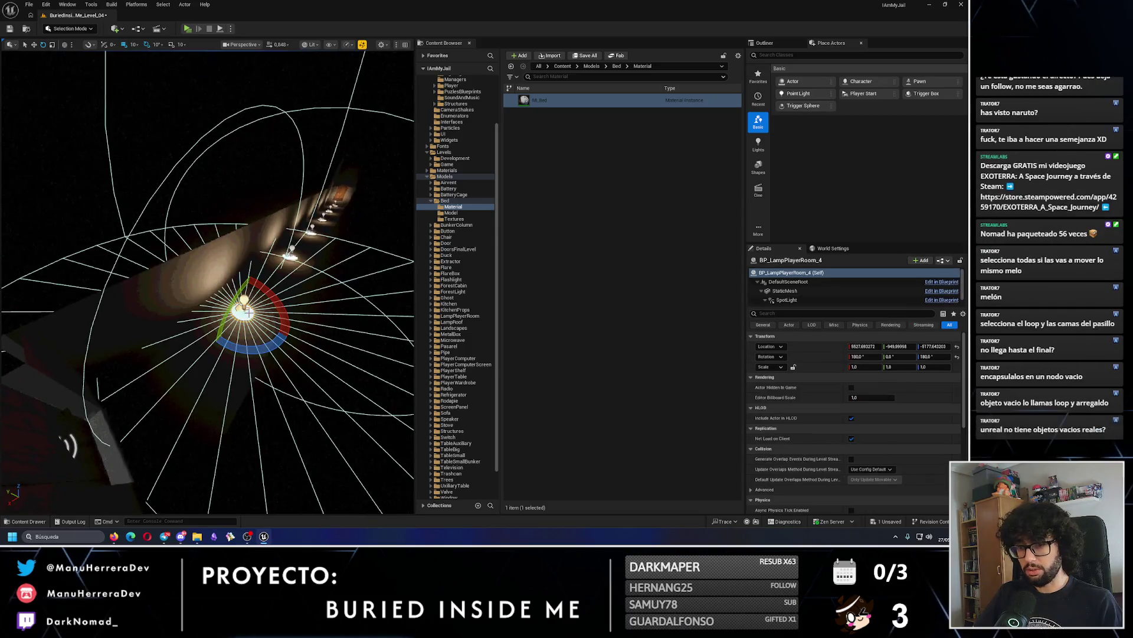
# Paste the warm Light Color from BP_LampPlayerRoom_4's PointLight component onto the new PointLight.
pyautogui.scroll(-1, 826, 289)
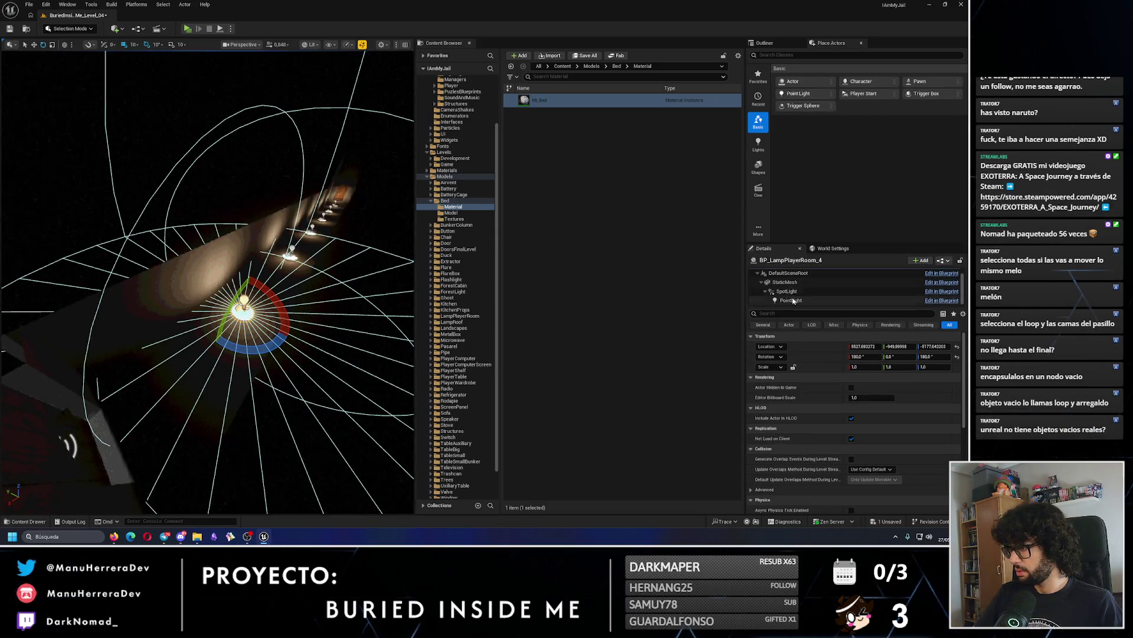
pyautogui.click(791, 300)
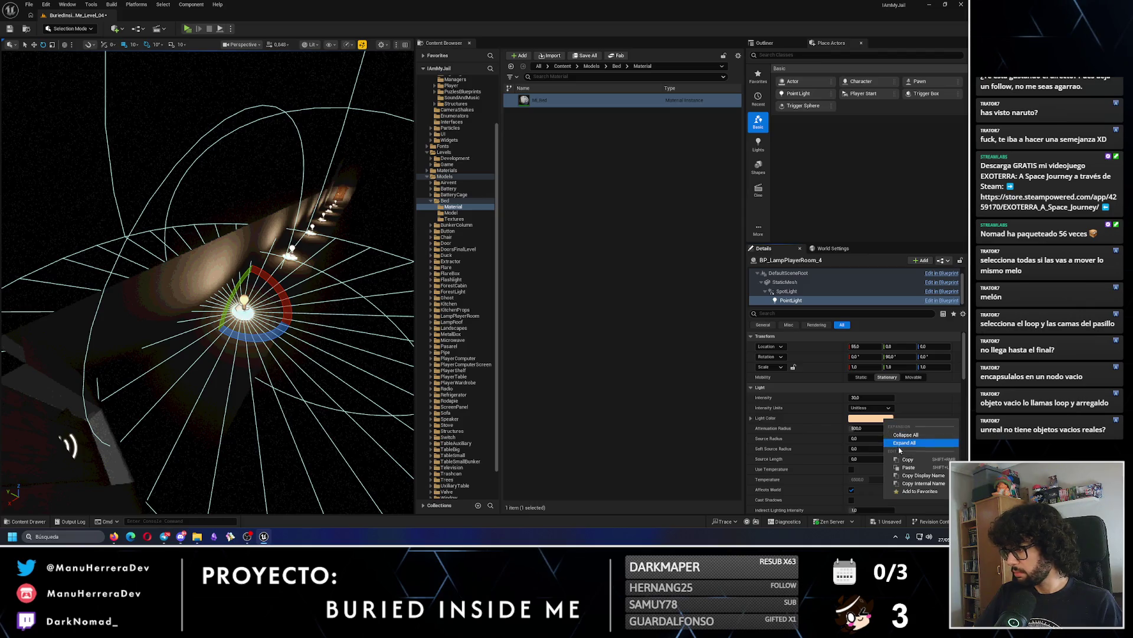
pyautogui.scroll(3, 410, 291)
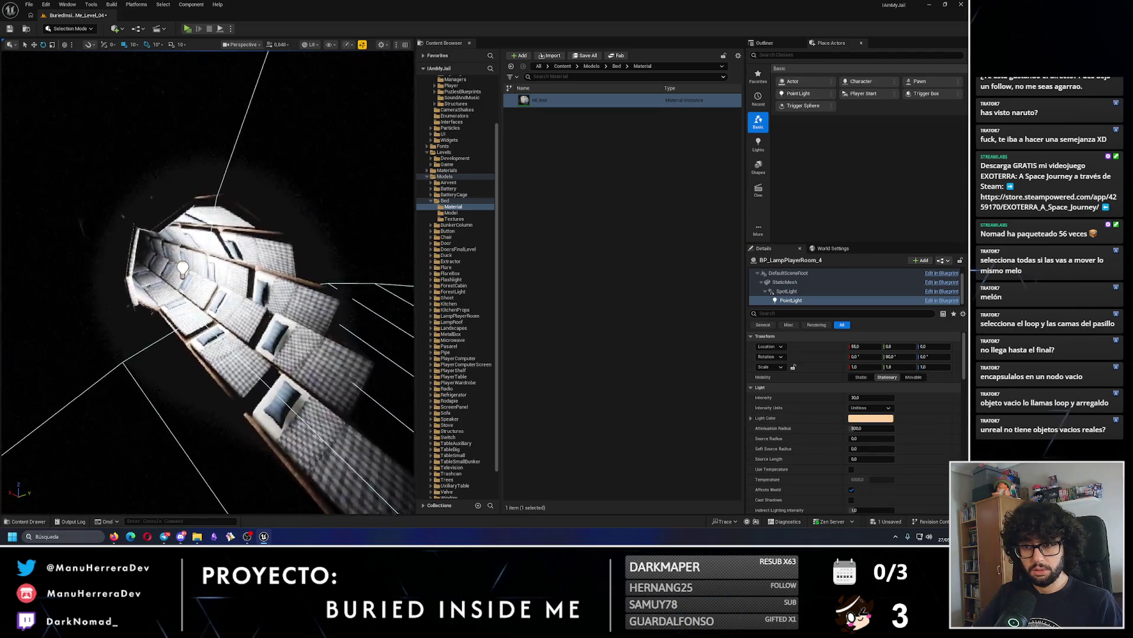
pyautogui.click(214, 285)
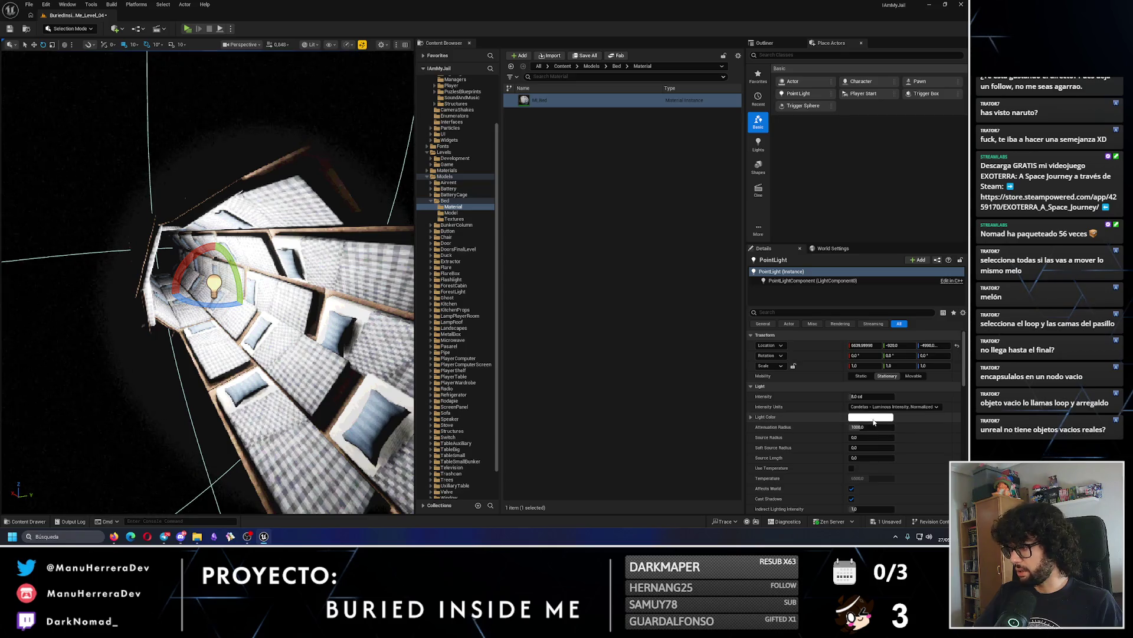
pyautogui.rightClick(874, 424)
pyautogui.click(897, 467)
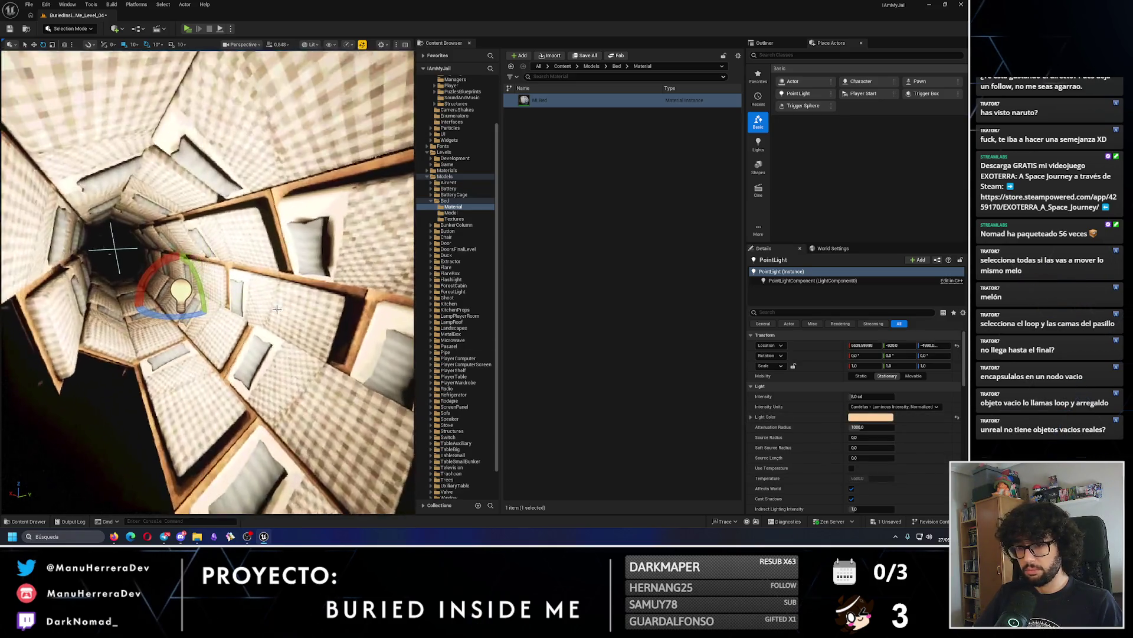
# Lower the PointLight's intensity through 1 and 0.5 down to 0.2 cd.
pyautogui.click(863, 397)
pyautogui.write('1')
pyautogui.press('Return')
pyautogui.write('0.5')
pyautogui.press('Return')
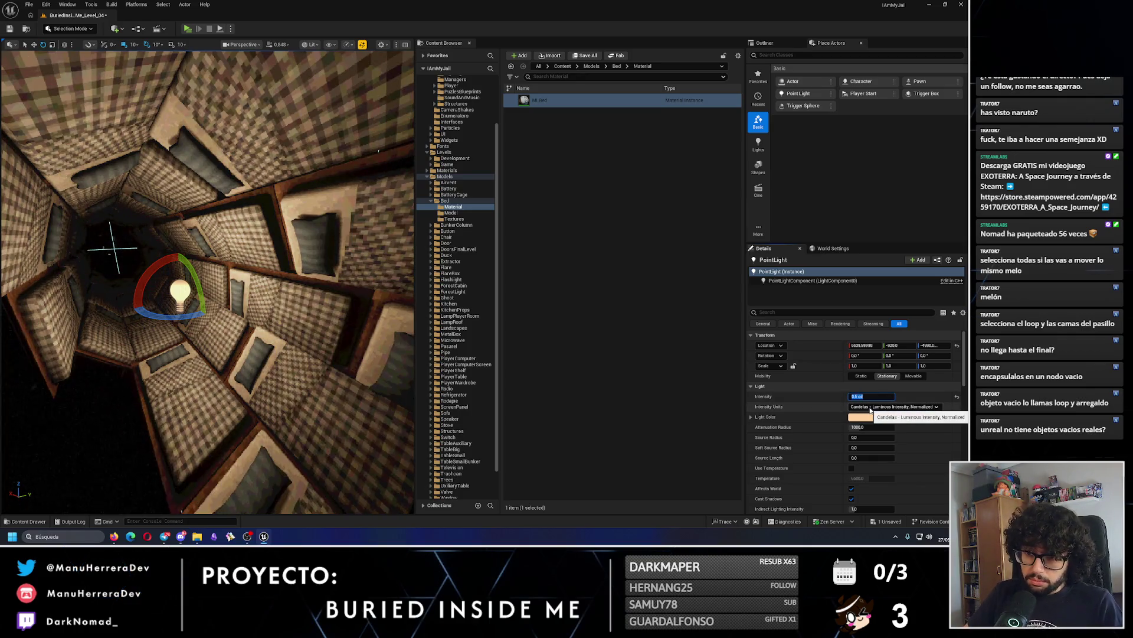
pyautogui.click(34, 46)
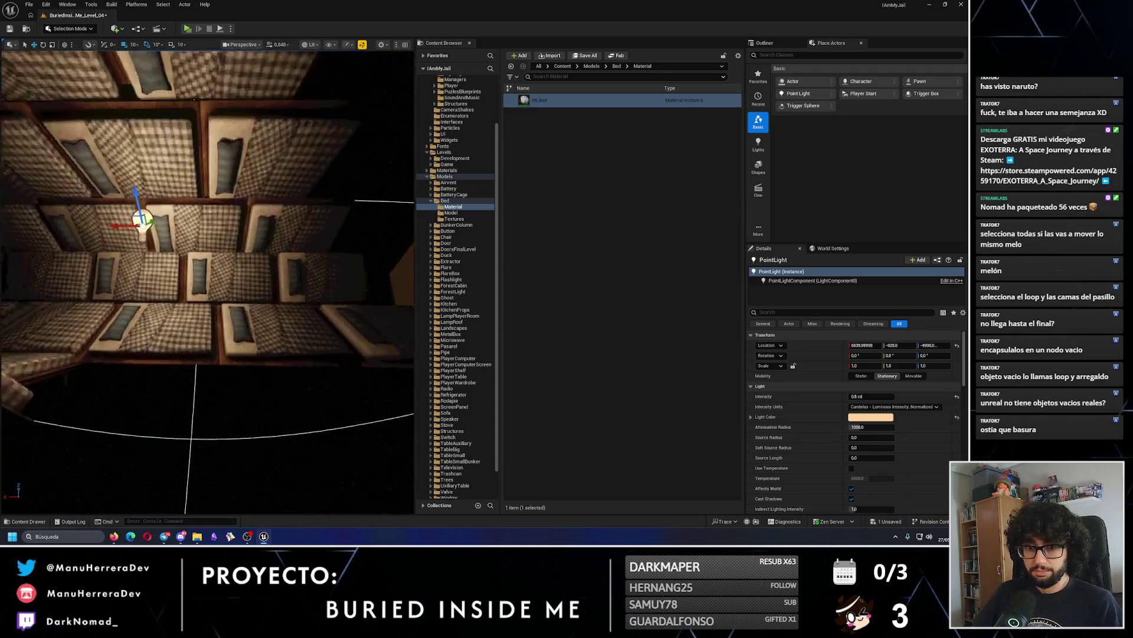
pyautogui.click(871, 396)
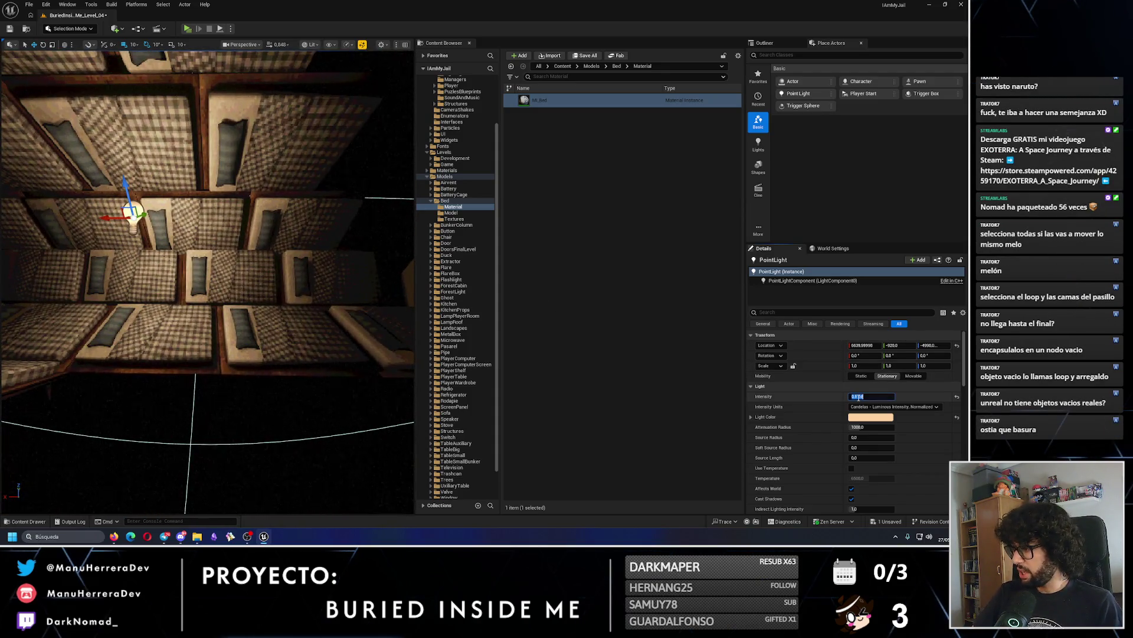
pyautogui.press('Return')
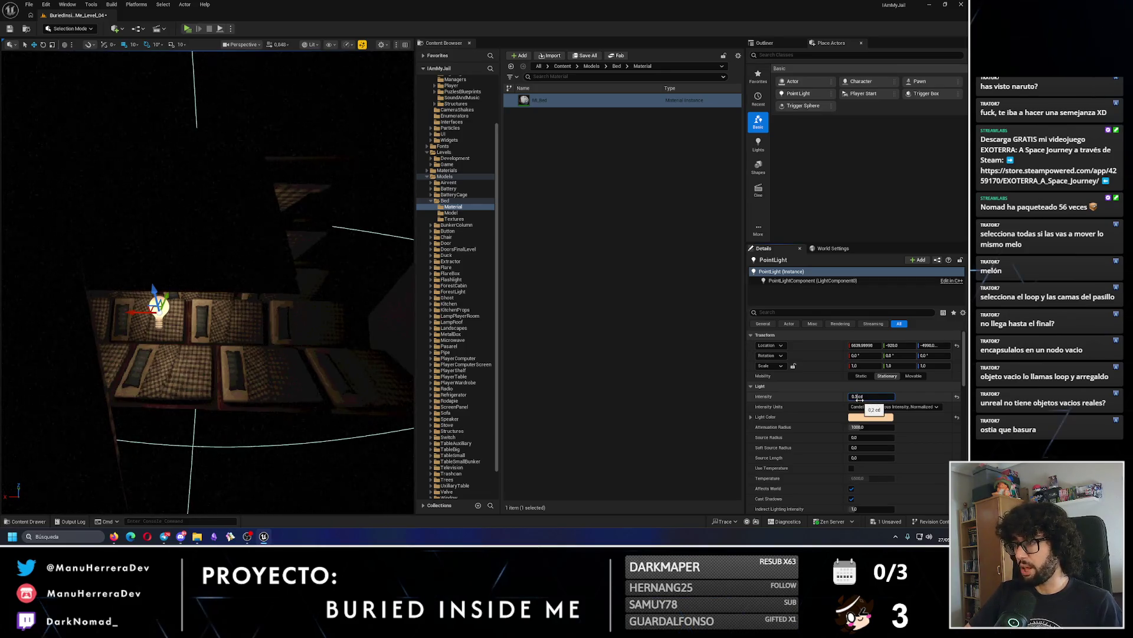
pyautogui.click(772, 44)
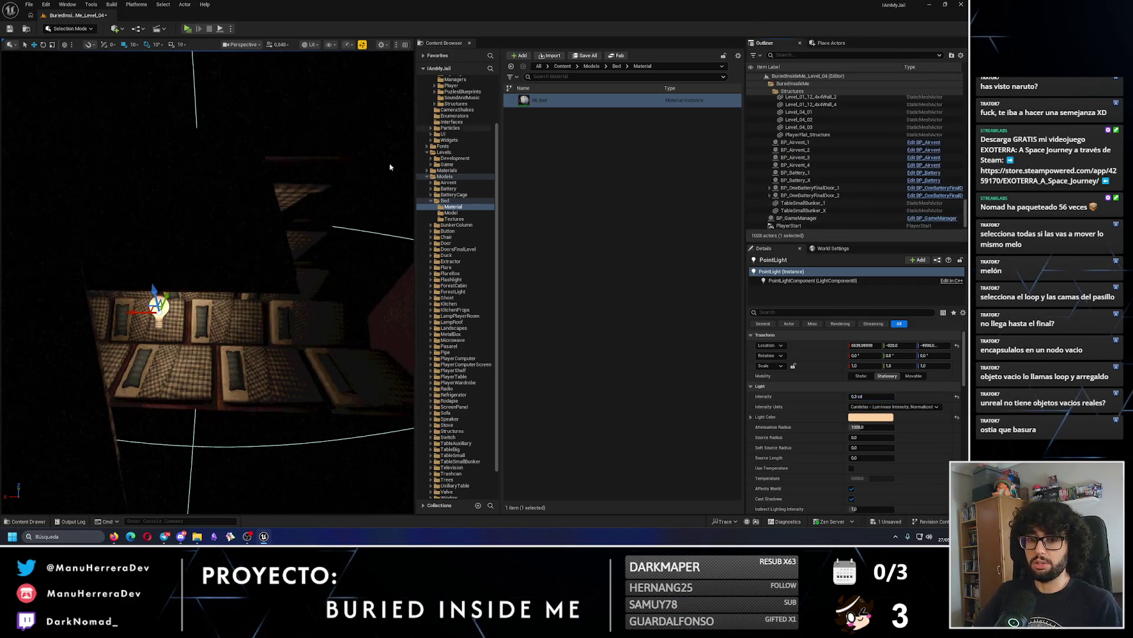
# Switch to unlit view and rename the new point light to PointLight_1.
pyautogui.hotkey('alt', '3')
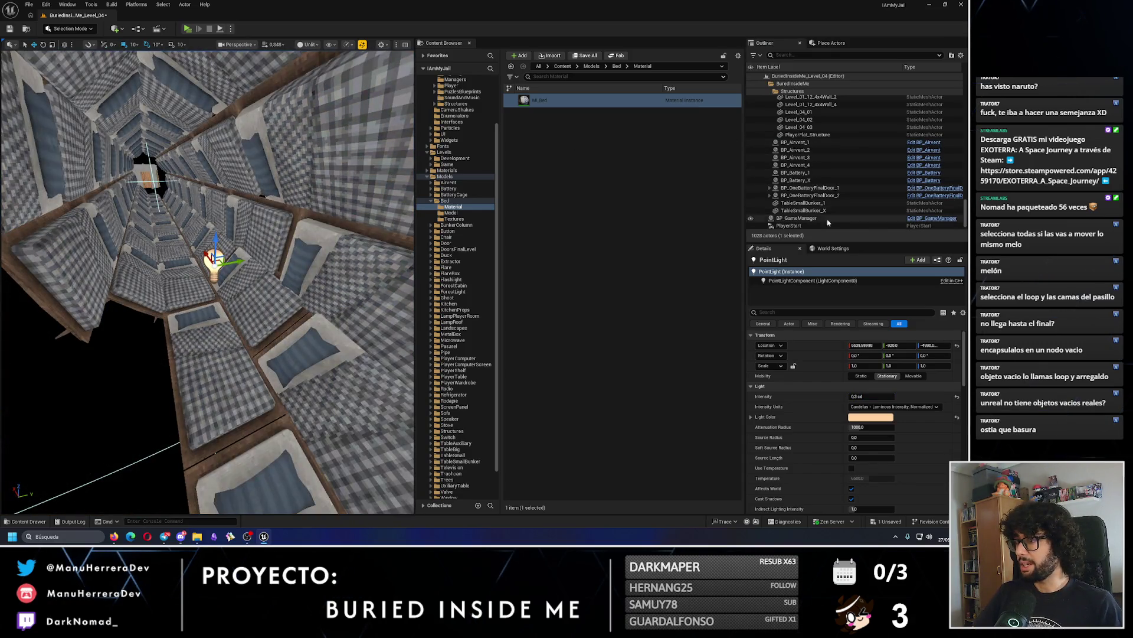
pyautogui.click(766, 83)
pyautogui.click(790, 107)
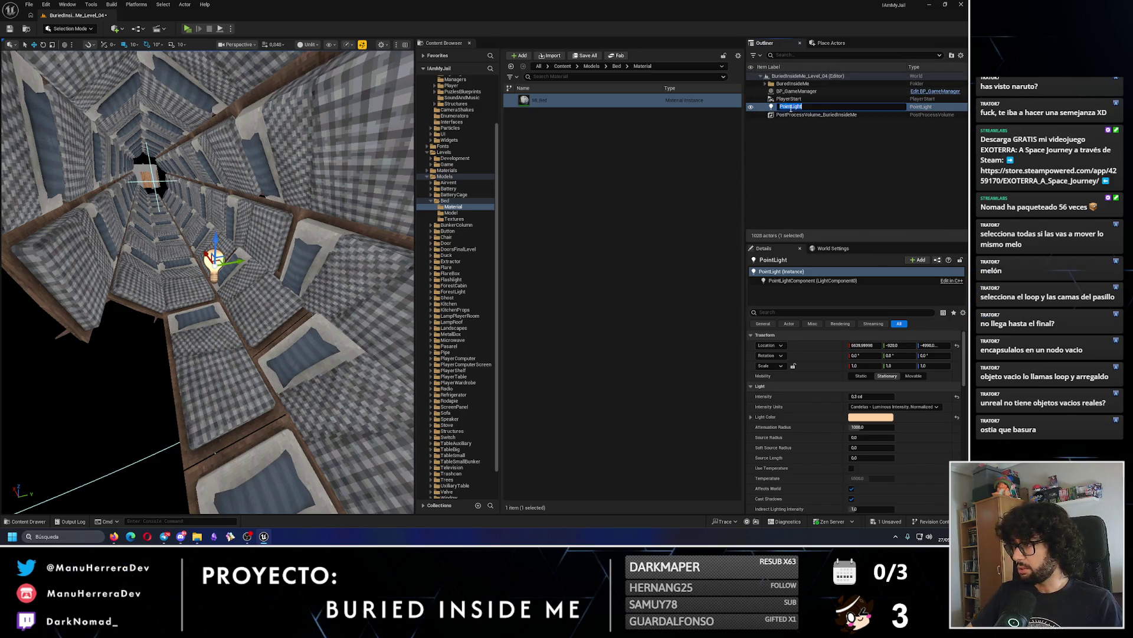
pyautogui.write('_1')
pyautogui.press('Return')
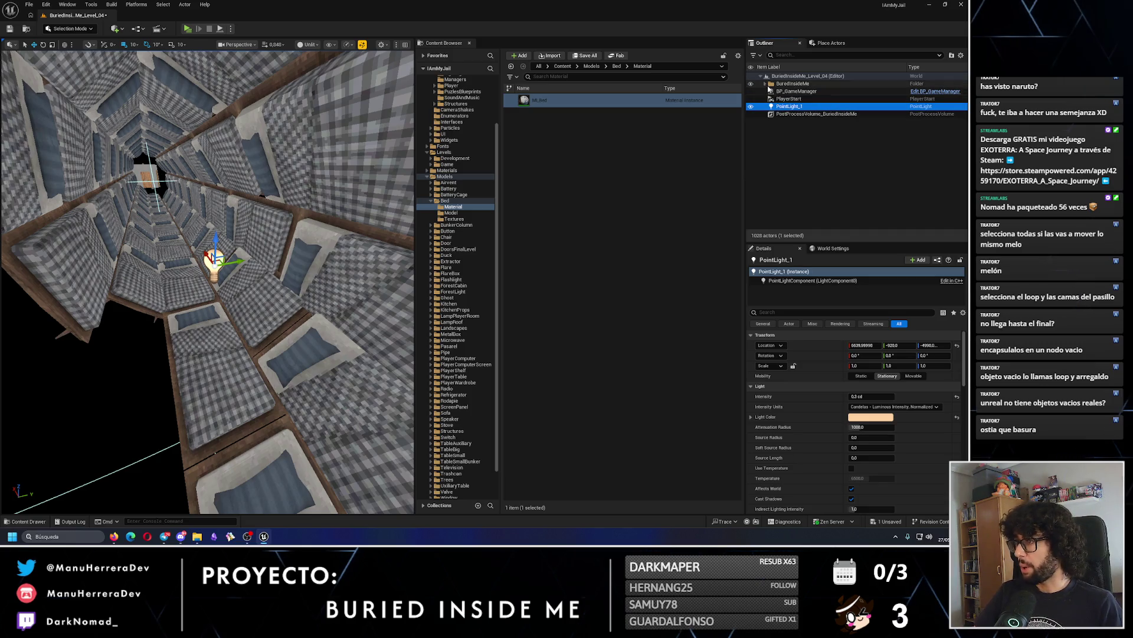
# Move PointLight_1 into the Lighting folder and expand the AdditionalLighting folder.
pyautogui.click(767, 85)
pyautogui.scroll(-3, 767, 88)
pyautogui.moveTo(803, 153)
pyautogui.mouseDown()
pyautogui.moveTo(816, 150)
pyautogui.moveTo(791, 82)
pyautogui.moveTo(790, 118)
pyautogui.moveTo(815, 147)
pyautogui.moveTo(790, 137)
pyautogui.mouseUp()
pyautogui.scroll(-2, 790, 137)
pyautogui.click(785, 122)
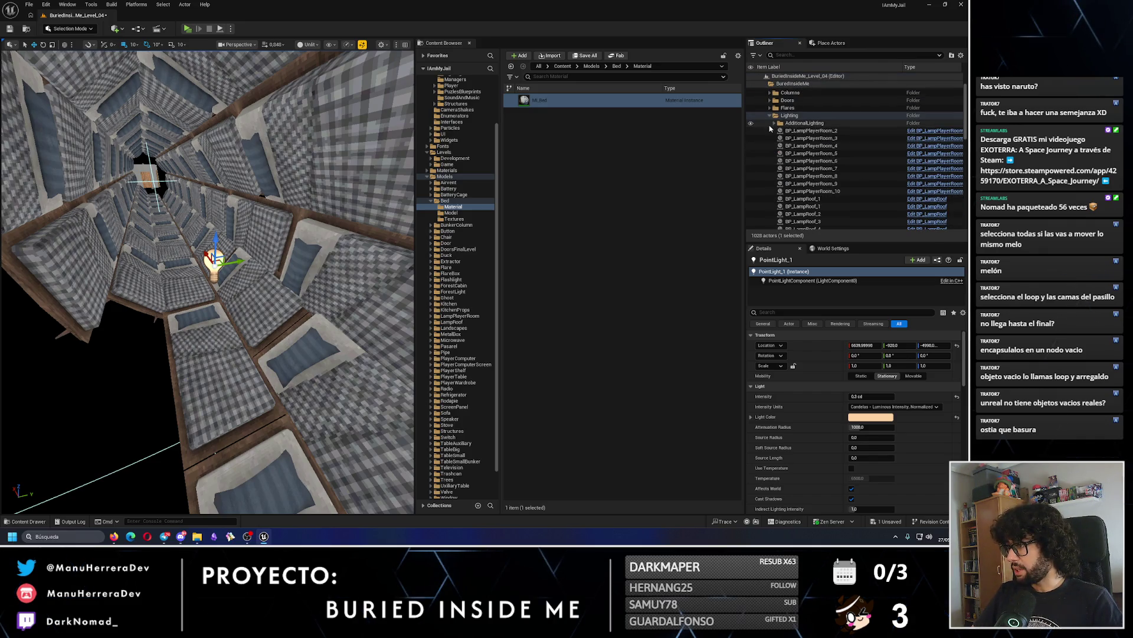
pyautogui.click(770, 126)
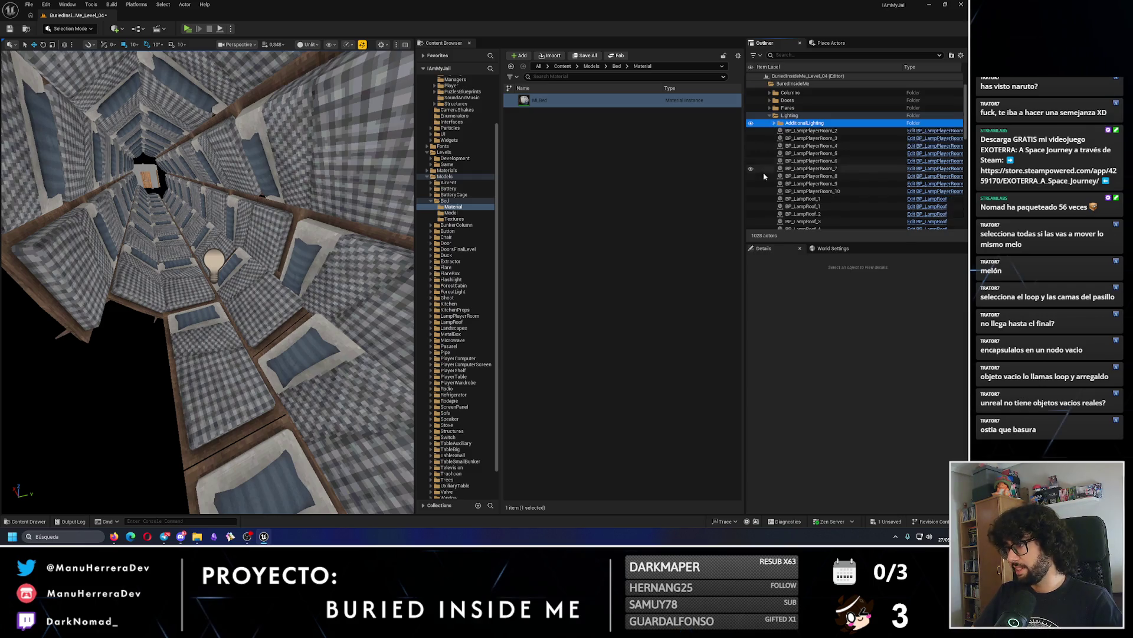
pyautogui.scroll(-10, 791, 148)
# Focus on PointLight_1, nudge it along the corridor and set its intensity to 0.2 cd.
pyautogui.doubleClick(797, 146)
pyautogui.hotkey('alt', '4')
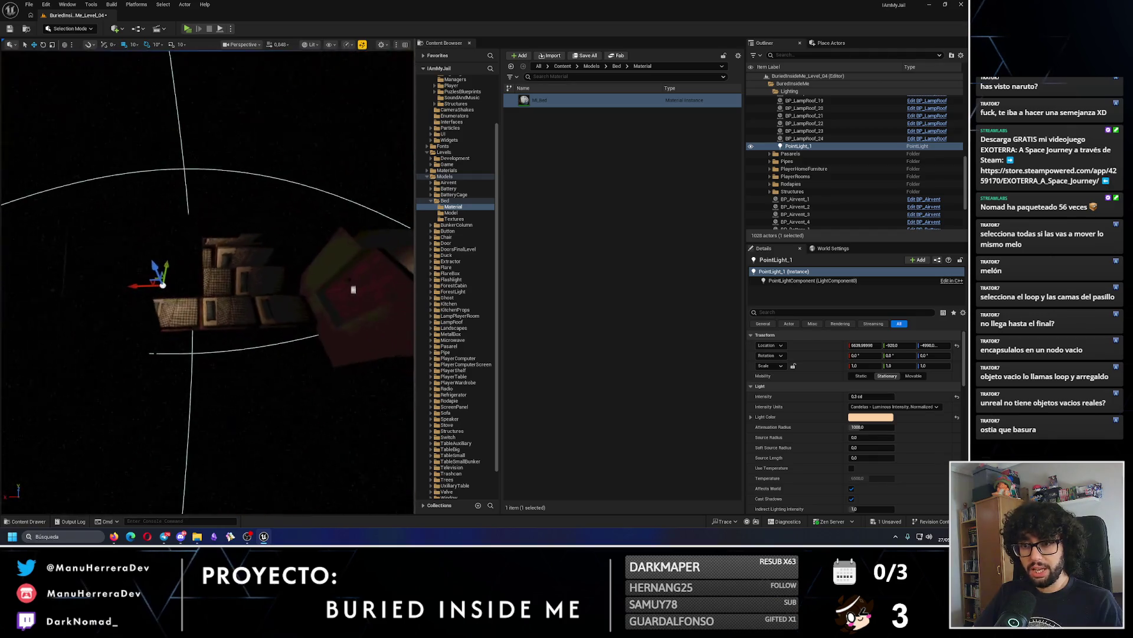
pyautogui.moveTo(154, 297); pyautogui.dragTo(145, 297)
pyautogui.press('f')
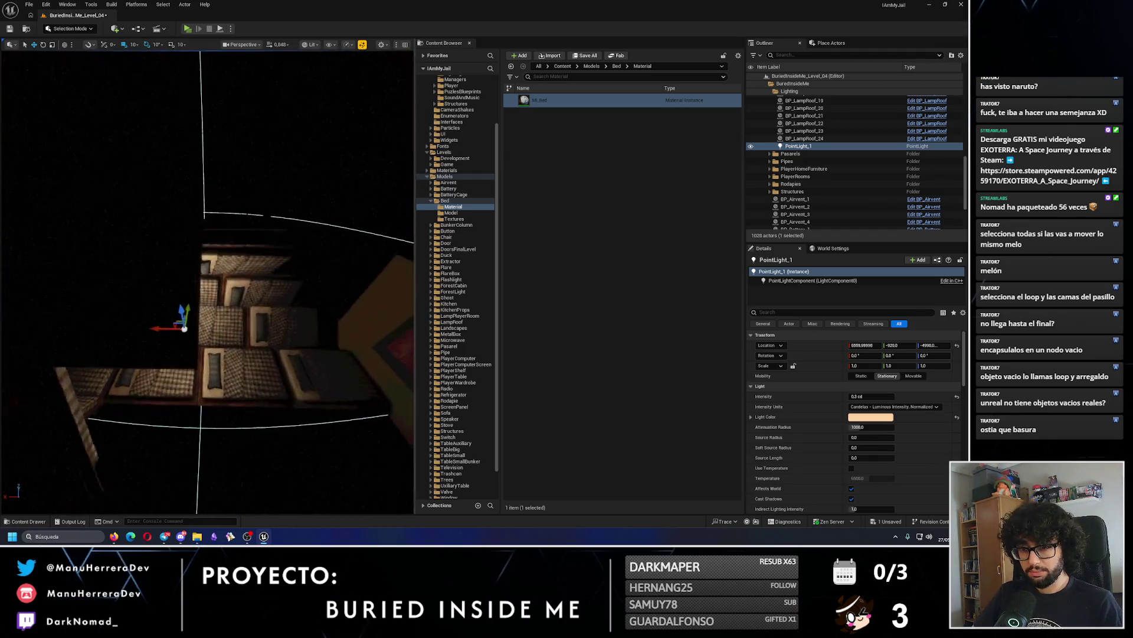
pyautogui.click(850, 396)
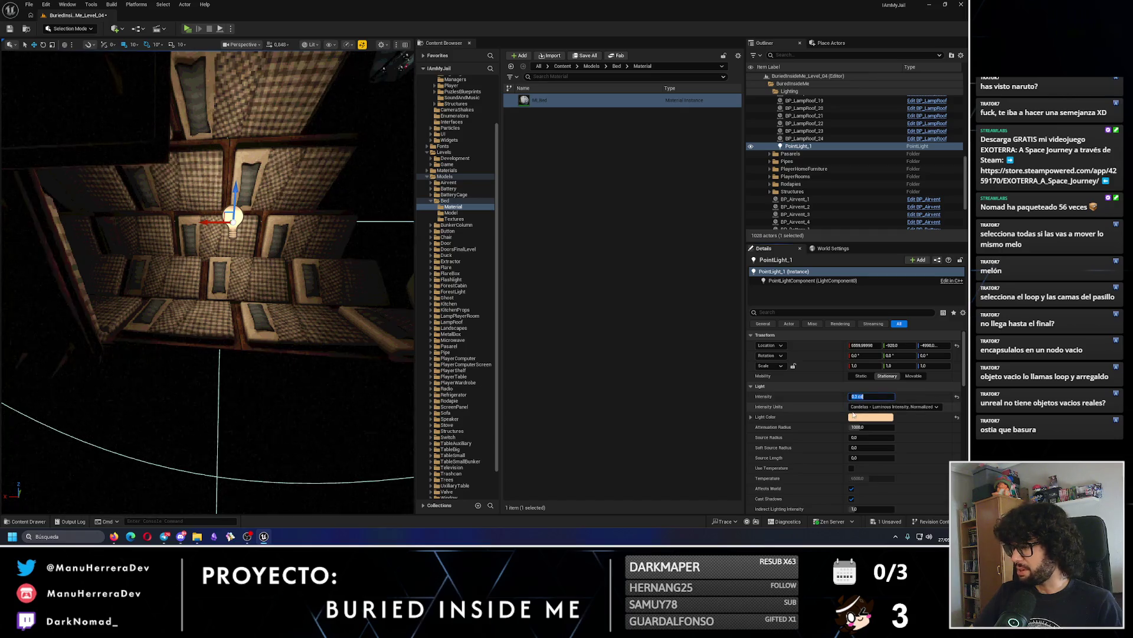
pyautogui.write('0.2')
pyautogui.press('Return')
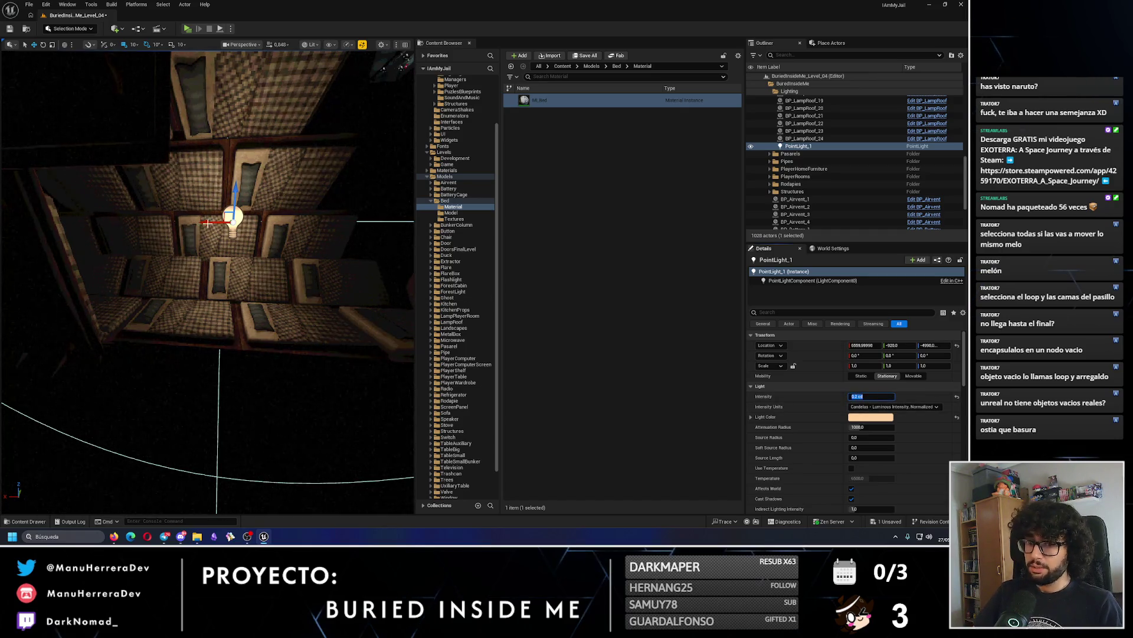
pyautogui.hotkey('alt', '3')
pyautogui.hotkey('alt', '4')
# Duplicate the light further down the corridor, set attenuation radius 250, then delete a point light.
pyautogui.moveTo(200, 220)
pyautogui.keyDown('alt'); pyautogui.mouseDown()
pyautogui.moveTo(55, 273)
pyautogui.moveTo(33, 306)
pyautogui.moveTo(127, 248)
pyautogui.moveTo(100, 268)
pyautogui.moveTo(171, 260)
pyautogui.moveTo(201, 278)
pyautogui.moveTo(177, 253)
pyautogui.moveTo(226, 222)
pyautogui.mouseUp(); pyautogui.keyUp('alt')
pyautogui.press('f')
pyautogui.scroll(-5, 208, 282)
pyautogui.moveTo(872, 426); pyautogui.dragTo(853, 427)
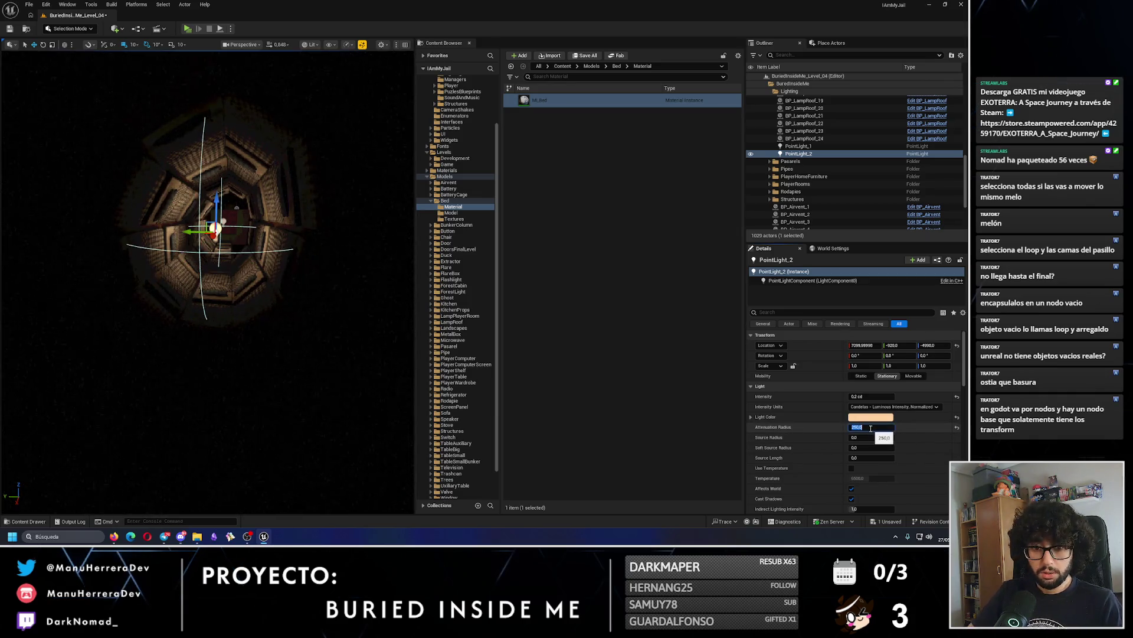
pyautogui.press('Return')
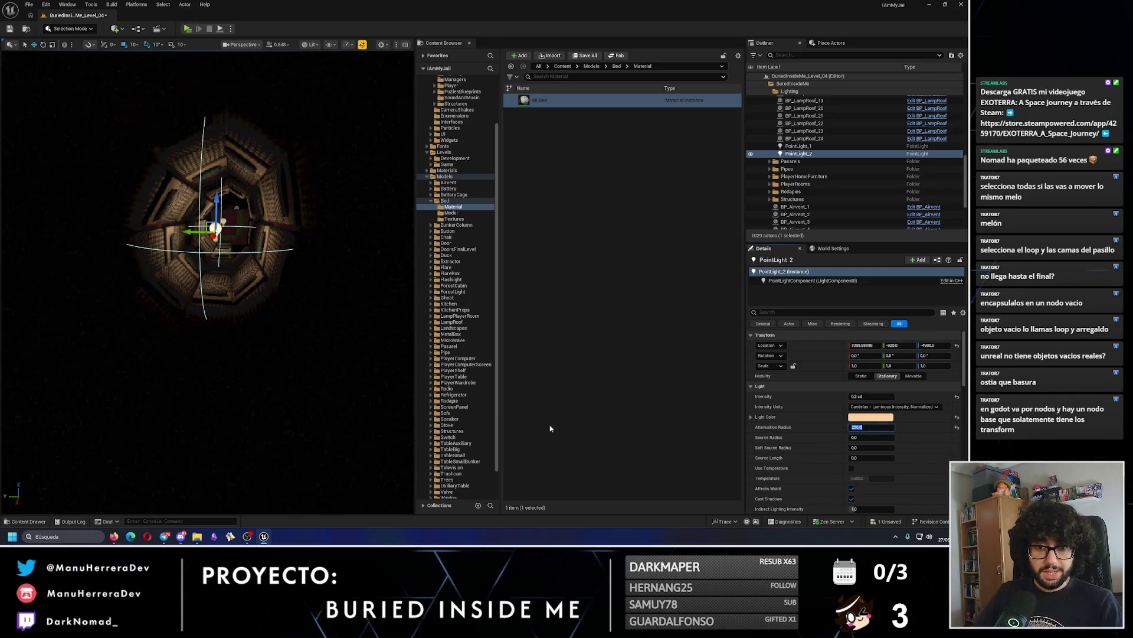
pyautogui.press('f')
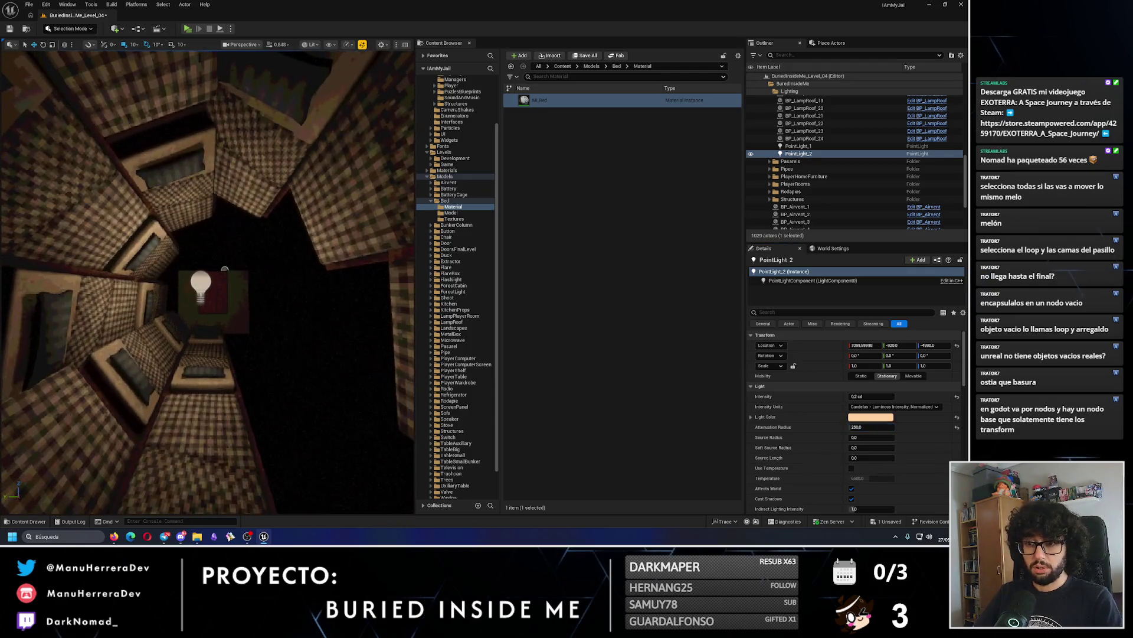
pyautogui.press('Delete')
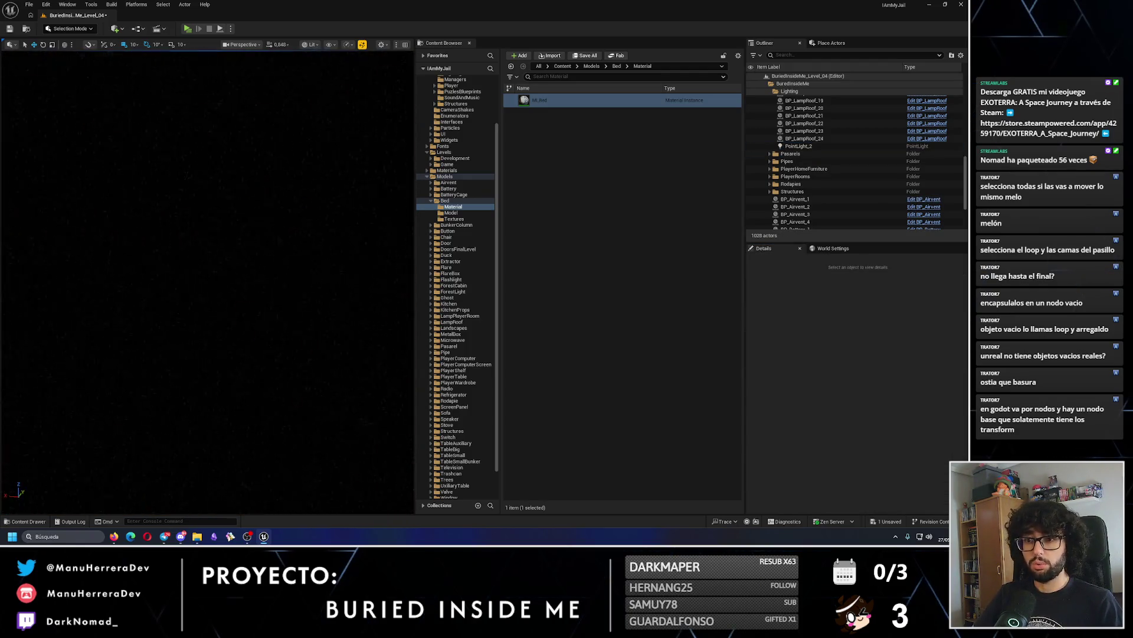
# Undo the light deletion and duplicate the point light further along the corridor.
pyautogui.hotkey('ctrl', 'z')
pyautogui.scroll(-5, 223, 292)
pyautogui.moveTo(114, 265); pyautogui.dragTo(189, 266)
pyautogui.hotkey('alt', '3')
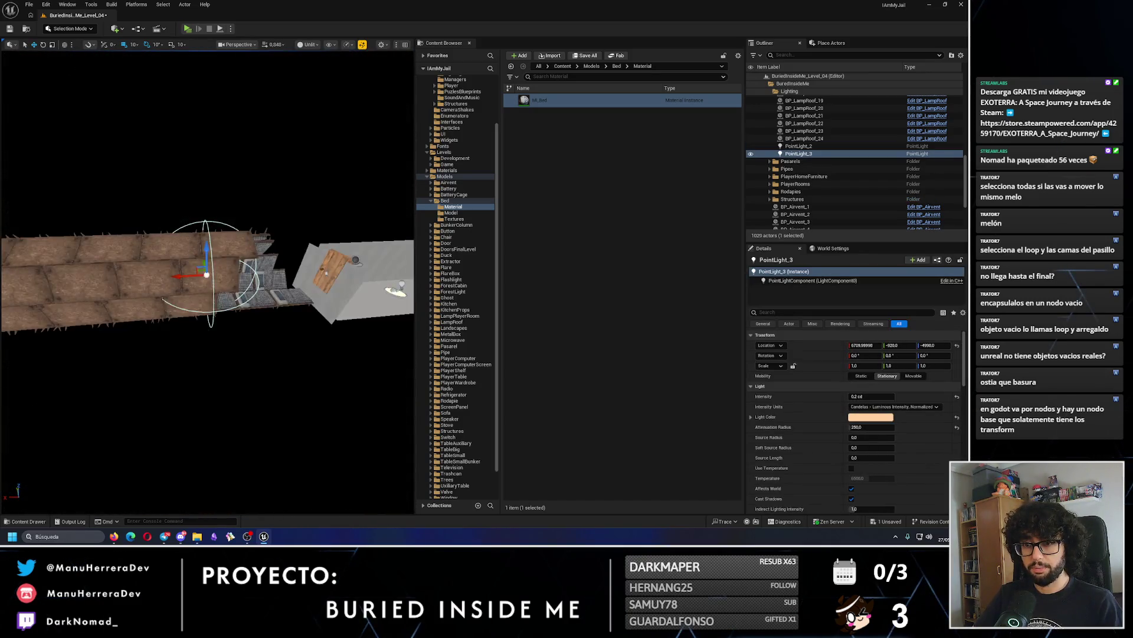
pyautogui.scroll(3, 207, 283)
pyautogui.moveTo(177, 316); pyautogui.dragTo(240, 317)
pyautogui.hotkey('alt', '4')
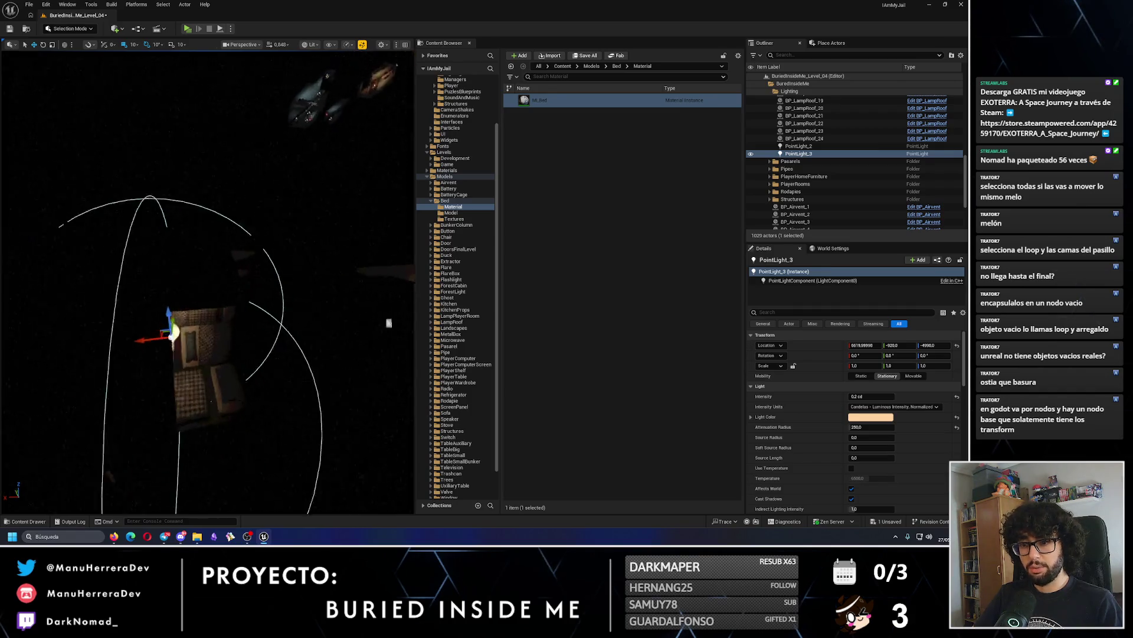
pyautogui.scroll(5, 207, 282)
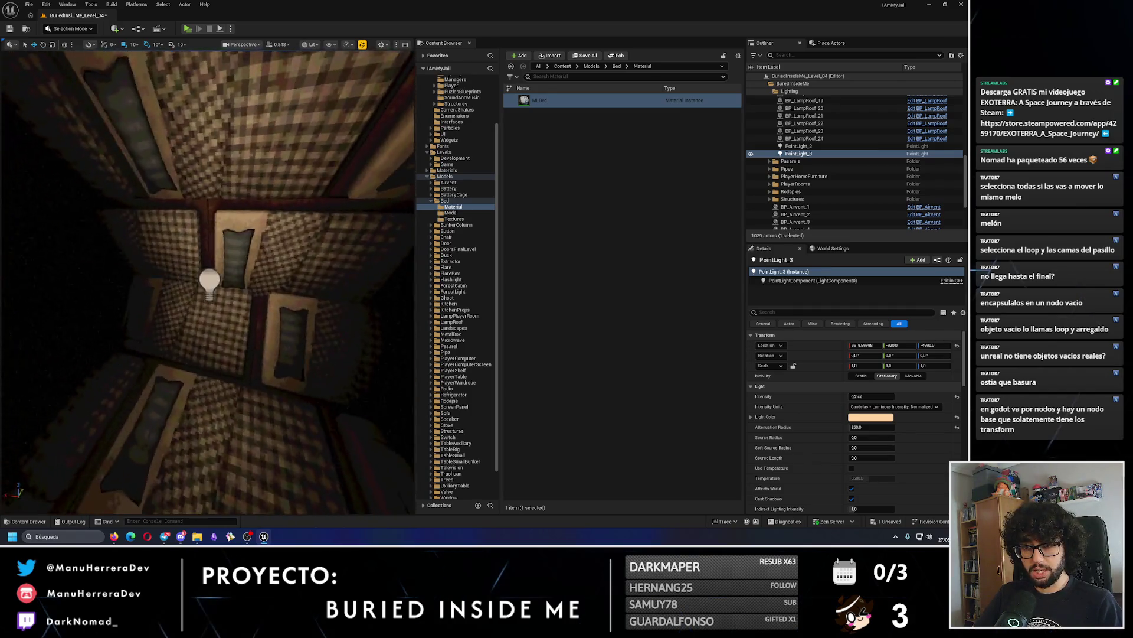
# Duplicate the original light in the opposite direction, then remove the extra duplicate.
pyautogui.click(198, 248)
pyautogui.scroll(-5, 222, 274)
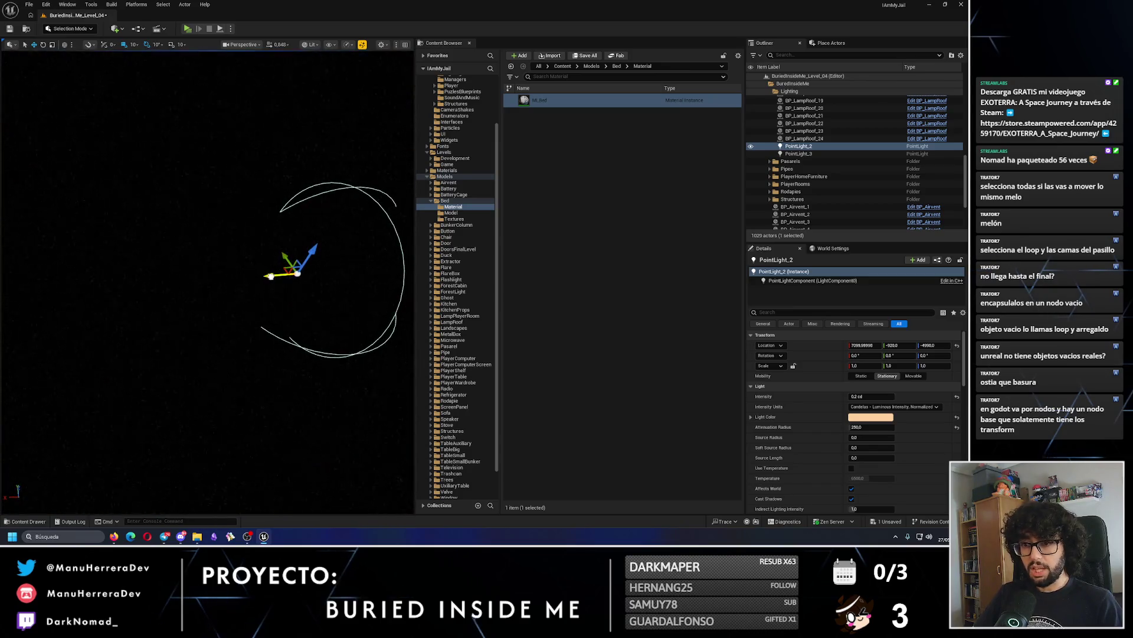
pyautogui.keyDown('alt'); pyautogui.moveTo(271, 276); pyautogui.dragTo(171, 276); pyautogui.keyUp('alt')
pyautogui.scroll(10, 165, 278)
pyautogui.hotkey('alt', '4')
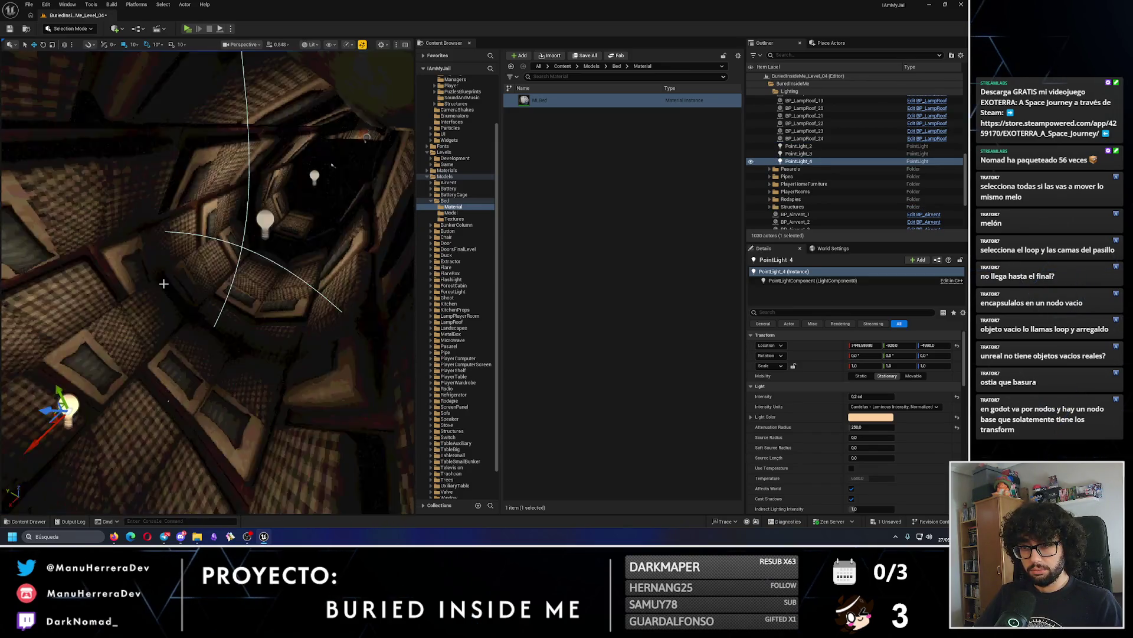
pyautogui.hotkey('ctrl', 'z')
pyautogui.hotkey('ctrl', 'z')
pyautogui.hotkey('ctrl', 'z')
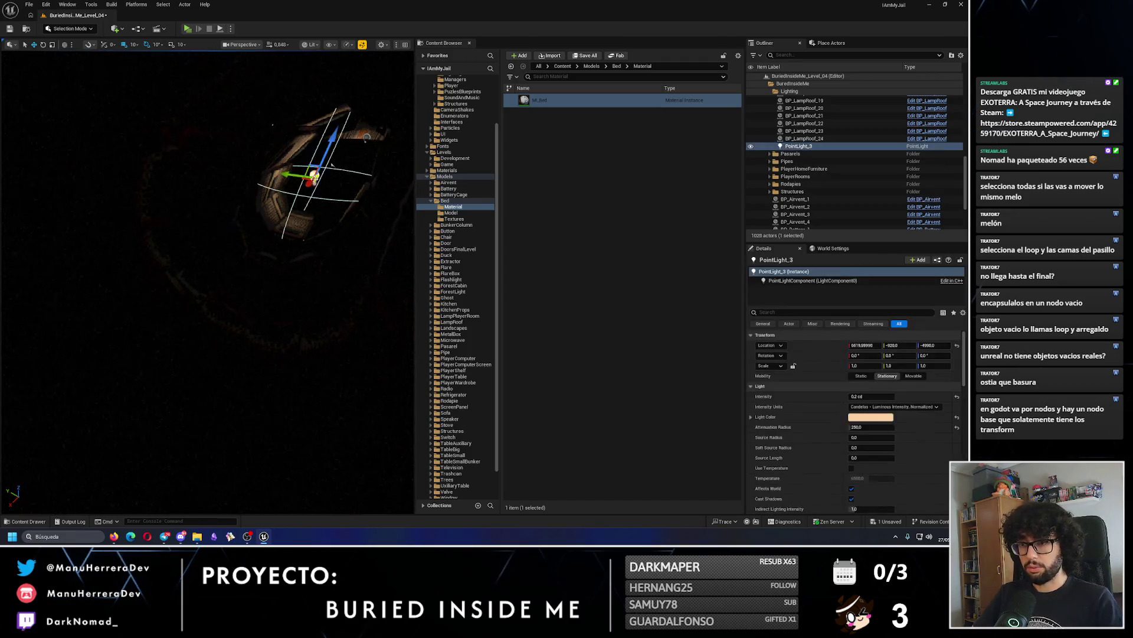
pyautogui.scroll(-8, 332, 165)
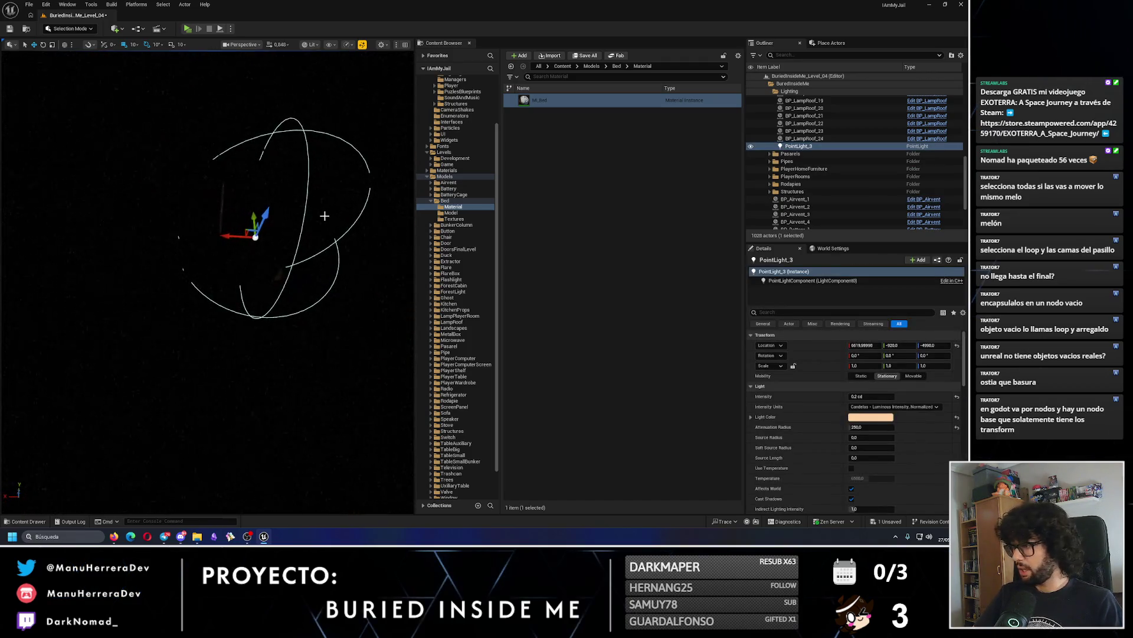
# Set the point light's Location X to 6600 inside the padded corridor.
pyautogui.click(870, 345)
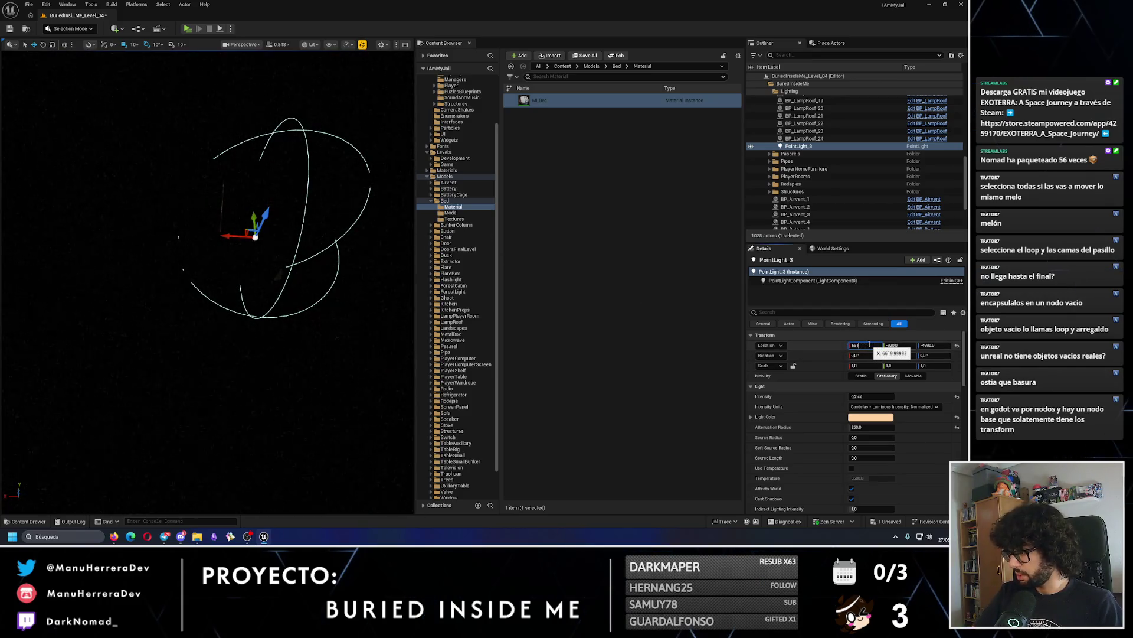
pyautogui.write('00')
pyautogui.press('Return')
pyautogui.hotkey('alt', '3')
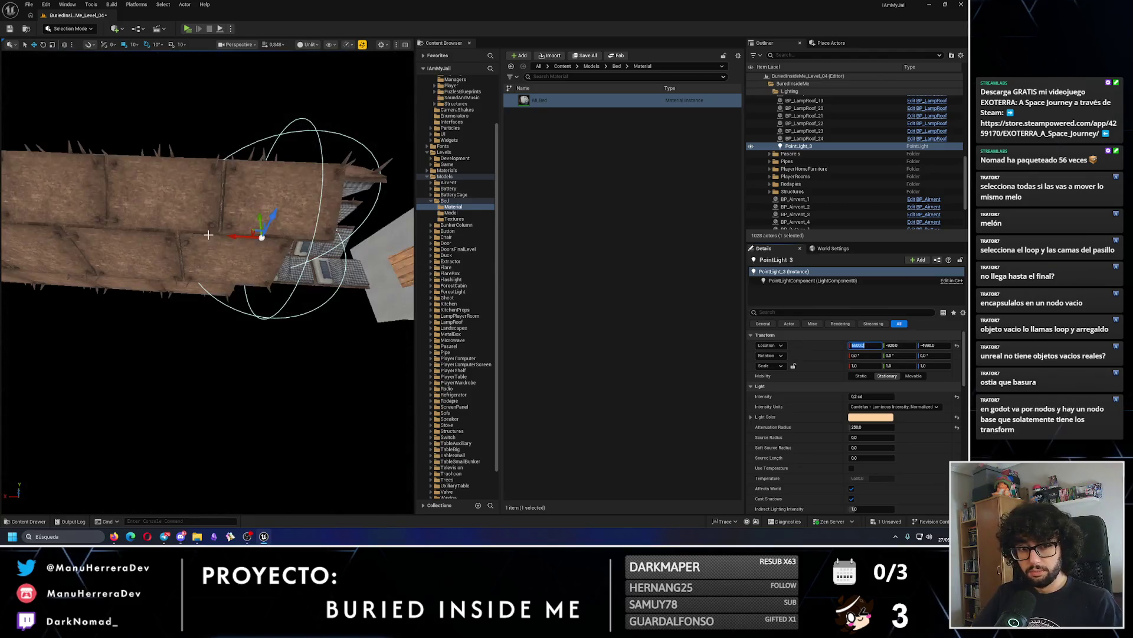
pyautogui.moveTo(349, 242); pyautogui.dragTo(284, 248)
pyautogui.hotkey('alt', '4')
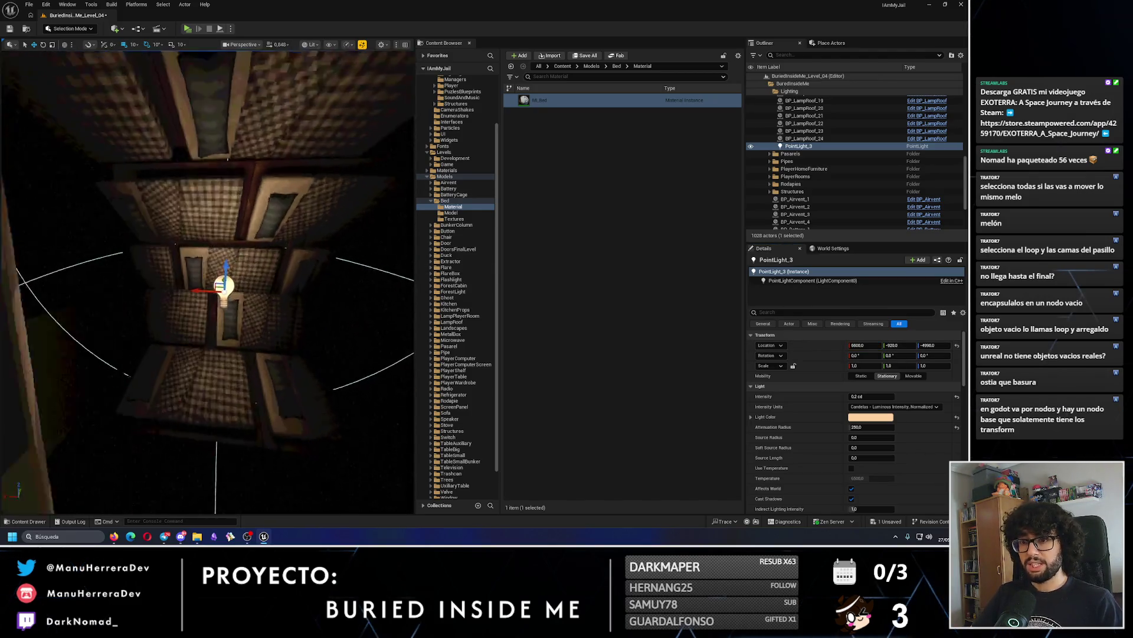
pyautogui.moveTo(208, 234); pyautogui.dragTo(208, 234)
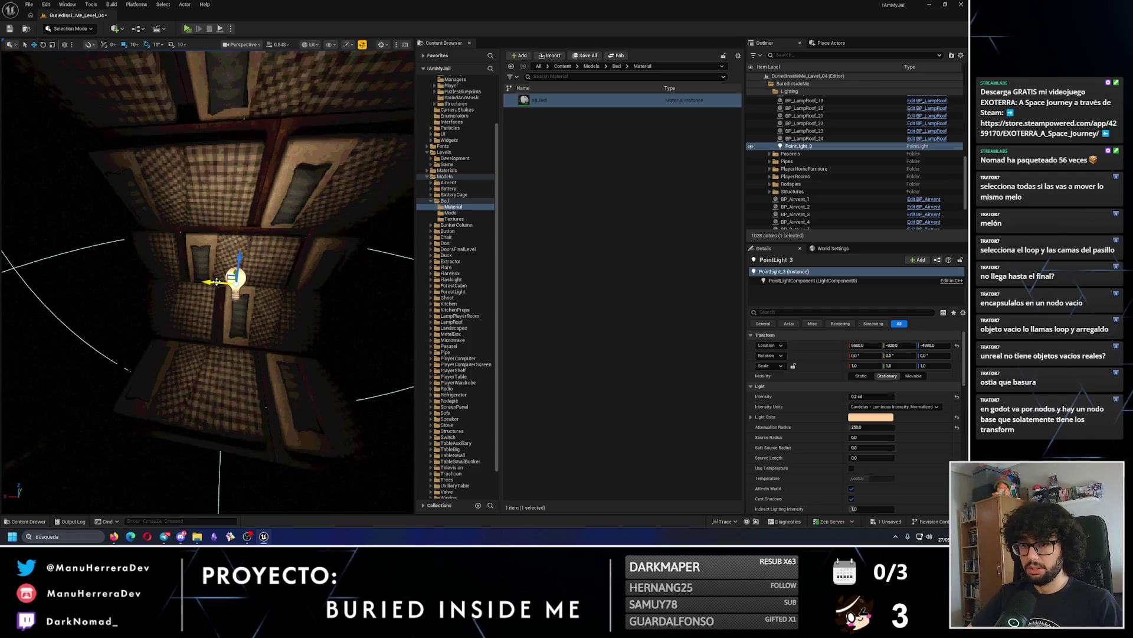
# Alt-drag a duplicate of the 6600 light a little further along the corridor.
pyautogui.keyDown('alt'); pyautogui.moveTo(217, 282); pyautogui.dragTo(95, 282); pyautogui.keyUp('alt')
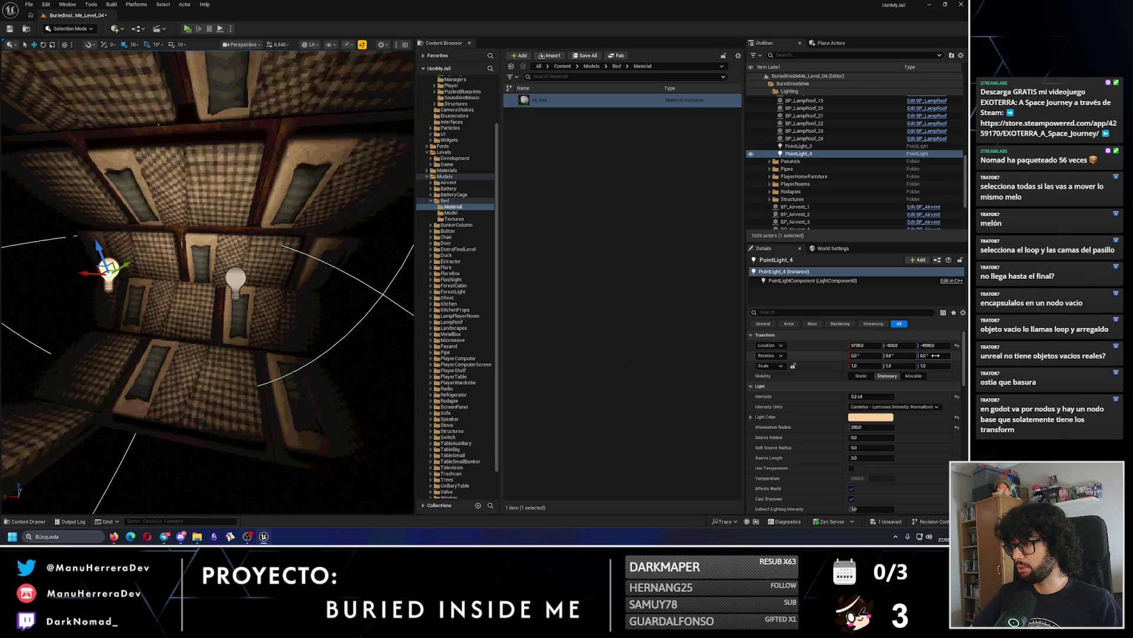
pyautogui.click(867, 347)
pyautogui.click(242, 283)
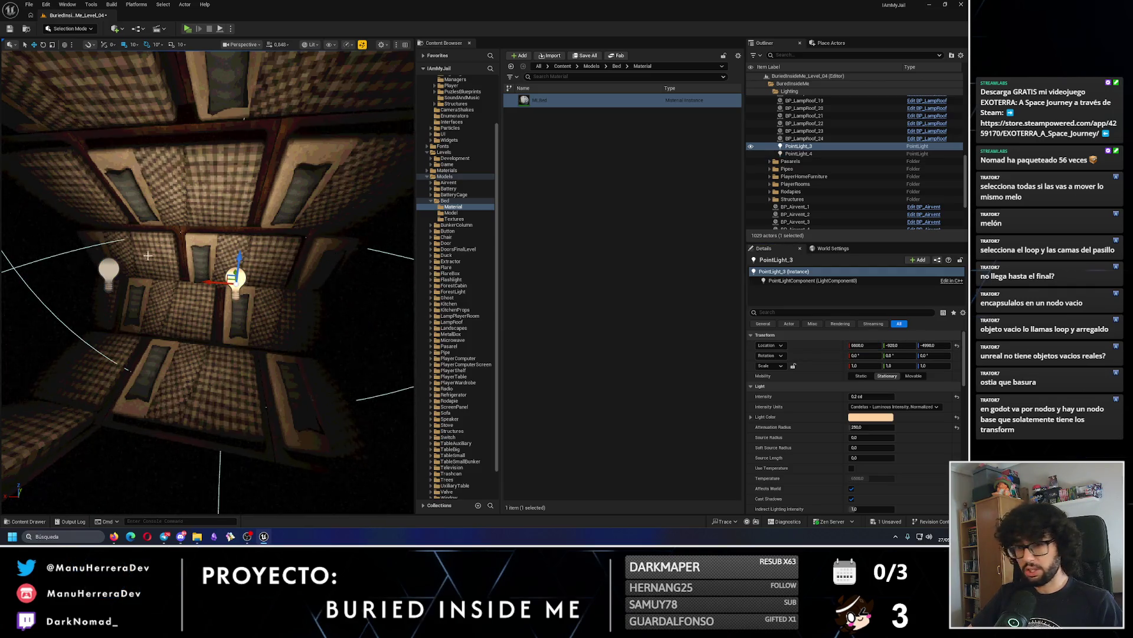
# Set the duplicated light's Location X to 7000.
pyautogui.click(105, 271)
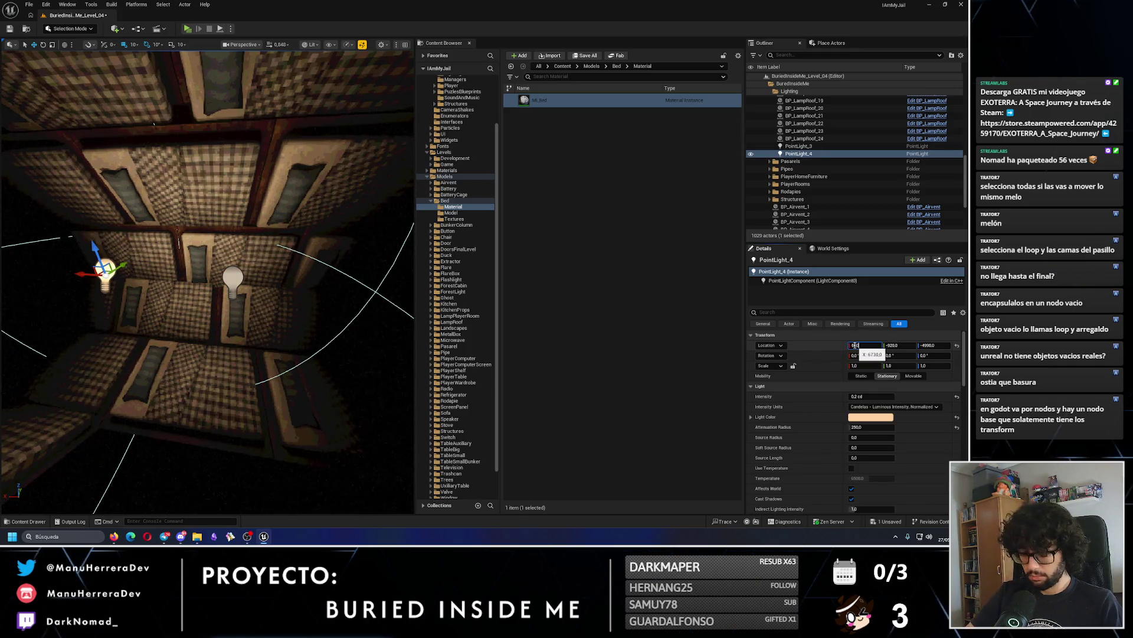
pyautogui.write('00')
pyautogui.press('Return')
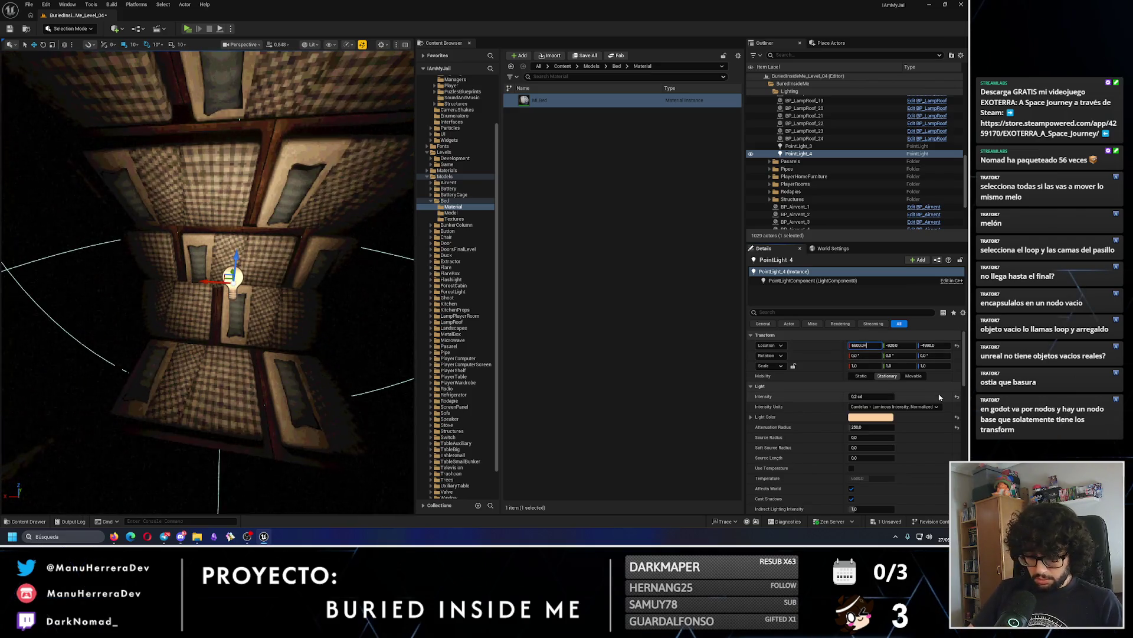
pyautogui.press('Return')
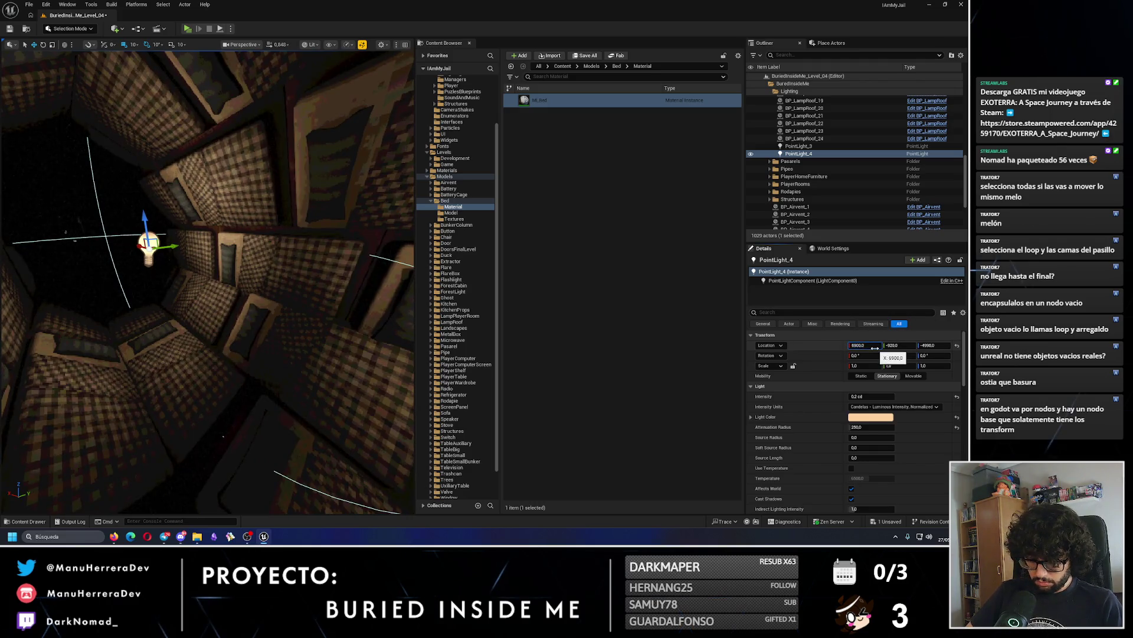
pyautogui.write('00')
pyautogui.press('Return')
pyautogui.moveTo(321, 271)
pyautogui.mouseDown()
pyautogui.moveTo(307, 277)
pyautogui.moveTo(331, 269)
pyautogui.moveTo(321, 271)
pyautogui.mouseUp()
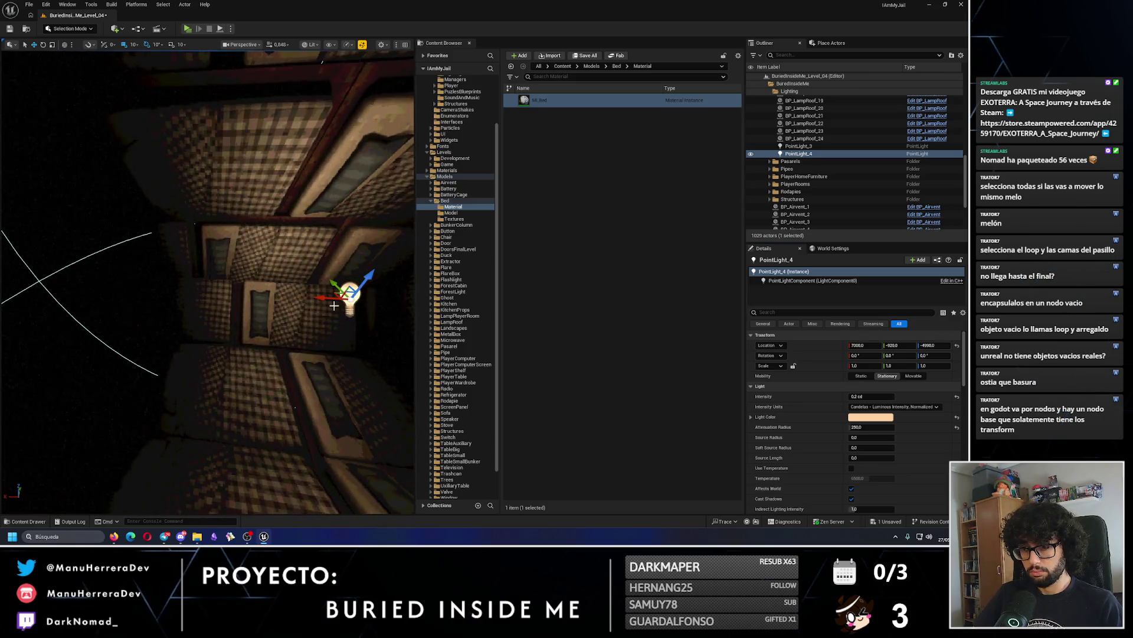
# Duplicate the light twice with Ctrl+D, placing copies at X 7400 and 7800.
pyautogui.hotkey('ctrl', 'd')
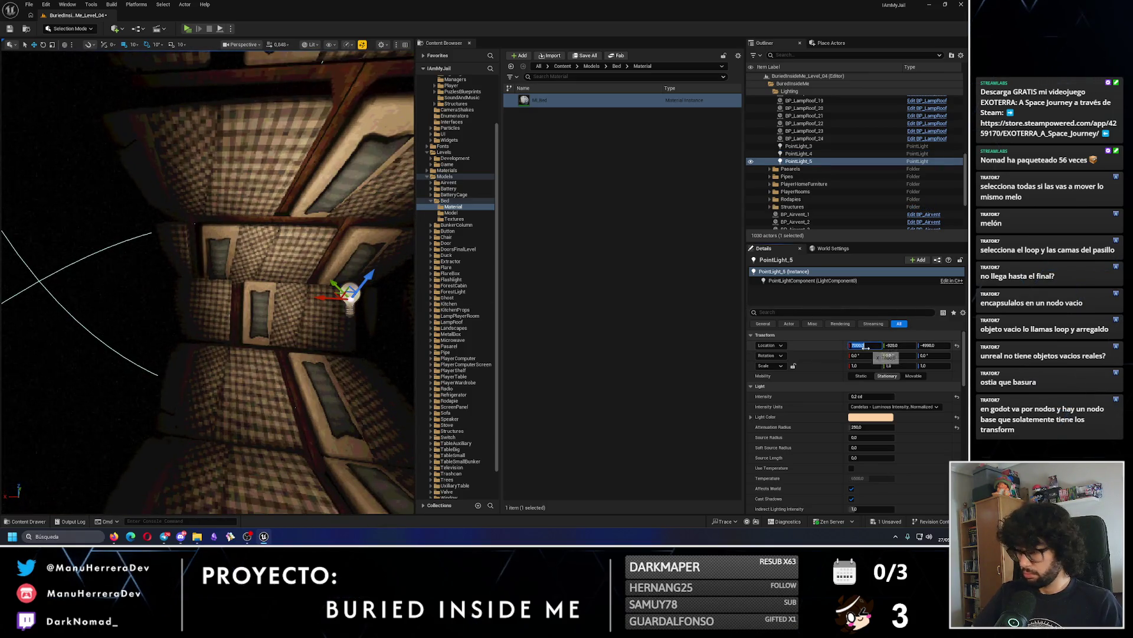
pyautogui.write('00')
pyautogui.press('Return')
pyautogui.moveTo(235, 276); pyautogui.dragTo(278, 283)
pyautogui.moveTo(239, 323)
pyautogui.mouseDown()
pyautogui.moveTo(254, 318)
pyautogui.moveTo(240, 323)
pyautogui.mouseUp()
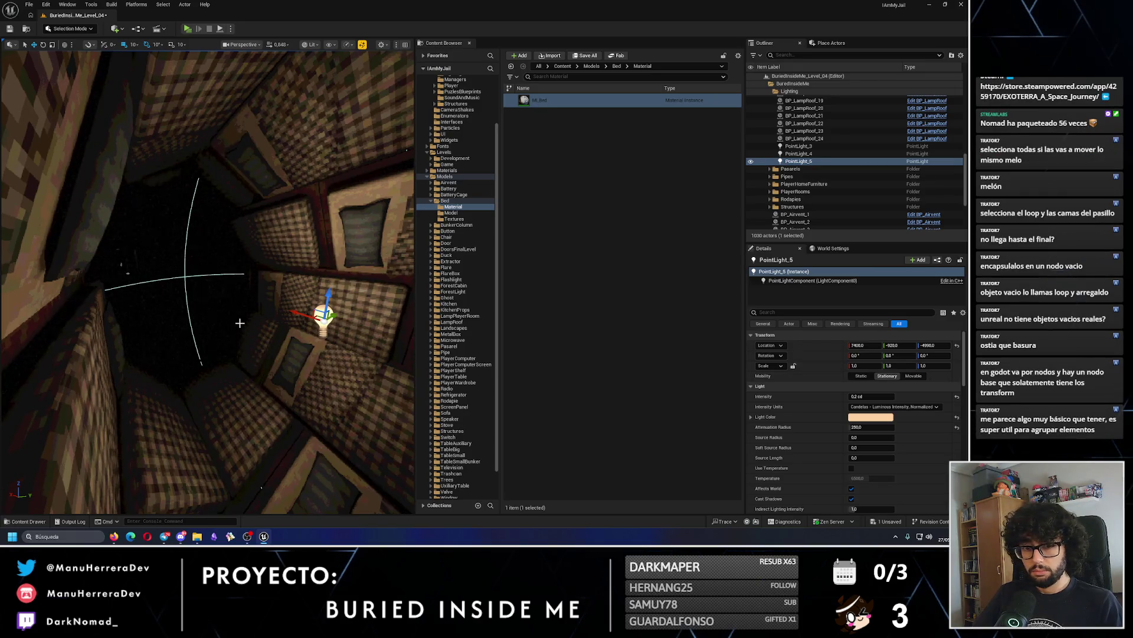
pyautogui.hotkey('ctrl', 'd')
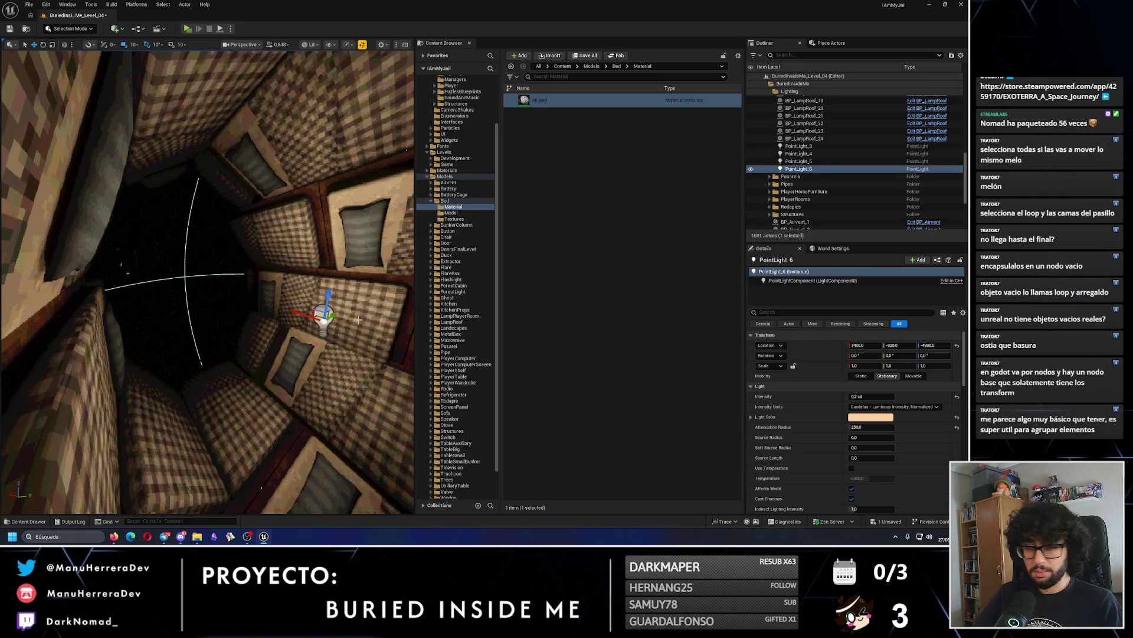
pyautogui.click(870, 348)
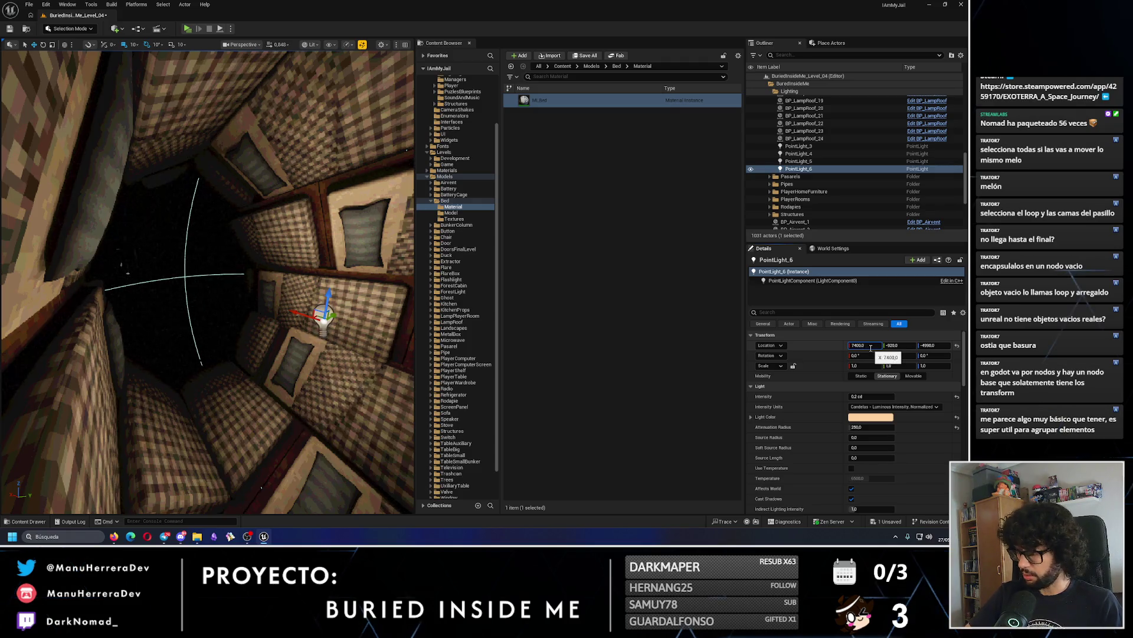
pyautogui.press('Return')
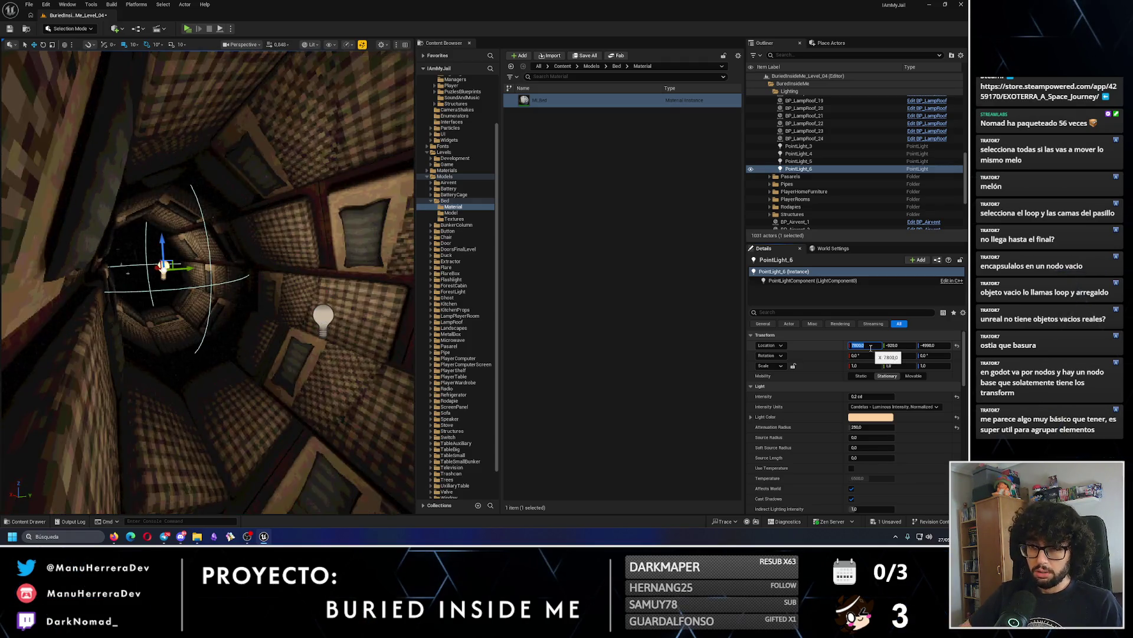
pyautogui.click(794, 177)
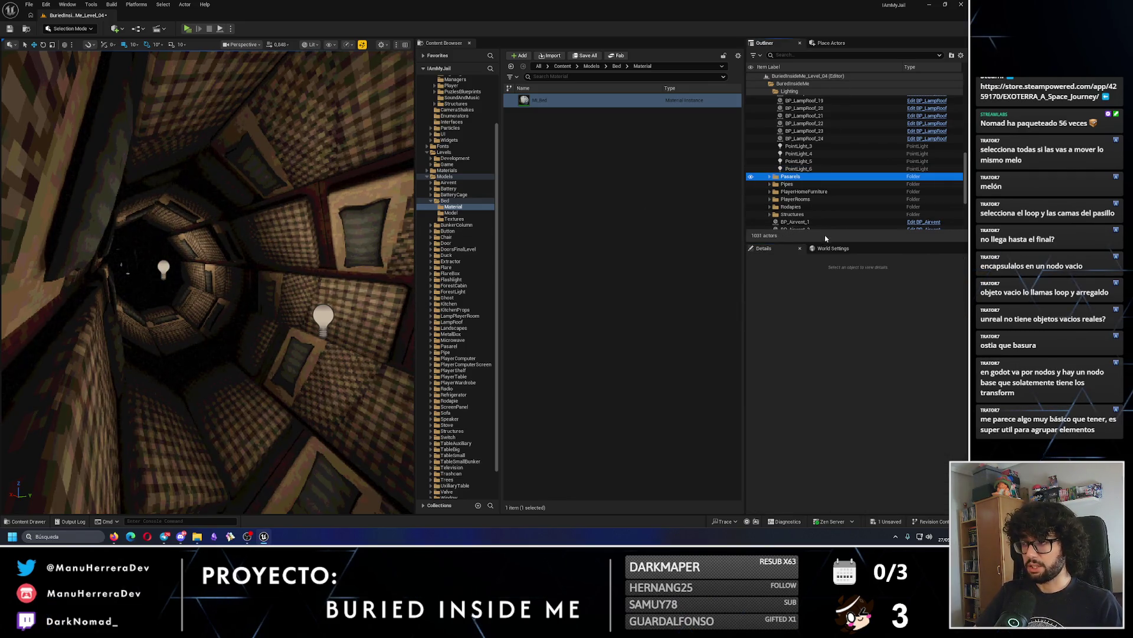
# Hide the walkway geometry and check the Pasarels folder in unlit view, selecting Pasarel82.
pyautogui.press('h')
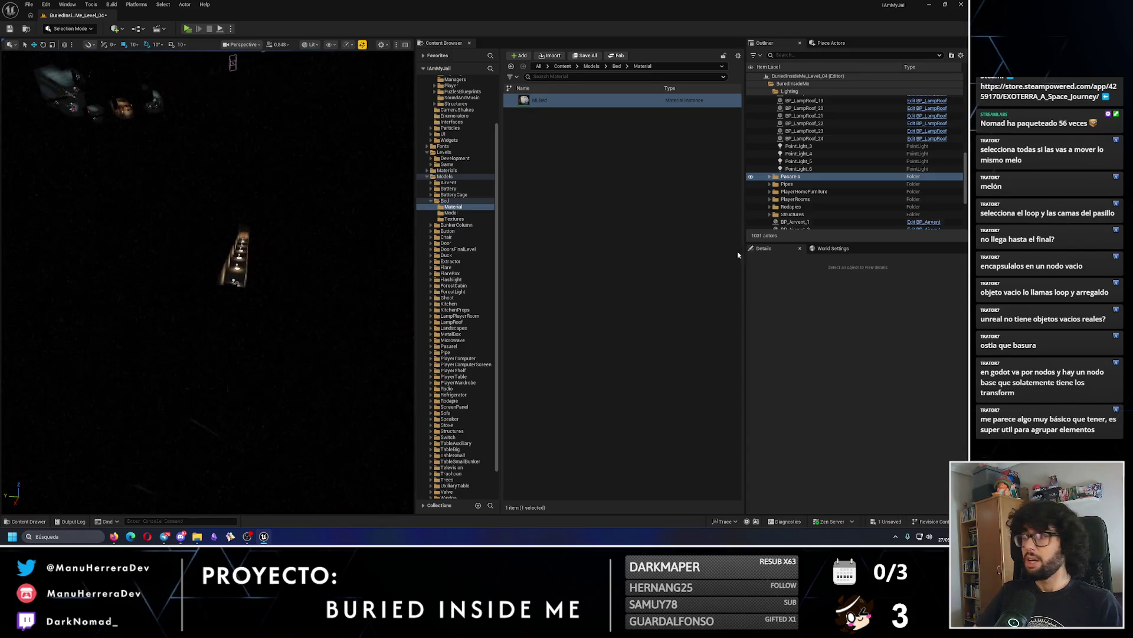
pyautogui.click(771, 177)
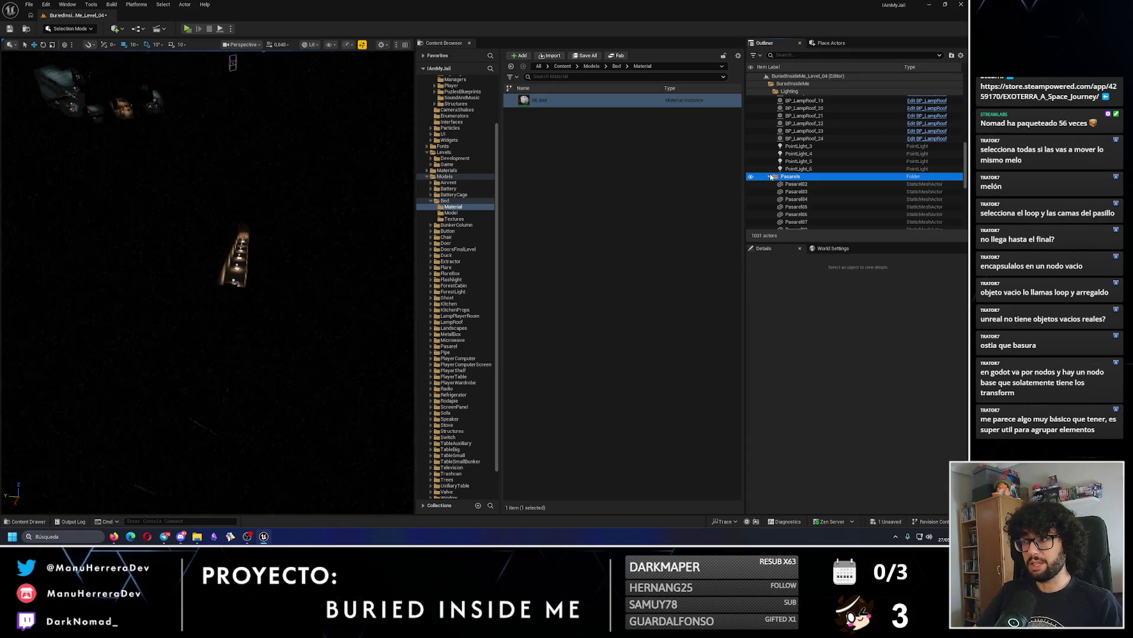
pyautogui.click(769, 177)
pyautogui.click(790, 176)
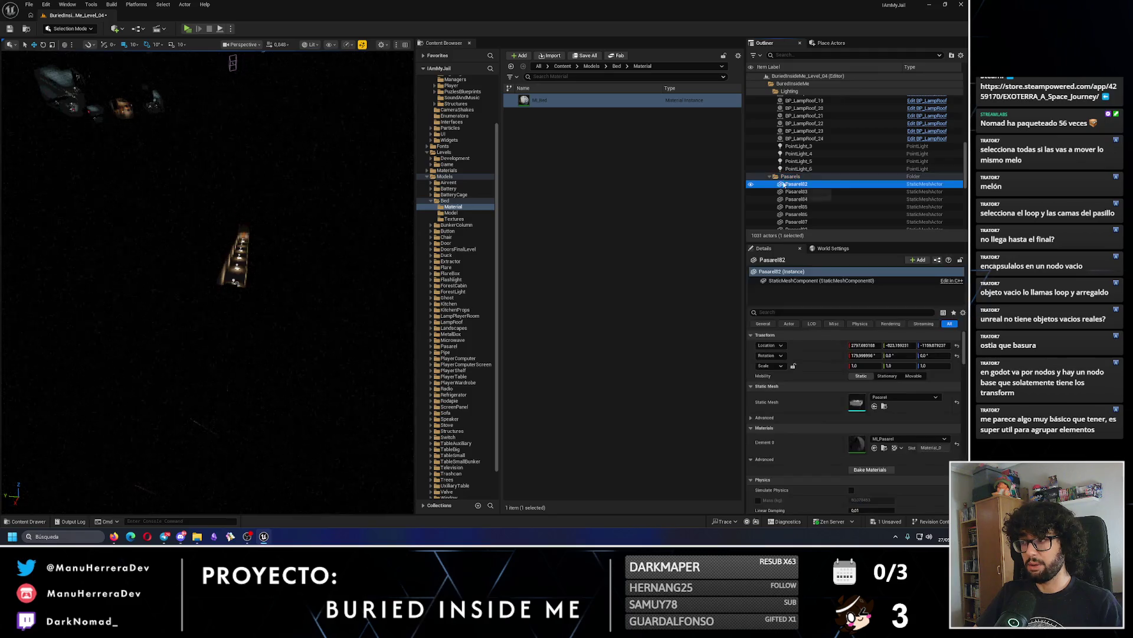
pyautogui.click(769, 177)
pyautogui.hotkey('alt', '3')
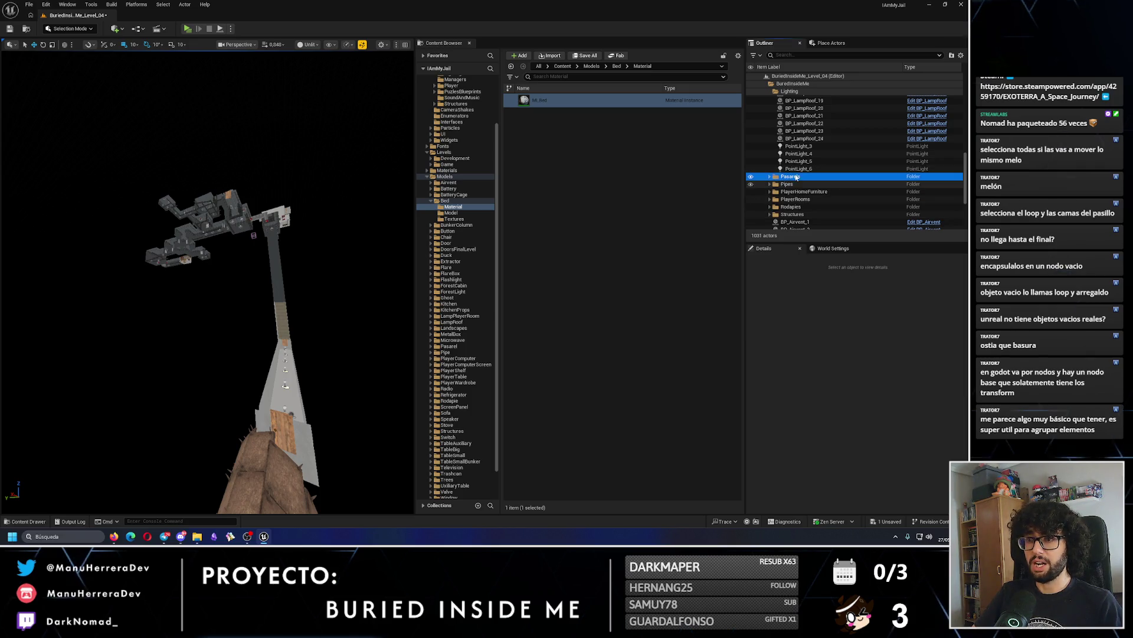
pyautogui.click(770, 177)
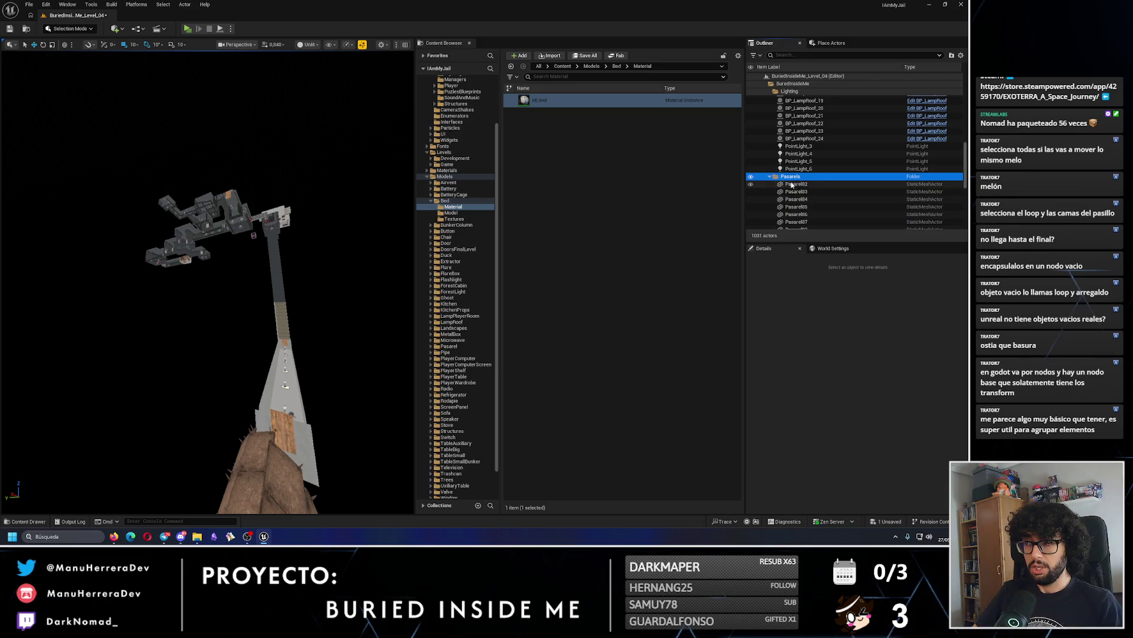
pyautogui.click(798, 185)
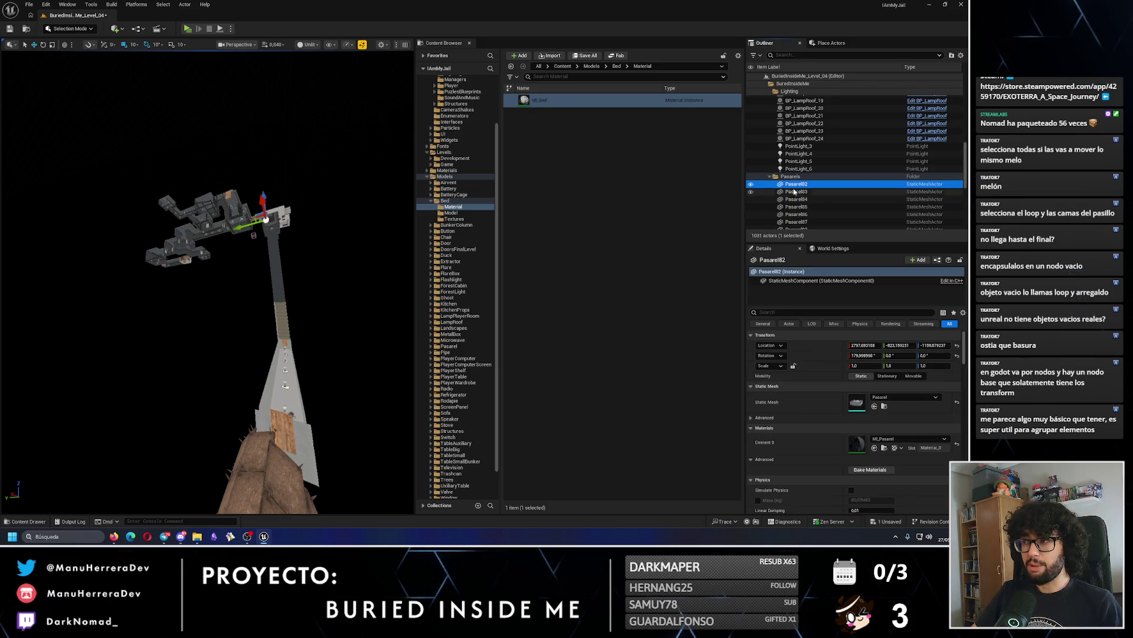
pyautogui.click(770, 177)
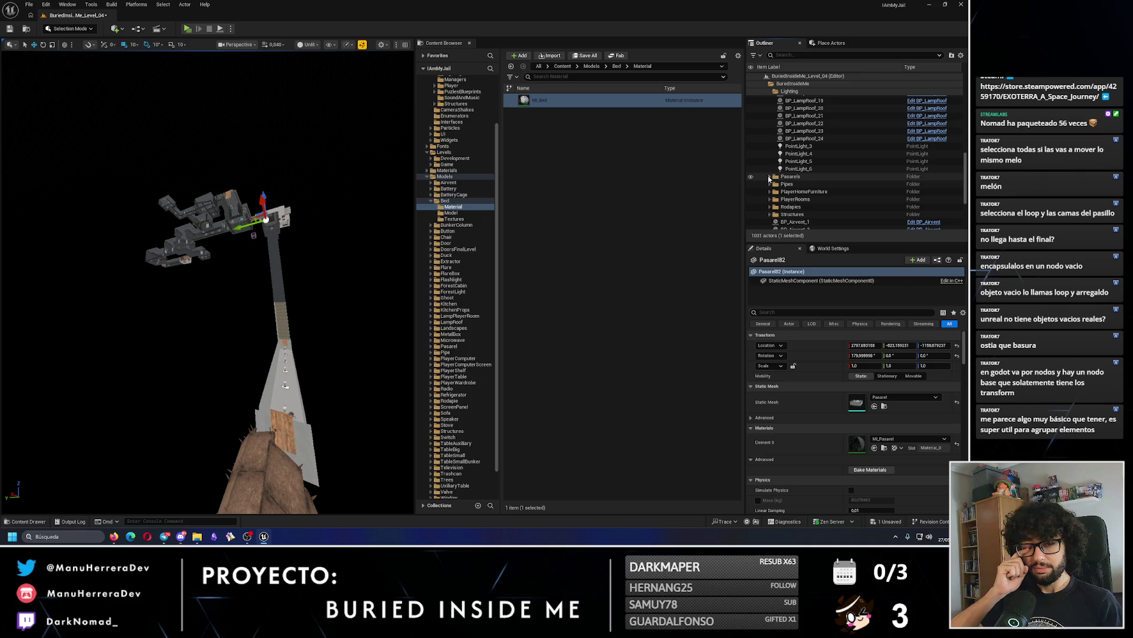
# Fly into the tunnel in lit mode and duplicate PointLight_6 as PointLight_7.
pyautogui.press('f')
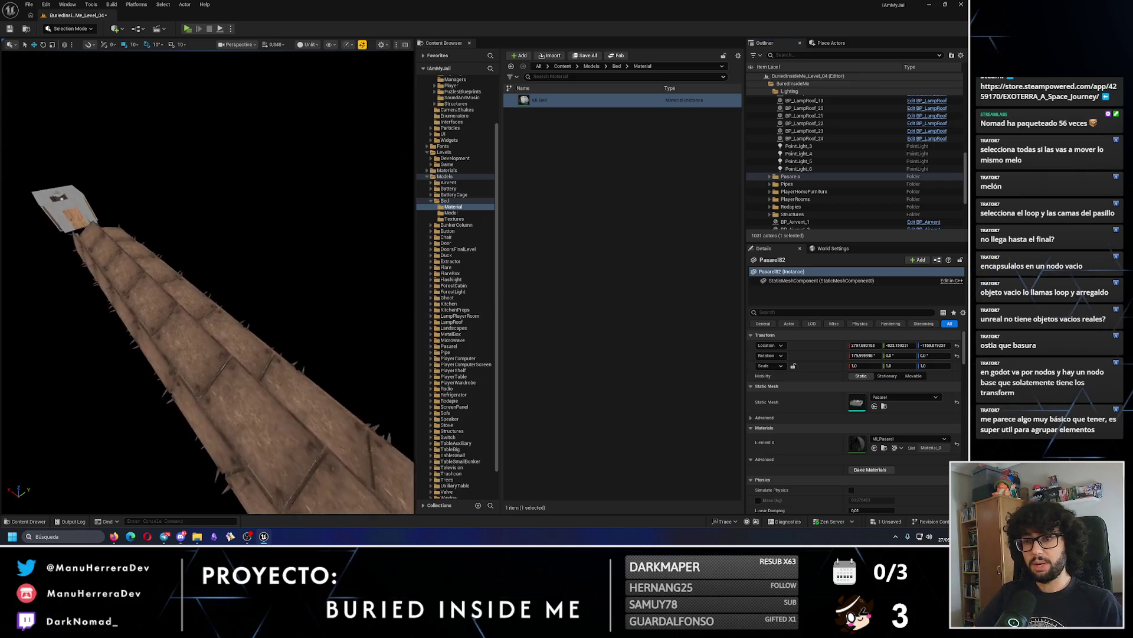
pyautogui.hotkey('alt', '4')
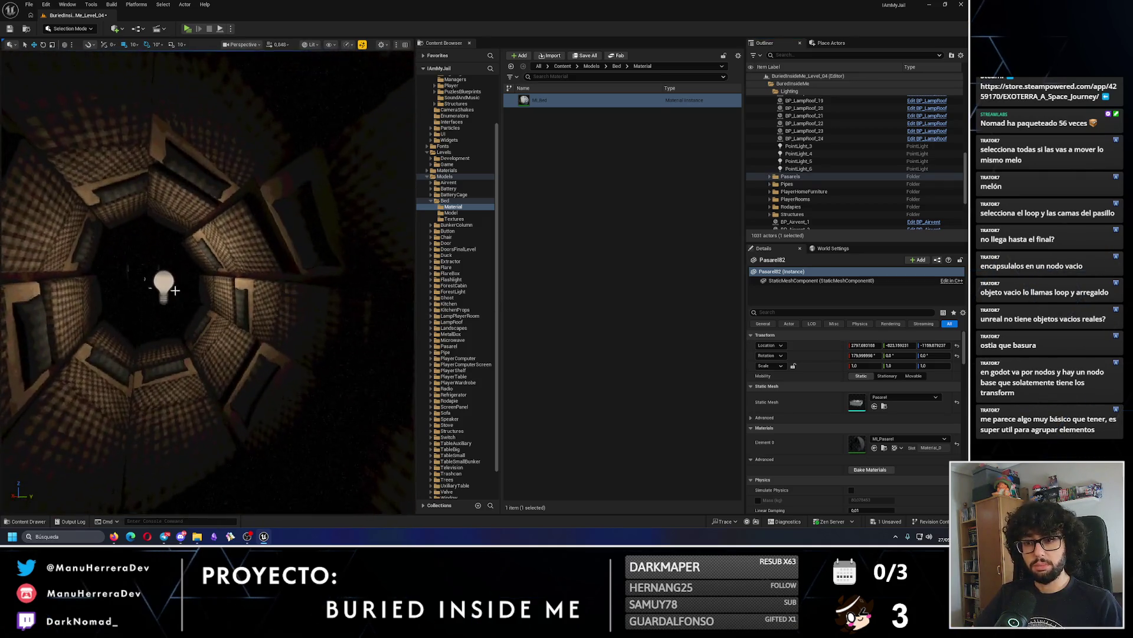
pyautogui.click(180, 284)
pyautogui.press('f')
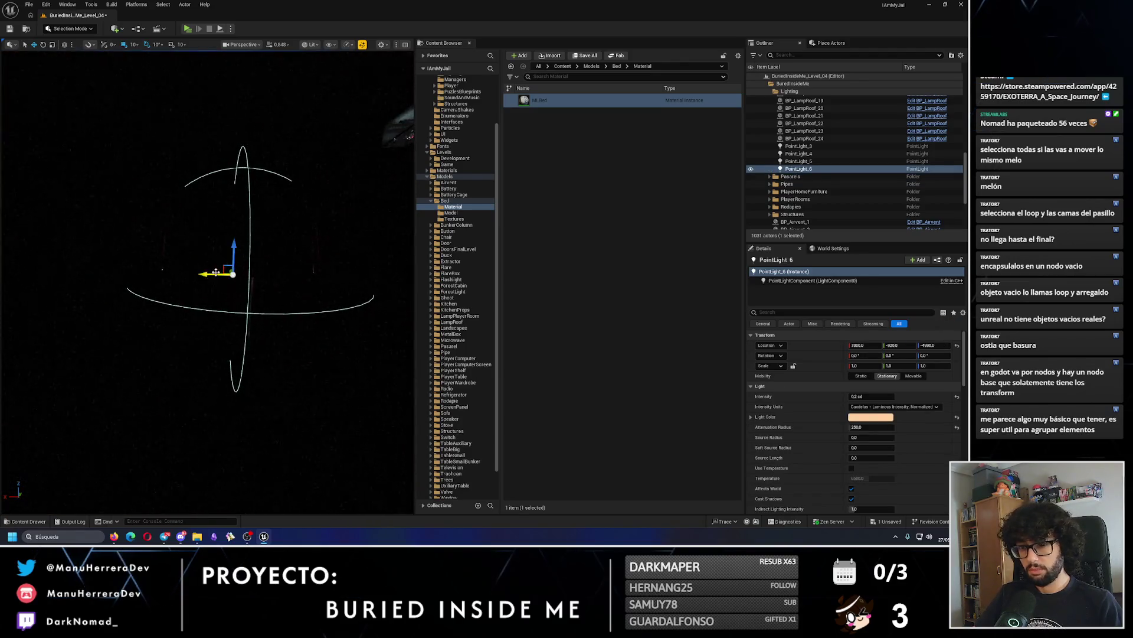
pyautogui.hotkey('ctrl', 'd')
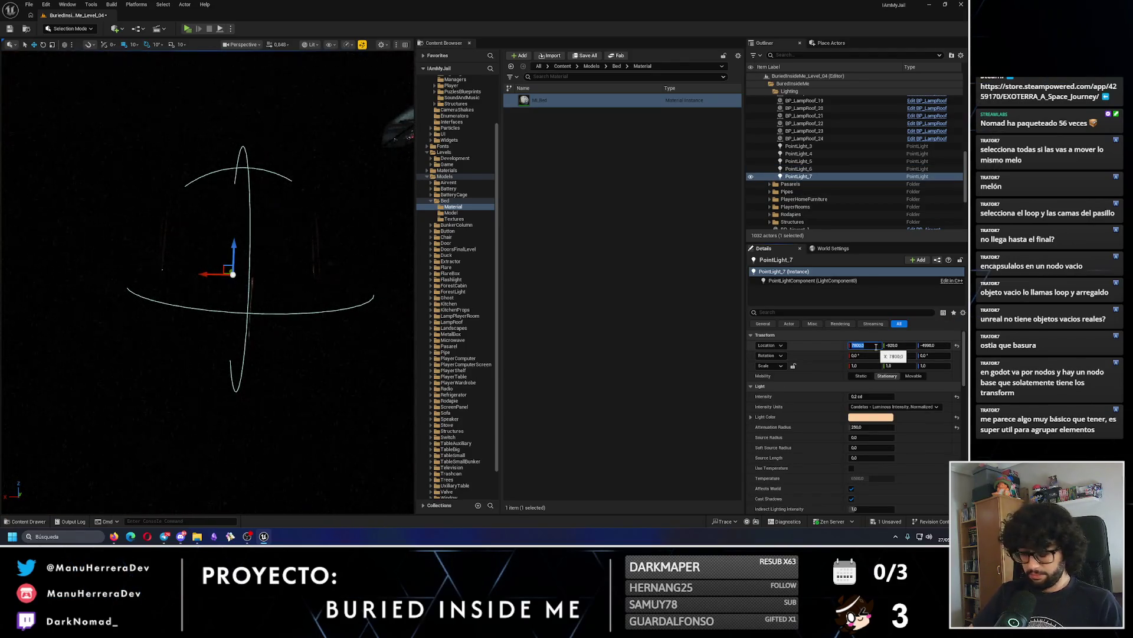
pyautogui.write('+400')
# Move PointLight_7 to Location X 8200 and view it in the lit tunnel.
pyautogui.press('Return')
pyautogui.press('f')
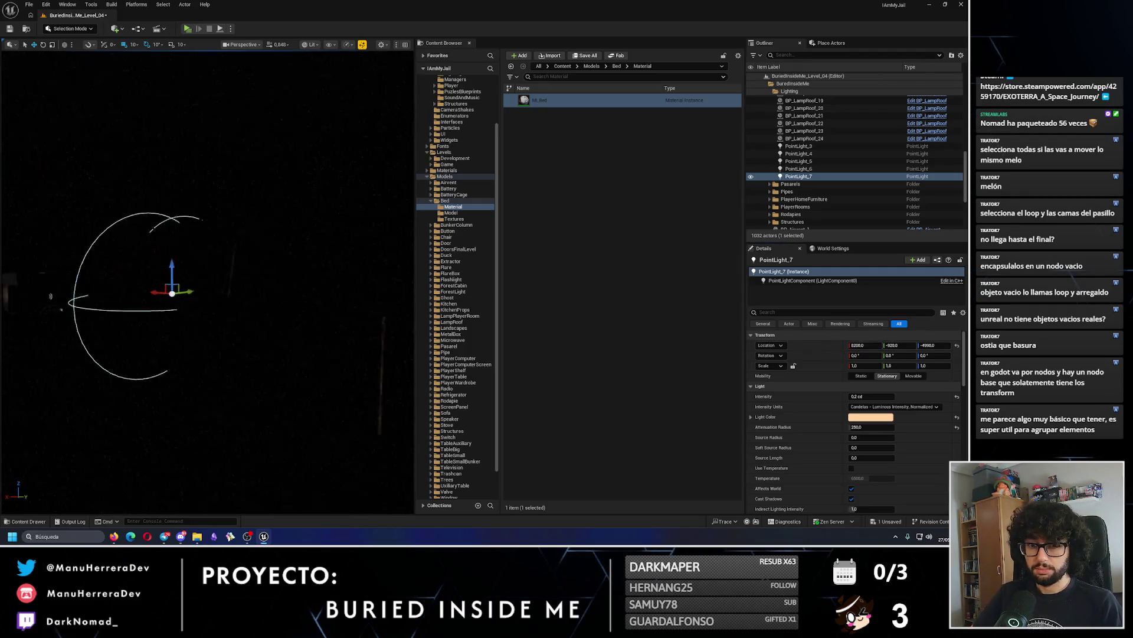
pyautogui.moveTo(180, 292)
pyautogui.mouseDown()
pyautogui.moveTo(272, 280)
pyautogui.moveTo(248, 302)
pyautogui.moveTo(296, 307)
pyautogui.mouseUp()
# In unlit view, select beds BedToCorridor_104, _102, _100 and _129 to inspect corridor gaps.
pyautogui.hotkey('alt', '3')
pyautogui.click(259, 309)
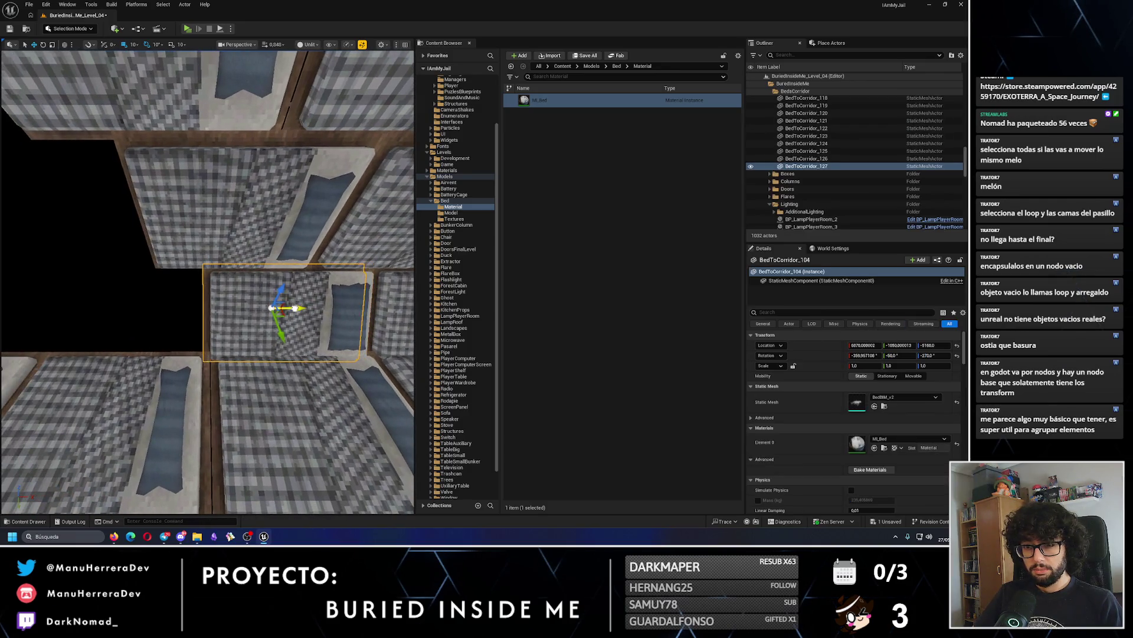
pyautogui.moveTo(155, 311)
pyautogui.mouseDown()
pyautogui.moveTo(330, 307)
pyautogui.moveTo(100, 279)
pyautogui.moveTo(141, 279)
pyautogui.moveTo(142, 351)
pyautogui.moveTo(258, 291)
pyautogui.moveTo(100, 284)
pyautogui.moveTo(251, 317)
pyautogui.moveTo(233, 254)
pyautogui.moveTo(337, 253)
pyautogui.moveTo(202, 271)
pyautogui.moveTo(267, 62)
pyautogui.moveTo(295, 320)
pyautogui.moveTo(242, 295)
pyautogui.moveTo(224, 308)
pyautogui.moveTo(148, 207)
pyautogui.mouseUp()
pyautogui.click(331, 307)
pyautogui.click(340, 299)
pyautogui.click(295, 321)
pyautogui.scroll(-3, 295, 320)
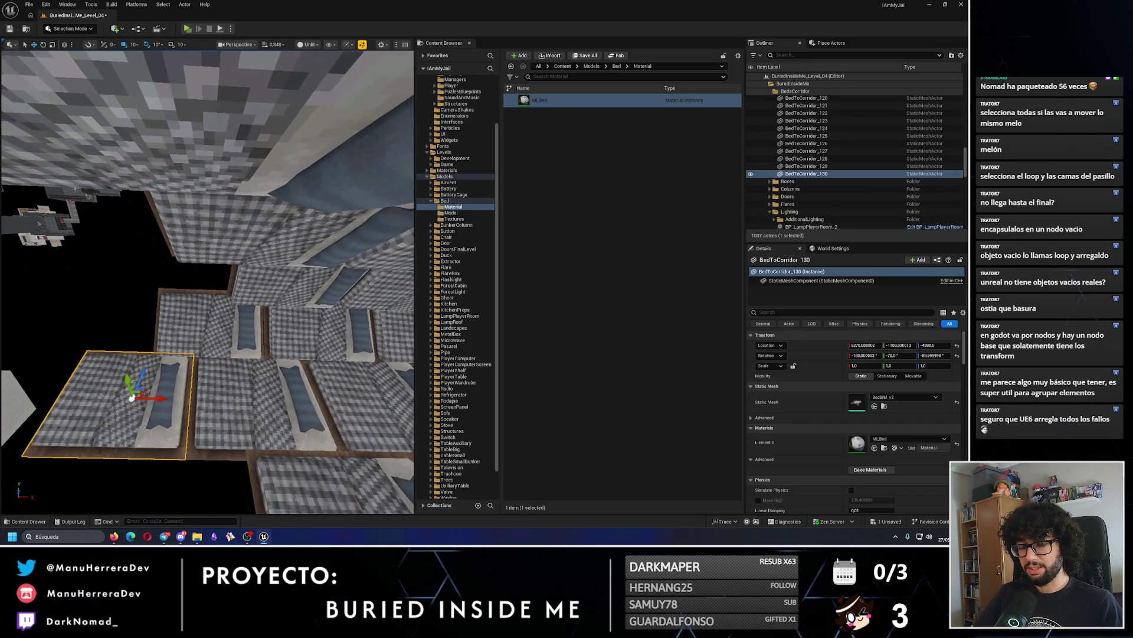
# Check beds _58, _4, _127 and _128, Alt-drag a copy of BedToCorridor_131 leftward, then switch to Firefox.
pyautogui.click(291, 189)
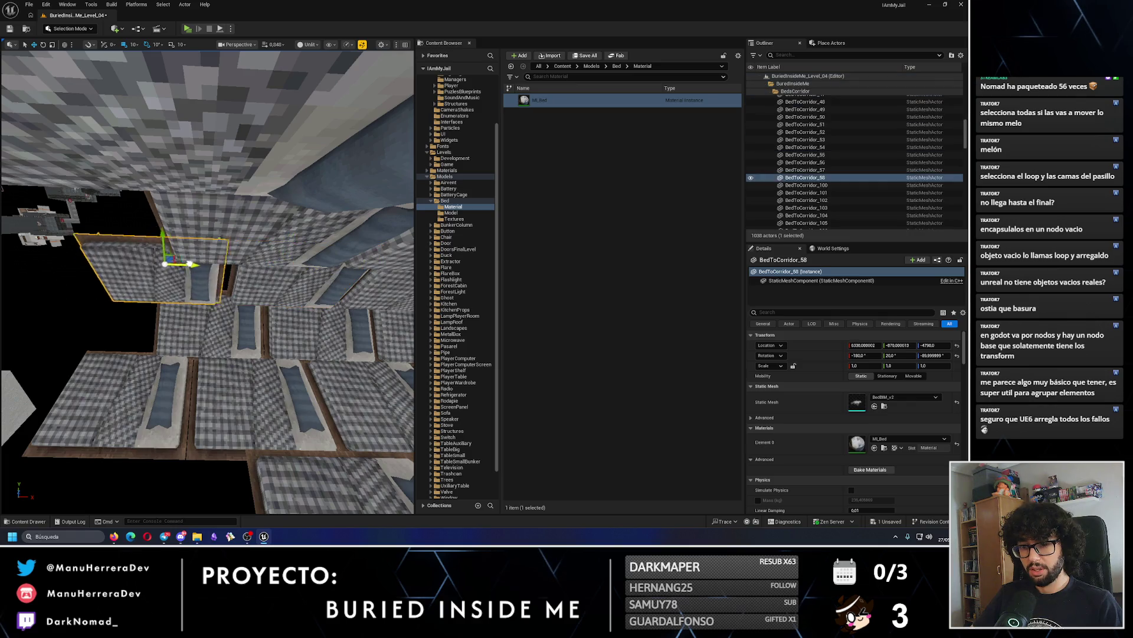
pyautogui.moveTo(195, 264)
pyautogui.mouseDown()
pyautogui.moveTo(354, 258)
pyautogui.moveTo(147, 248)
pyautogui.moveTo(221, 282)
pyautogui.moveTo(331, 268)
pyautogui.moveTo(341, 252)
pyautogui.moveTo(228, 266)
pyautogui.moveTo(229, 314)
pyautogui.moveTo(295, 260)
pyautogui.moveTo(189, 248)
pyautogui.moveTo(210, 242)
pyautogui.mouseUp()
pyautogui.click(366, 259)
pyautogui.click(384, 263)
pyautogui.click(306, 251)
pyautogui.click(317, 282)
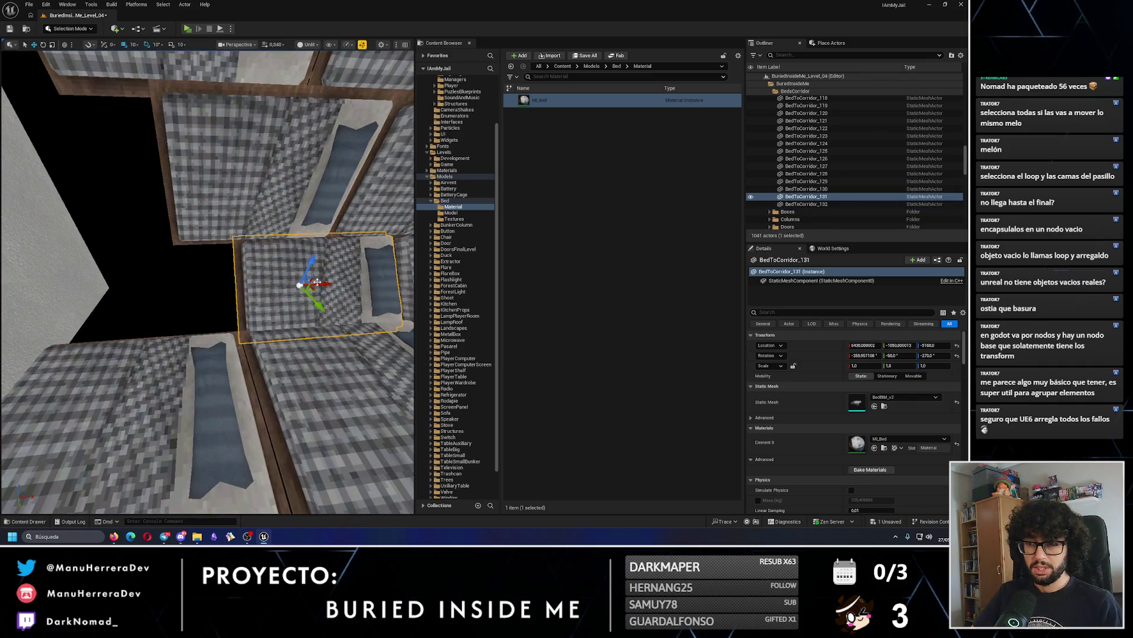
pyautogui.moveTo(317, 283); pyautogui.dragTo(172, 276)
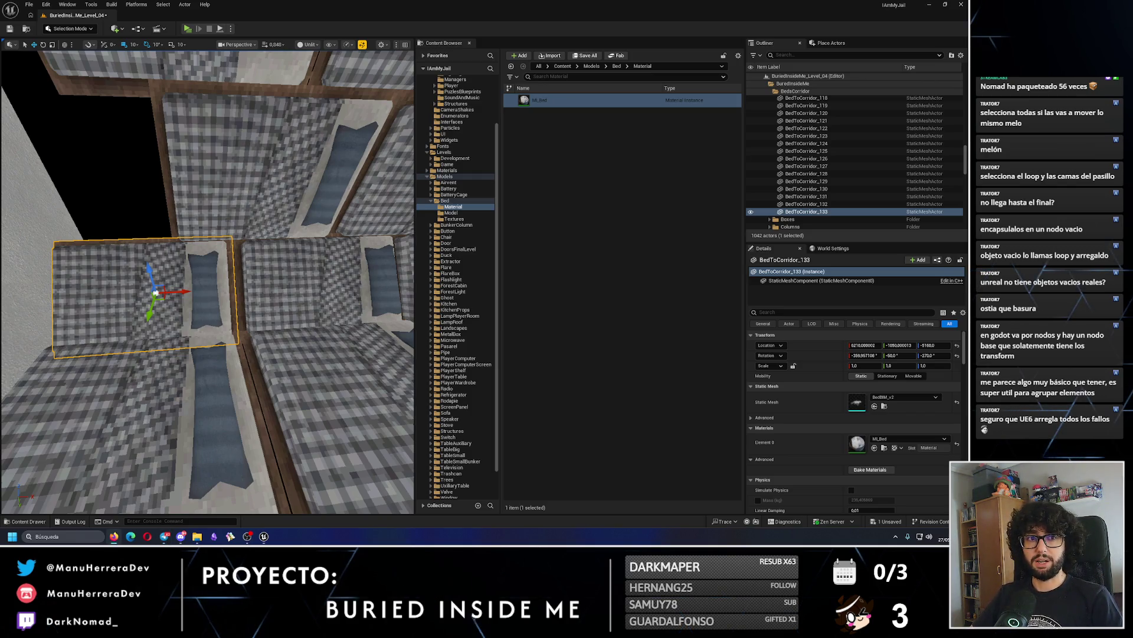
pyautogui.hotkey('alt', 'Tab')
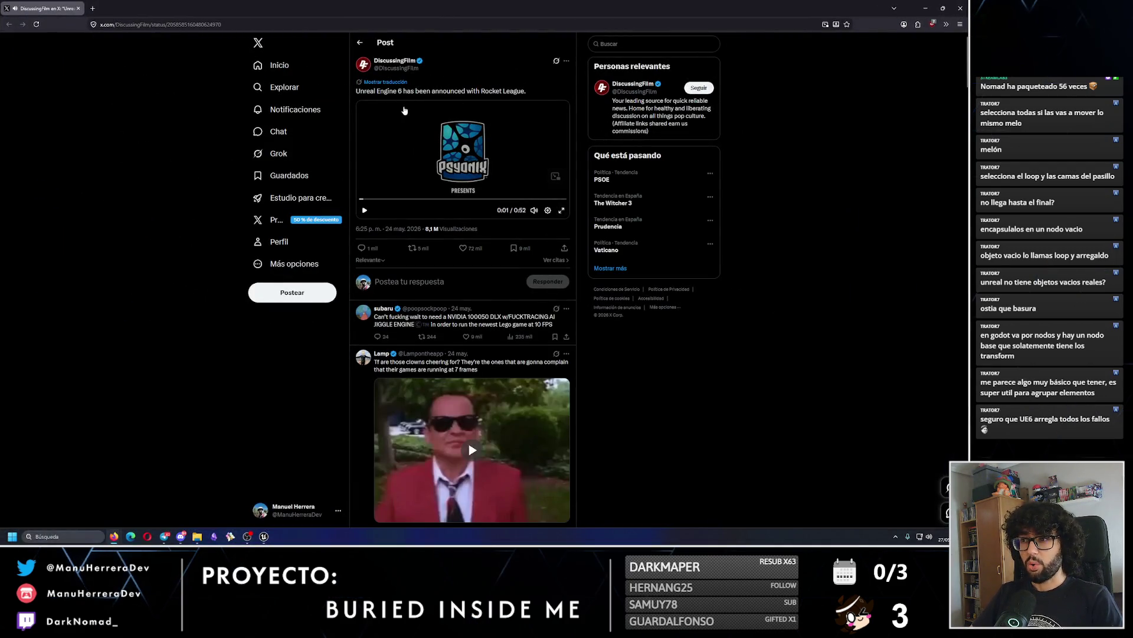
# Watch the Unreal Engine 6 video fullscreen, pausing and scrubbing between the Unreal, Rocket League and Psyonix logos.
pyautogui.click(562, 211)
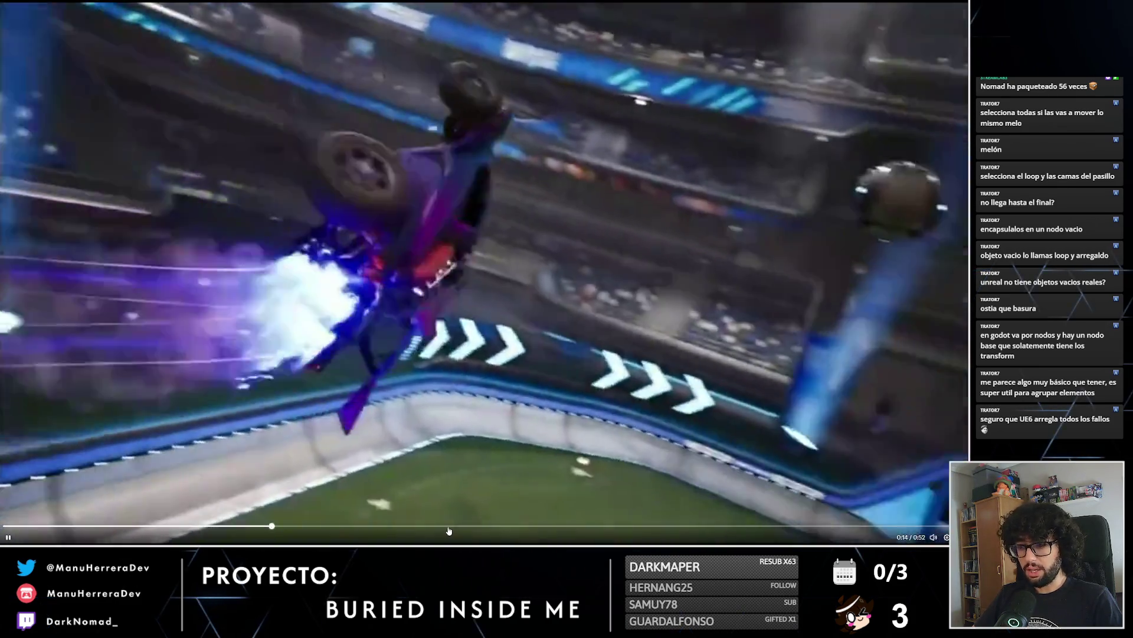
pyautogui.click(448, 526)
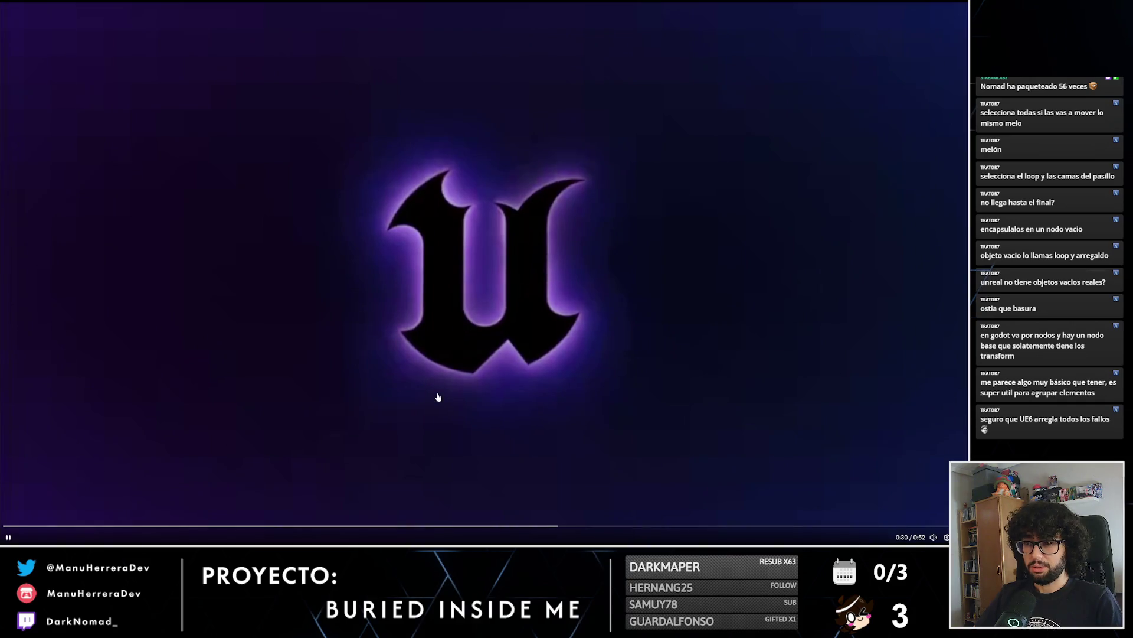
pyautogui.click(436, 398)
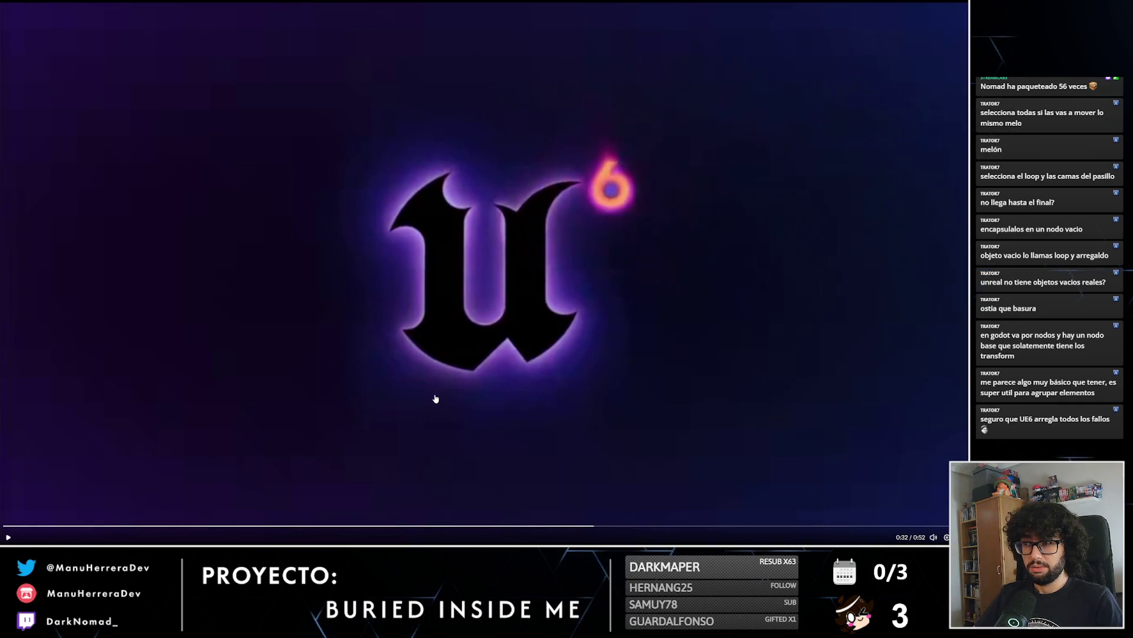
pyautogui.click(412, 426)
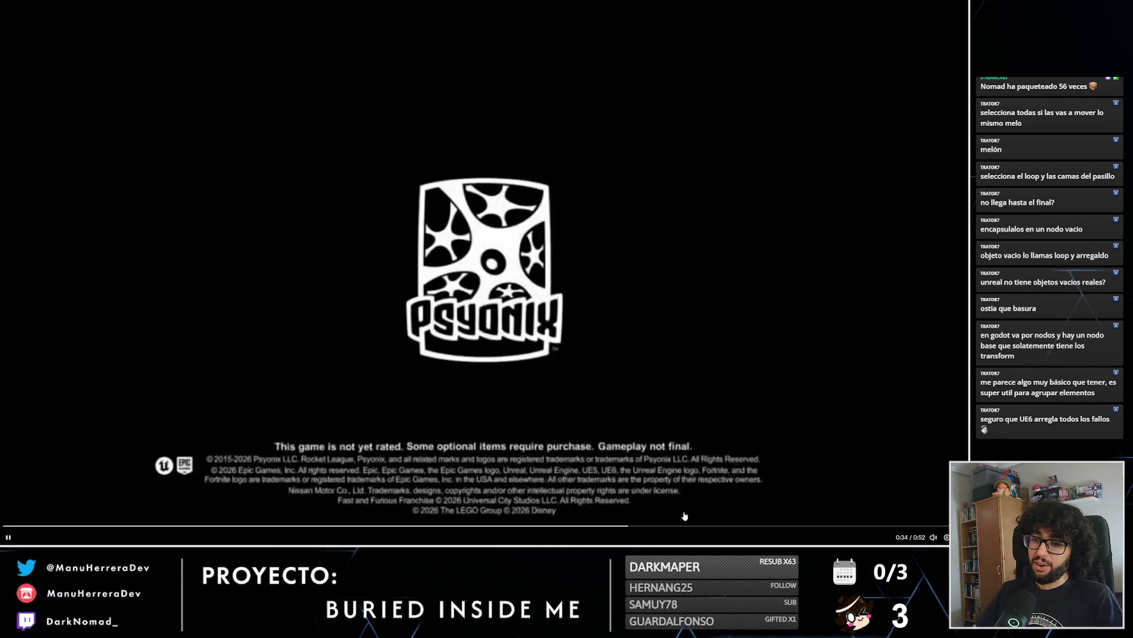
pyautogui.click(572, 523)
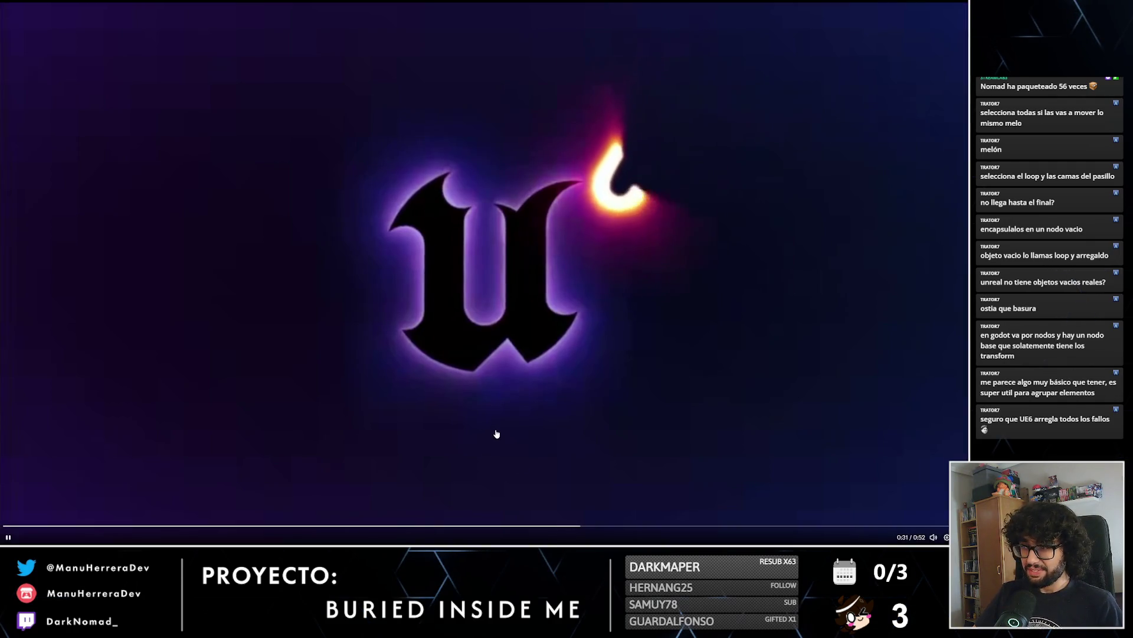
pyautogui.click(604, 222)
pyautogui.click(543, 334)
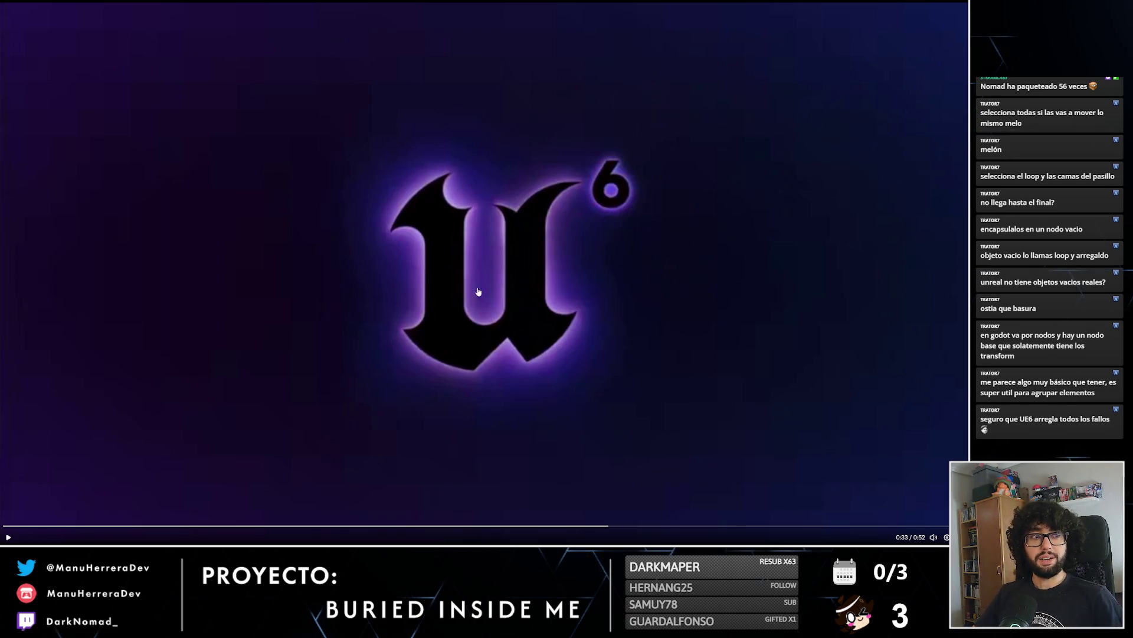
pyautogui.click(439, 308)
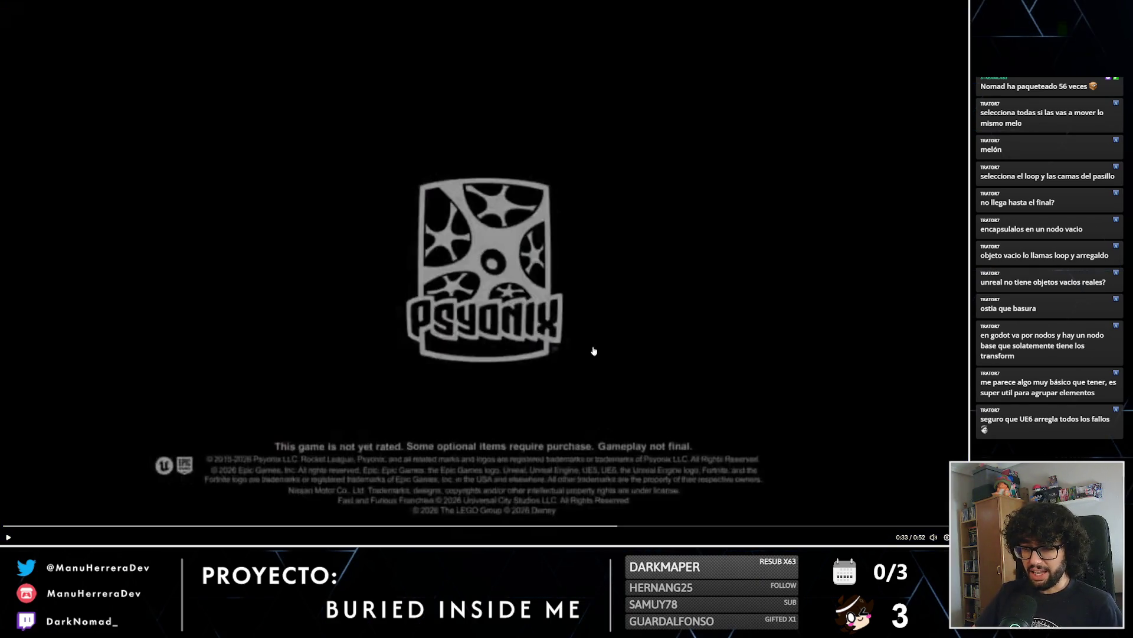
pyautogui.click(592, 525)
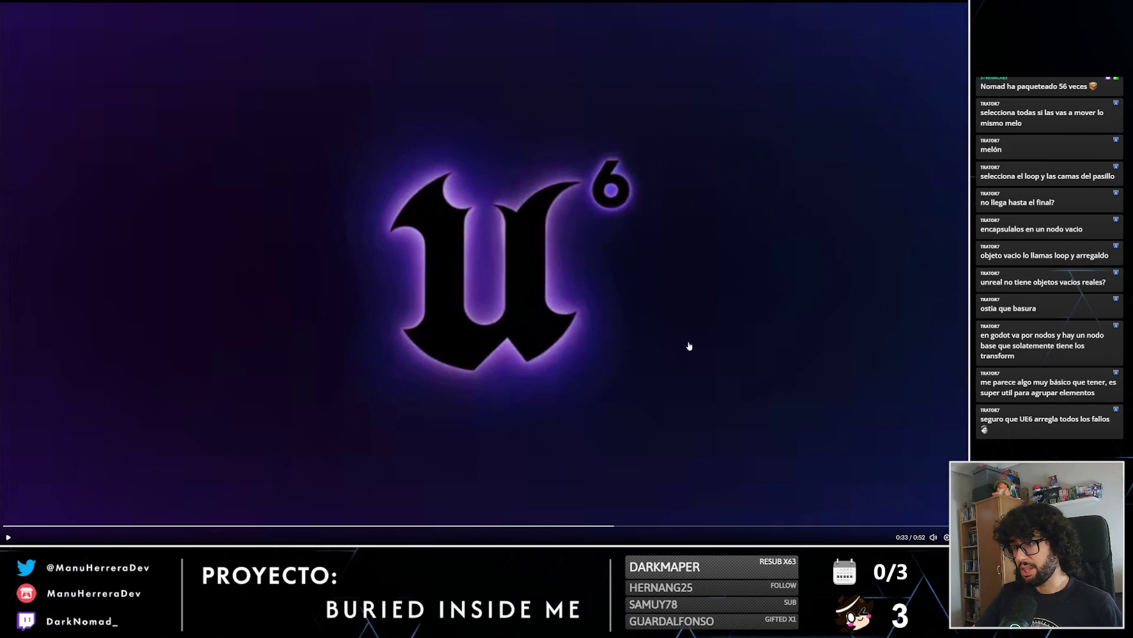
# Exit fullscreen and return to the Unreal Editor's bed room view.
pyautogui.press('Escape')
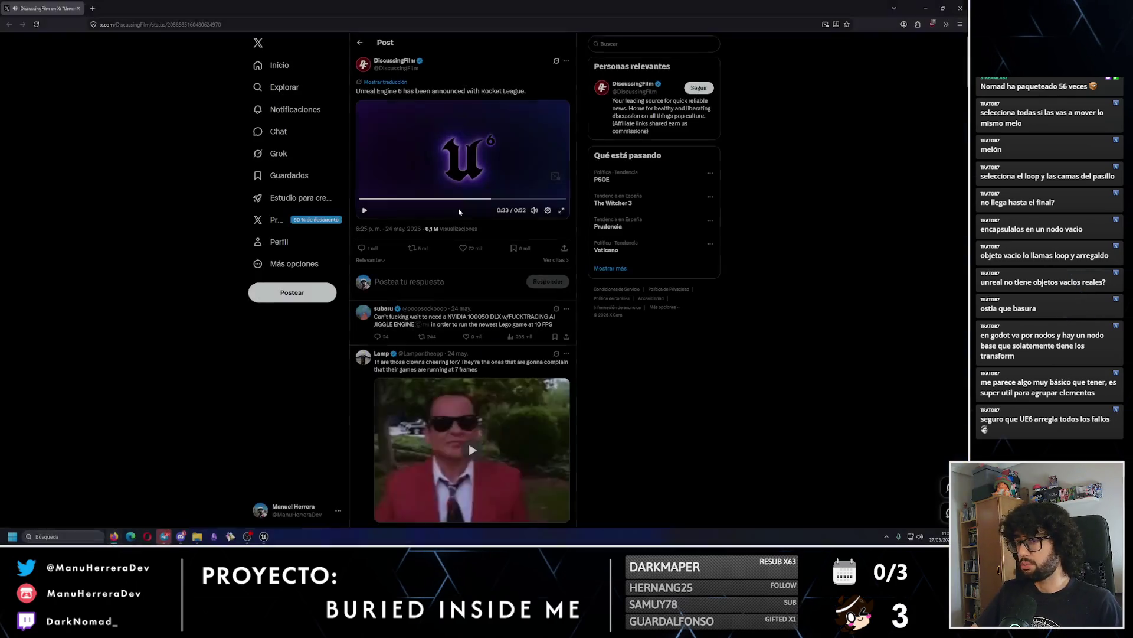
pyautogui.hotkey('alt', 'Tab')
pyautogui.moveTo(327, 217); pyautogui.dragTo(259, 239)
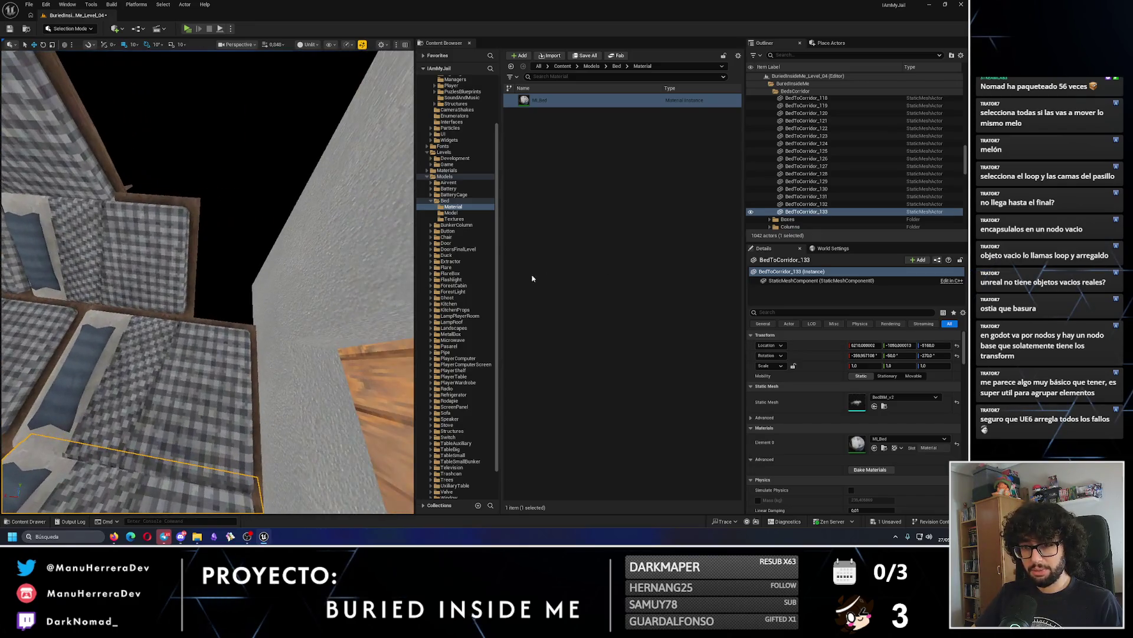
# Nudge BedToCorridor_2 slightly along Y and Alt-drag a copy of BedToCorridor_3 along X.
pyautogui.click(161, 251)
pyautogui.moveTo(161, 252)
pyautogui.mouseDown()
pyautogui.moveTo(189, 261)
pyautogui.moveTo(140, 279)
pyautogui.moveTo(177, 289)
pyautogui.moveTo(192, 269)
pyautogui.mouseUp()
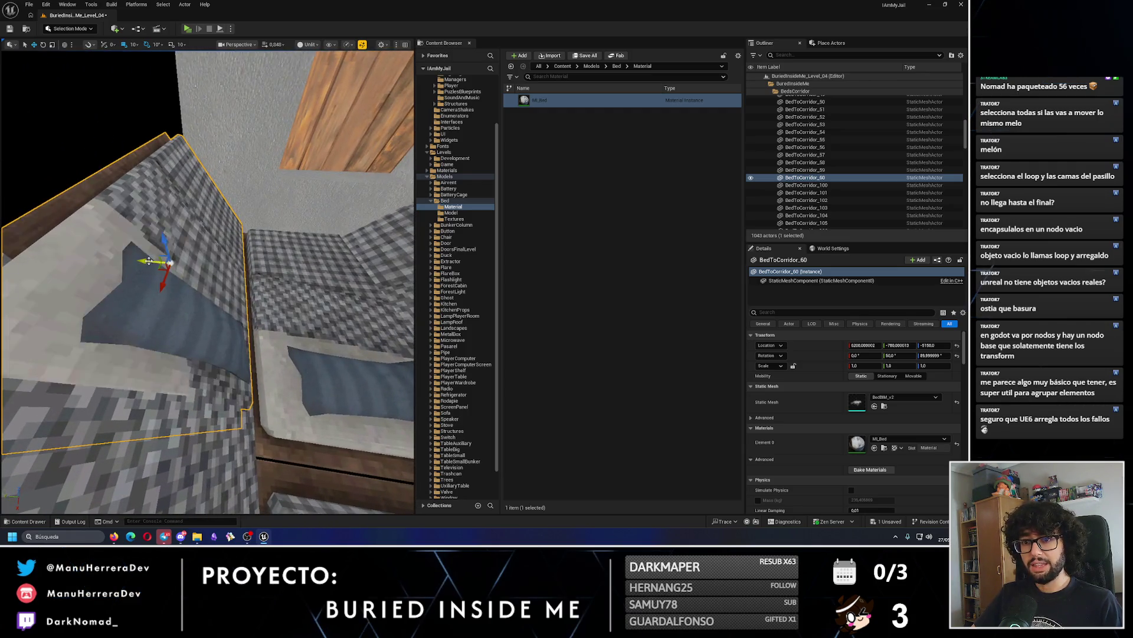
pyautogui.moveTo(145, 262); pyautogui.dragTo(159, 275)
pyautogui.moveTo(145, 184); pyautogui.dragTo(145, 184)
pyautogui.click(145, 185)
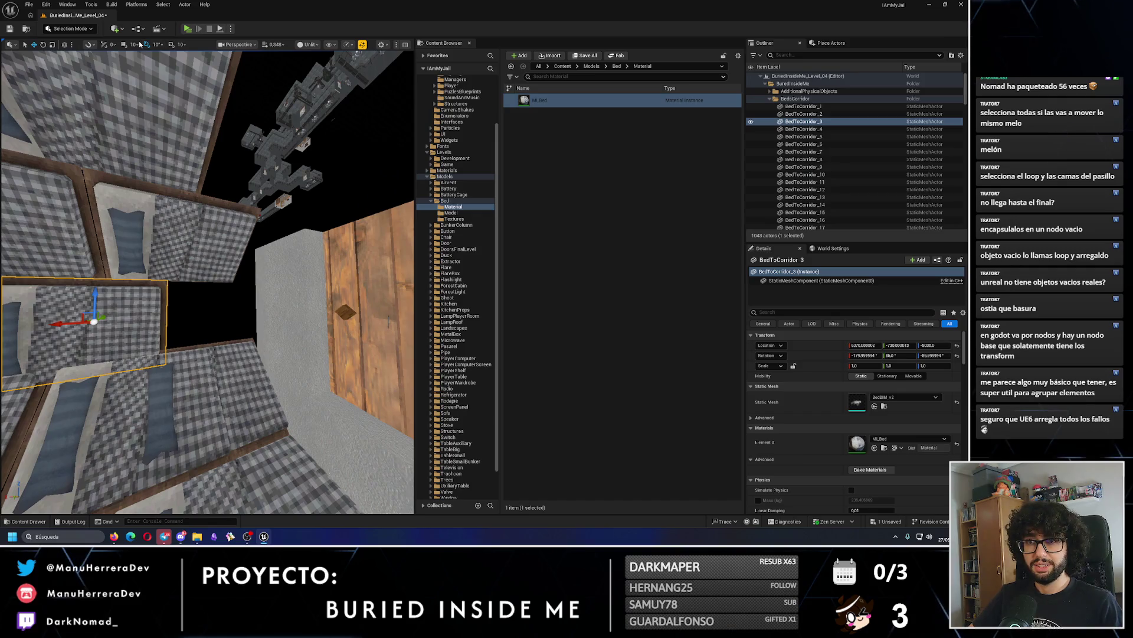
pyautogui.moveTo(64, 321); pyautogui.dragTo(117, 314)
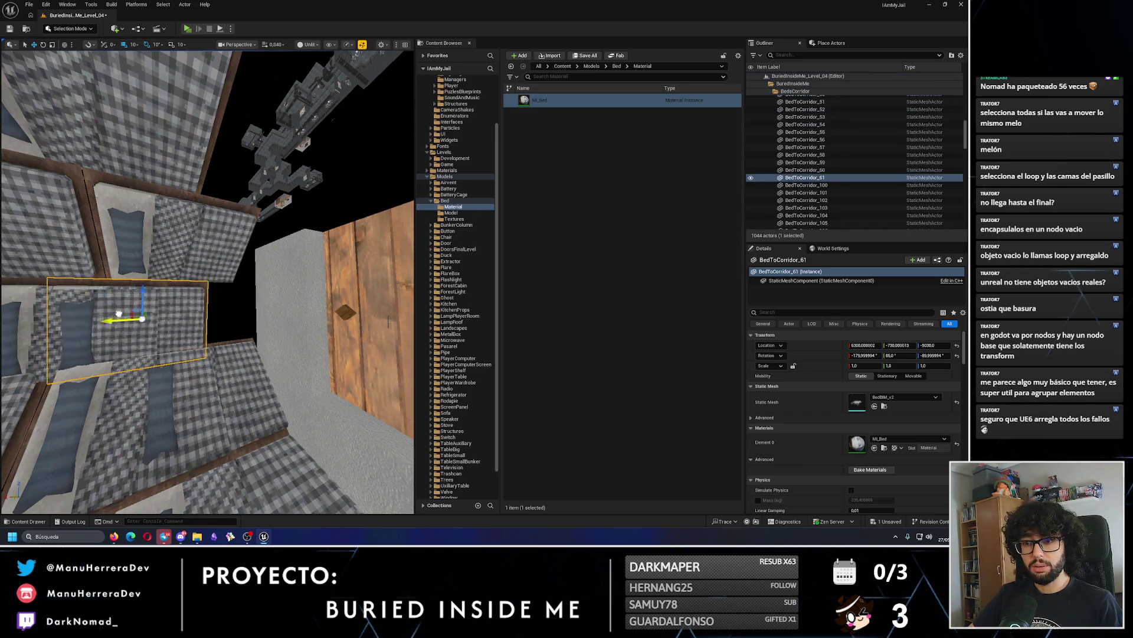
# Frame BedToCorridor_60 and duplicate a nearby corridor bed with Ctrl+D.
pyautogui.click(218, 371)
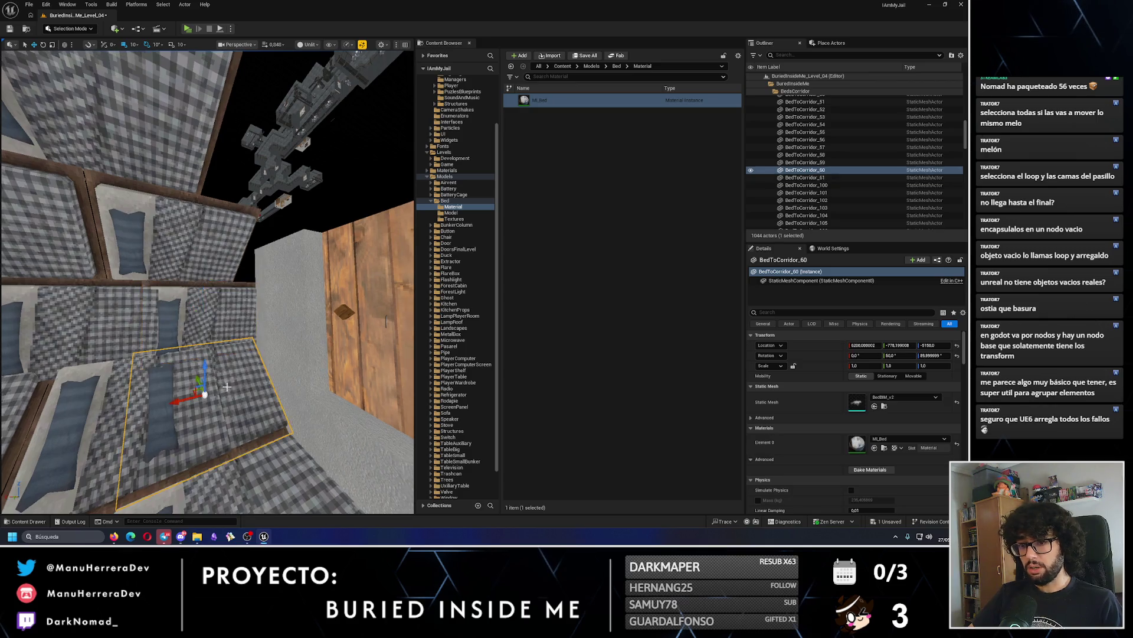
pyautogui.press('f')
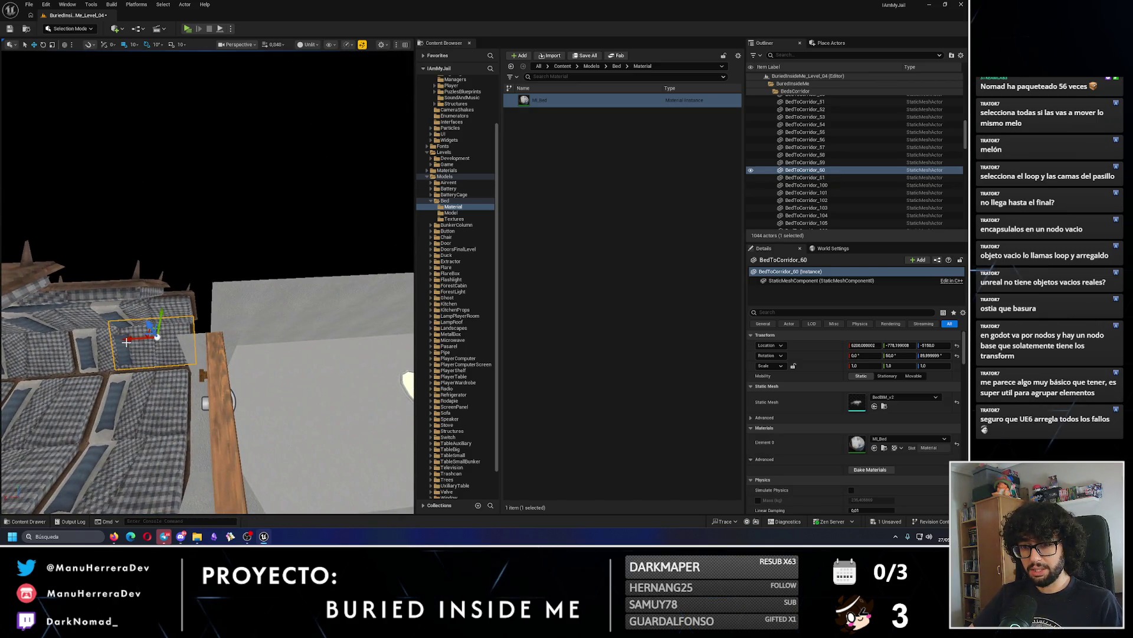
pyautogui.moveTo(149, 346)
pyautogui.mouseDown()
pyautogui.moveTo(189, 311)
pyautogui.moveTo(151, 298)
pyautogui.moveTo(222, 232)
pyautogui.mouseUp()
pyautogui.click(222, 232)
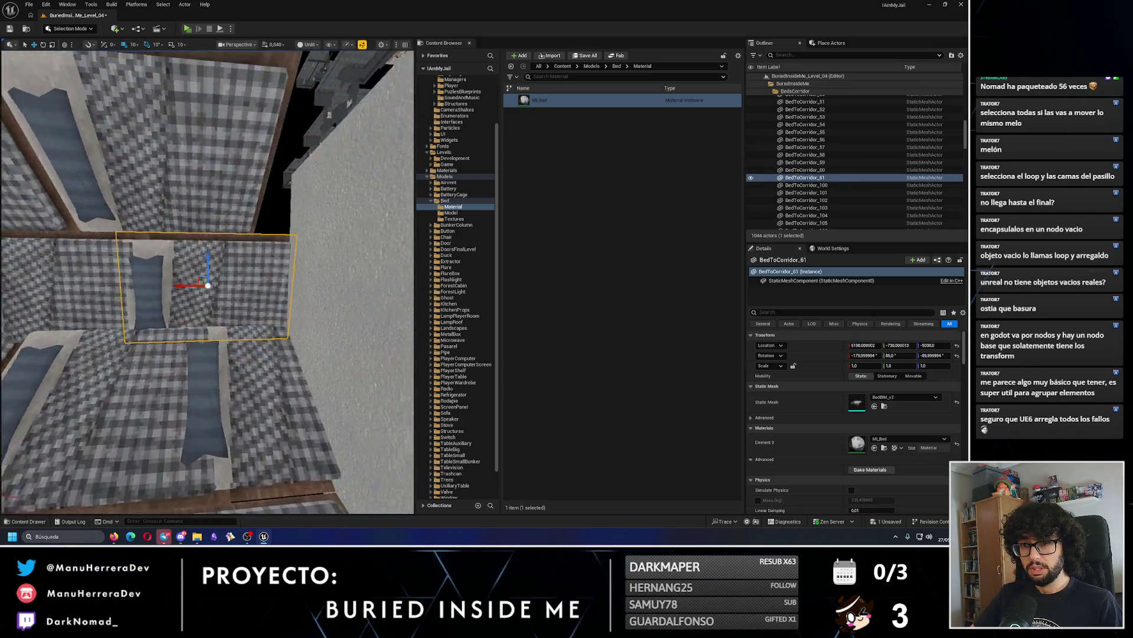
pyautogui.moveTo(119, 269)
pyautogui.mouseDown()
pyautogui.moveTo(130, 267)
pyautogui.moveTo(121, 242)
pyautogui.mouseUp()
pyautogui.moveTo(216, 278); pyautogui.dragTo(208, 274)
pyautogui.click(177, 272)
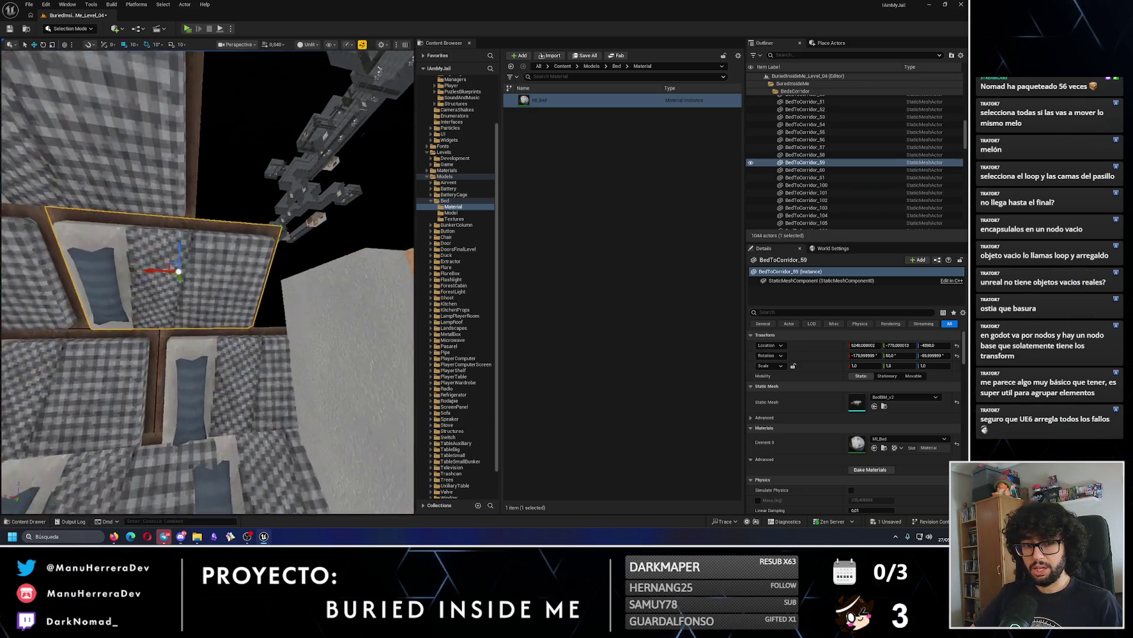
pyautogui.hotkey('ctrl', 'd')
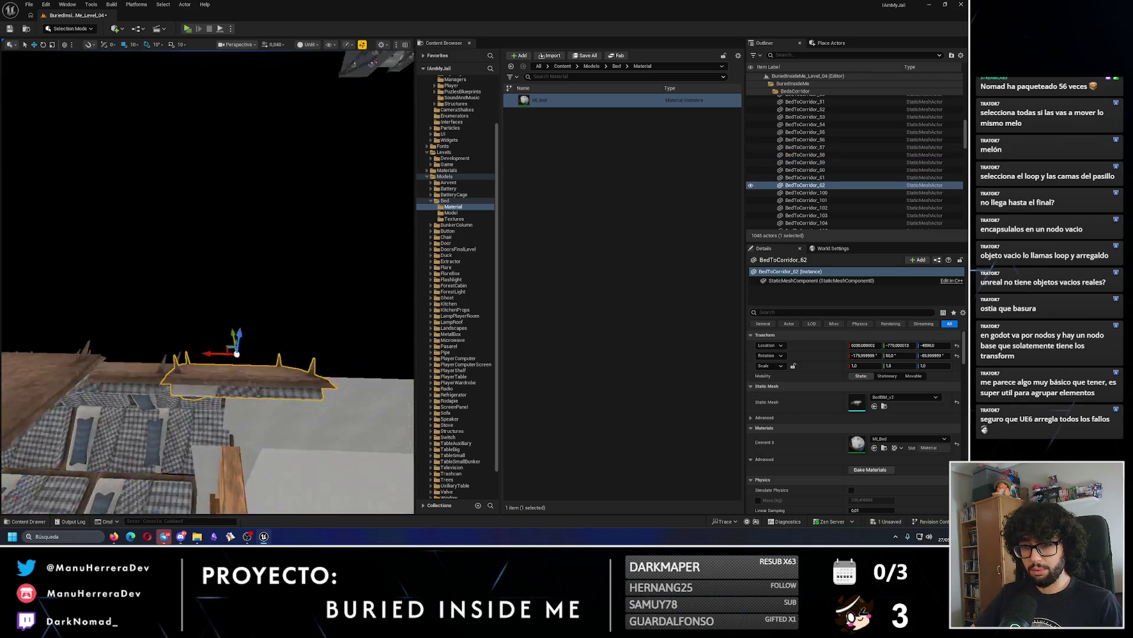
# Place another bed copy from the row into the next gap.
pyautogui.moveTo(217, 267); pyautogui.dragTo(217, 267)
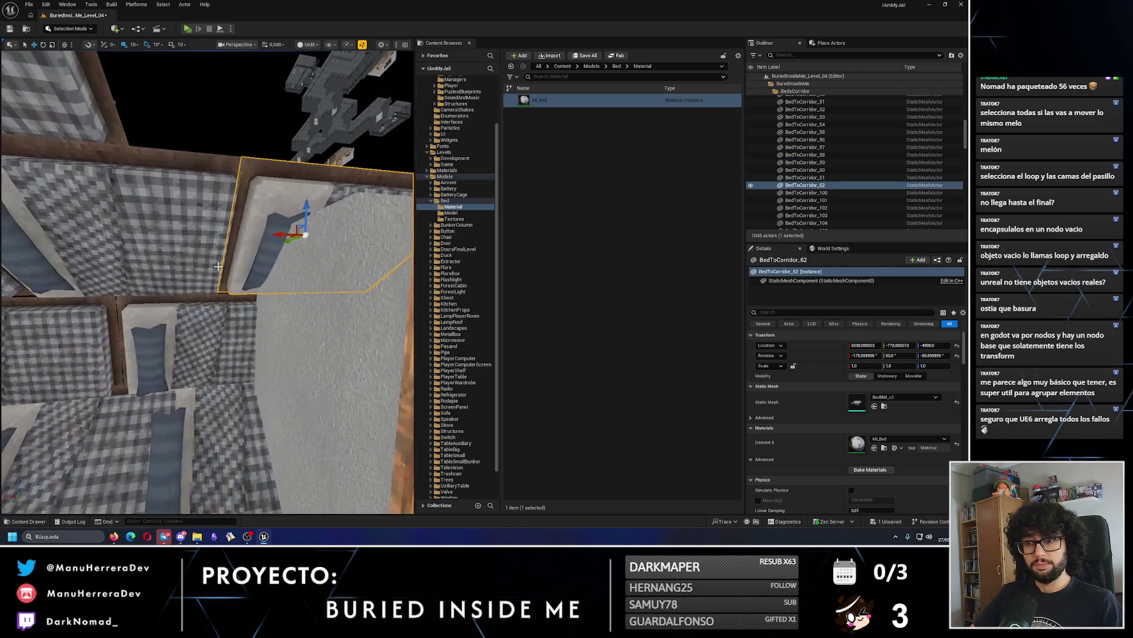
pyautogui.moveTo(287, 237); pyautogui.dragTo(288, 236)
pyautogui.moveTo(225, 196)
pyautogui.mouseDown()
pyautogui.moveTo(181, 201)
pyautogui.moveTo(318, 219)
pyautogui.moveTo(150, 252)
pyautogui.mouseUp()
pyautogui.click(185, 237)
pyautogui.click(150, 252)
pyautogui.moveTo(87, 271)
pyautogui.keyDown('alt'); pyautogui.mouseDown()
pyautogui.moveTo(223, 249)
pyautogui.moveTo(112, 251)
pyautogui.moveTo(198, 266)
pyautogui.mouseUp(); pyautogui.keyUp('alt')
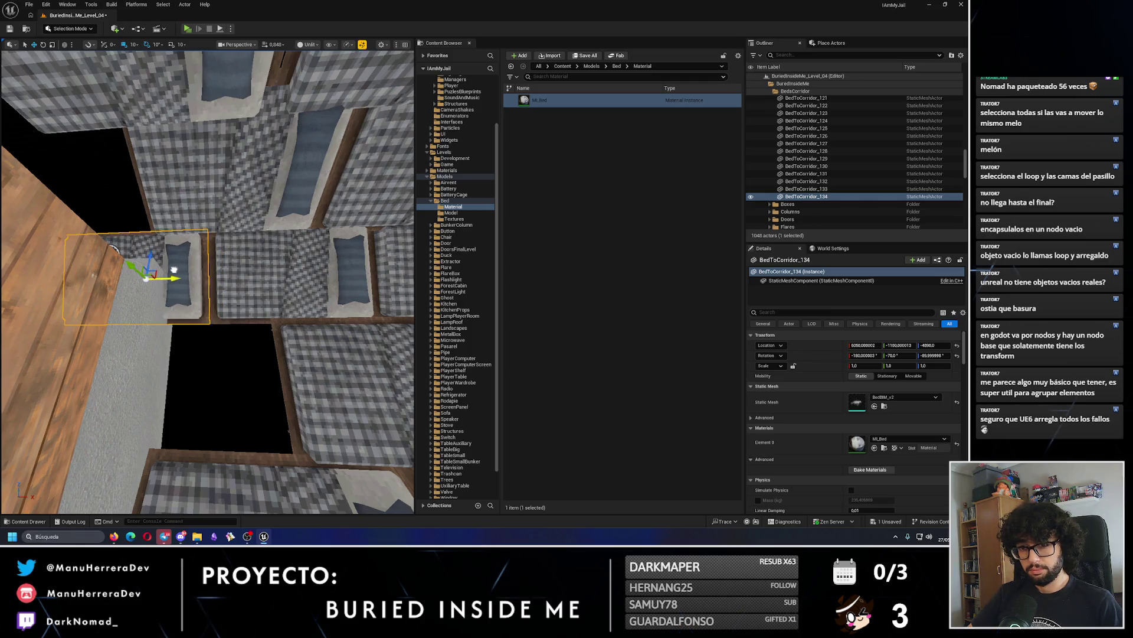
# Alt-drag a copy of a bed at the corridor end into place as BedToCorridor_135.
pyautogui.click(323, 378)
pyautogui.keyDown('alt'); pyautogui.moveTo(366, 295); pyautogui.dragTo(358, 302); pyautogui.keyUp('alt')
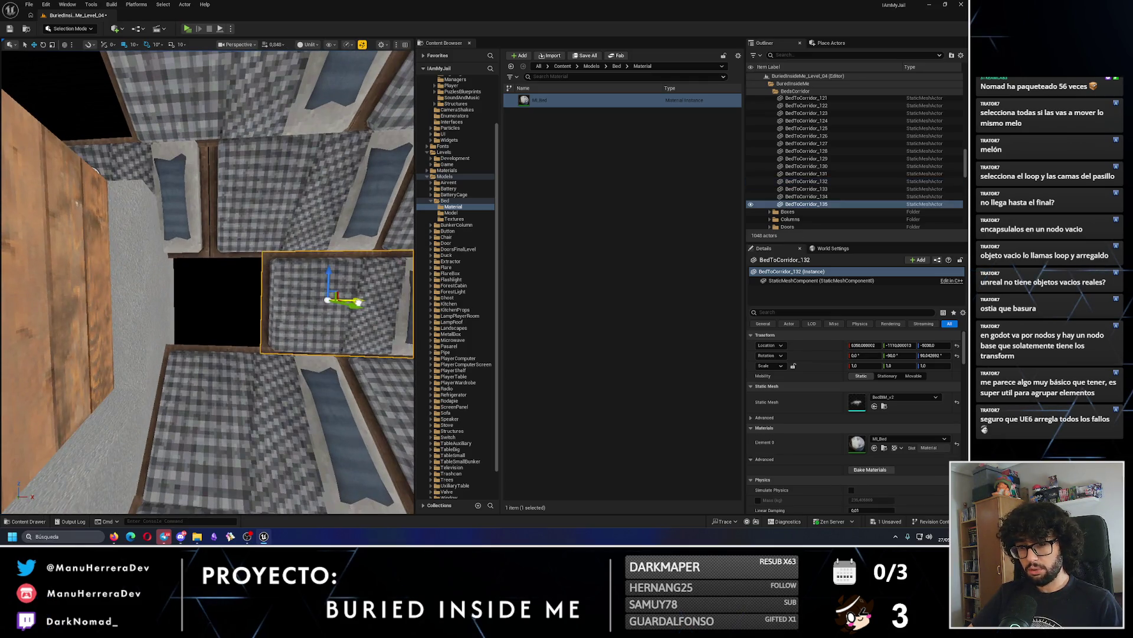
pyautogui.moveTo(220, 299)
pyautogui.keyDown('alt'); pyautogui.mouseDown()
pyautogui.moveTo(230, 360)
pyautogui.moveTo(268, 448)
pyautogui.mouseUp(); pyautogui.keyUp('alt')
# Focus BedToCorridor_134 from the Outliner and shift it to X about 6136 beside the door frame.
pyautogui.doubleClick(807, 196)
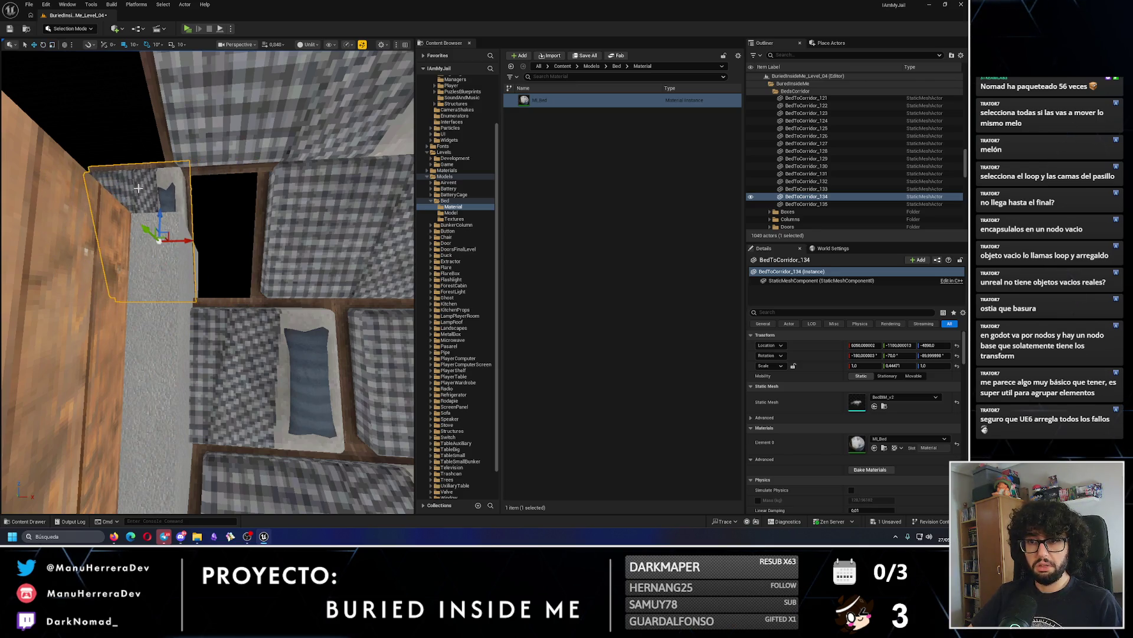
pyautogui.moveTo(233, 246)
pyautogui.mouseDown()
pyautogui.moveTo(216, 263)
pyautogui.moveTo(227, 257)
pyautogui.mouseUp()
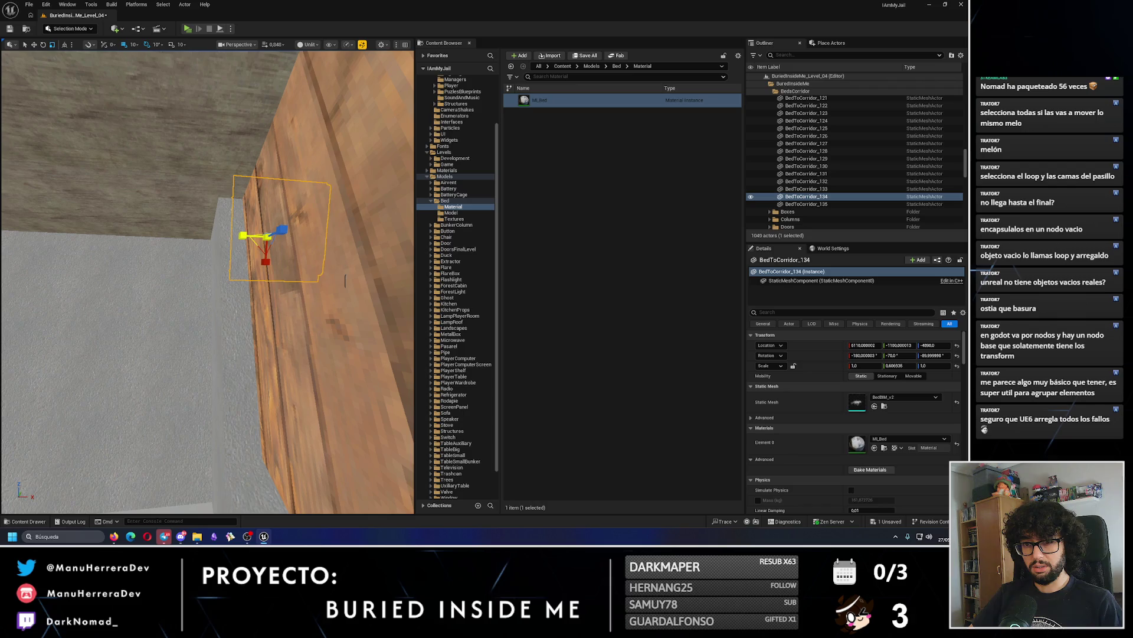
pyautogui.moveTo(345, 281)
pyautogui.mouseDown()
pyautogui.moveTo(295, 256)
pyautogui.moveTo(241, 267)
pyautogui.mouseUp()
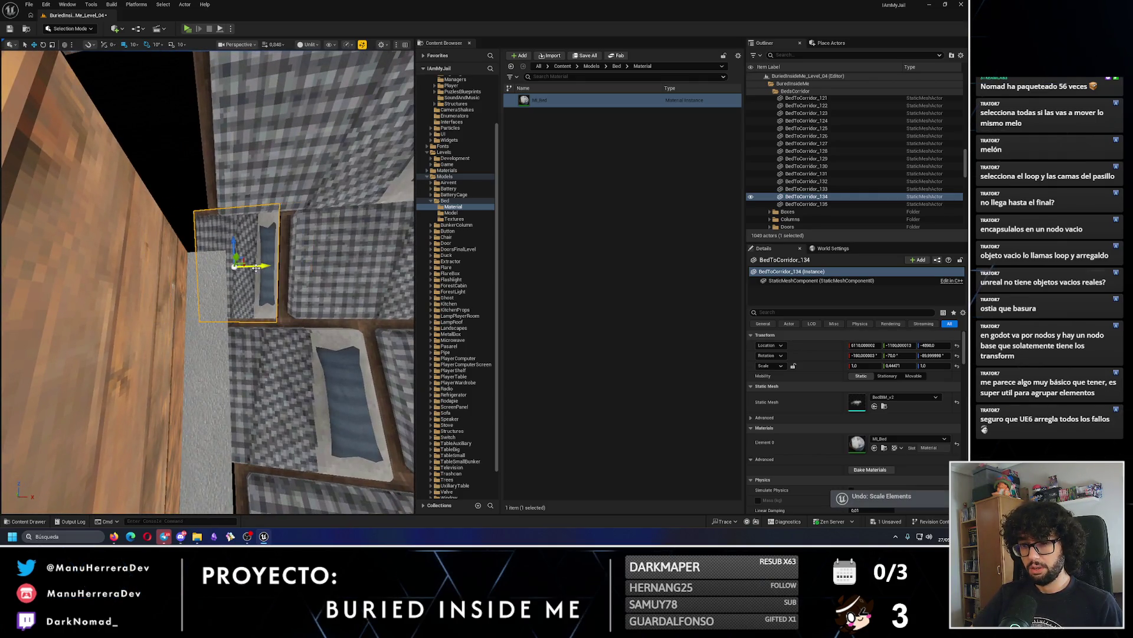
pyautogui.moveTo(255, 268)
pyautogui.mouseDown()
pyautogui.moveTo(219, 268)
pyautogui.moveTo(289, 301)
pyautogui.mouseUp()
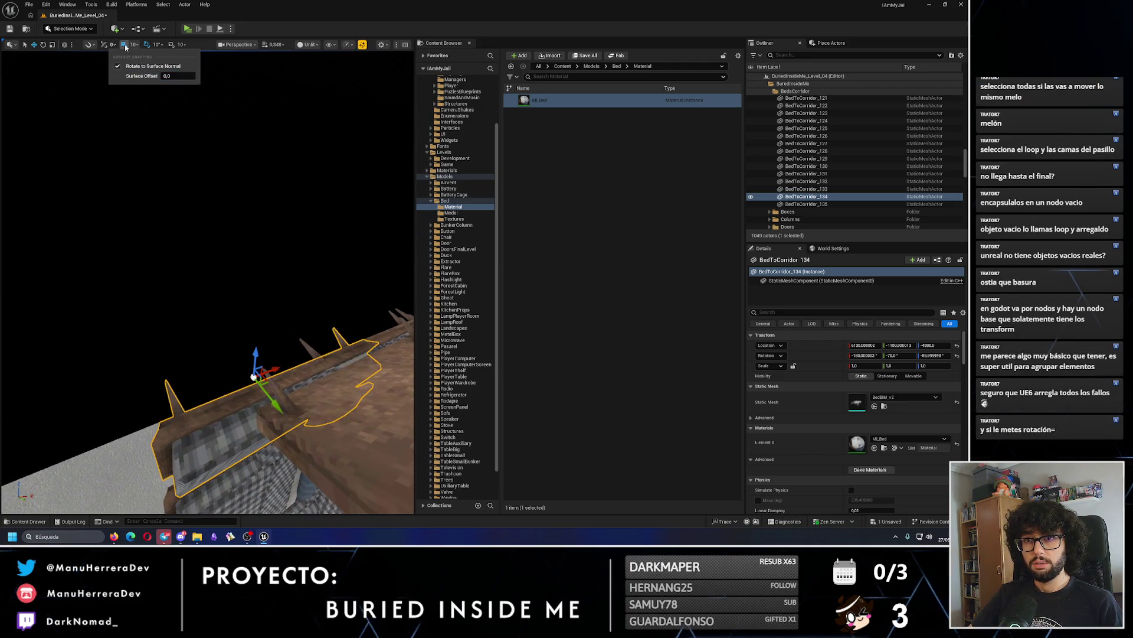
# Alt-drag a copy of a checkered bed along the row.
pyautogui.moveTo(170, 299); pyautogui.dragTo(108, 298)
pyautogui.click(225, 260)
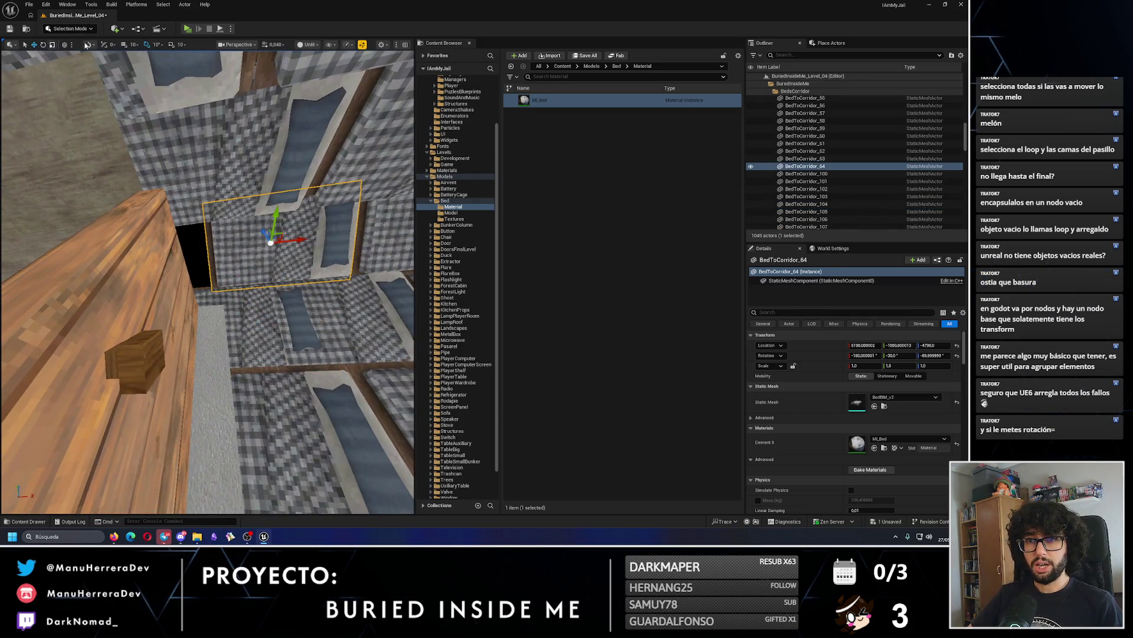
pyautogui.moveTo(301, 237)
pyautogui.mouseDown()
pyautogui.moveTo(128, 240)
pyautogui.moveTo(170, 244)
pyautogui.mouseUp()
# Nudge BedToCorridor_62 slightly into line with its neighbours.
pyautogui.click(265, 233)
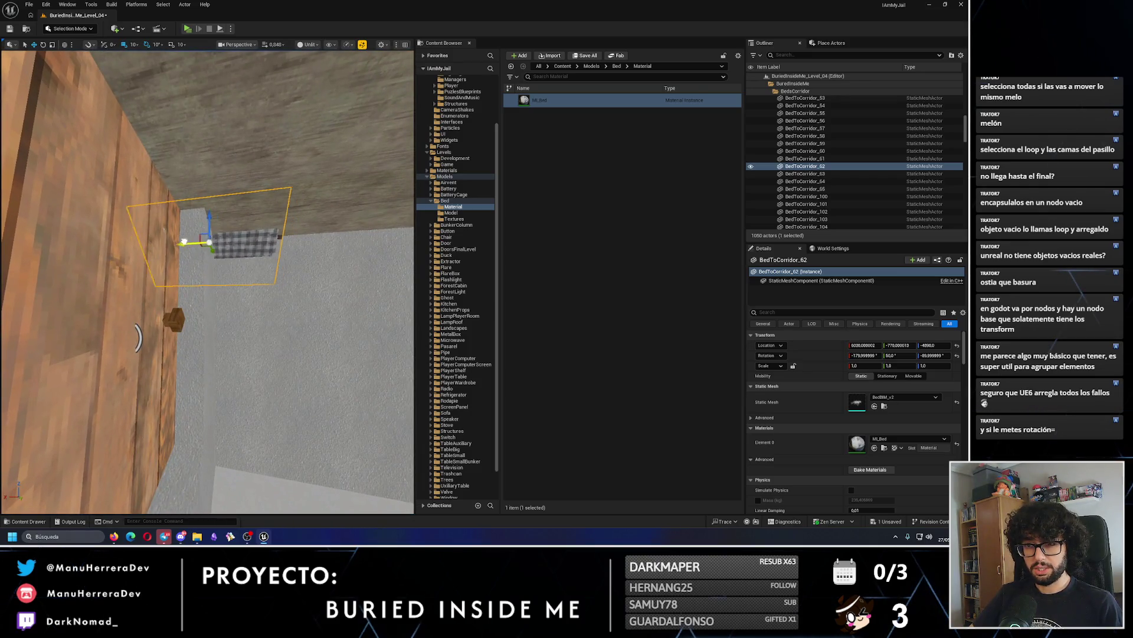
pyautogui.moveTo(139, 243); pyautogui.dragTo(137, 243)
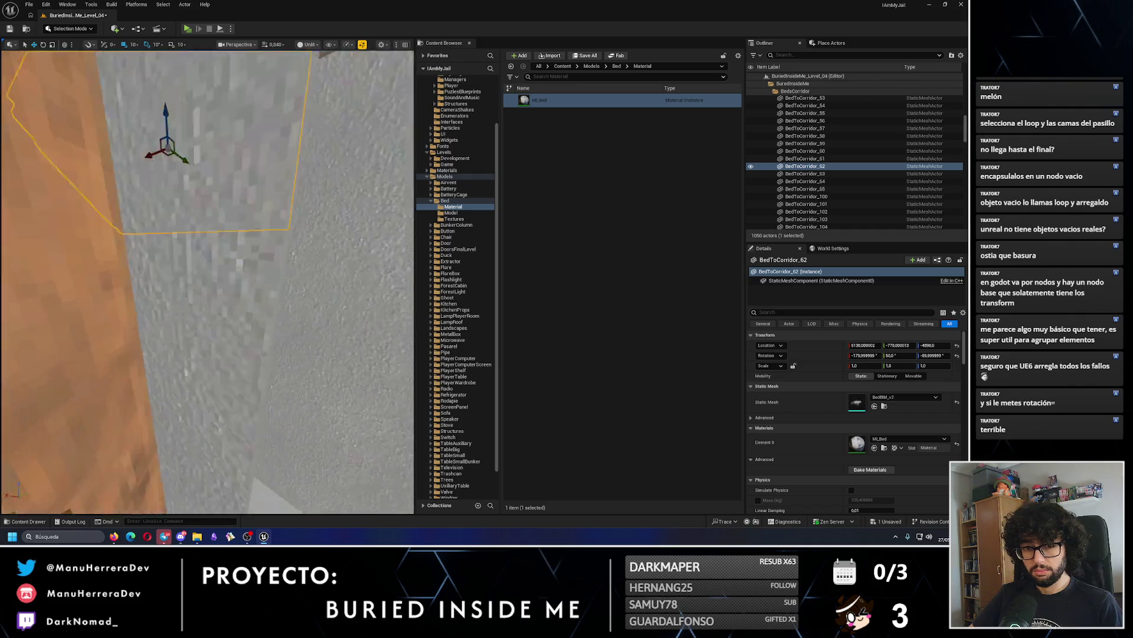
pyautogui.moveTo(308, 249); pyautogui.dragTo(286, 242)
# Run a quick play-test of the corridor and return to editing.
pyautogui.hotkey('alt', 'p')
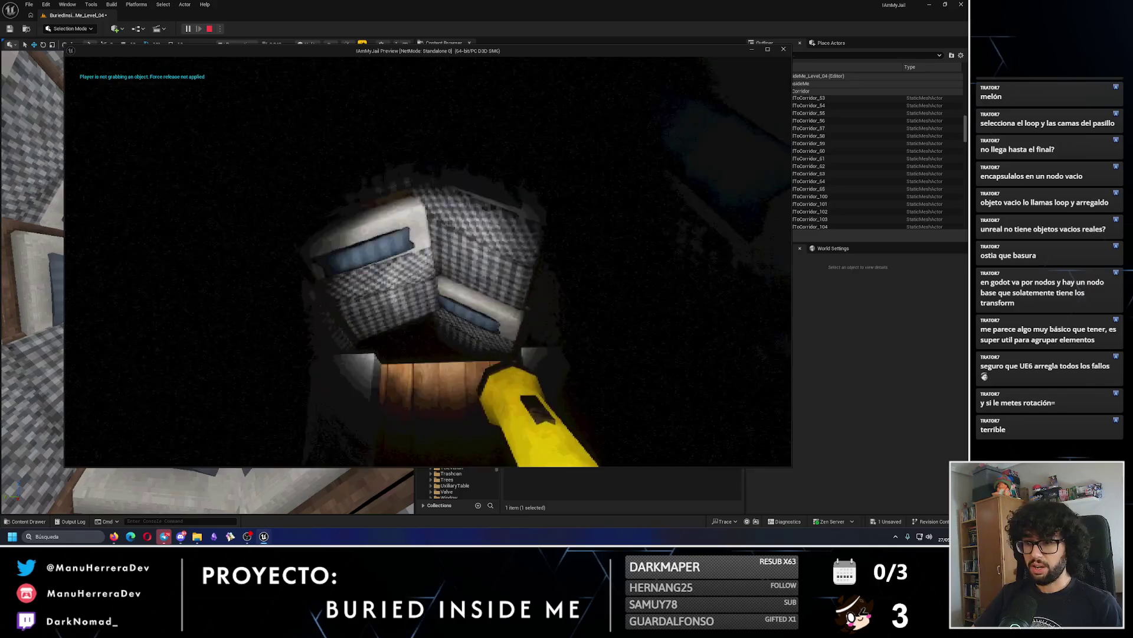
pyautogui.press('Escape')
pyautogui.press('f')
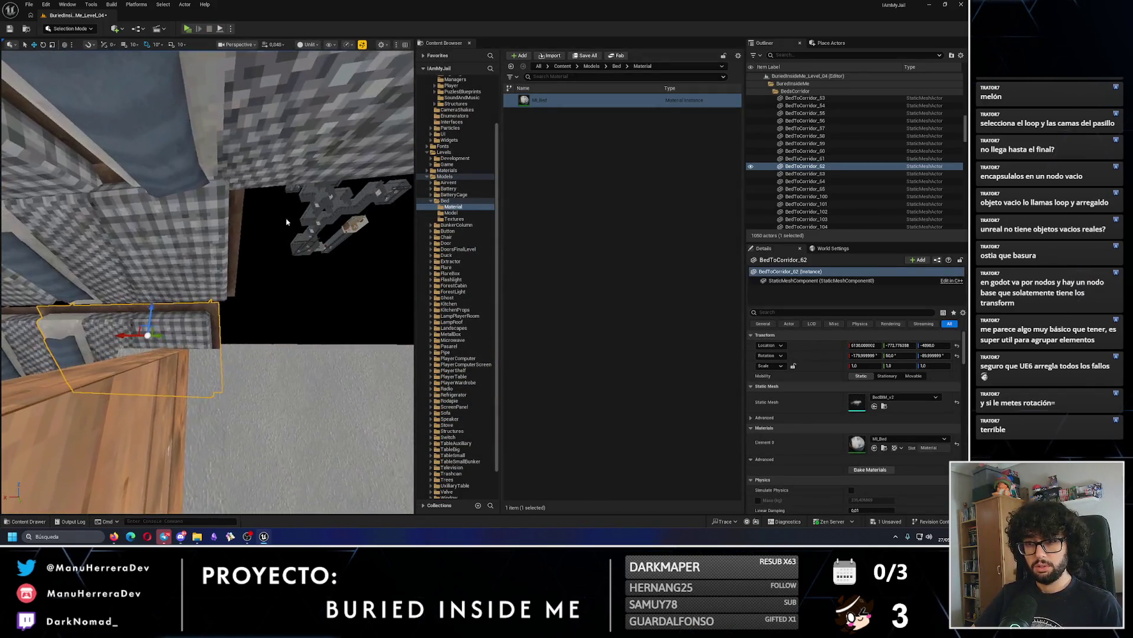
# Copy a bed into the gap further along the row, deleting a misplaced first copy.
pyautogui.click(235, 242)
pyautogui.keyDown('alt'); pyautogui.moveTo(100, 238); pyautogui.dragTo(313, 227); pyautogui.keyUp('alt')
pyautogui.press('Delete')
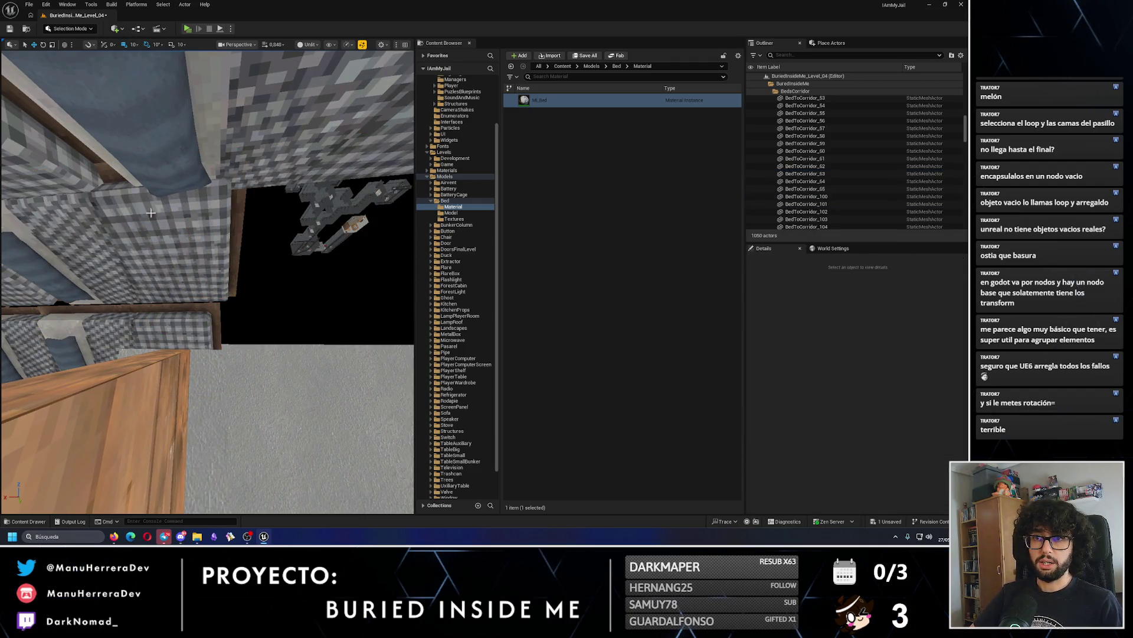
pyautogui.click(170, 214)
pyautogui.moveTo(105, 239)
pyautogui.keyDown('alt'); pyautogui.mouseDown()
pyautogui.moveTo(354, 228)
pyautogui.moveTo(329, 233)
pyautogui.moveTo(343, 239)
pyautogui.mouseUp(); pyautogui.keyUp('alt')
pyautogui.moveTo(207, 284)
pyautogui.mouseDown()
pyautogui.moveTo(183, 265)
pyautogui.moveTo(201, 254)
pyautogui.moveTo(195, 272)
pyautogui.mouseUp()
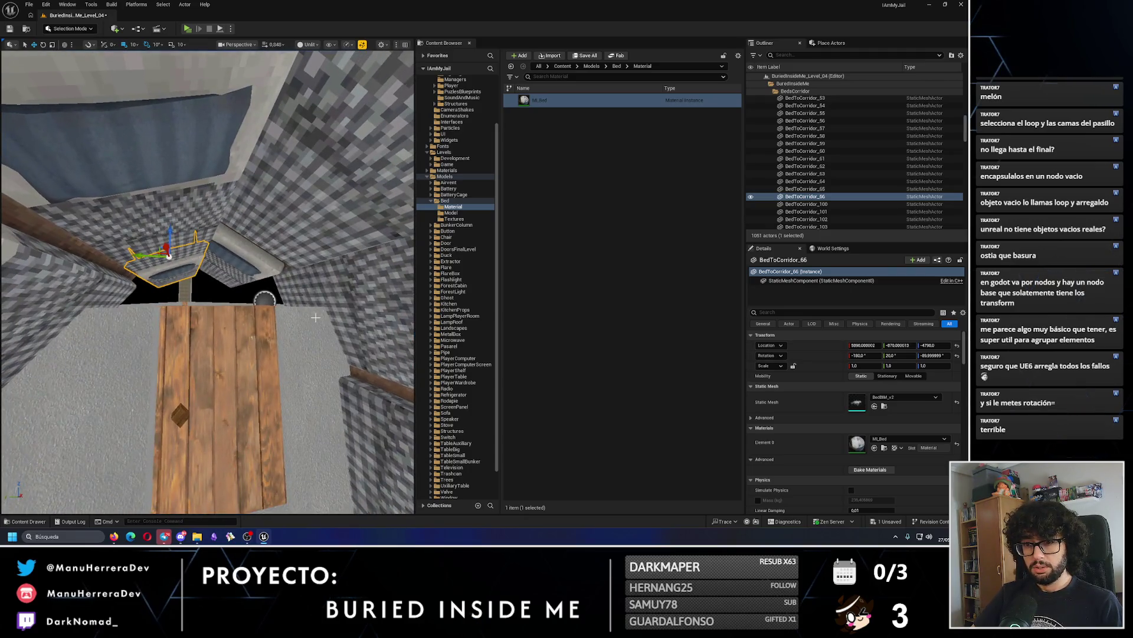
# Duplicate the end door frame and raise the copy, then undo the move.
pyautogui.click(236, 384)
pyautogui.moveTo(236, 384); pyautogui.dragTo(230, 378)
pyautogui.moveTo(207, 283)
pyautogui.mouseDown()
pyautogui.moveTo(201, 266)
pyautogui.moveTo(173, 253)
pyautogui.mouseUp()
pyautogui.hotkey('ctrl', 'd')
pyautogui.moveTo(118, 218); pyautogui.dragTo(186, 189)
pyautogui.press('e')
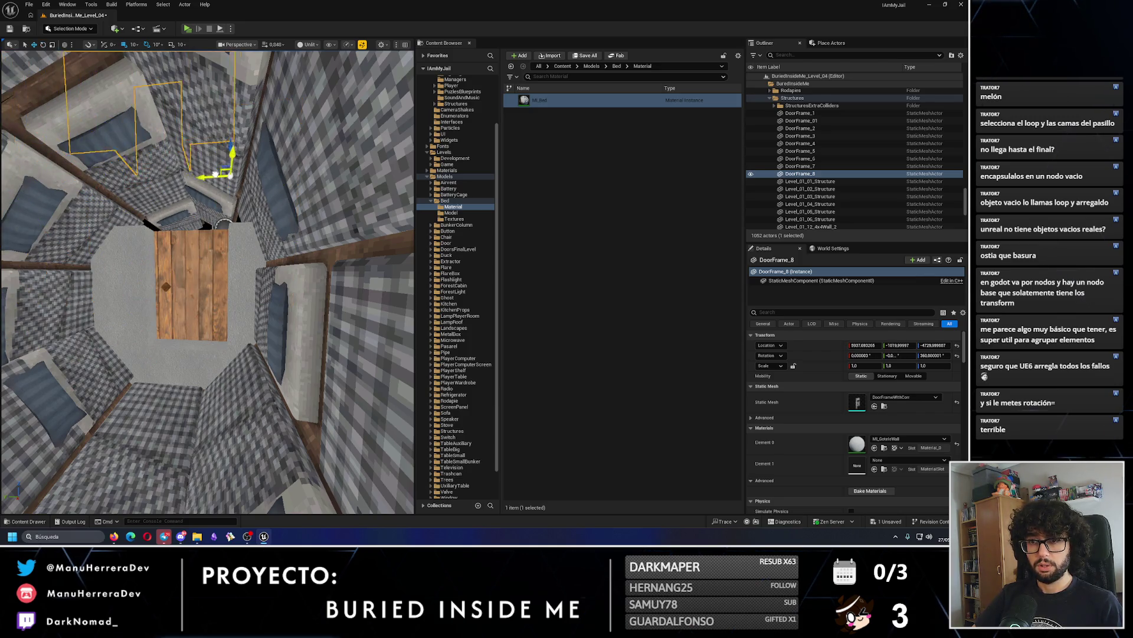
pyautogui.hotkey('ctrl', 'z')
pyautogui.scroll(3, 172, 206)
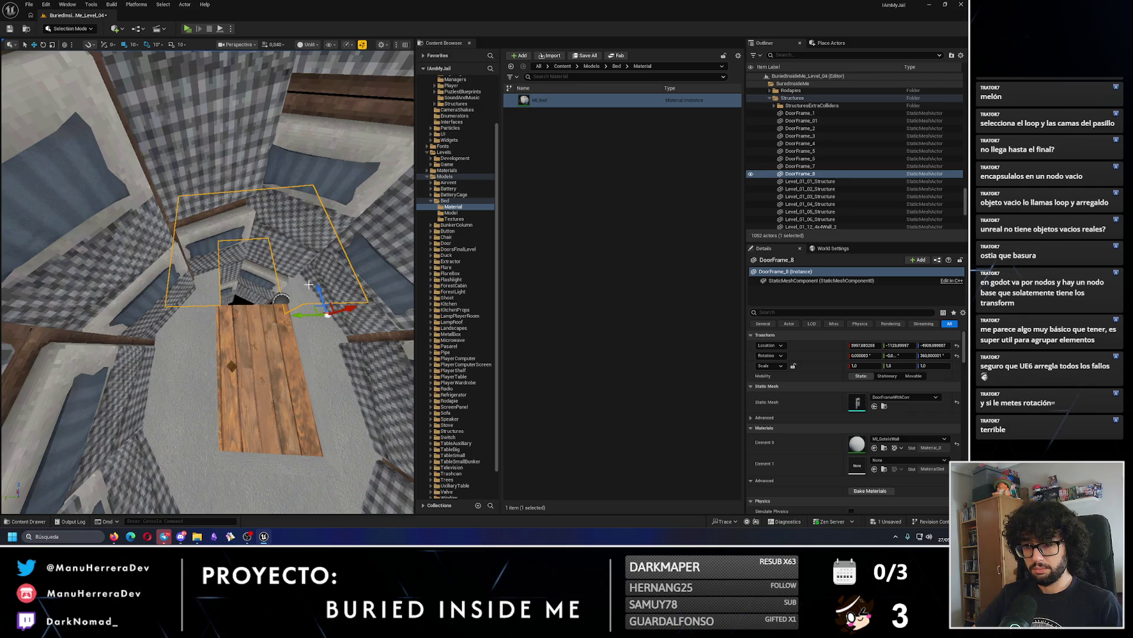
pyautogui.scroll(5, 373, 298)
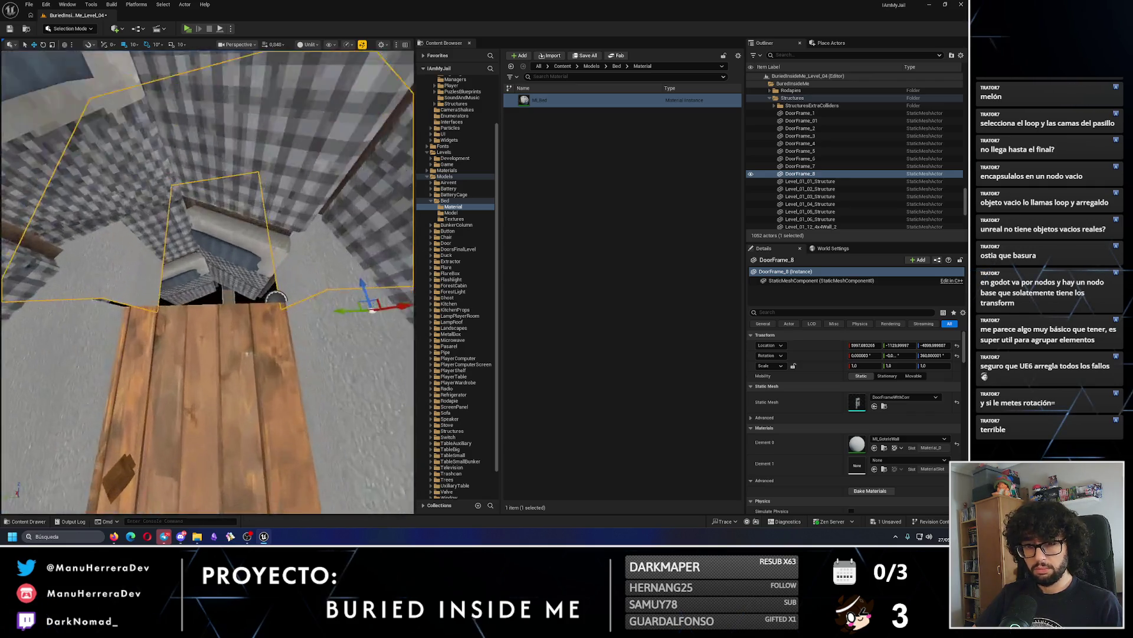
pyautogui.scroll(-1, 366, 302)
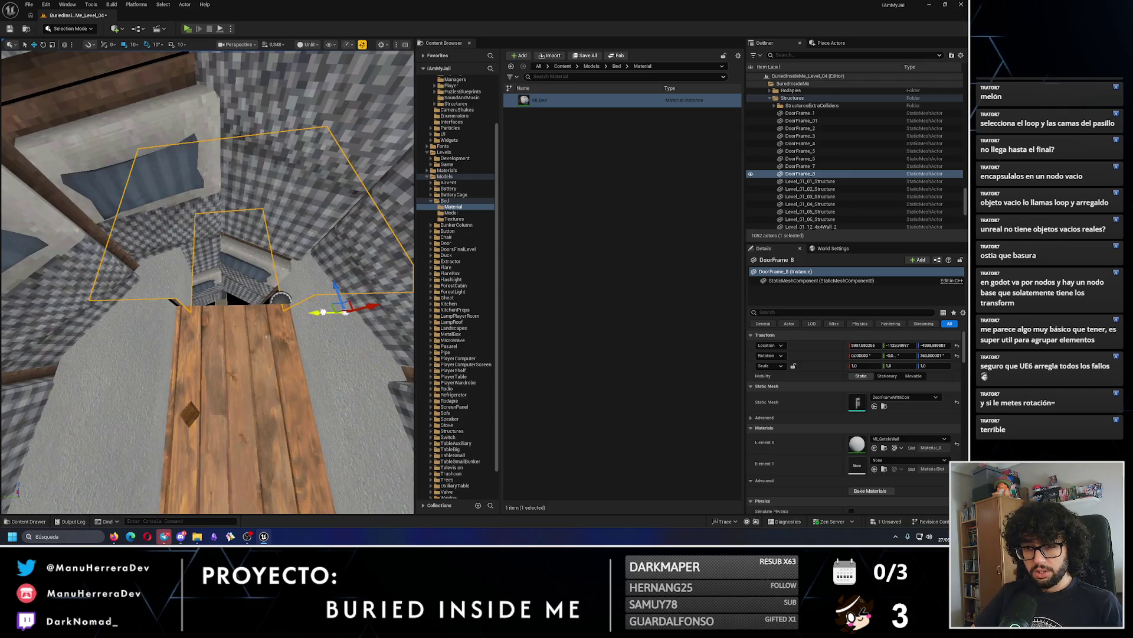
pyautogui.scroll(-6, 366, 302)
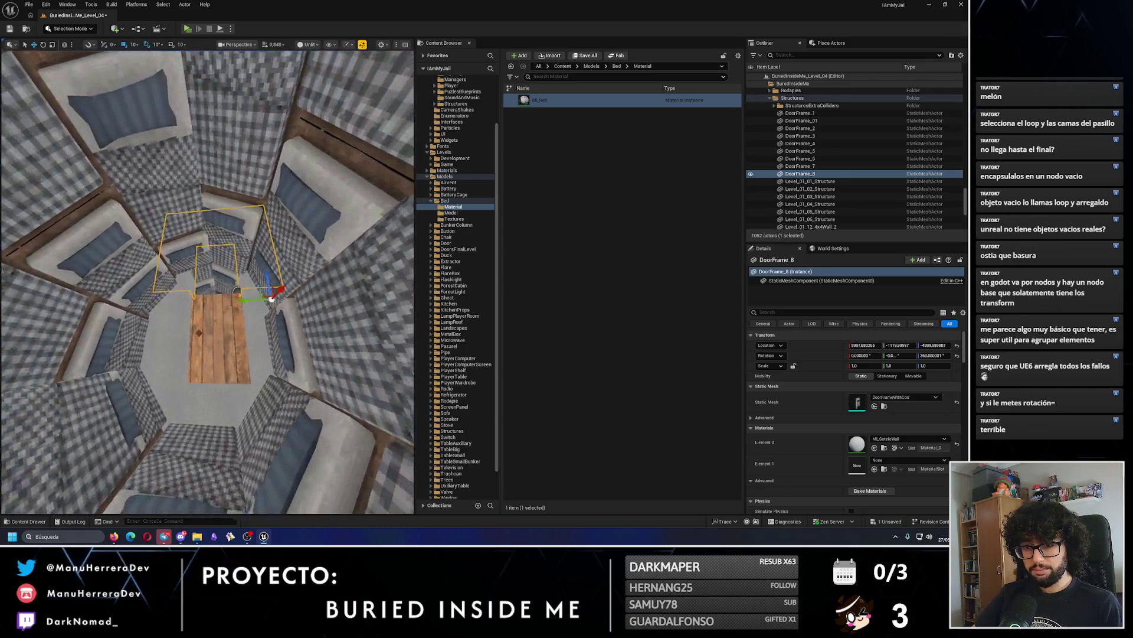
pyautogui.scroll(3, 210, 54)
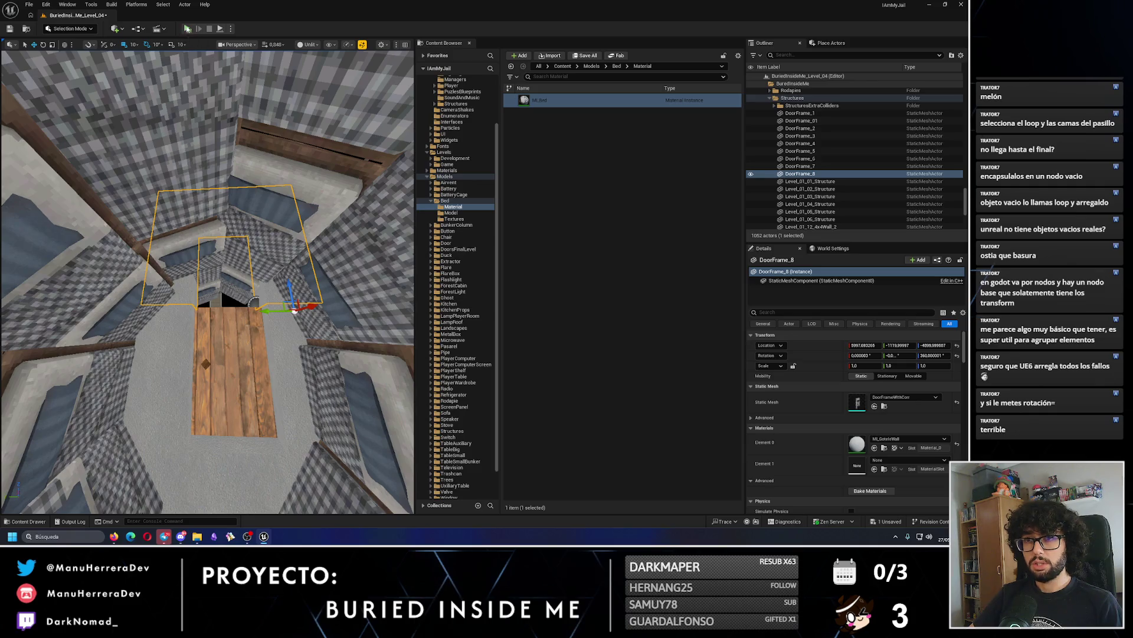
# Play-test the level again, then delete the extra door frame copy DoorFrame_8.
pyautogui.hotkey('alt', 'p')
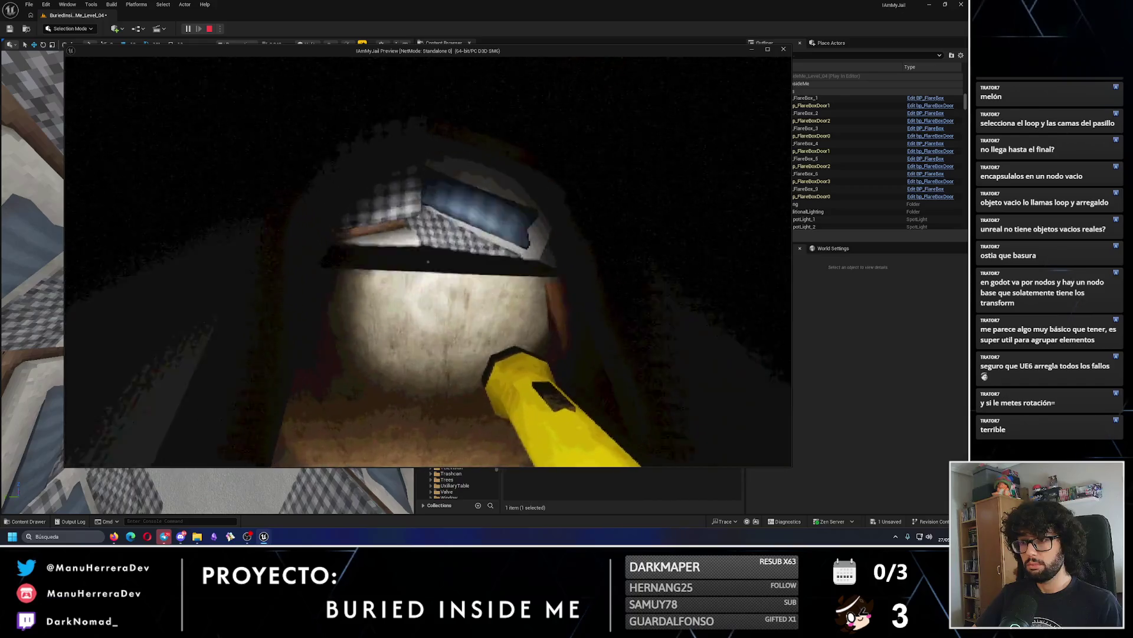
pyautogui.press('Escape')
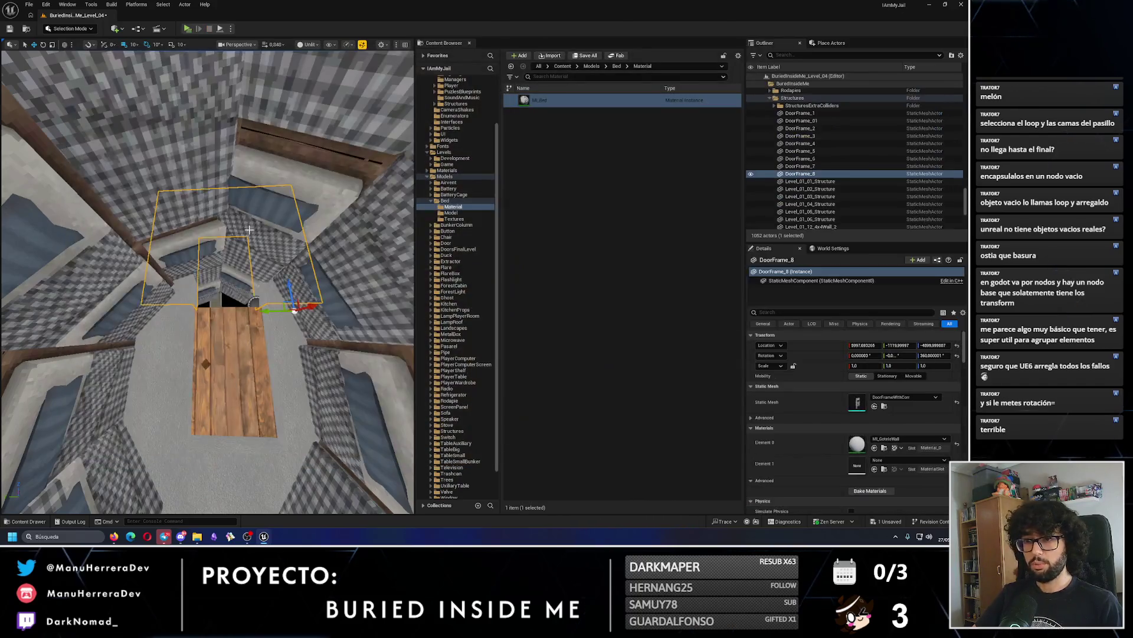
pyautogui.scroll(3, 287, 259)
pyautogui.press('e')
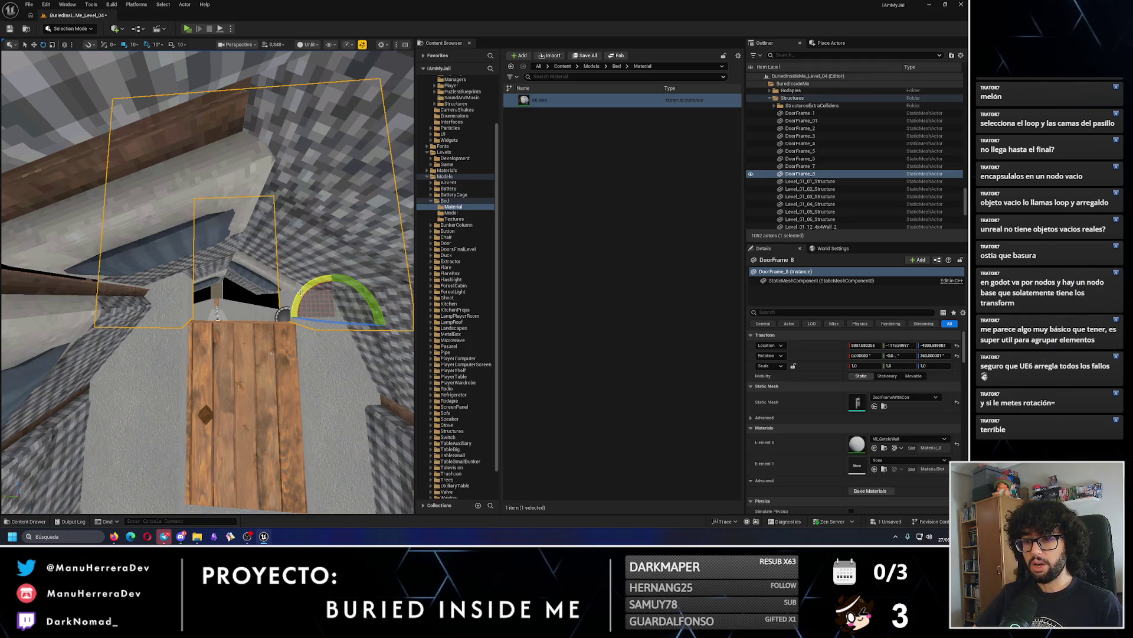
pyautogui.press('Delete')
# Focus DoorFrame_5 from the Outliner and duplicate it as DoorFrame_8.
pyautogui.click(218, 324)
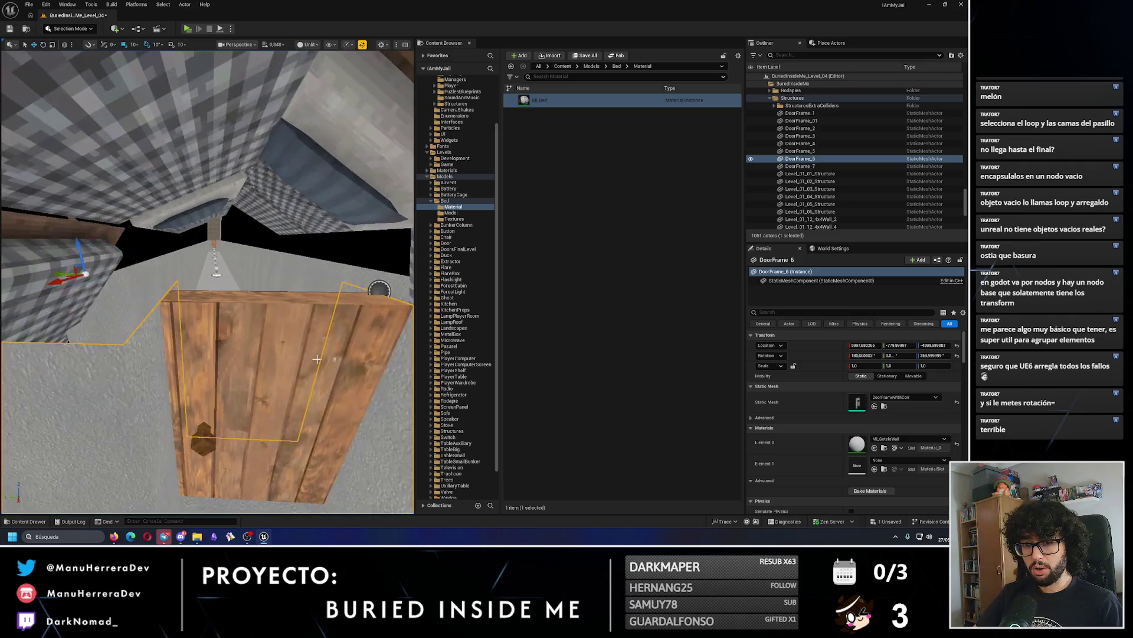
pyautogui.doubleClick(800, 151)
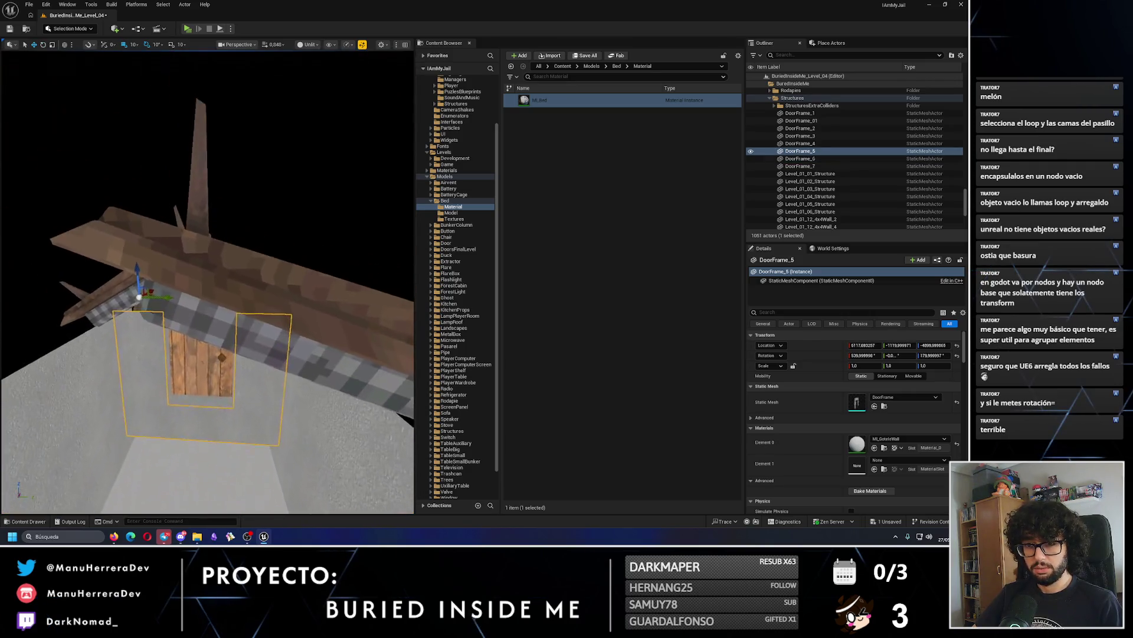
pyautogui.hotkey('ctrl', 'd')
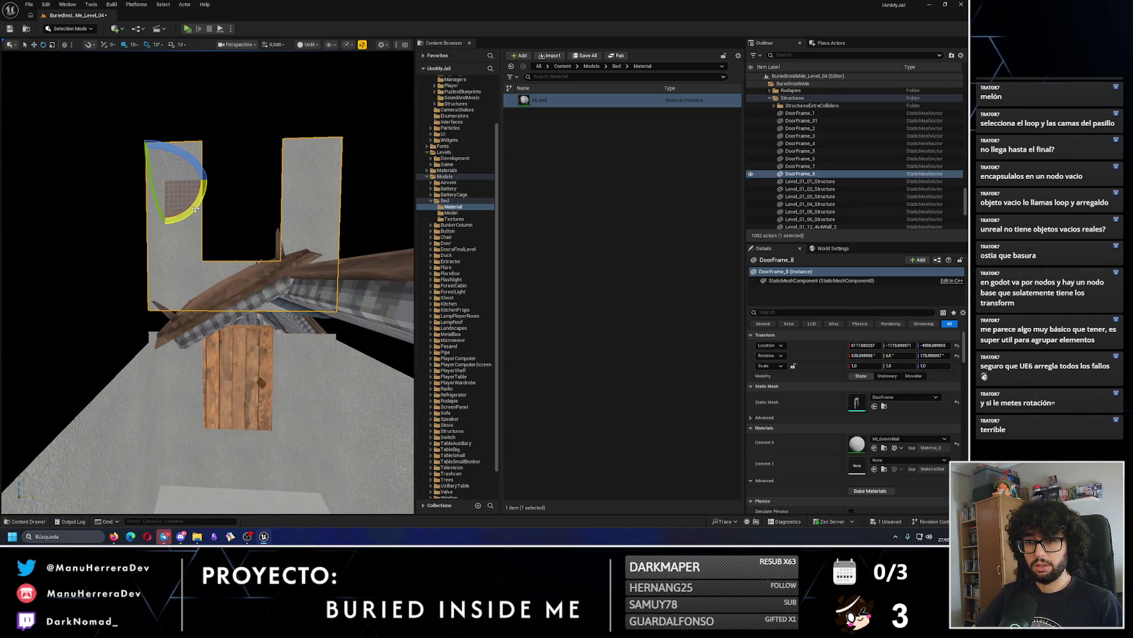
pyautogui.press('w')
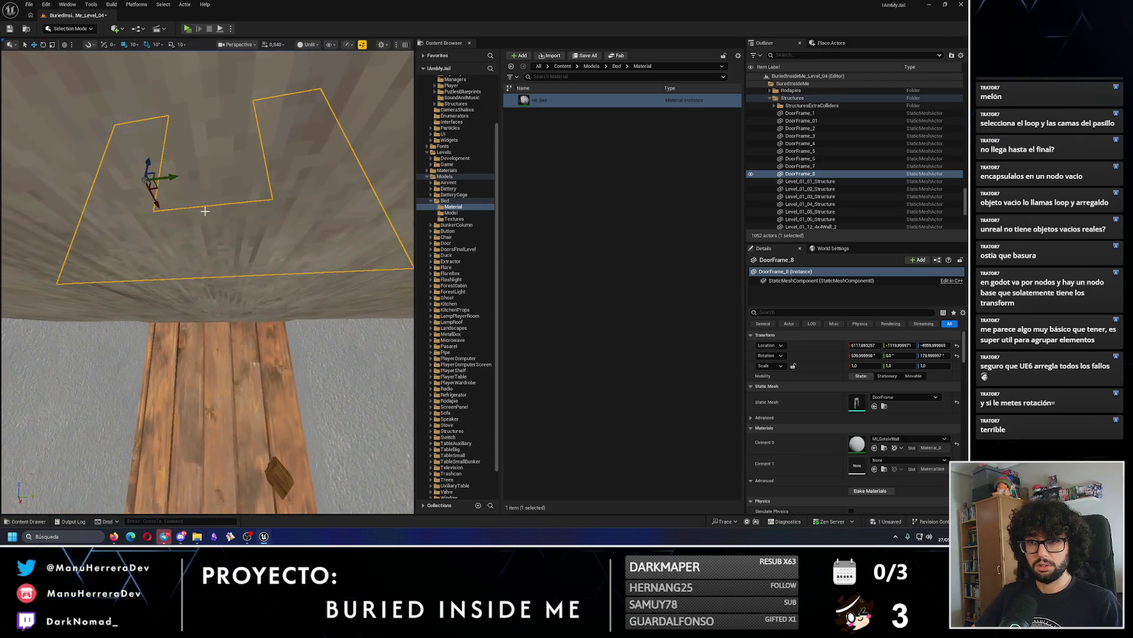
pyautogui.moveTo(176, 157); pyautogui.dragTo(175, 158)
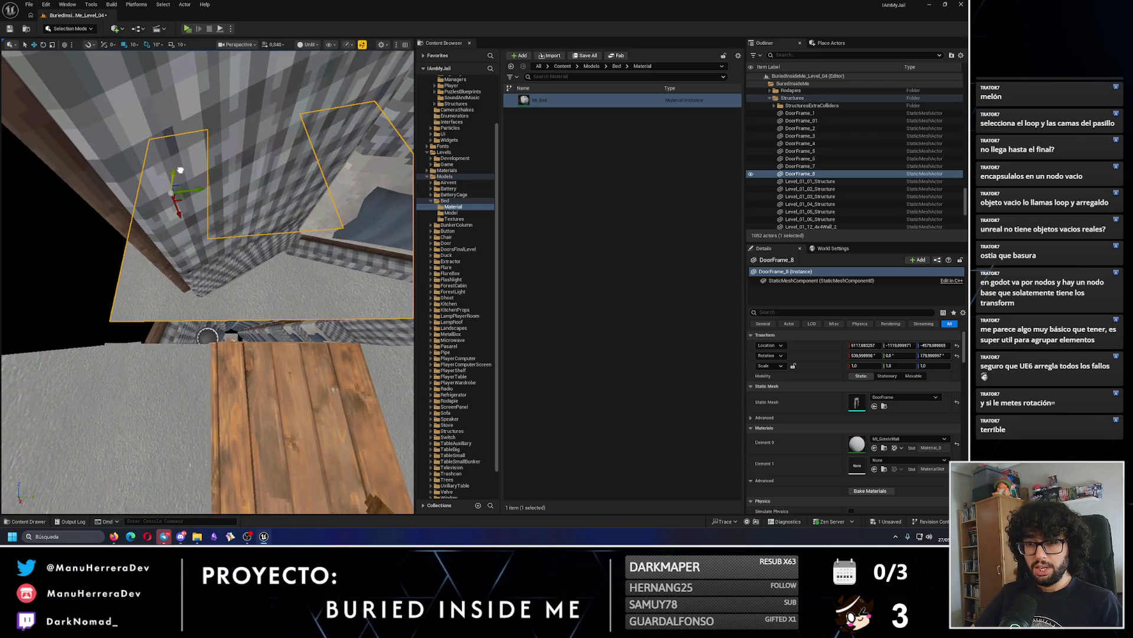
pyautogui.press('e')
pyautogui.moveTo(183, 175); pyautogui.dragTo(183, 175)
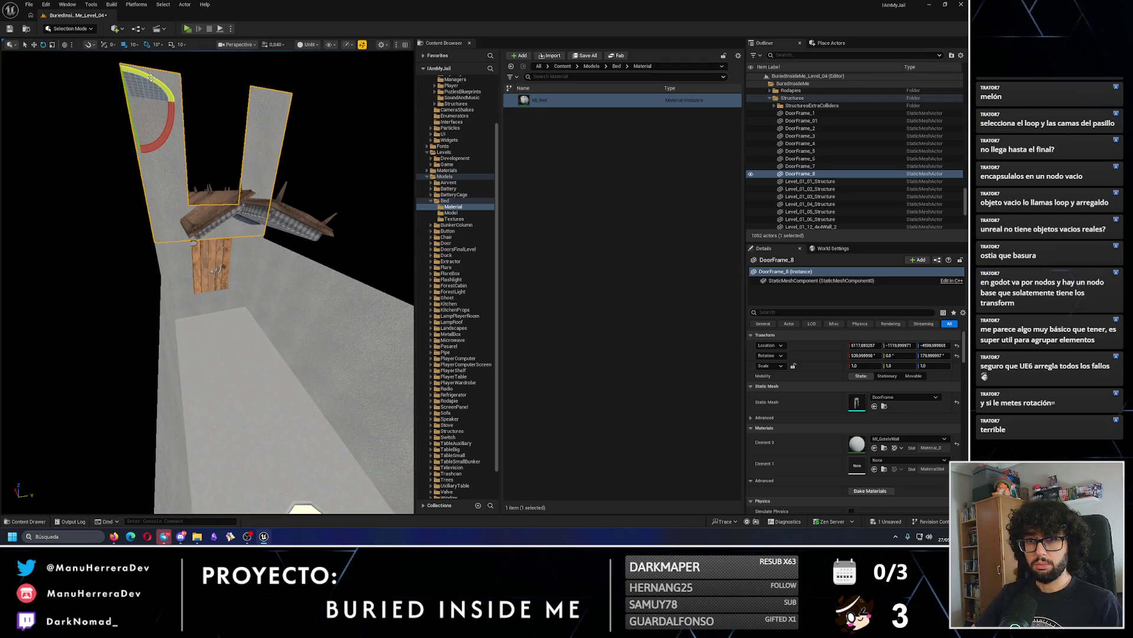
pyautogui.moveTo(158, 92); pyautogui.dragTo(158, 92)
# Slide DoorFrame_8 further along the corridor, undoing an earlier bad move.
pyautogui.press('w')
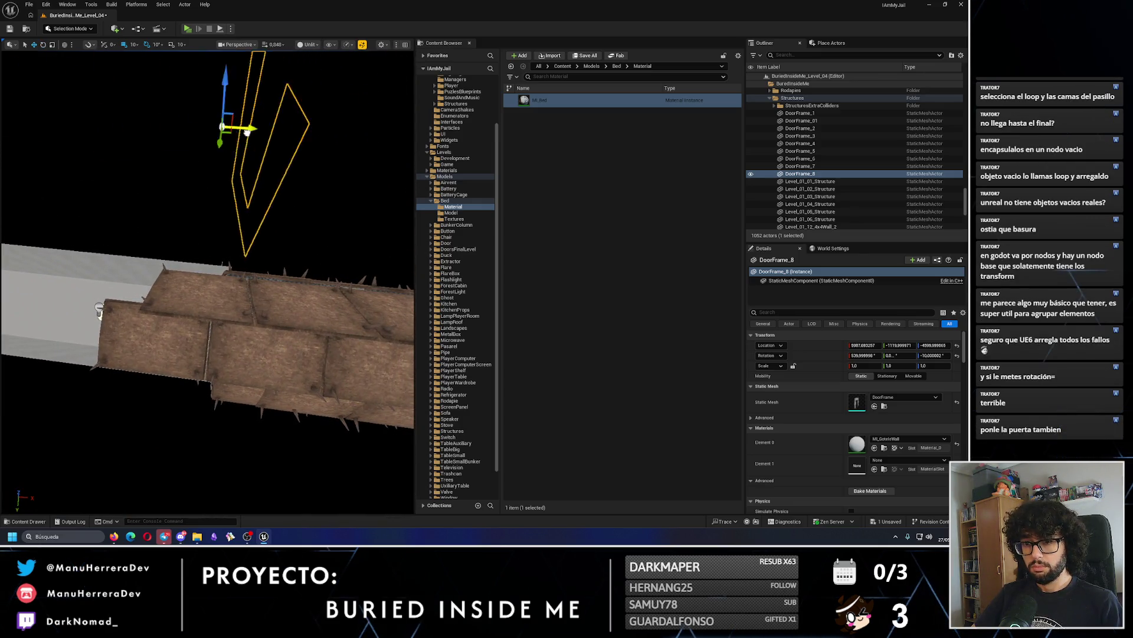
pyautogui.moveTo(184, 147); pyautogui.dragTo(184, 146)
pyautogui.moveTo(253, 160); pyautogui.dragTo(253, 160)
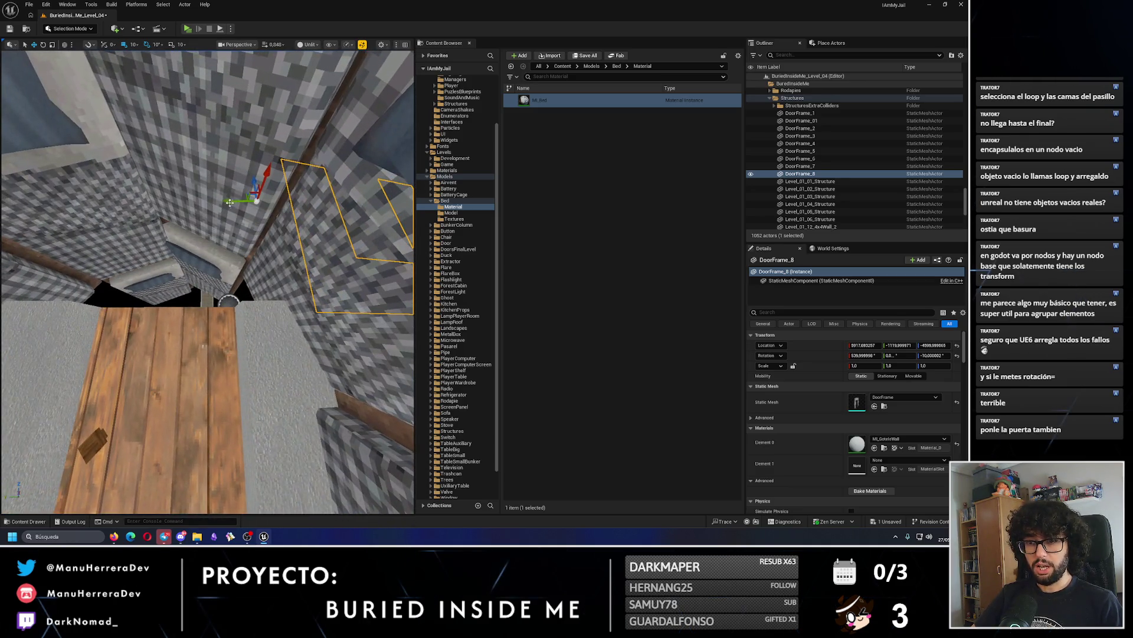
pyautogui.moveTo(277, 281); pyautogui.dragTo(220, 274)
pyautogui.hotkey('ctrl', 'z')
pyautogui.moveTo(101, 278)
pyautogui.mouseDown()
pyautogui.moveTo(139, 253)
pyautogui.moveTo(94, 203)
pyautogui.moveTo(92, 84)
pyautogui.mouseUp()
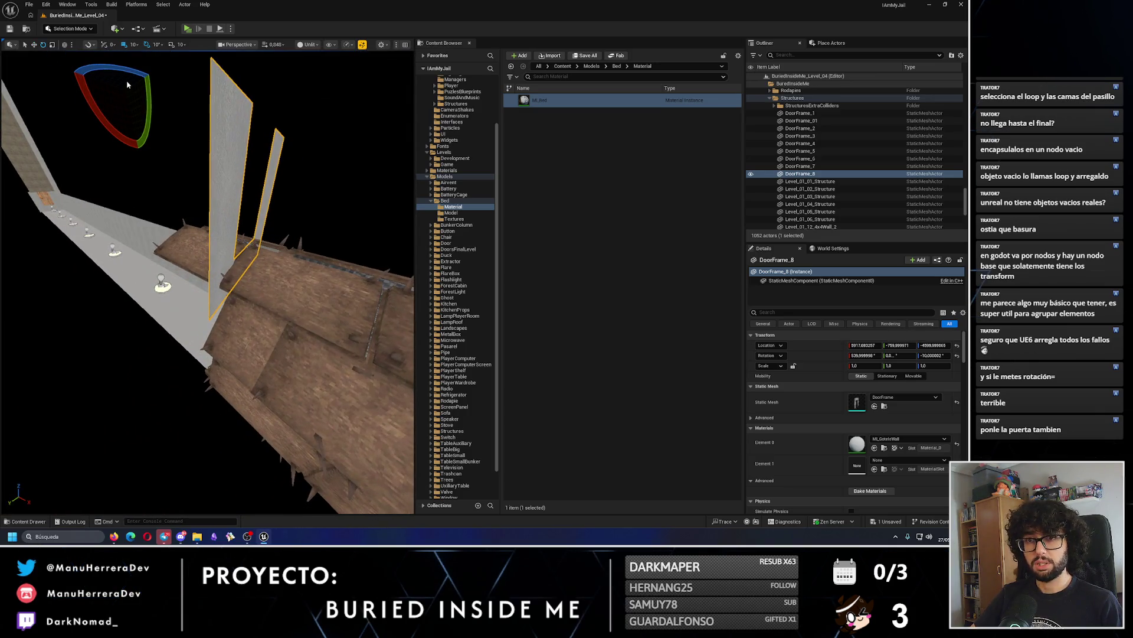
# Undo misaligned moves until DoorFrame_8 lines up with the corridor end.
pyautogui.moveTo(206, 280); pyautogui.dragTo(207, 280)
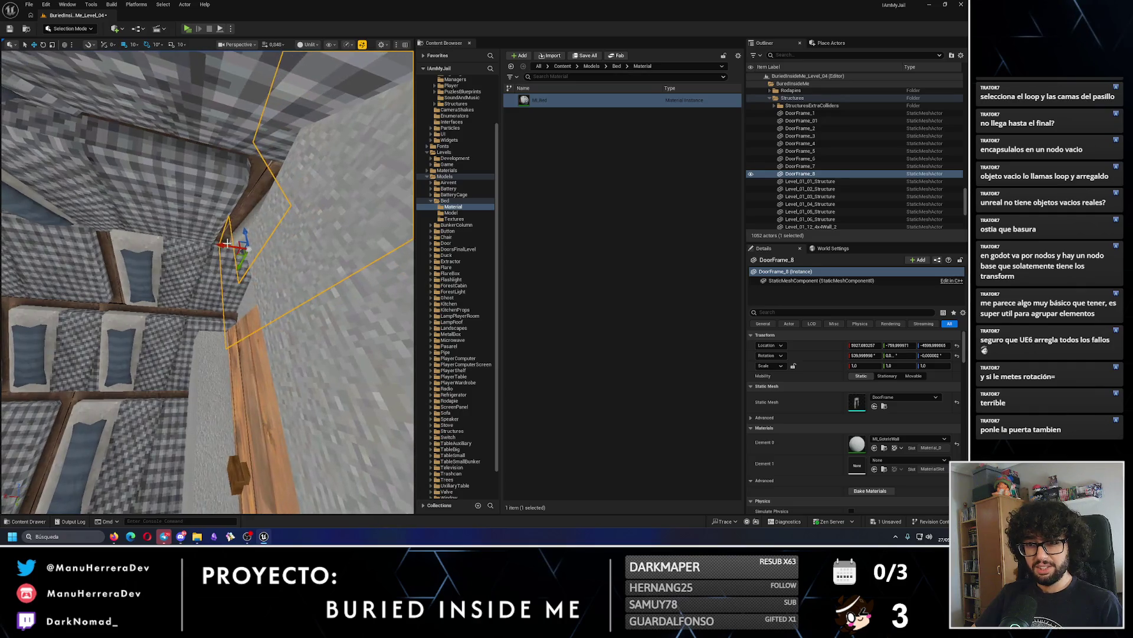
pyautogui.moveTo(207, 281); pyautogui.dragTo(206, 281)
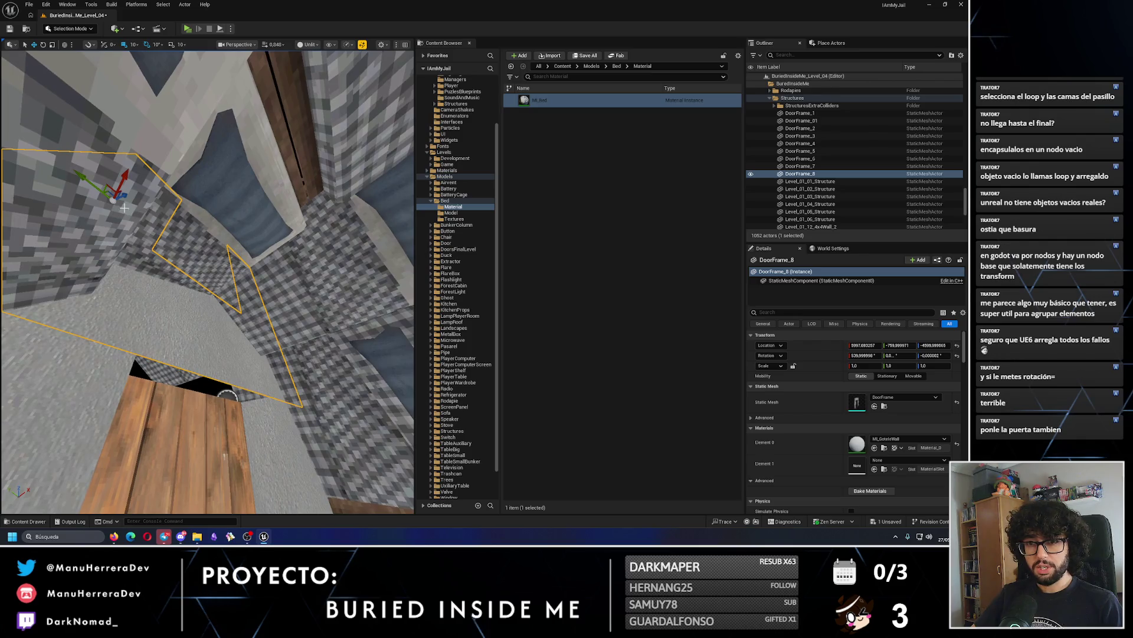
pyautogui.hotkey('ctrl', 'z')
pyautogui.moveTo(137, 198); pyautogui.dragTo(137, 199)
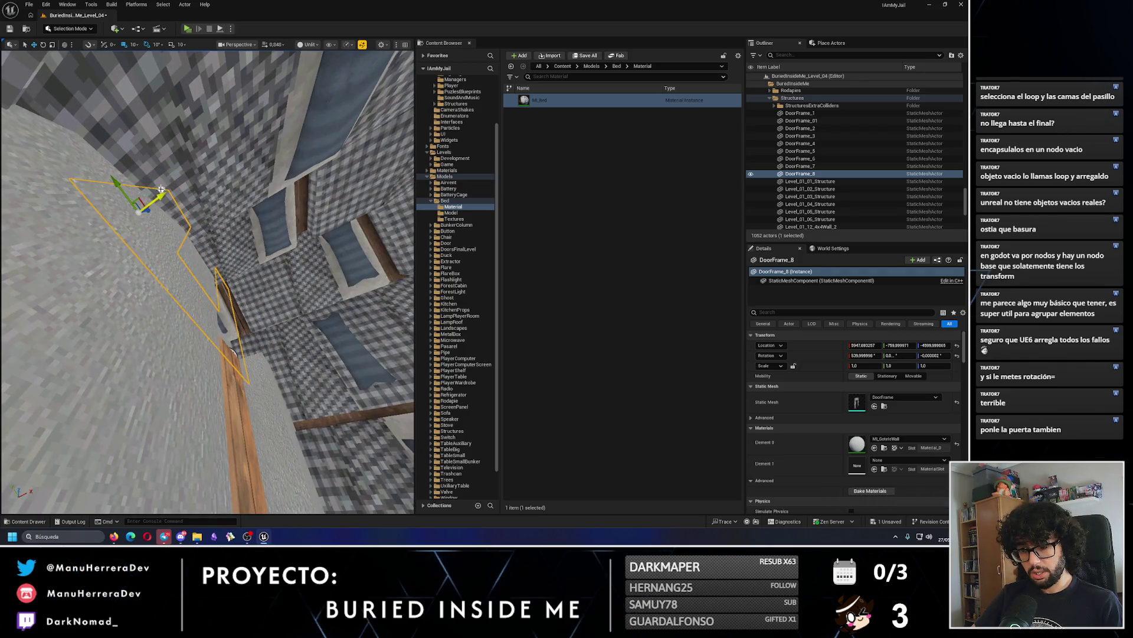
pyautogui.click(161, 190)
pyautogui.moveTo(255, 265); pyautogui.dragTo(255, 265)
pyautogui.hotkey('ctrl', 'z')
pyautogui.moveTo(185, 269); pyautogui.dragTo(185, 269)
pyautogui.click(187, 28)
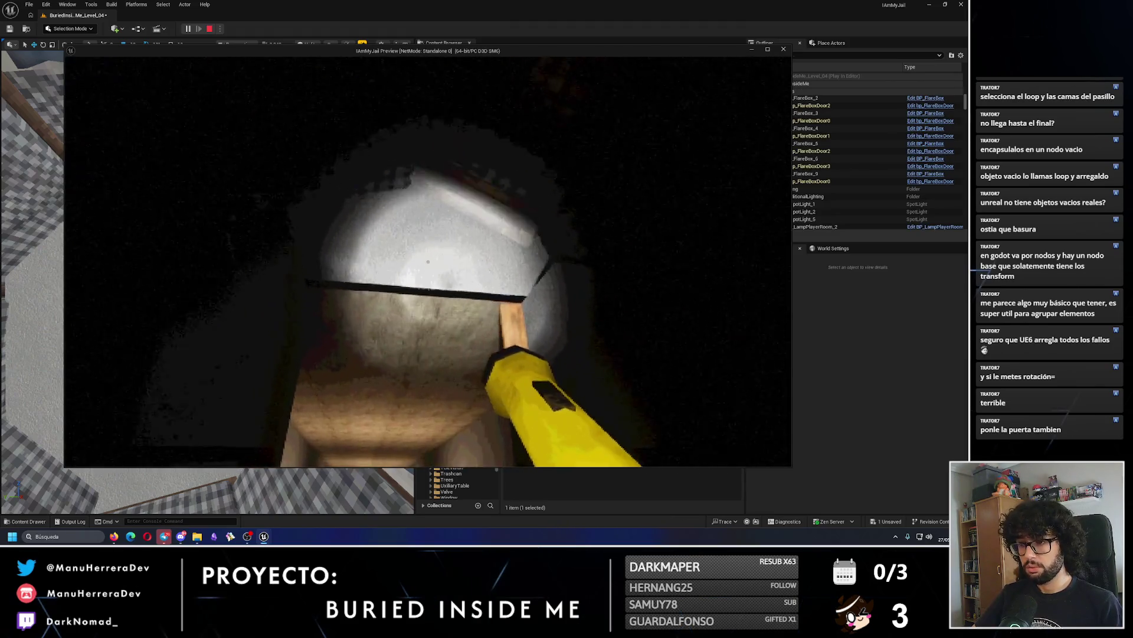
pyautogui.press('Escape')
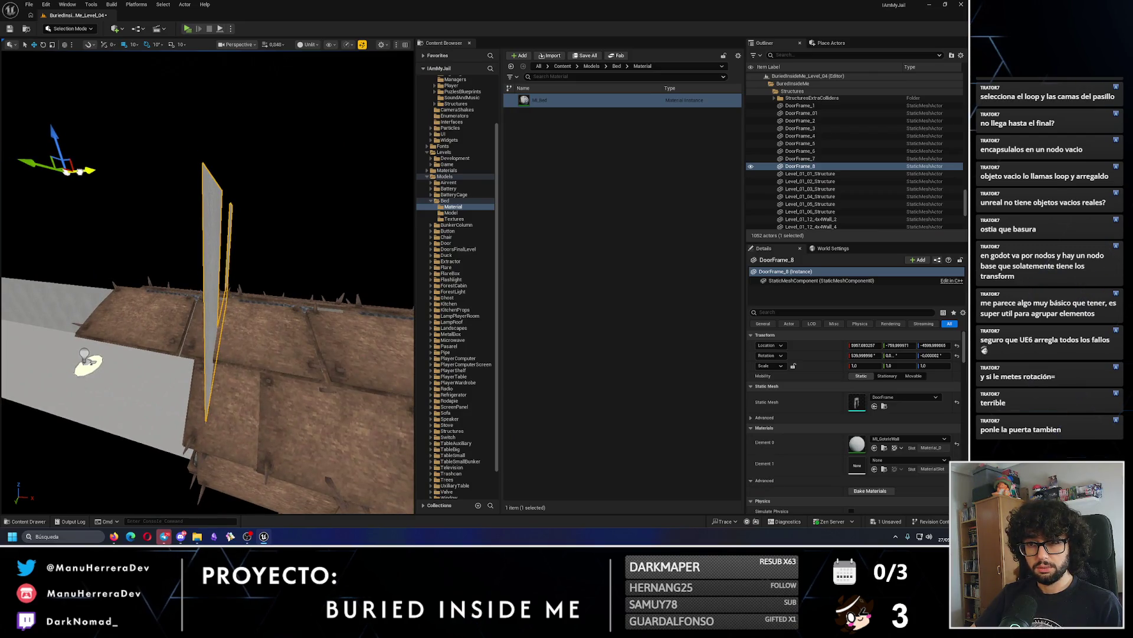
pyautogui.press('f')
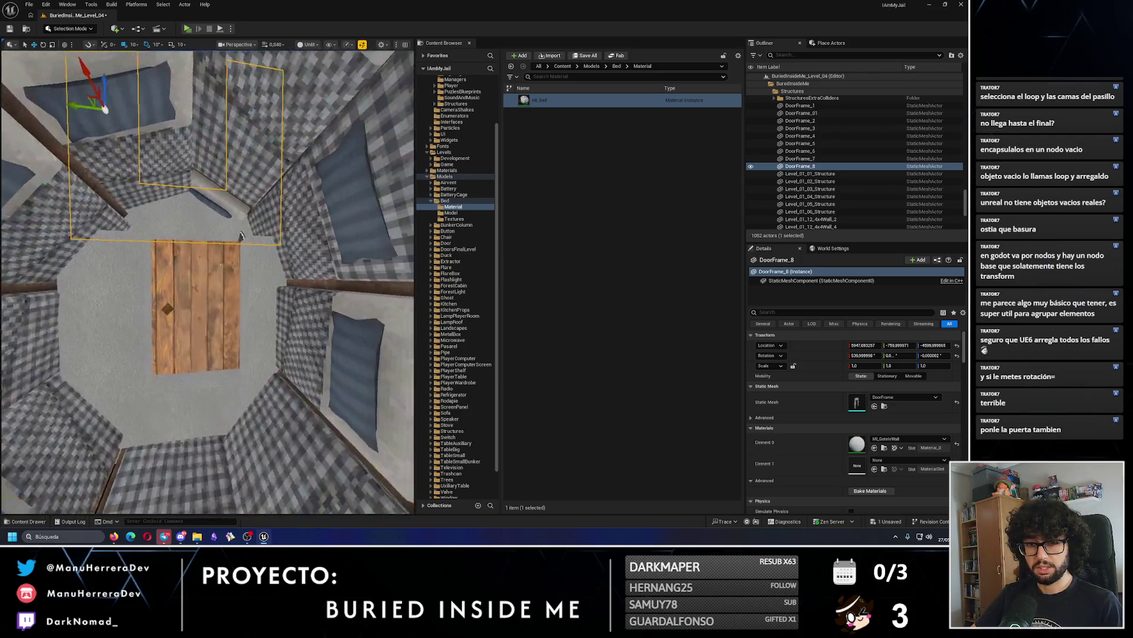
pyautogui.hotkey('alt', 'p')
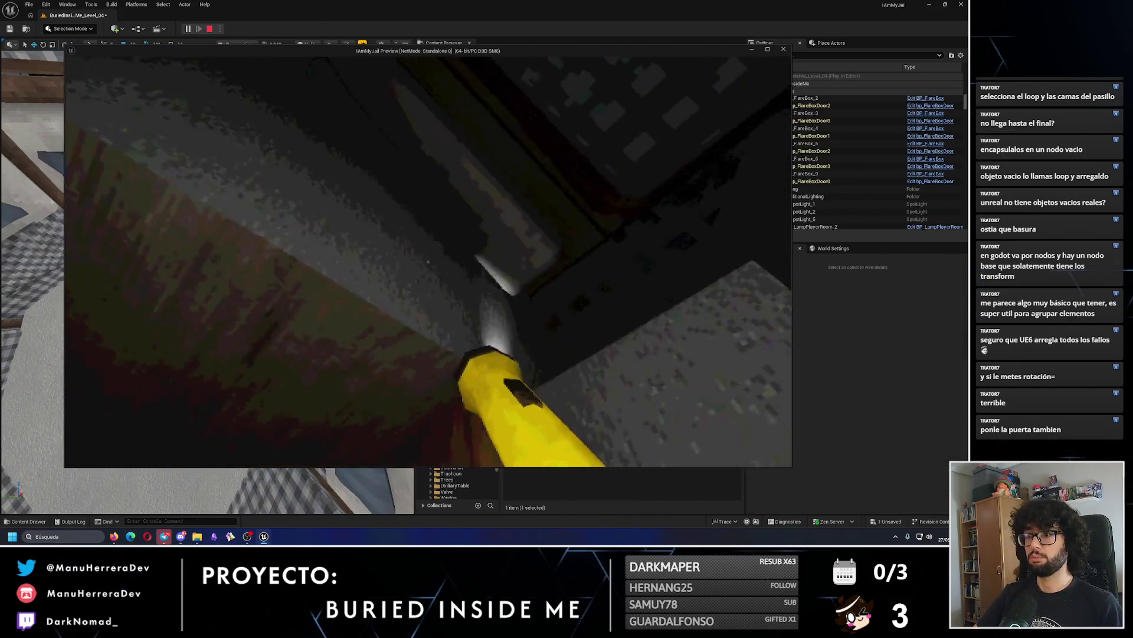
pyautogui.press('w')
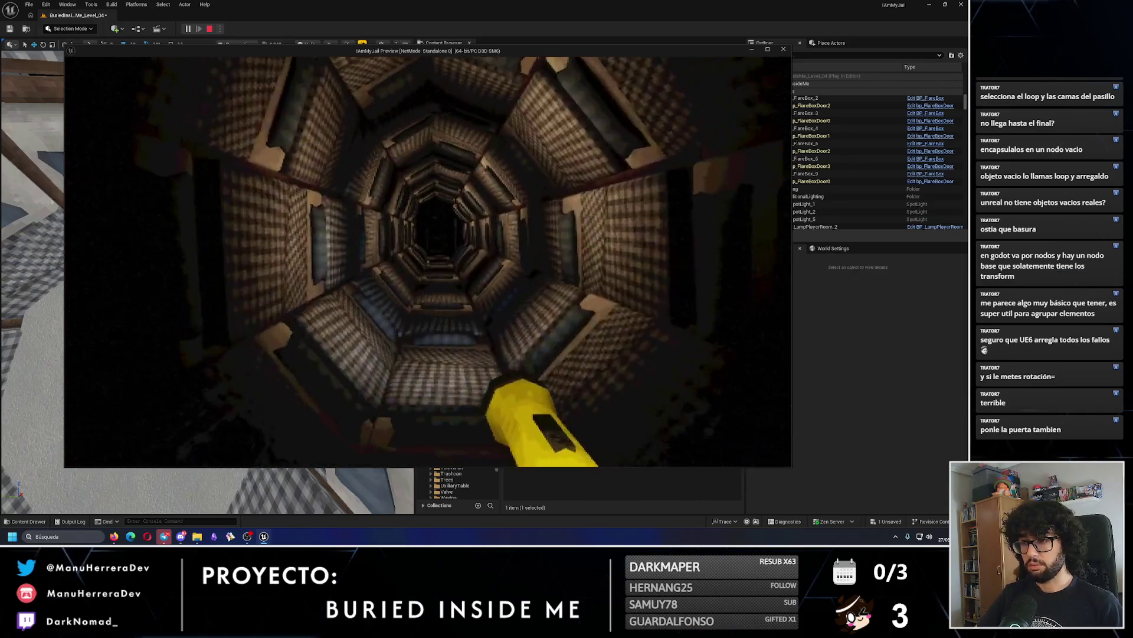
pyautogui.press('Escape')
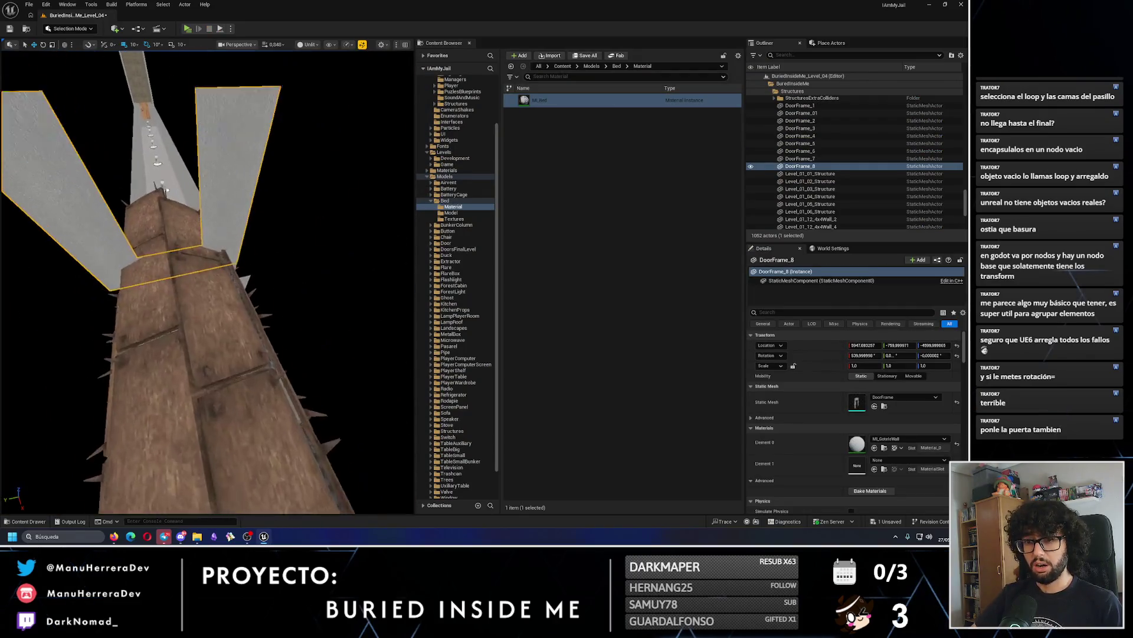
# Double-click the BedsCorridor folder to select all 102 BedToCorridor pieces.
pyautogui.click(295, 272)
pyautogui.scroll(10, 824, 161)
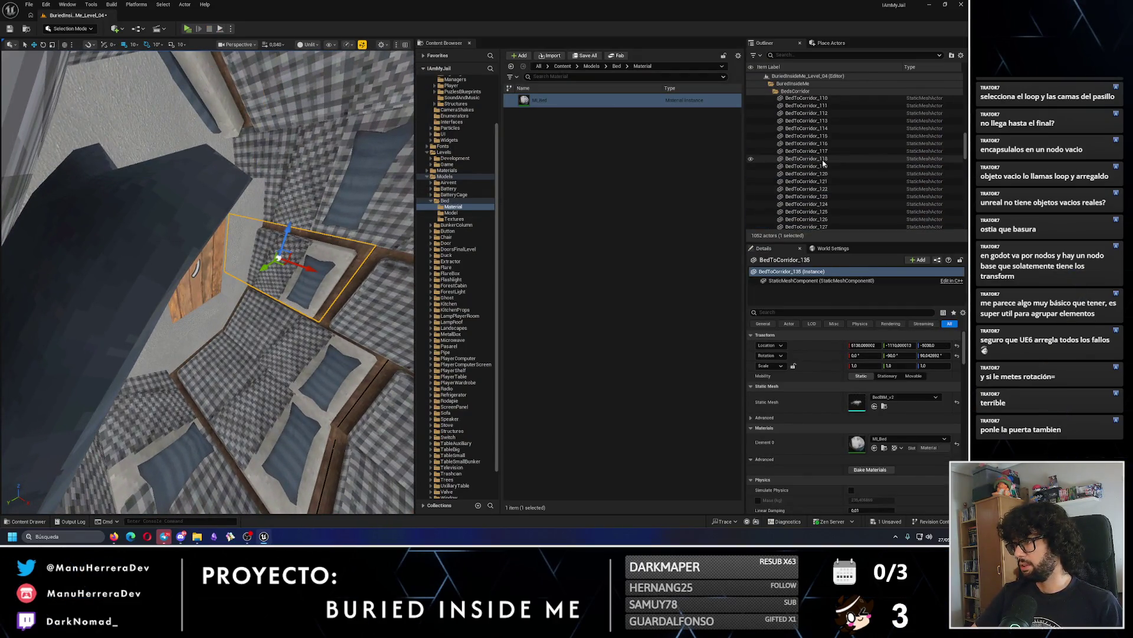
pyautogui.scroll(15, 824, 162)
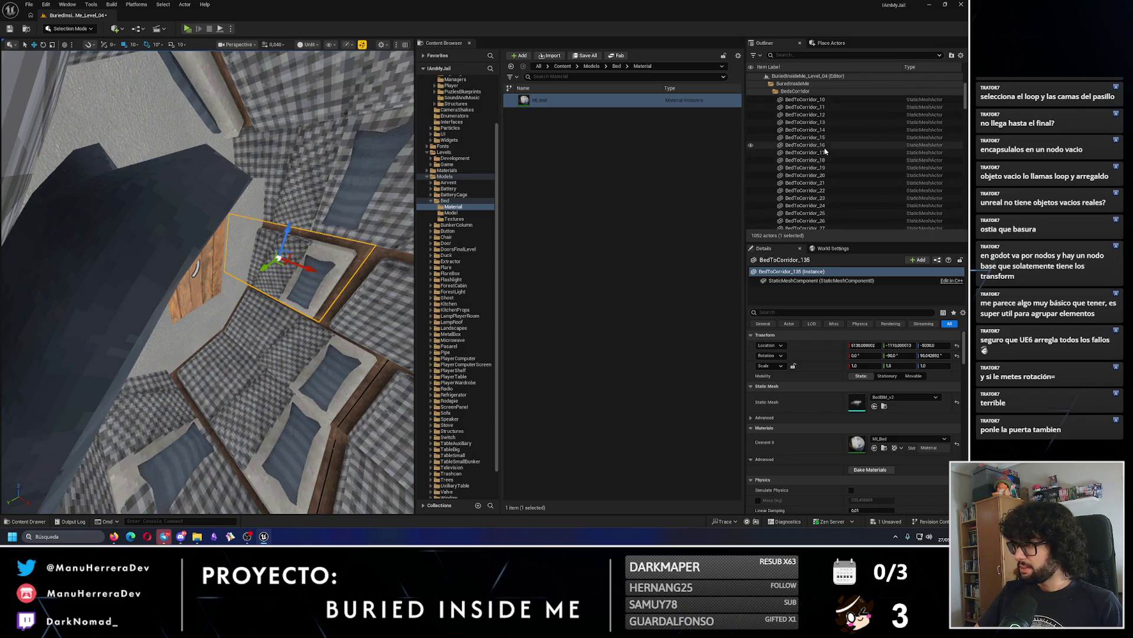
pyautogui.doubleClick(795, 98)
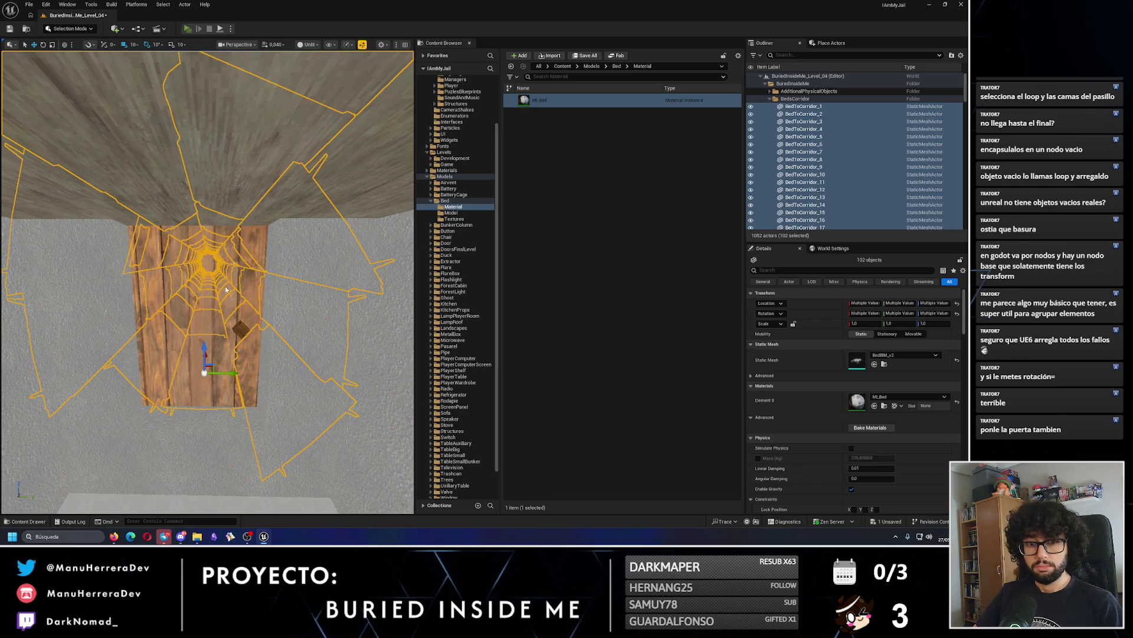
# Play-test the tunnel, closing the Message Log, and walk forward down it.
pyautogui.hotkey('alt', 'p')
pyautogui.press('Escape')
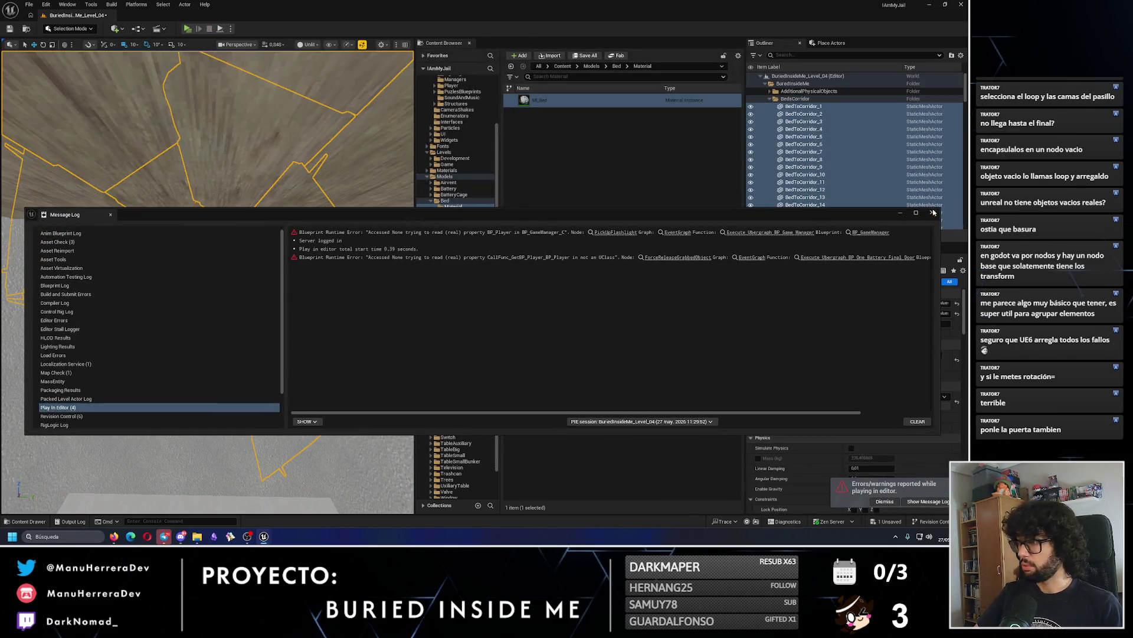
pyautogui.click(933, 212)
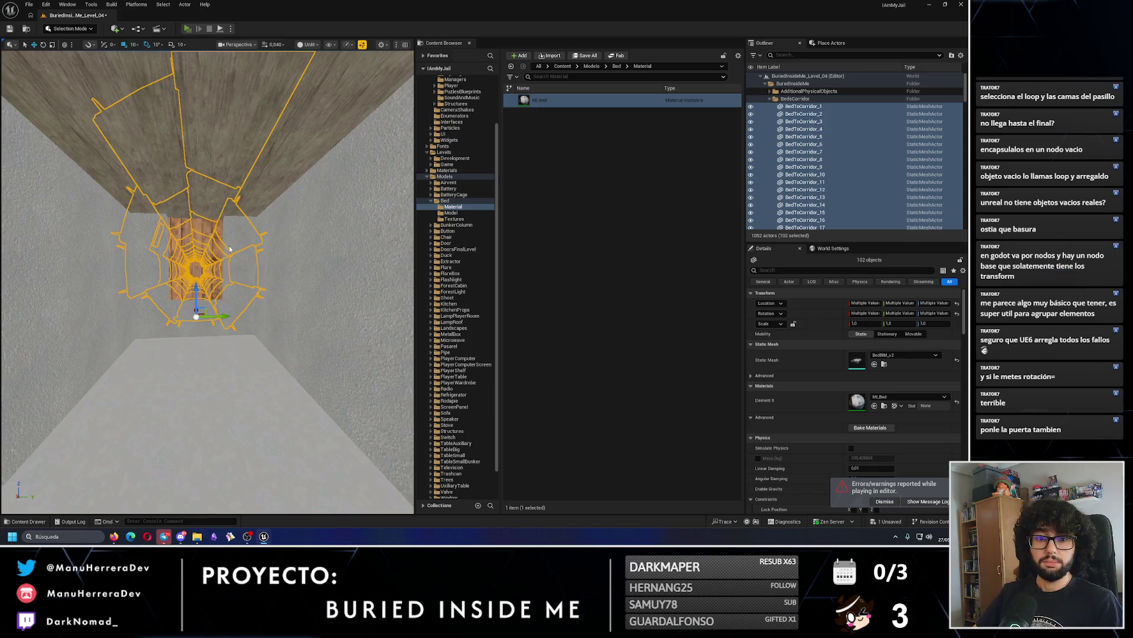
pyautogui.hotkey('alt', 'p')
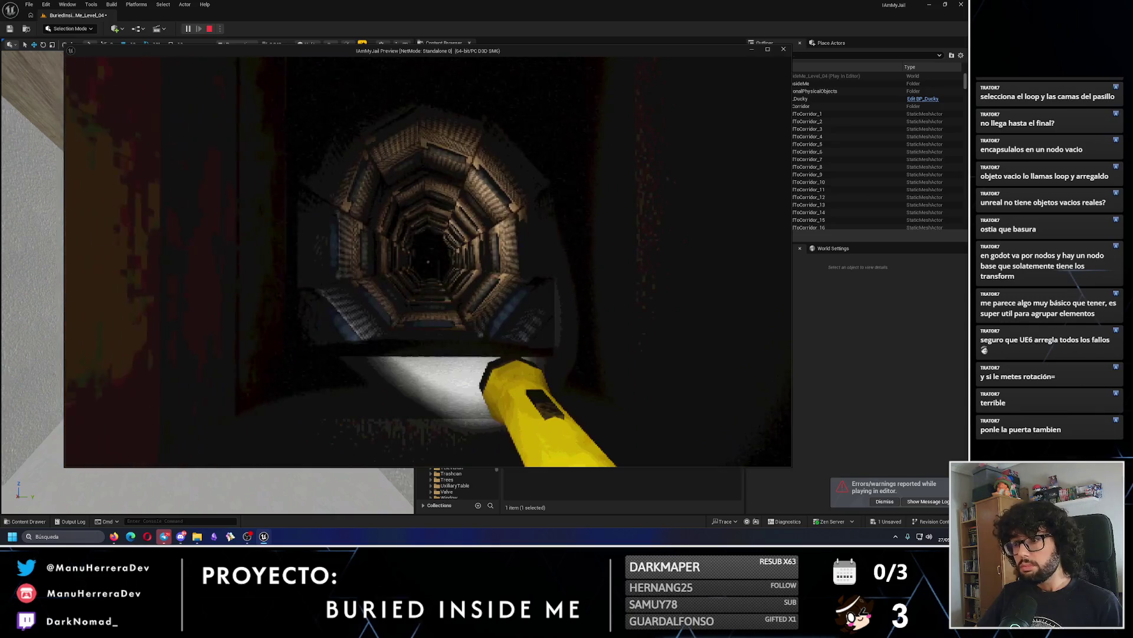
pyautogui.press('w')
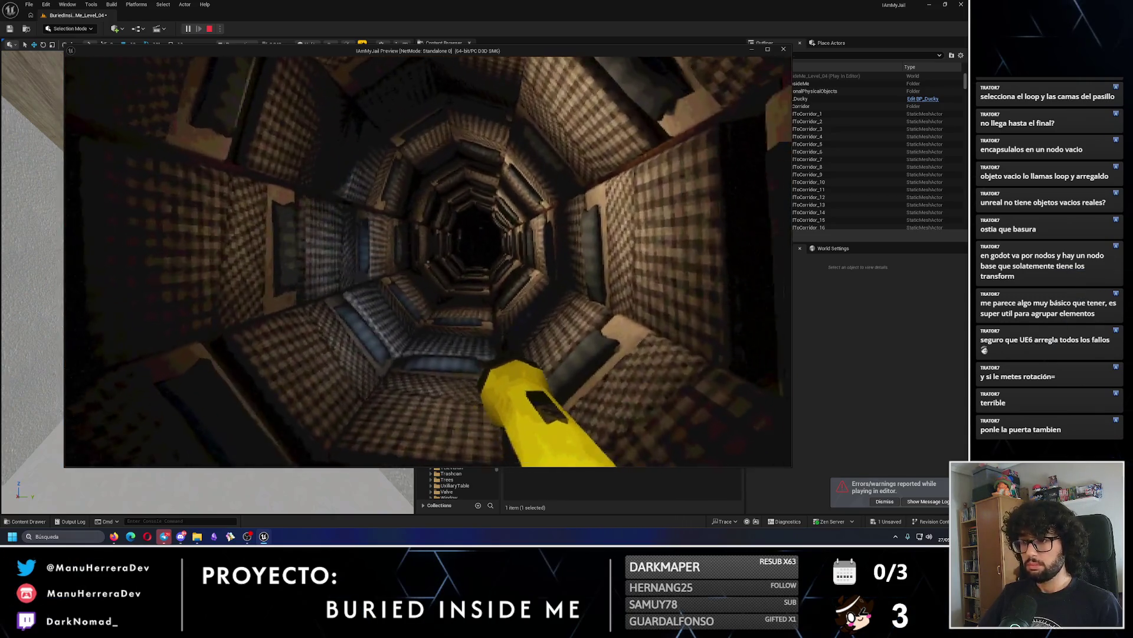
pyautogui.press('Escape')
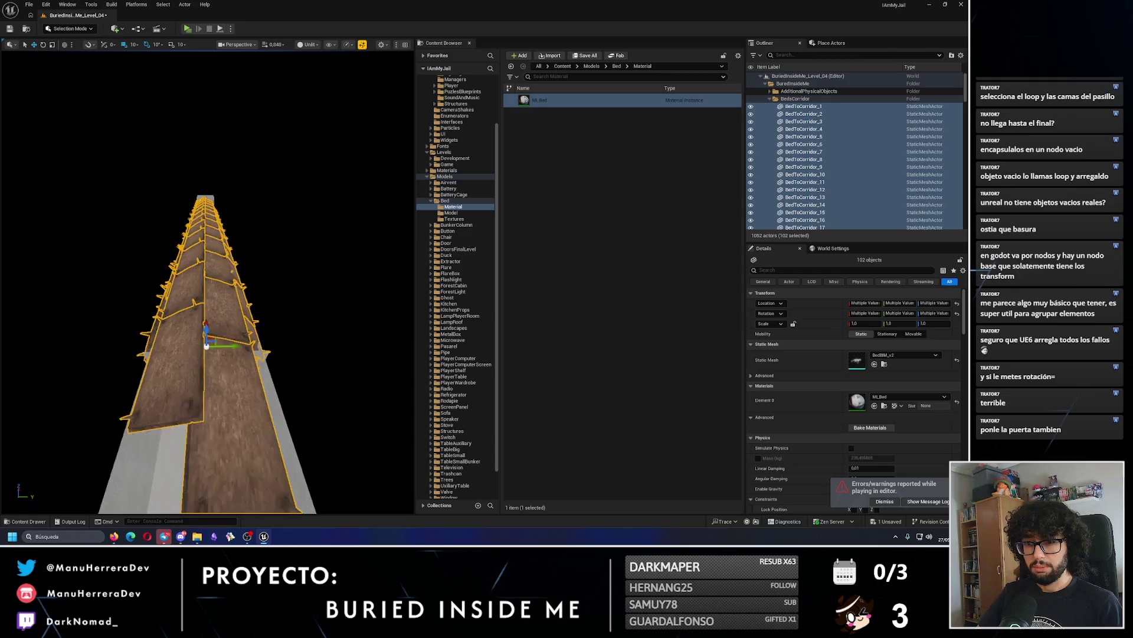
# Shift PointLight_3–PointLight_7 slightly along the tunnel, then play-test Level_04 in Standalone.
pyautogui.click(211, 180)
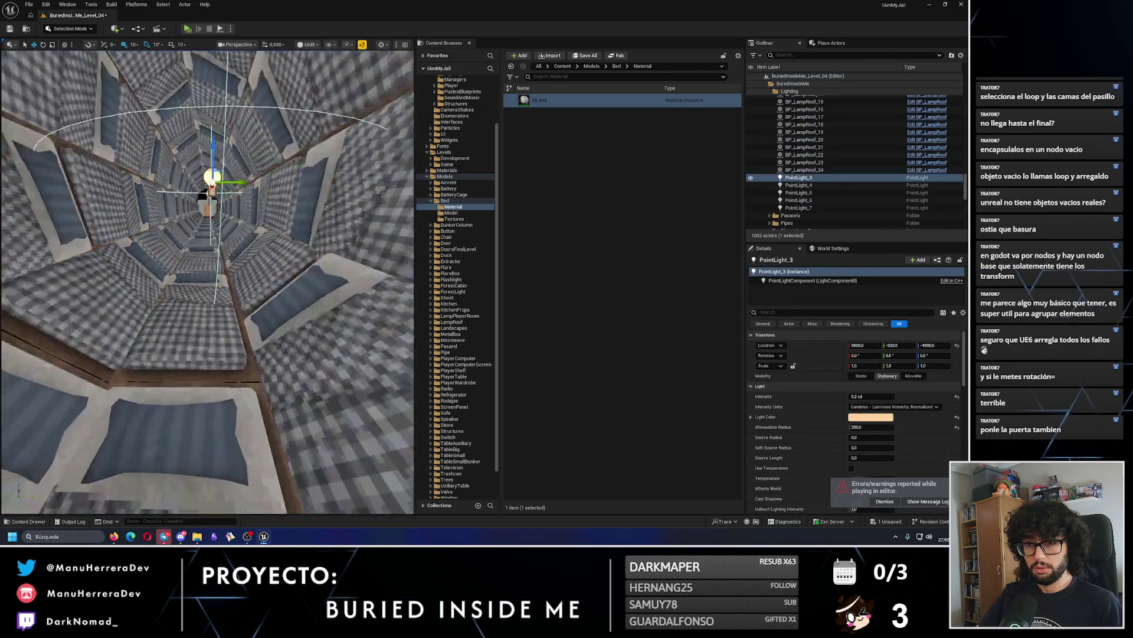
pyautogui.keyDown('ctrl'); pyautogui.click(212, 280); pyautogui.keyUp('ctrl')
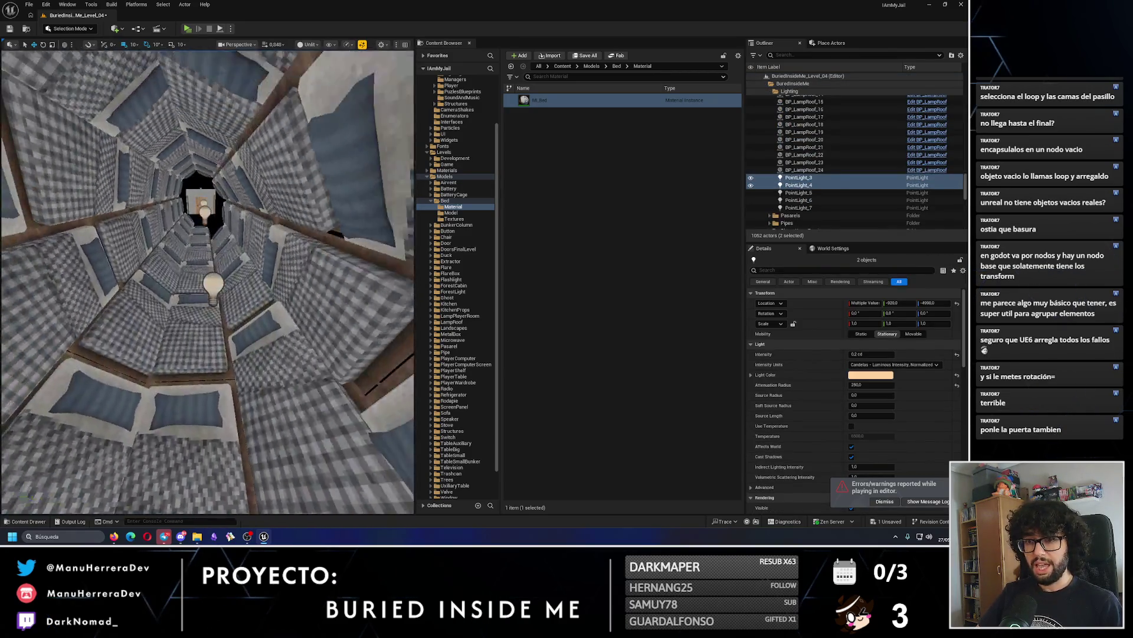
pyautogui.keyDown('ctrl'); pyautogui.click(278, 290); pyautogui.keyUp('ctrl')
pyautogui.keyDown('ctrl'); pyautogui.click(219, 240); pyautogui.keyUp('ctrl')
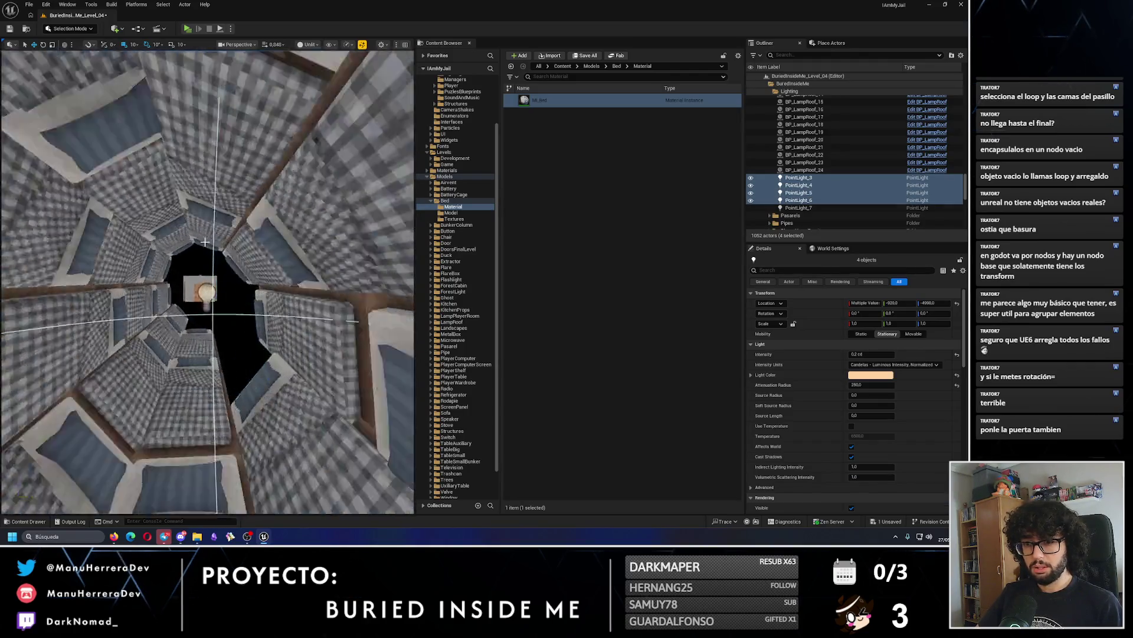
pyautogui.keyDown('ctrl'); pyautogui.click(235, 308); pyautogui.keyUp('ctrl')
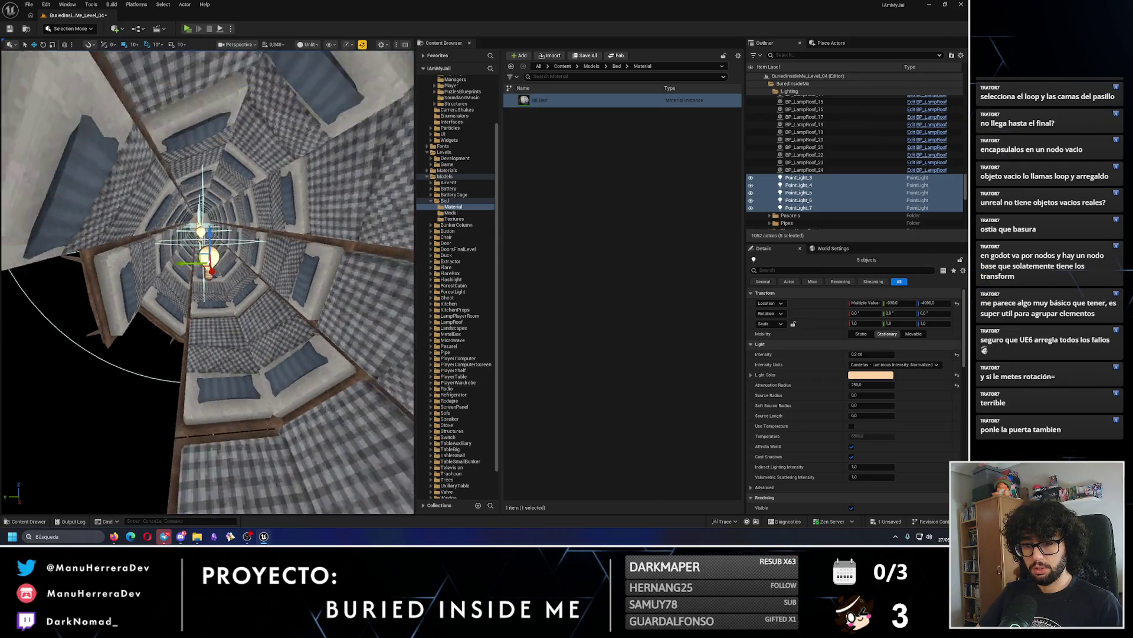
pyautogui.moveTo(167, 299); pyautogui.dragTo(175, 299)
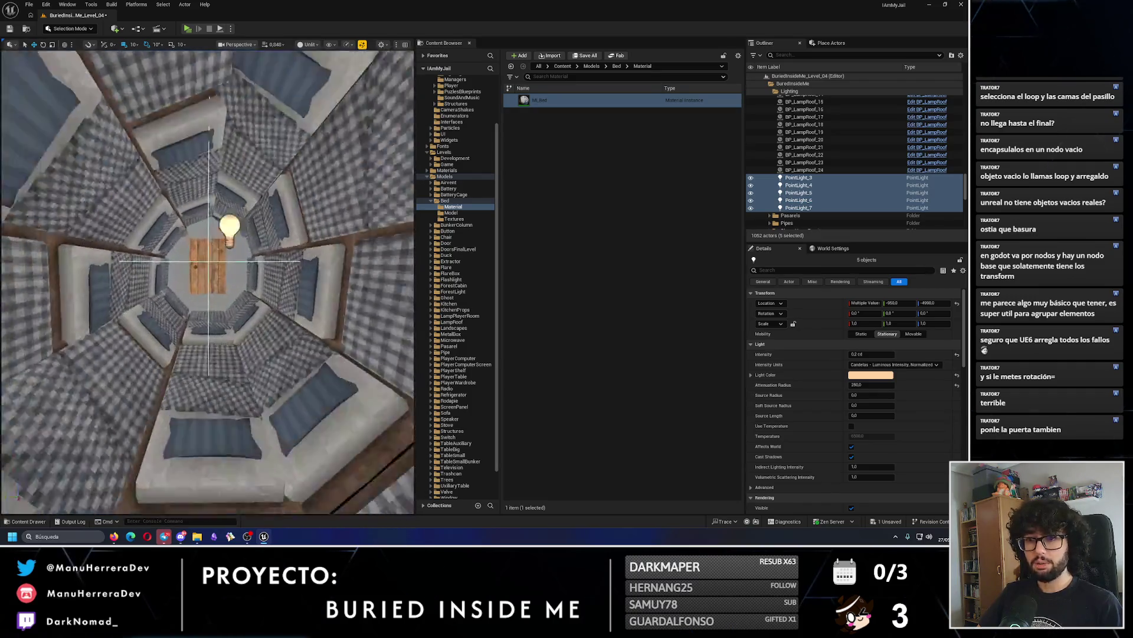
pyautogui.hotkey('alt', 'p')
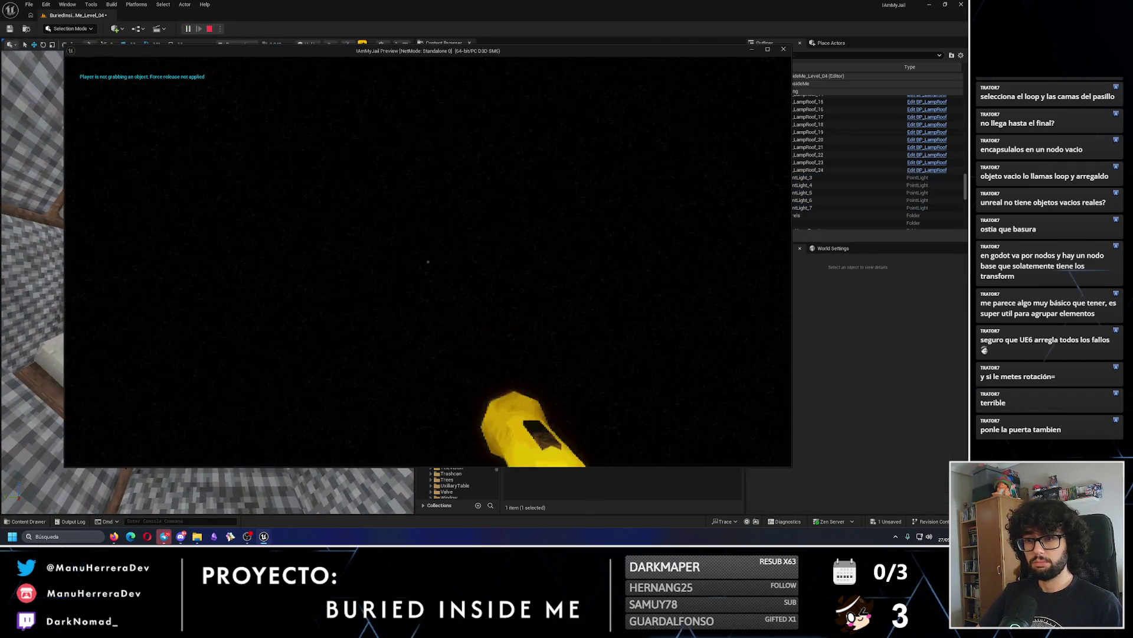
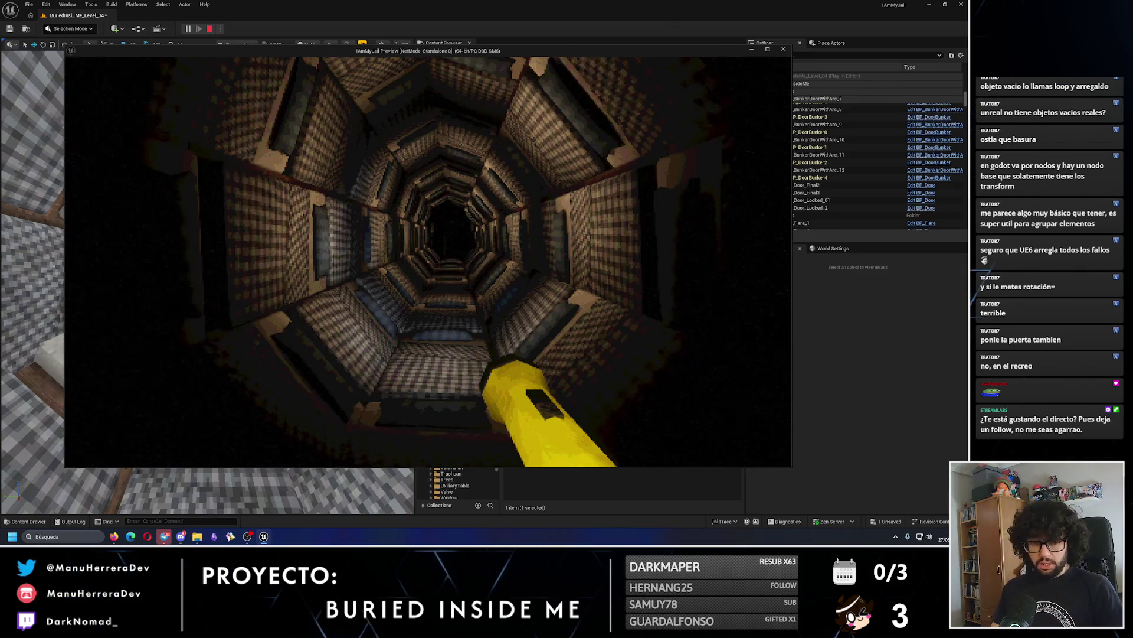
# Walk and sprint down the octagonal bed tunnel, then end the Play In Editor session.
pyautogui.press('w')
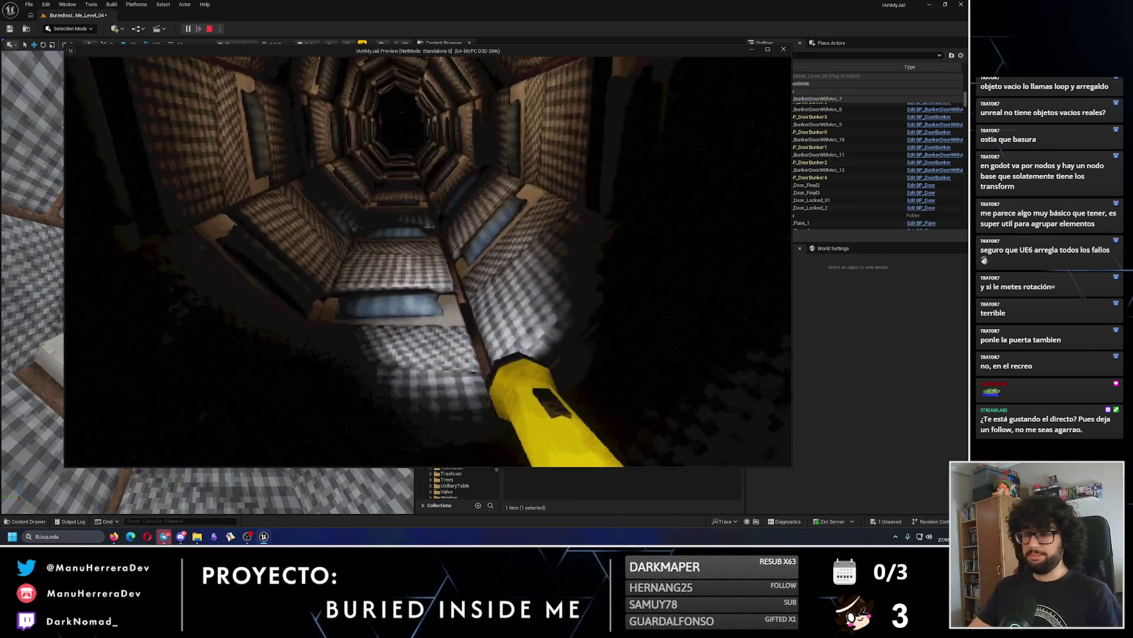
pyautogui.press('shift')
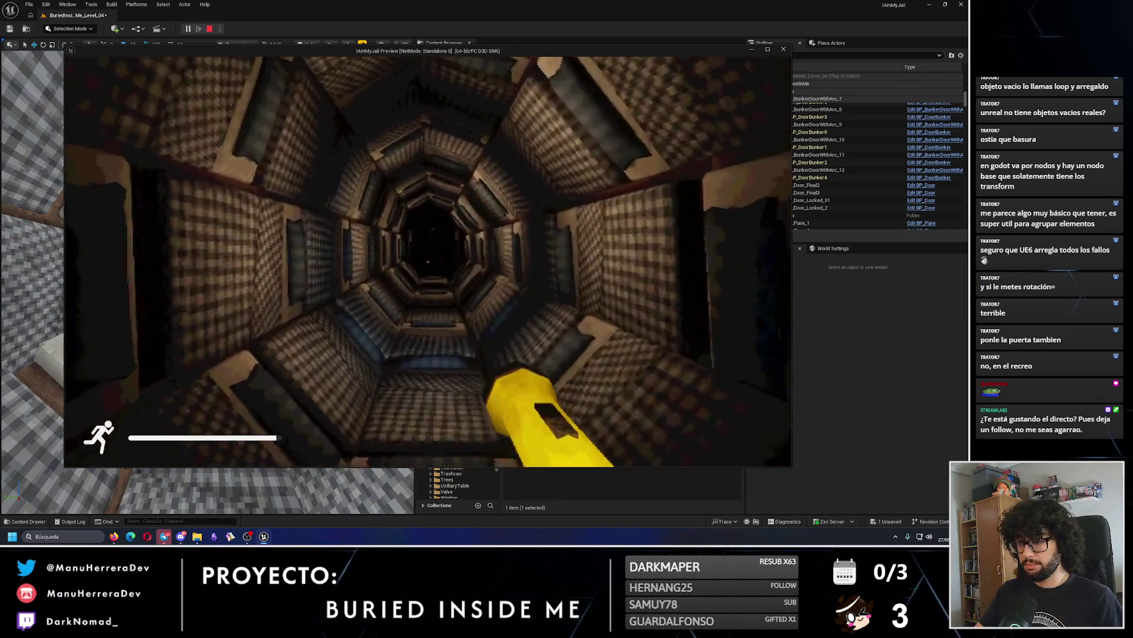
pyautogui.press('w')
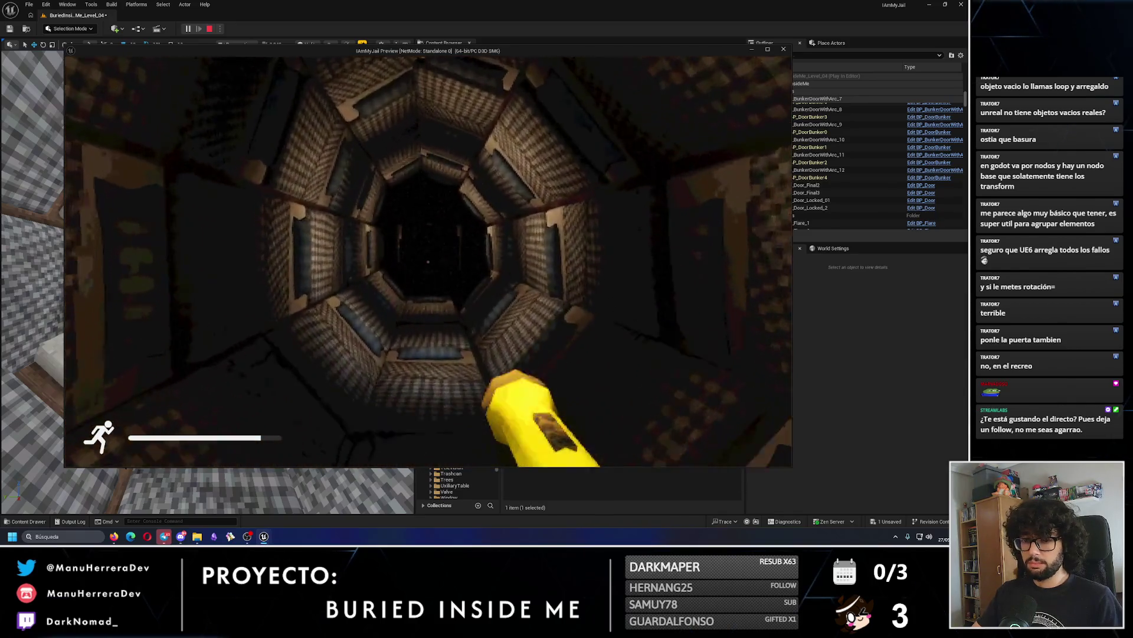
pyautogui.press('Escape')
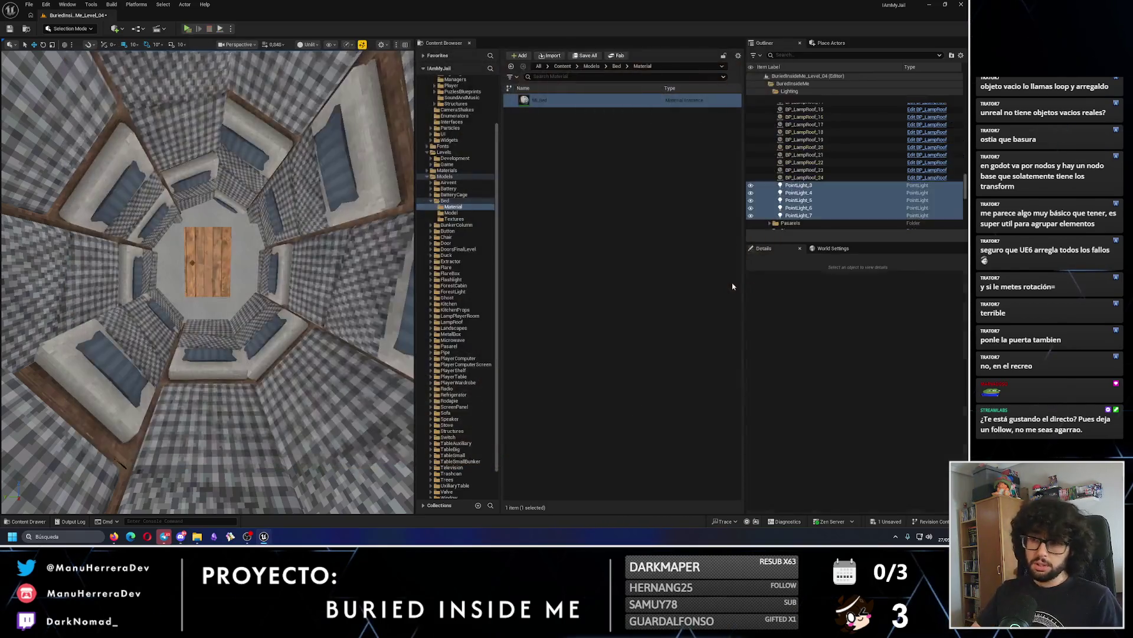
# Lower the five tunnel point lights to Z -5000, checking the result in Lit view.
pyautogui.press('f')
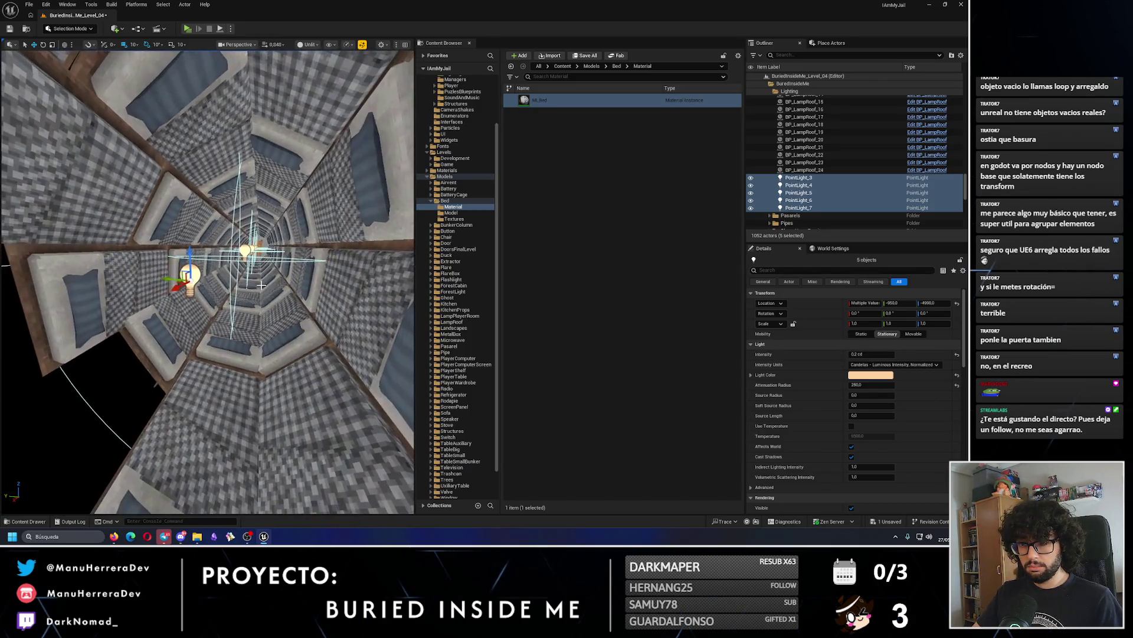
pyautogui.hotkey('alt', '4')
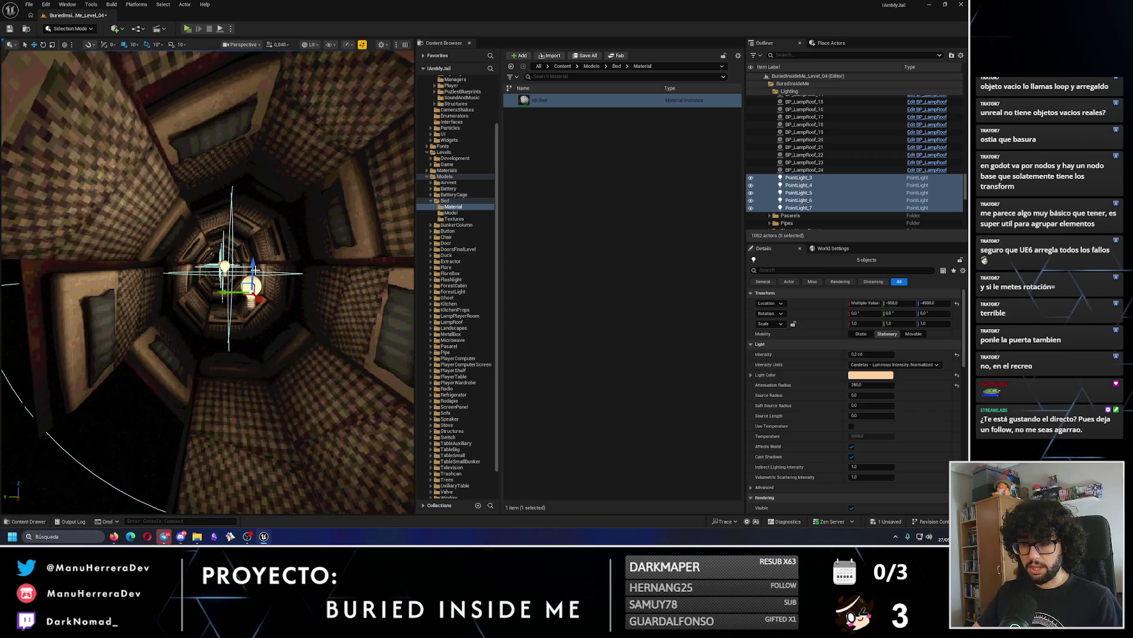
pyautogui.moveTo(252, 269); pyautogui.dragTo(253, 281)
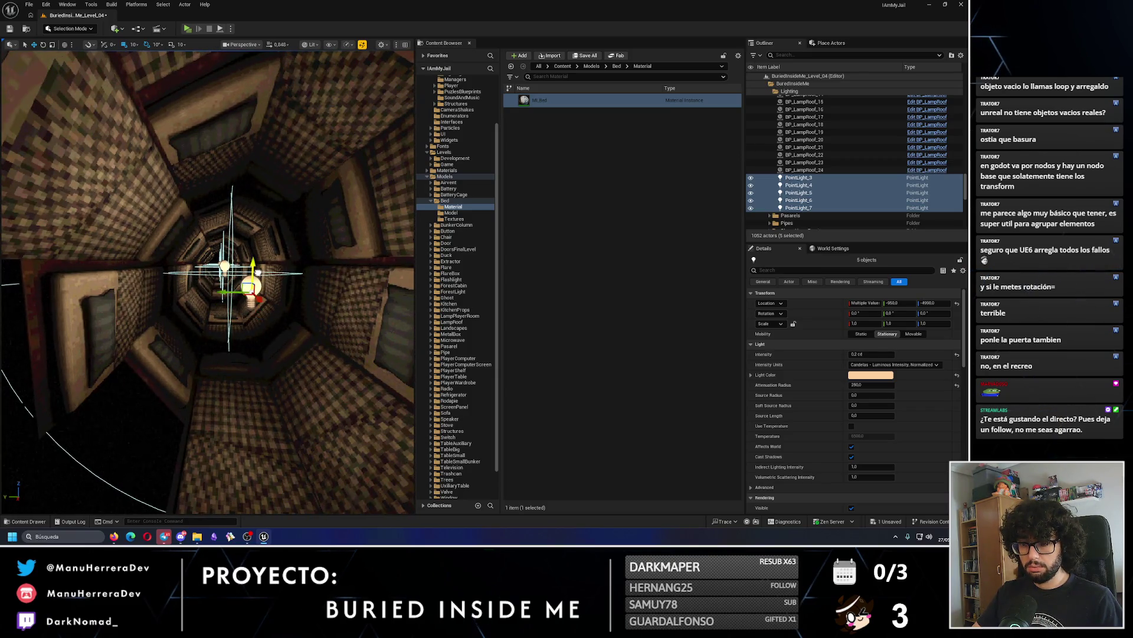
pyautogui.hotkey('alt', '3')
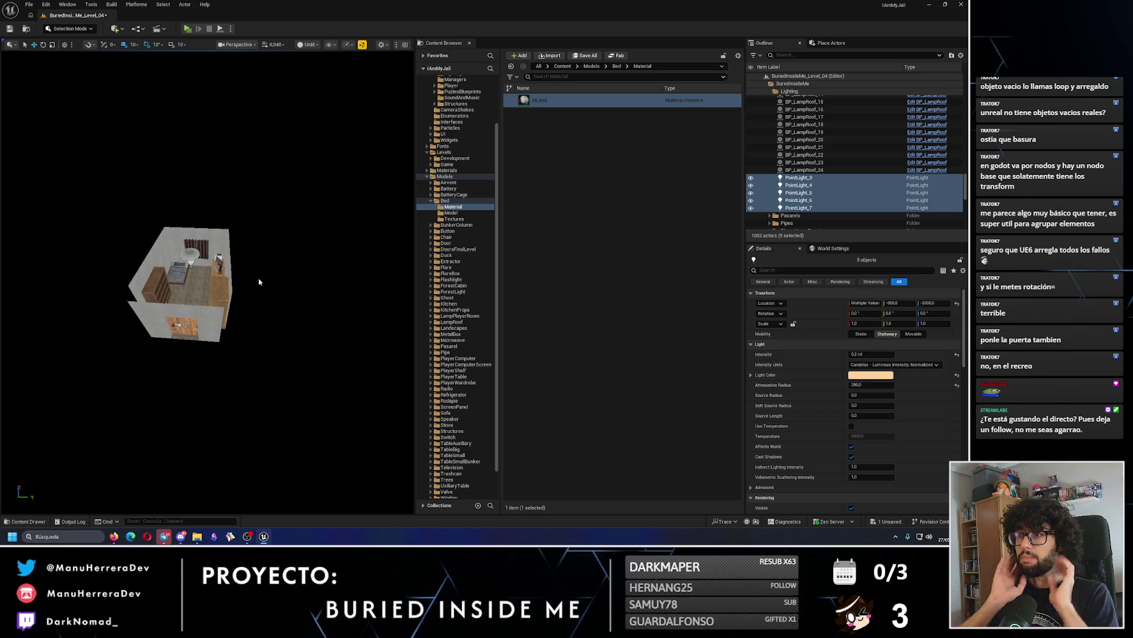
pyautogui.press('f')
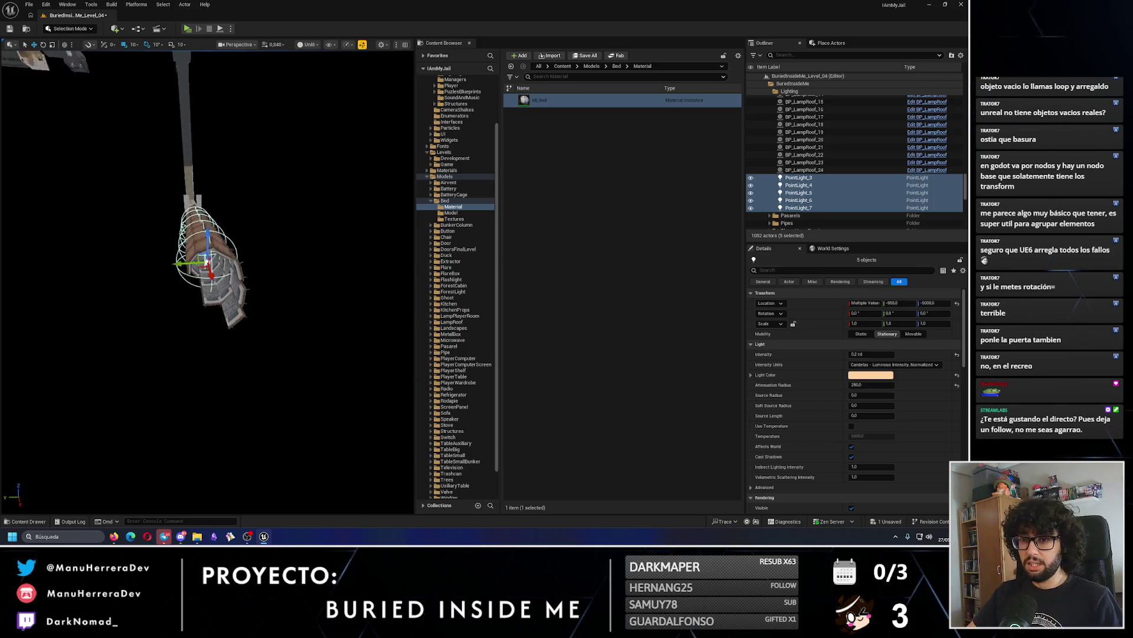
pyautogui.moveTo(302, 347)
pyautogui.mouseDown()
pyautogui.moveTo(224, 361)
pyautogui.moveTo(247, 391)
pyautogui.moveTo(207, 407)
pyautogui.moveTo(236, 390)
pyautogui.moveTo(230, 372)
pyautogui.moveTo(278, 374)
pyautogui.mouseUp()
# Playtest the bed tunnel to check its new lighting, then stop the session.
pyautogui.hotkey('alt', '3')
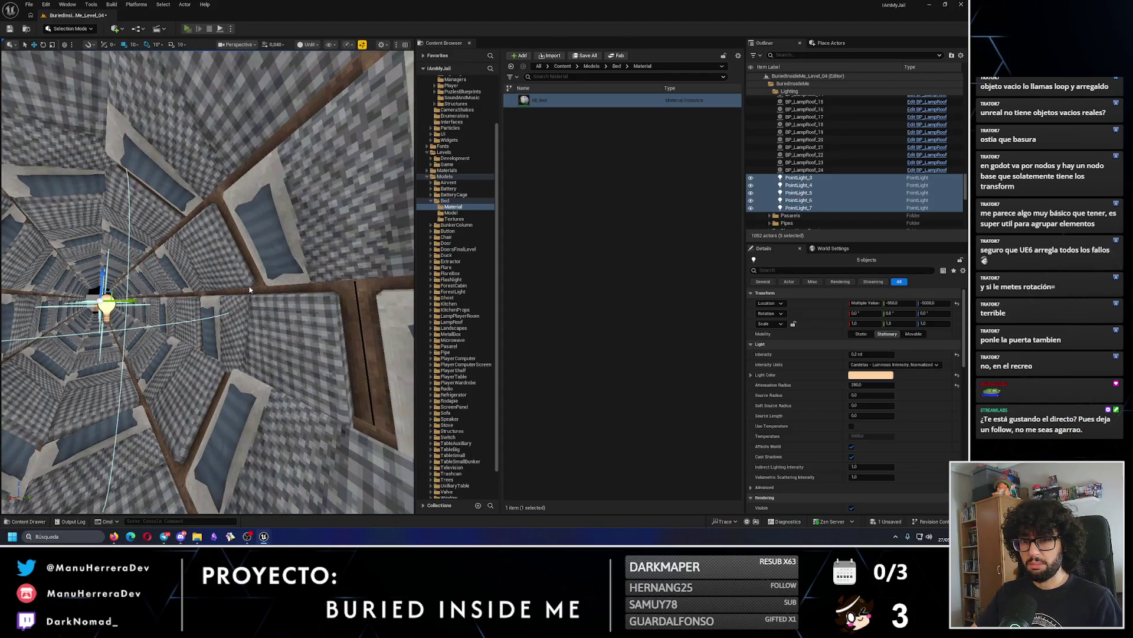
pyautogui.hotkey('alt', 'p')
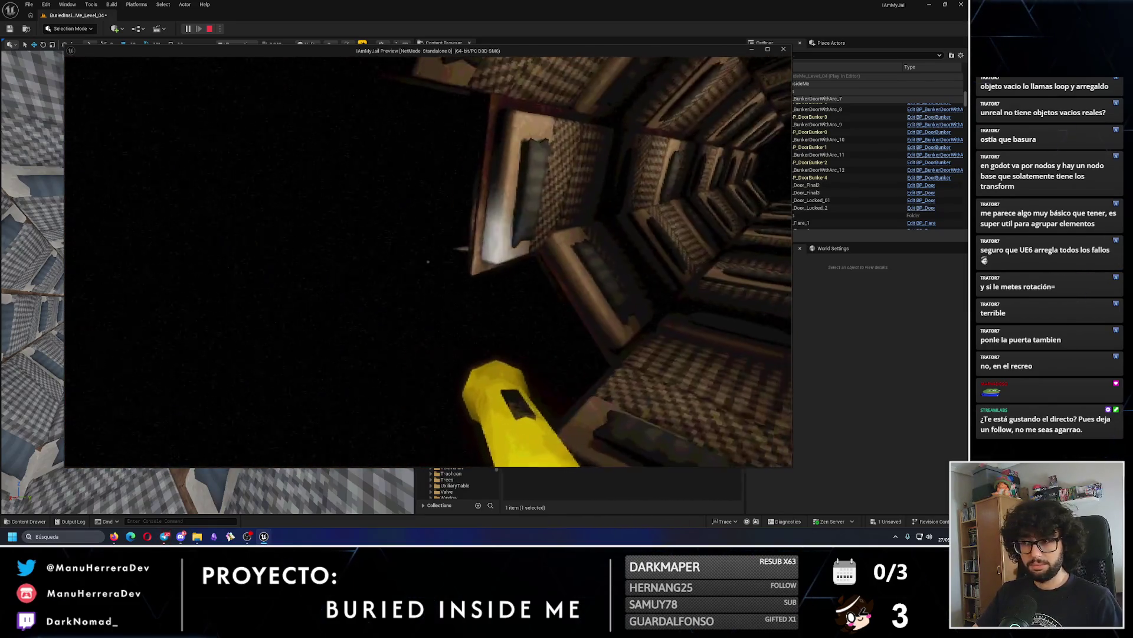
pyautogui.press('Escape')
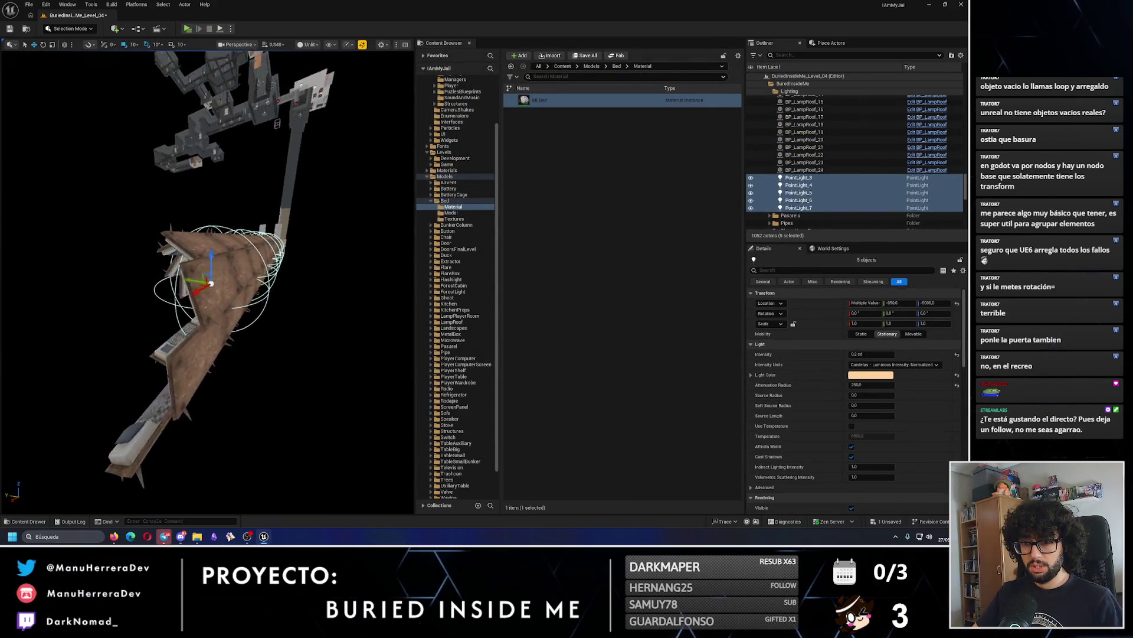
# Select ten corridor bed tiles, including BedToCorridor_15 through _22, and frame them.
pyautogui.click(212, 343)
pyautogui.moveTo(213, 343); pyautogui.dragTo(189, 363)
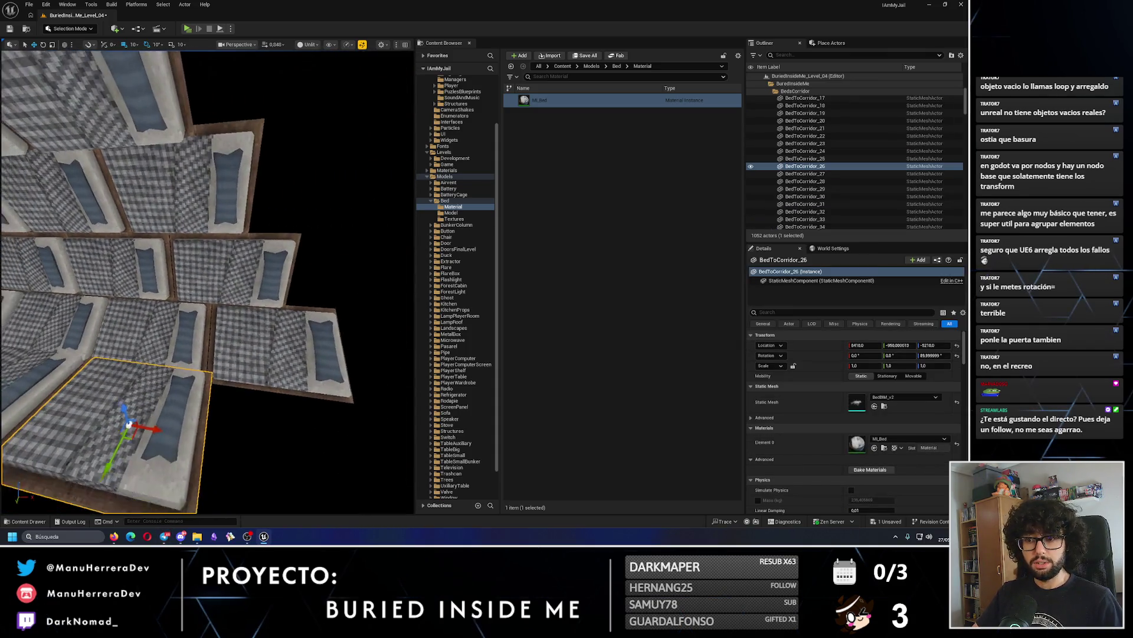
pyautogui.keyDown('ctrl'); pyautogui.click(230, 283); pyautogui.keyUp('ctrl')
pyautogui.moveTo(207, 283)
pyautogui.mouseDown()
pyautogui.moveTo(198, 265)
pyautogui.moveTo(195, 319)
pyautogui.moveTo(64, 373)
pyautogui.mouseUp()
pyautogui.keyDown('ctrl'); pyautogui.click(177, 130); pyautogui.keyUp('ctrl')
pyautogui.keyDown('ctrl'); pyautogui.click(183, 192); pyautogui.keyUp('ctrl')
pyautogui.keyDown('ctrl'); pyautogui.click(201, 343); pyautogui.keyUp('ctrl')
pyautogui.keyDown('ctrl'); pyautogui.click(248, 354); pyautogui.keyUp('ctrl')
pyautogui.keyDown('ctrl'); pyautogui.click(224, 366); pyautogui.keyUp('ctrl')
pyautogui.press('f')
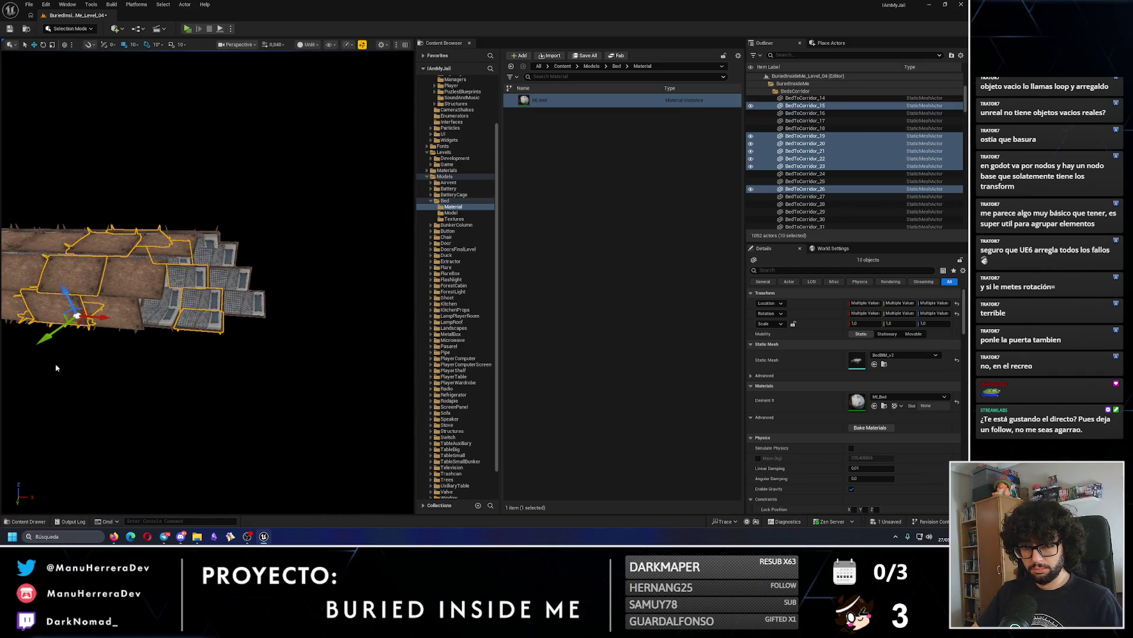
# Duplicate the ten beds further along the corridor and delete the stray BedToCorridor_80.
pyautogui.moveTo(98, 317)
pyautogui.mouseDown()
pyautogui.moveTo(269, 349)
pyautogui.moveTo(222, 378)
pyautogui.moveTo(263, 348)
pyautogui.mouseUp()
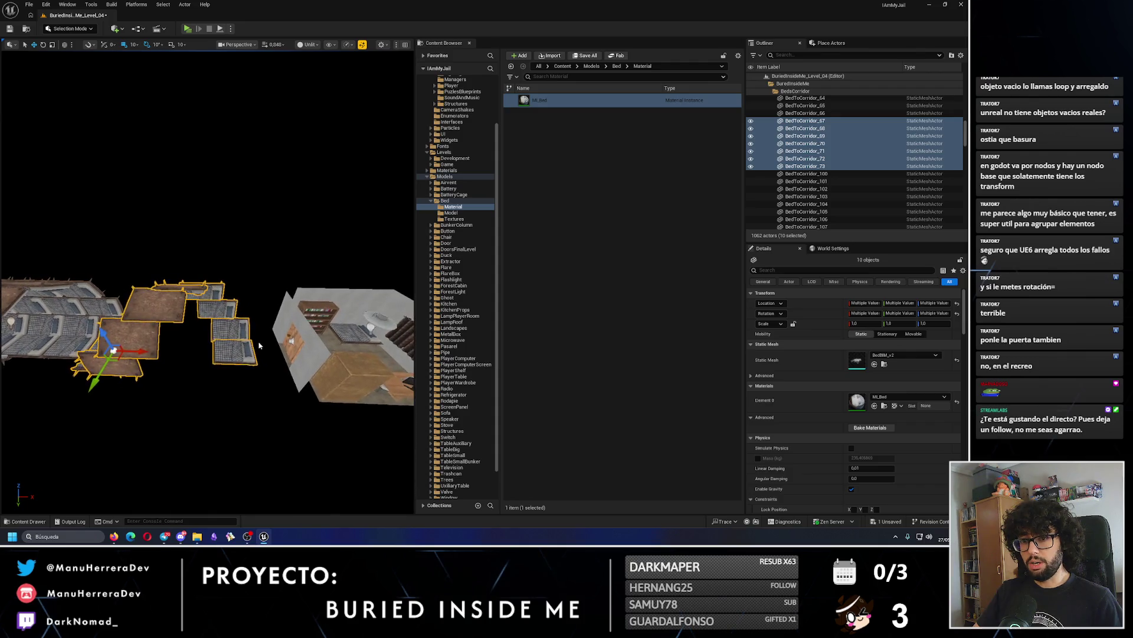
pyautogui.moveTo(183, 339)
pyautogui.mouseDown()
pyautogui.moveTo(213, 313)
pyautogui.moveTo(248, 236)
pyautogui.moveTo(284, 195)
pyautogui.moveTo(258, 312)
pyautogui.moveTo(271, 319)
pyautogui.moveTo(200, 304)
pyautogui.moveTo(162, 365)
pyautogui.mouseUp()
pyautogui.click(215, 385)
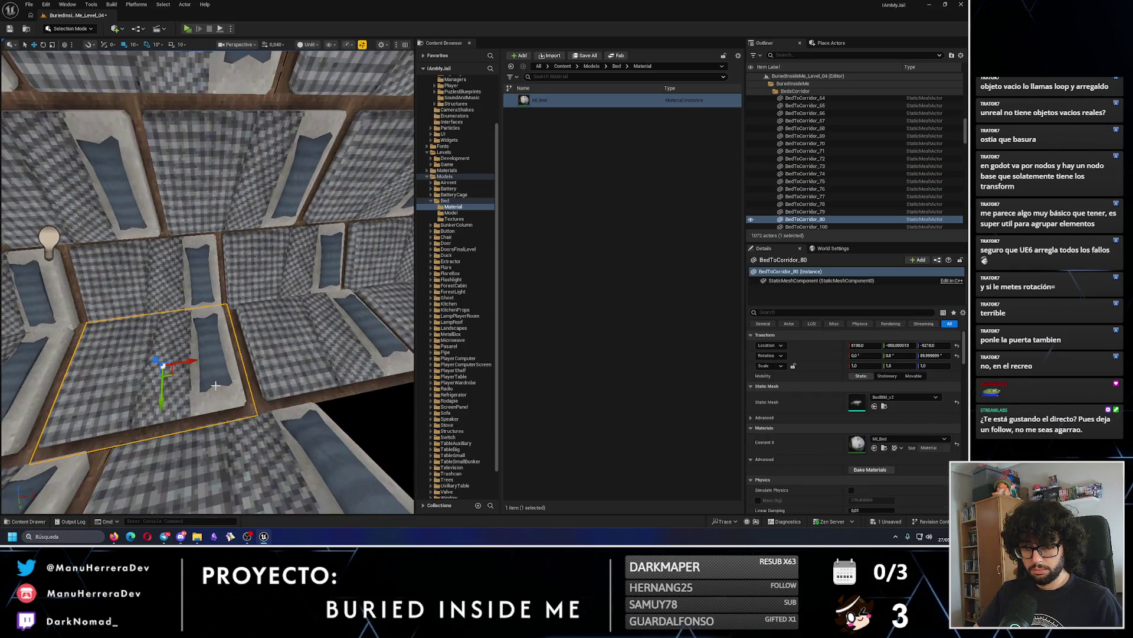
pyautogui.press('Delete')
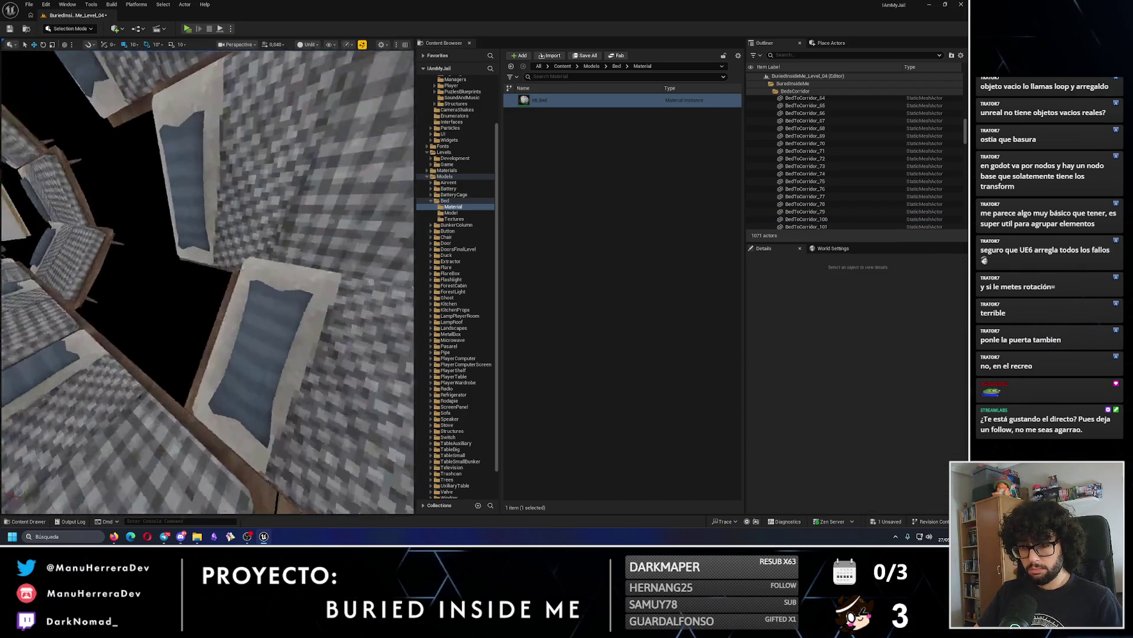
pyautogui.moveTo(259, 392); pyautogui.dragTo(258, 392)
# Select eight beds, including BedToCorridor_77–79, _139 and _140.
pyautogui.click(222, 336)
pyautogui.moveTo(217, 244); pyautogui.dragTo(217, 244)
pyautogui.keyDown('ctrl'); pyautogui.click(217, 244); pyautogui.keyUp('ctrl')
pyautogui.keyDown('ctrl'); pyautogui.click(320, 407); pyautogui.keyUp('ctrl')
pyautogui.moveTo(320, 406)
pyautogui.mouseDown()
pyautogui.moveTo(298, 346)
pyautogui.moveTo(274, 332)
pyautogui.moveTo(241, 392)
pyautogui.moveTo(204, 390)
pyautogui.moveTo(256, 276)
pyautogui.mouseUp()
pyautogui.keyDown('ctrl'); pyautogui.click(274, 332); pyautogui.keyUp('ctrl')
# Duplicate the eight selected beds further along the corridor.
pyautogui.moveTo(213, 342); pyautogui.dragTo(213, 342)
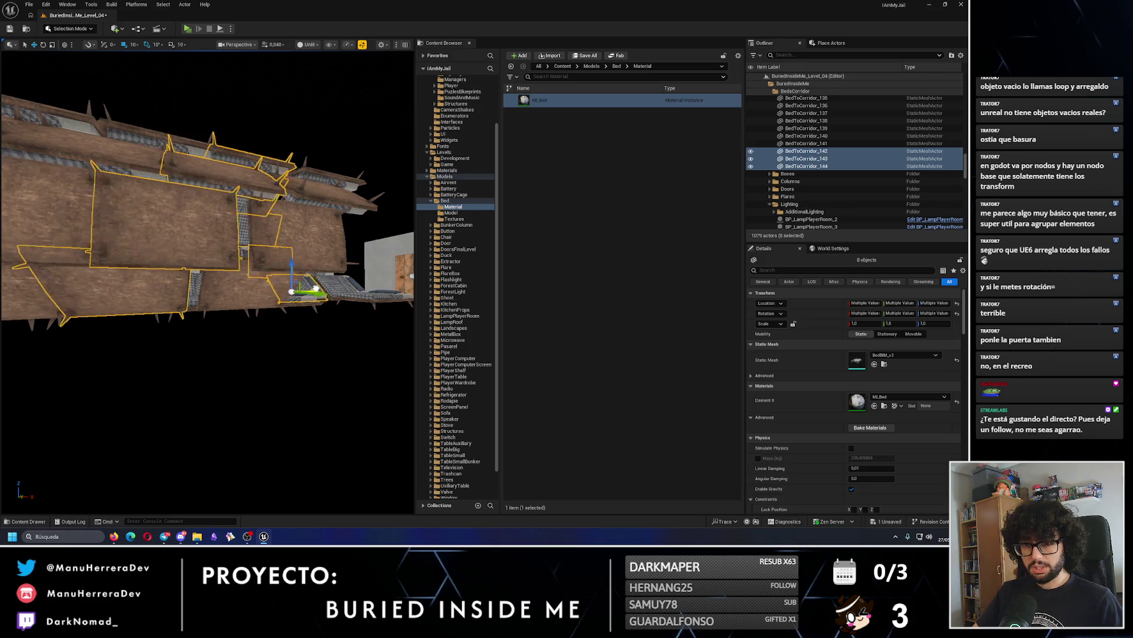
pyautogui.moveTo(213, 342); pyautogui.dragTo(248, 307)
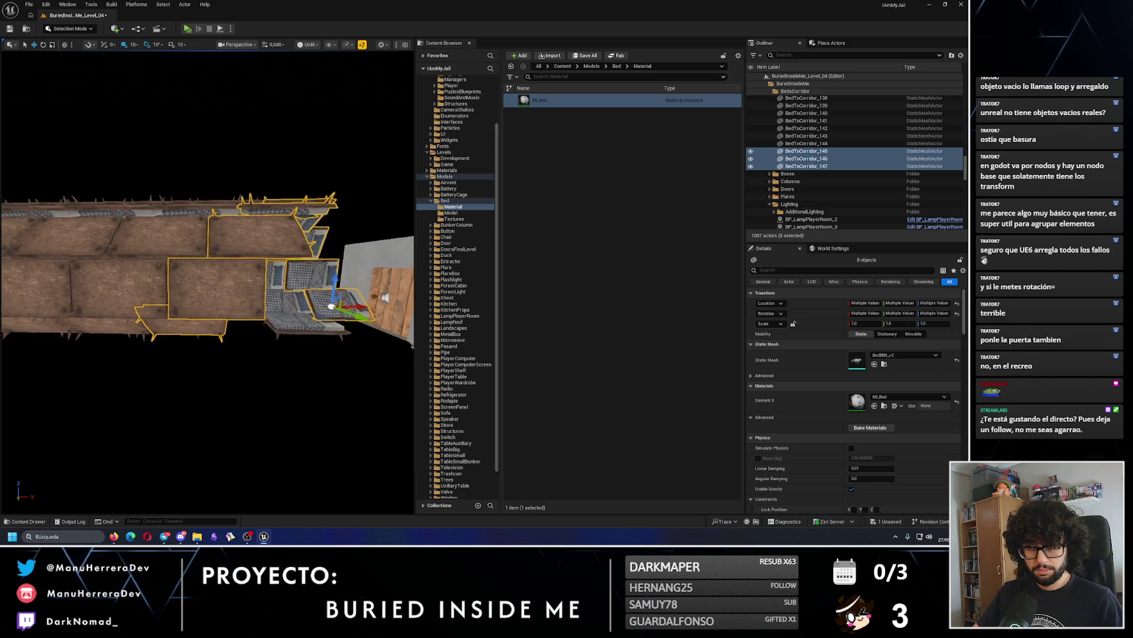
pyautogui.moveTo(248, 307); pyautogui.dragTo(260, 301)
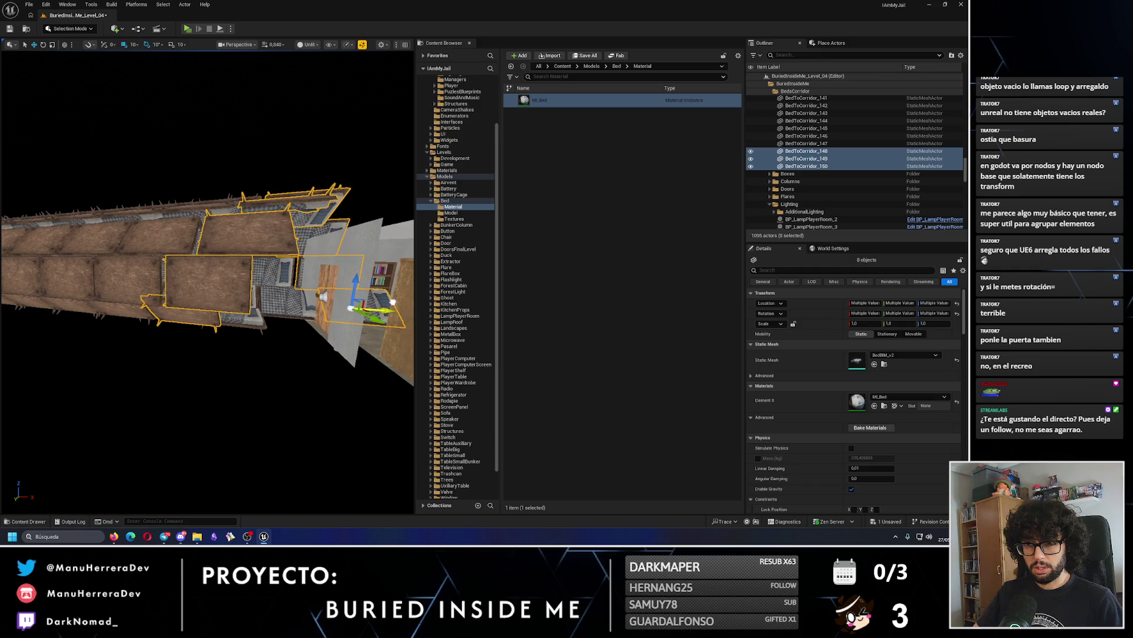
pyautogui.moveTo(260, 301); pyautogui.dragTo(262, 298)
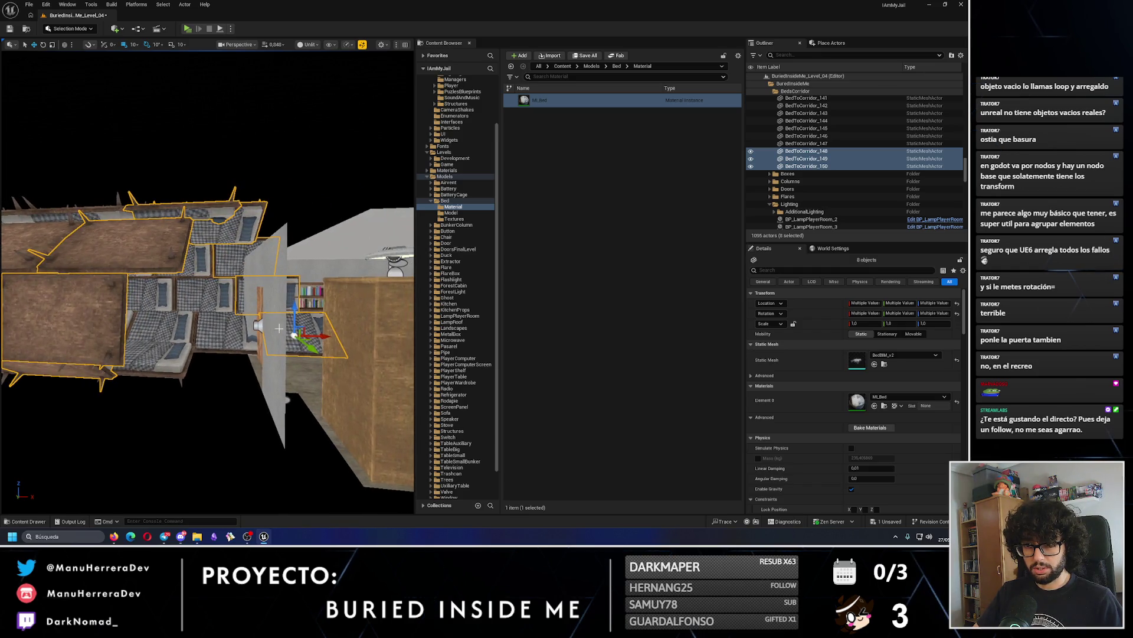
pyautogui.moveTo(393, 332)
pyautogui.mouseDown()
pyautogui.moveTo(328, 302)
pyautogui.moveTo(298, 312)
pyautogui.mouseUp()
# Undo the bed deletion, then delete the first two beds poking into the player room.
pyautogui.click(298, 312)
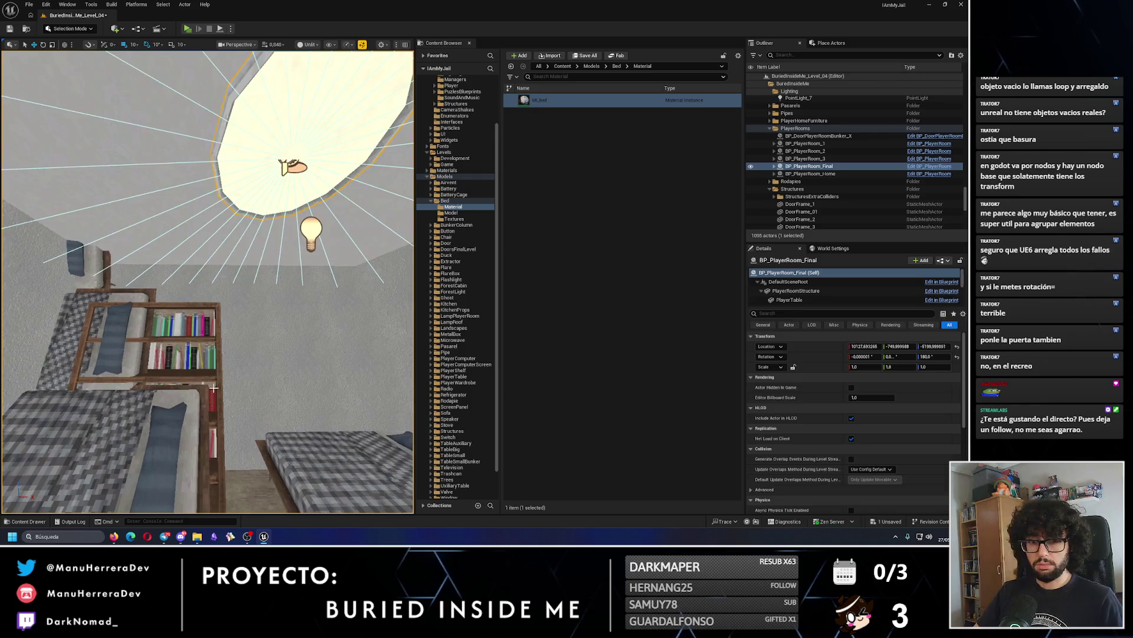
pyautogui.hotkey('ctrl', 'z')
pyautogui.hotkey('ctrl', 'z')
pyautogui.click(222, 447)
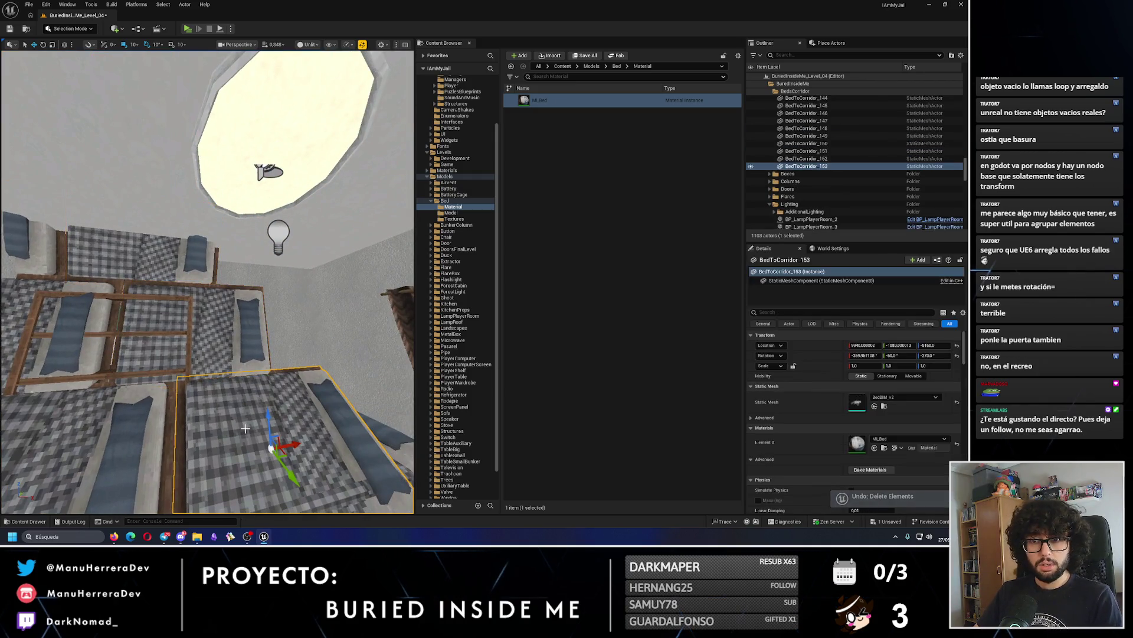
pyautogui.press('Delete')
pyautogui.click(176, 259)
pyautogui.press('Delete')
# Delete the remaining bed tiles intruding into the room and select DoorFrame_8.
pyautogui.moveTo(176, 258); pyautogui.dragTo(152, 274)
pyautogui.click(152, 273)
pyautogui.press('Delete')
pyautogui.click(167, 269)
pyautogui.press('Delete')
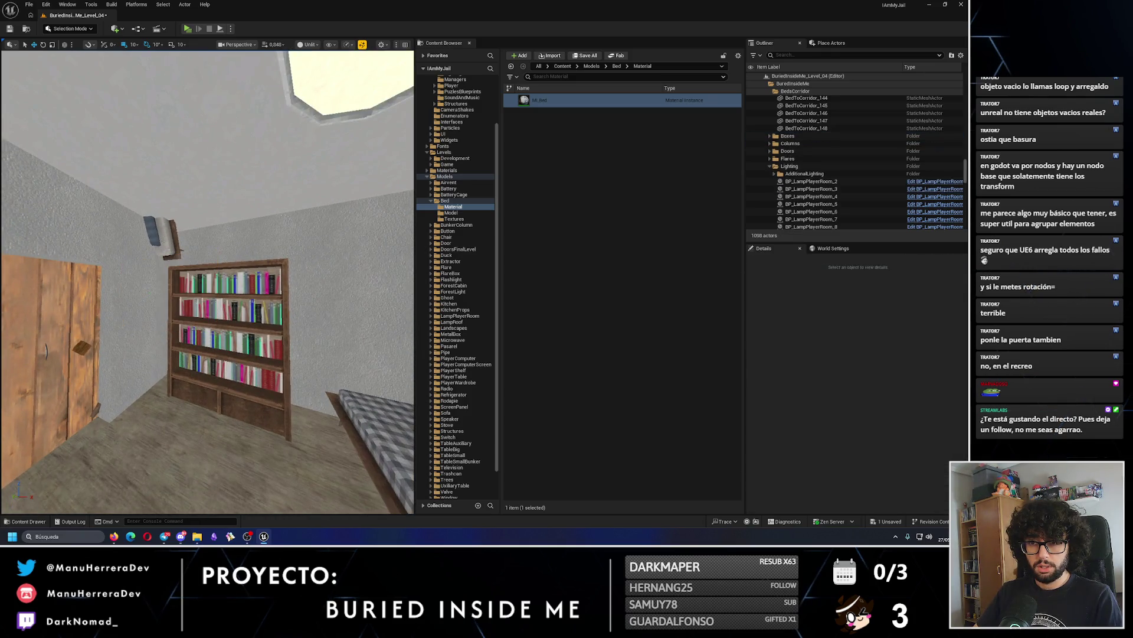
pyautogui.click(167, 269)
pyautogui.press('Delete')
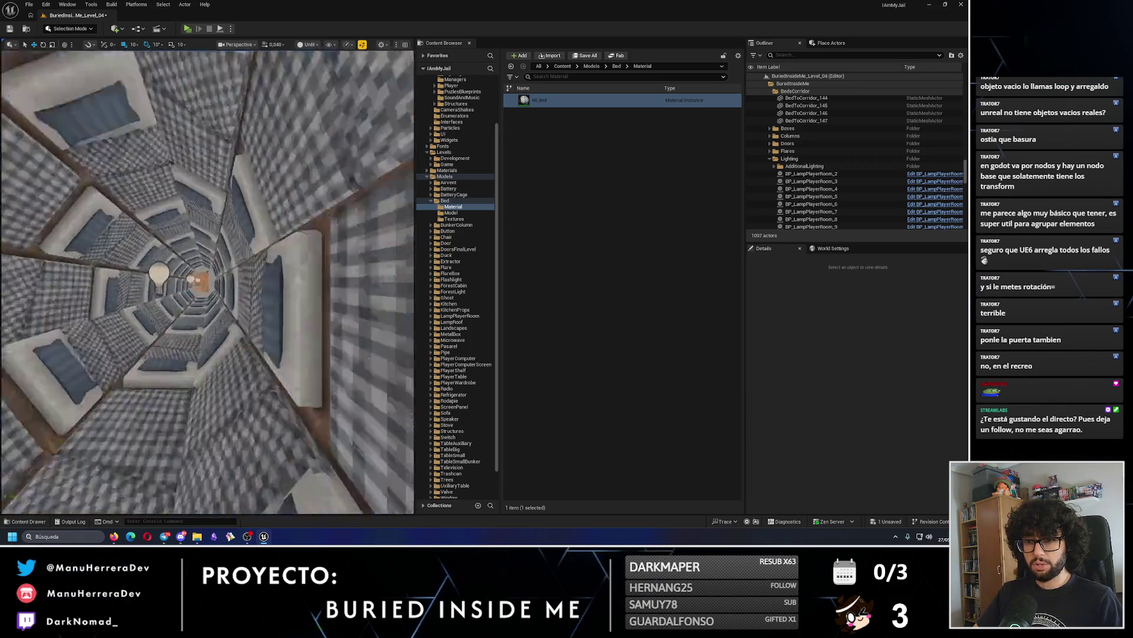
pyautogui.click(235, 284)
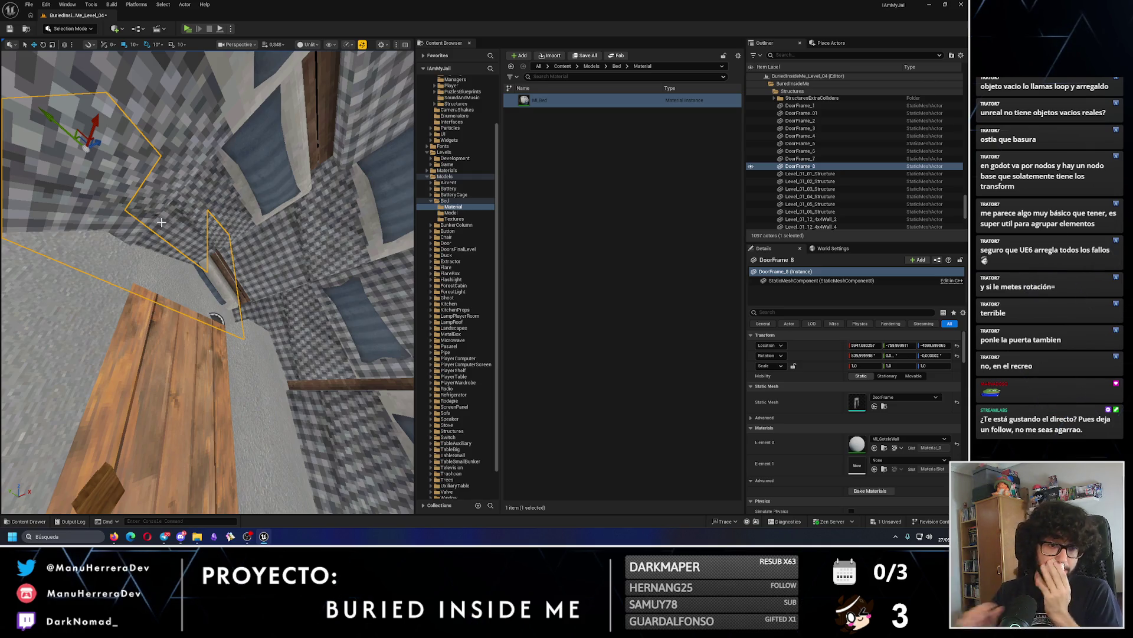
# Delete the spare door frame DoorFrame_8.
pyautogui.scroll(-2, 170, 179)
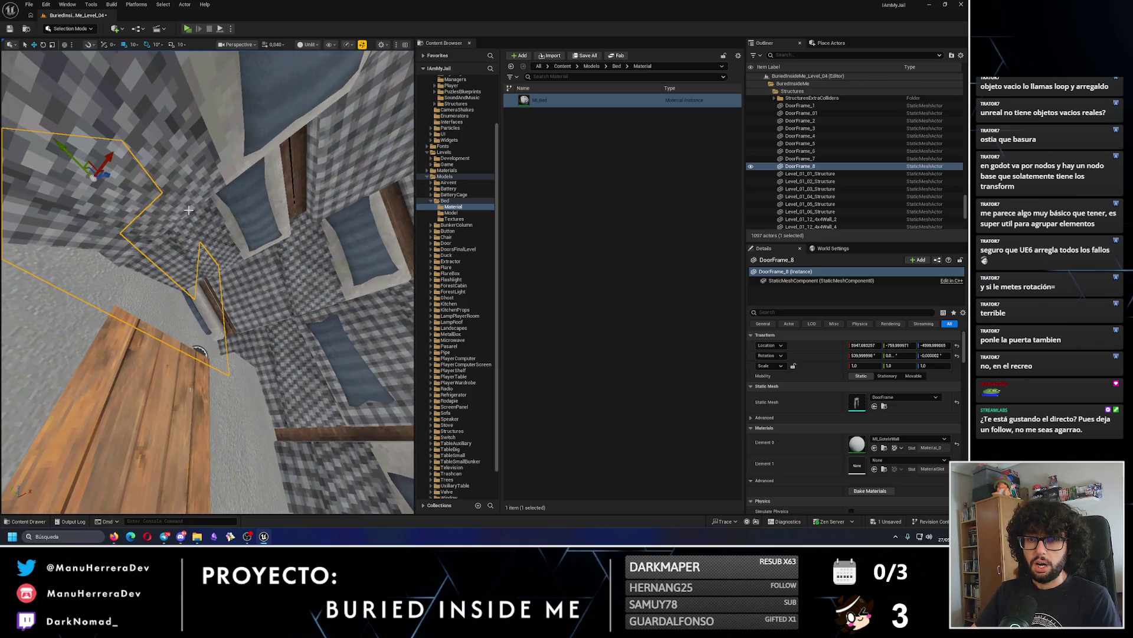
pyautogui.scroll(2, 224, 248)
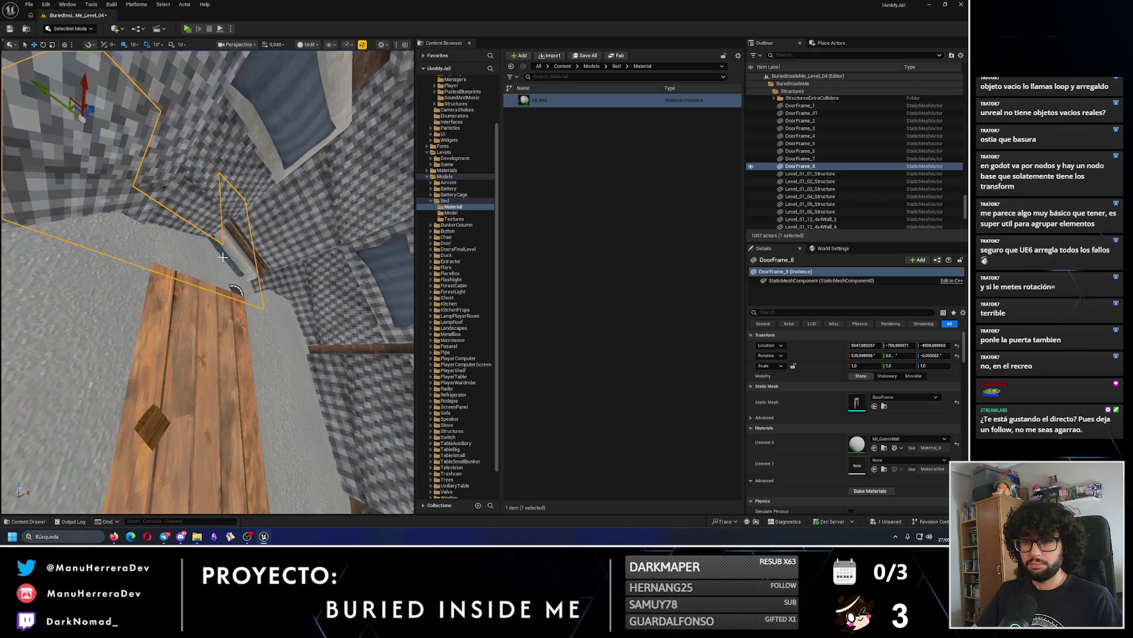
pyautogui.press('Delete')
# Reposition DoorFrame_6 in the tunnel and start a playtest.
pyautogui.click(290, 345)
pyautogui.press('f')
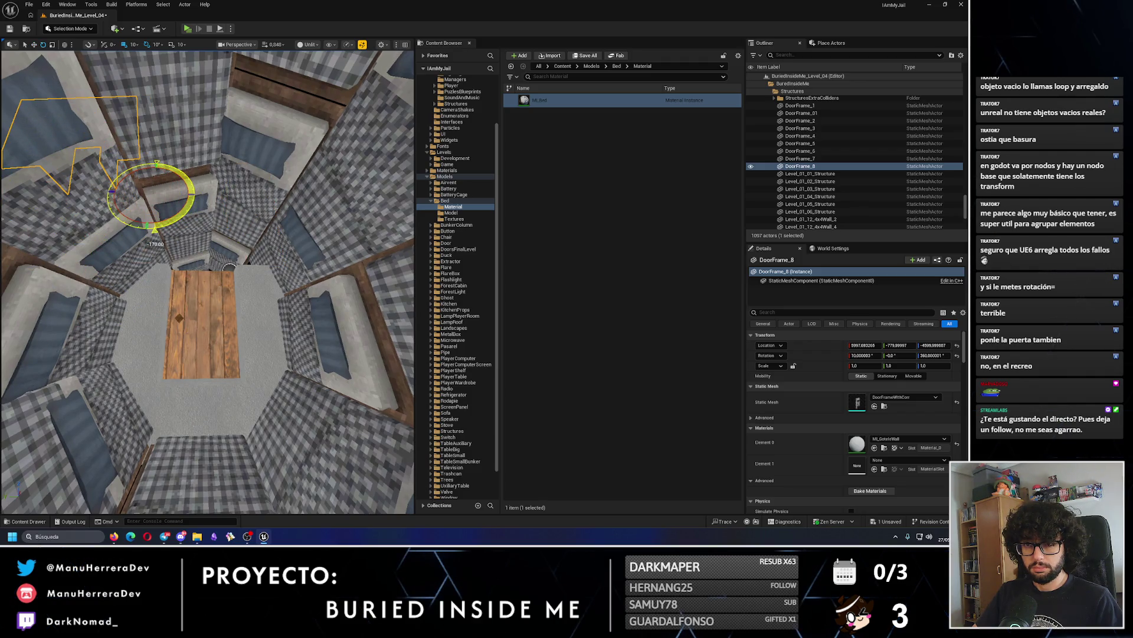
pyautogui.moveTo(141, 258); pyautogui.dragTo(93, 252)
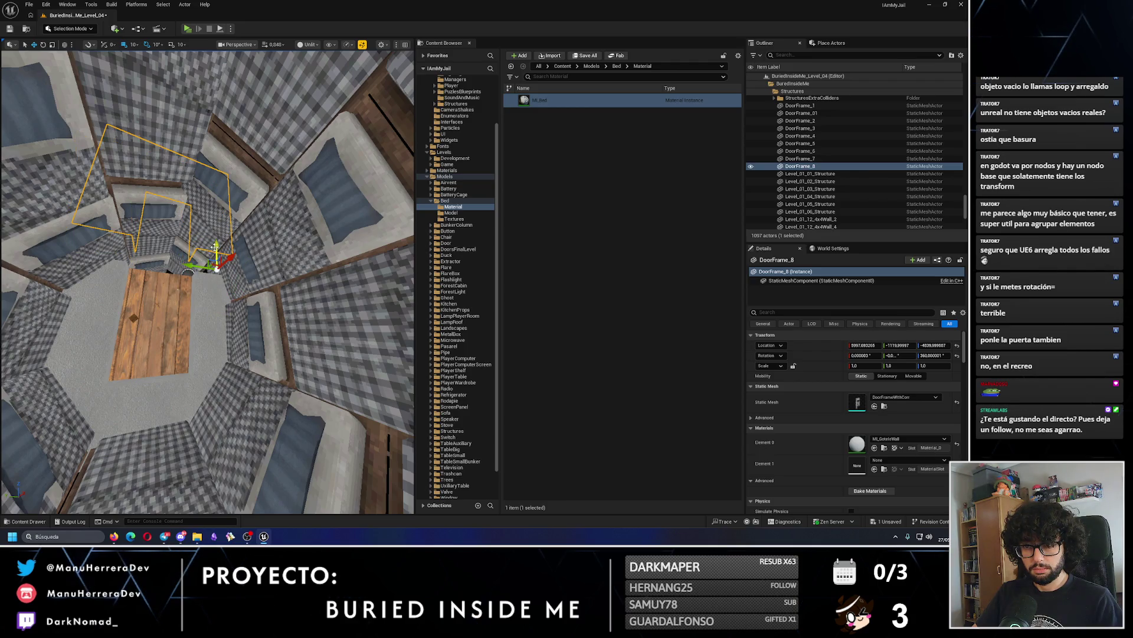
pyautogui.moveTo(218, 260); pyautogui.dragTo(218, 260)
pyautogui.hotkey('alt', 'p')
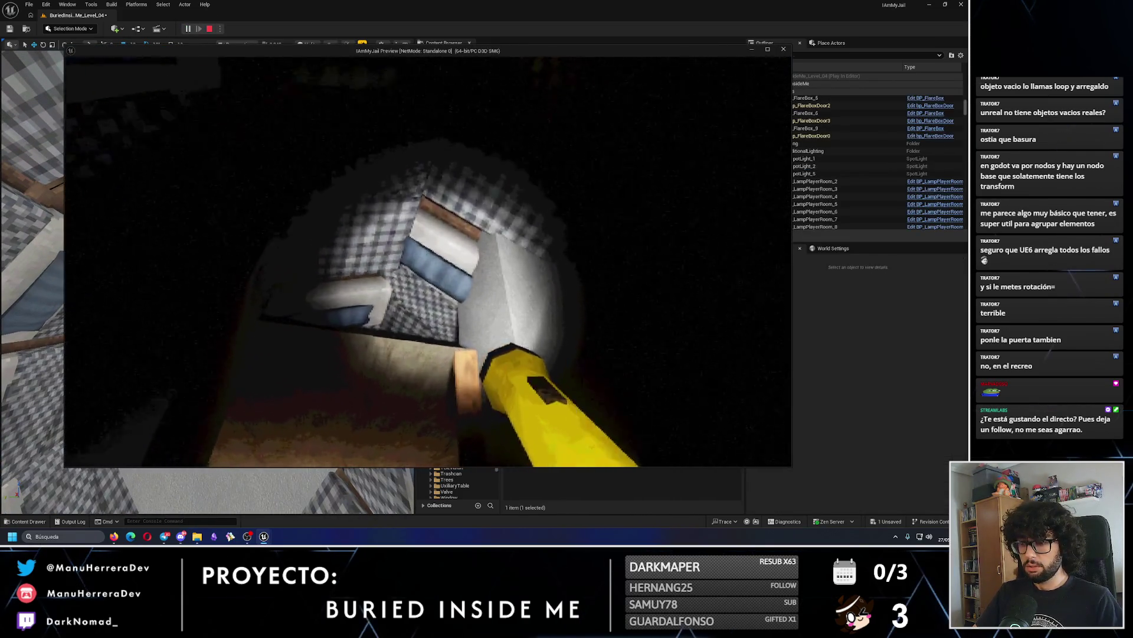
# Stop the playtest, select the wooden door BP_Door_Final4, and launch a Standalone preview.
pyautogui.press('Escape')
pyautogui.moveTo(317, 121); pyautogui.dragTo(317, 121)
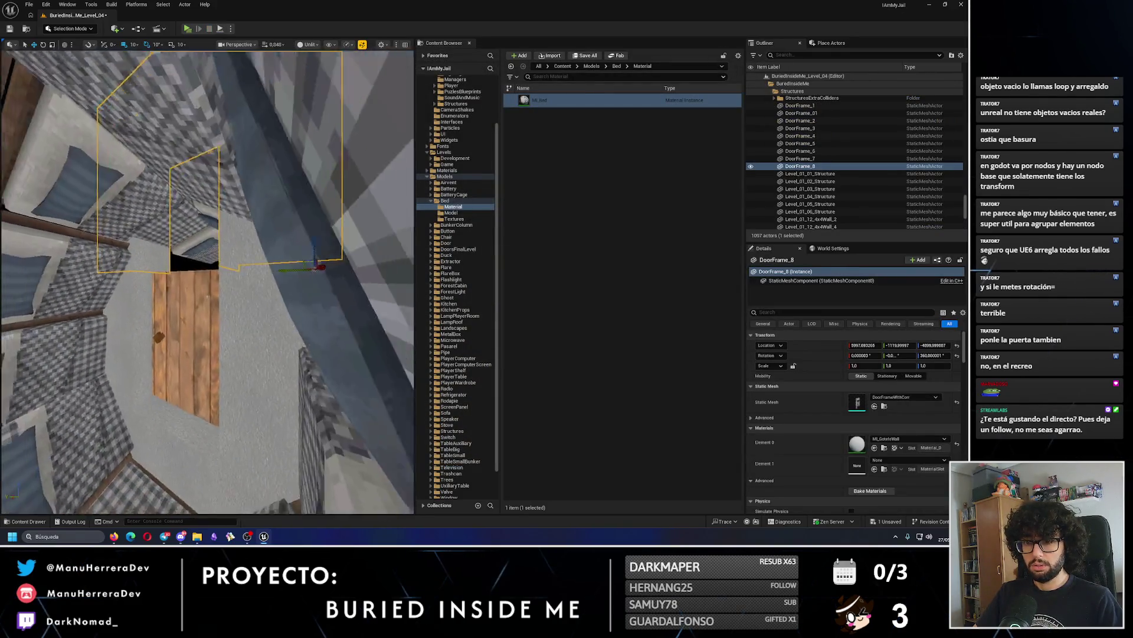
pyautogui.click(291, 277)
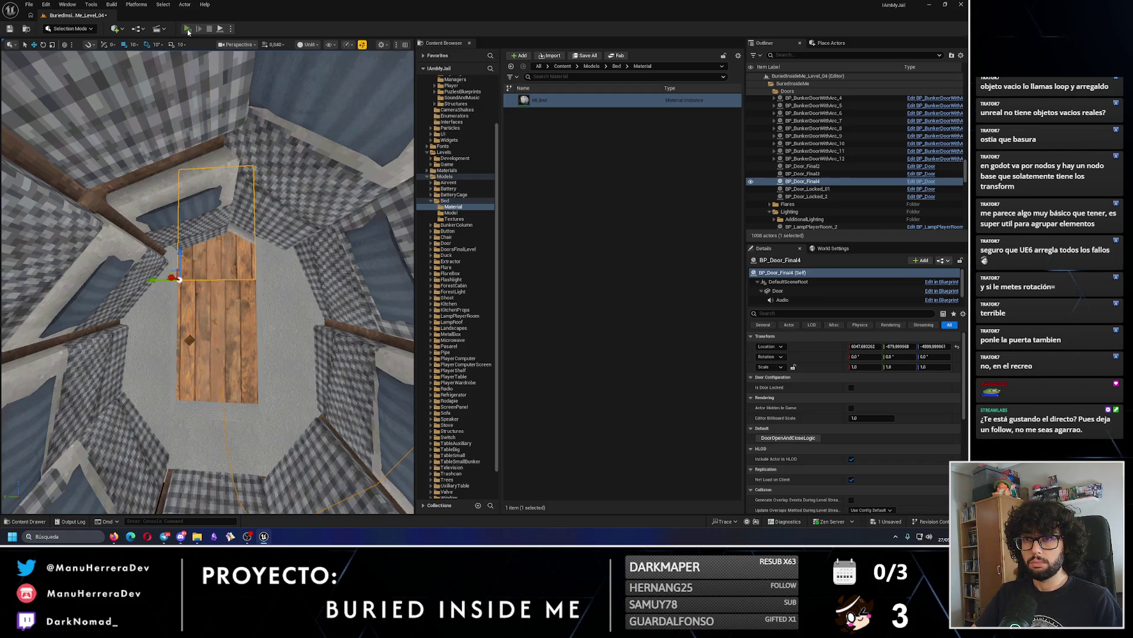
pyautogui.click(188, 32)
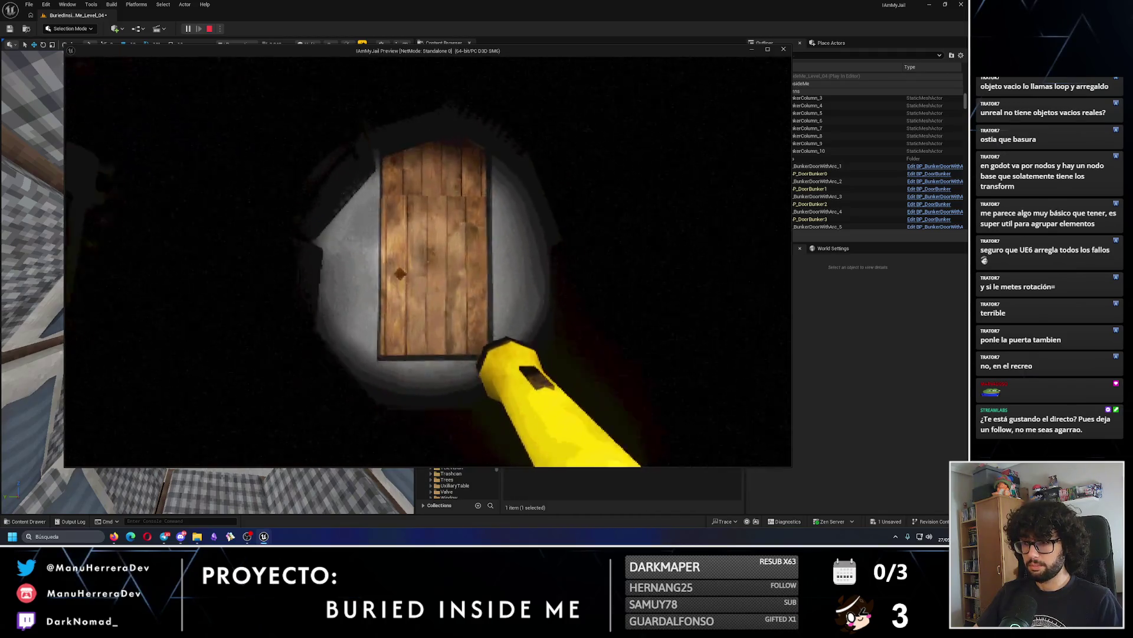
# Undo the door nudge, duplicate the door frame as DoorFrame_9, and playtest briefly.
pyautogui.press('Escape')
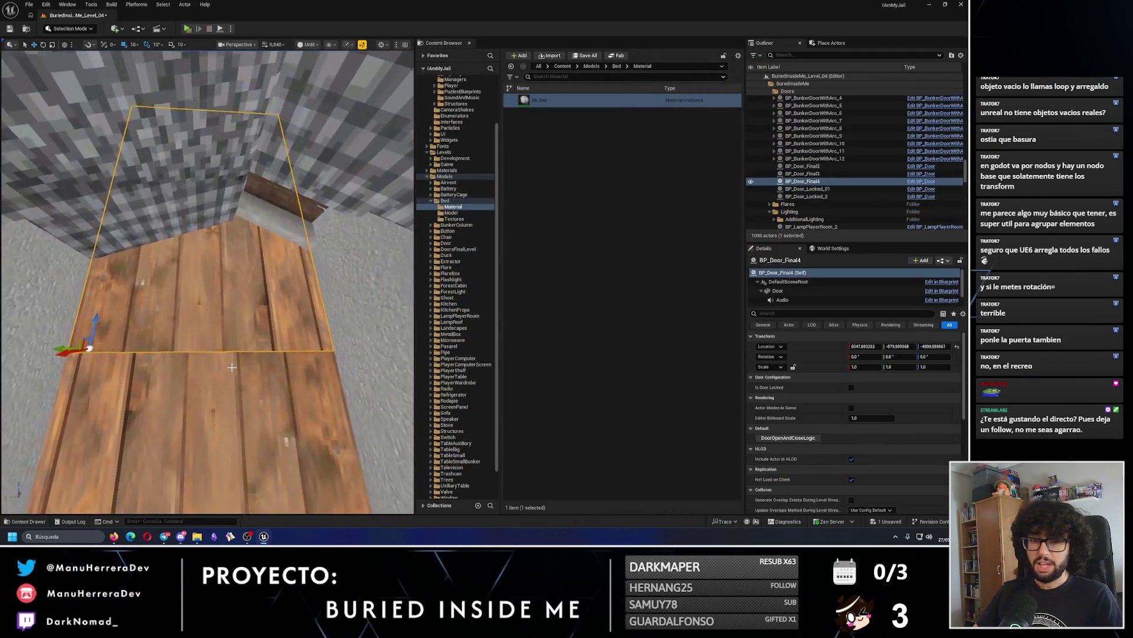
pyautogui.scroll(-5, 232, 367)
pyautogui.hotkey('ctrl', 'z')
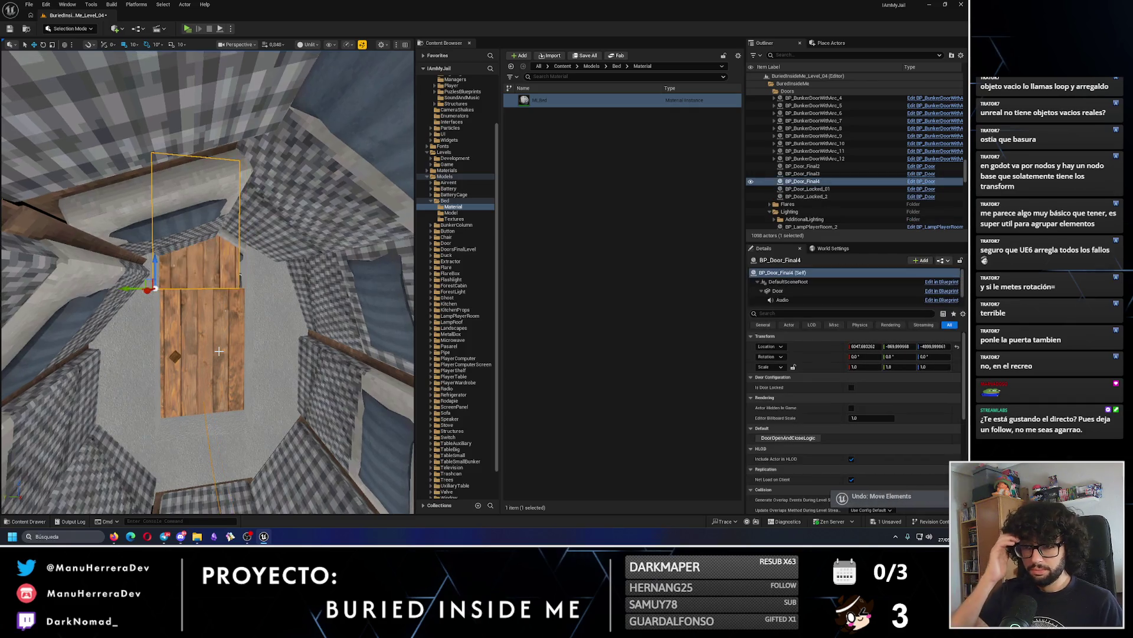
pyautogui.click(219, 350)
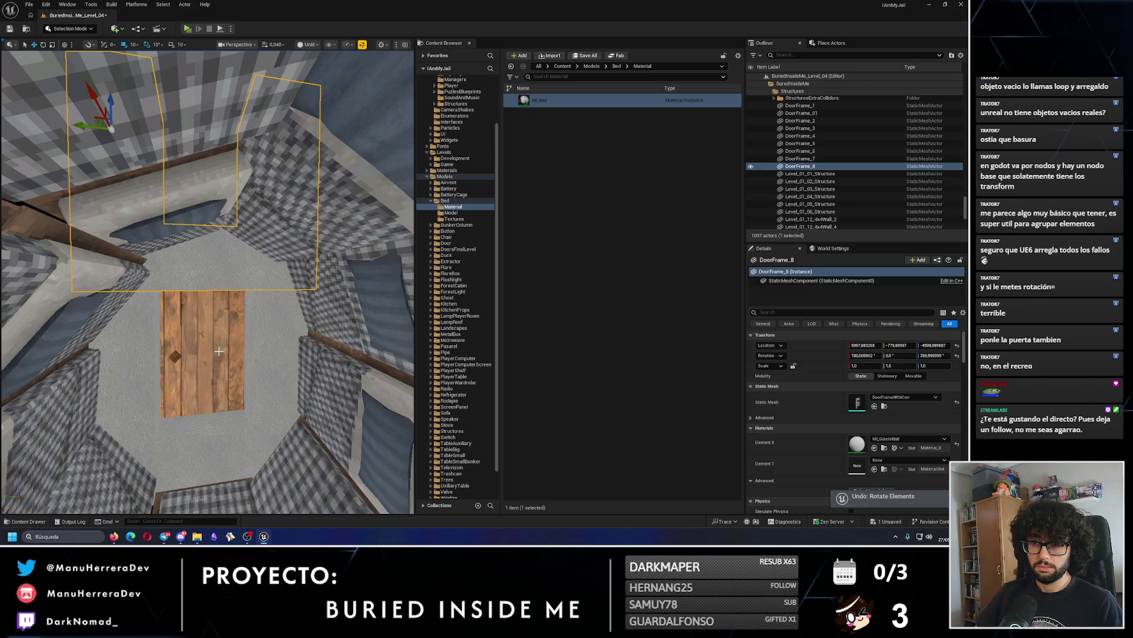
pyautogui.hotkey('ctrl', 'z')
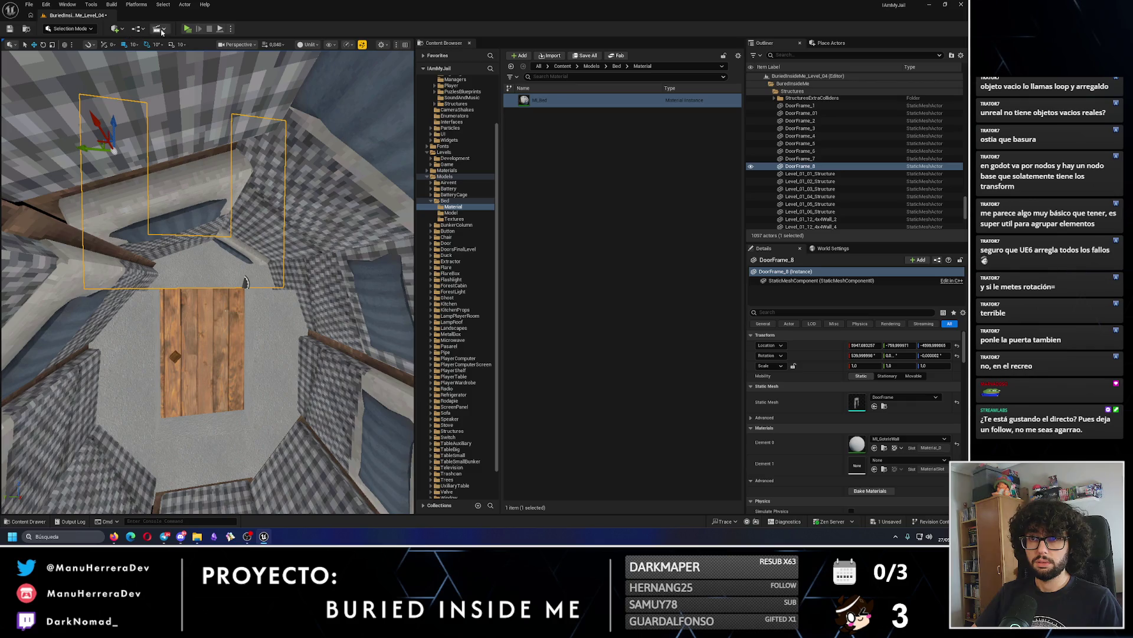
pyautogui.hotkey('alt', 'p')
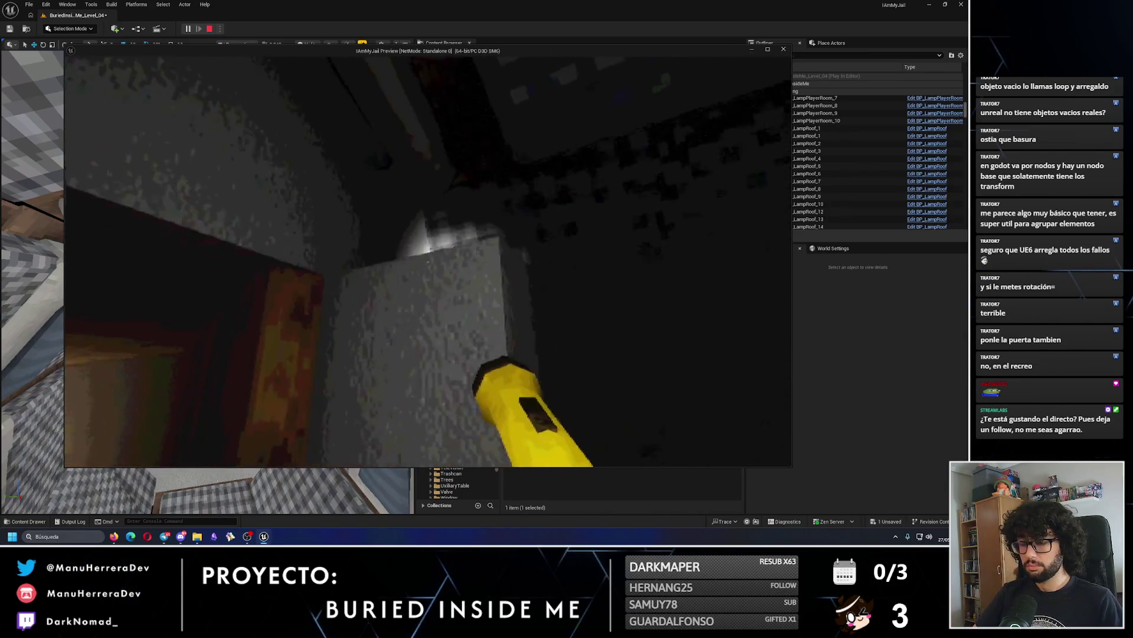
pyautogui.press('Escape')
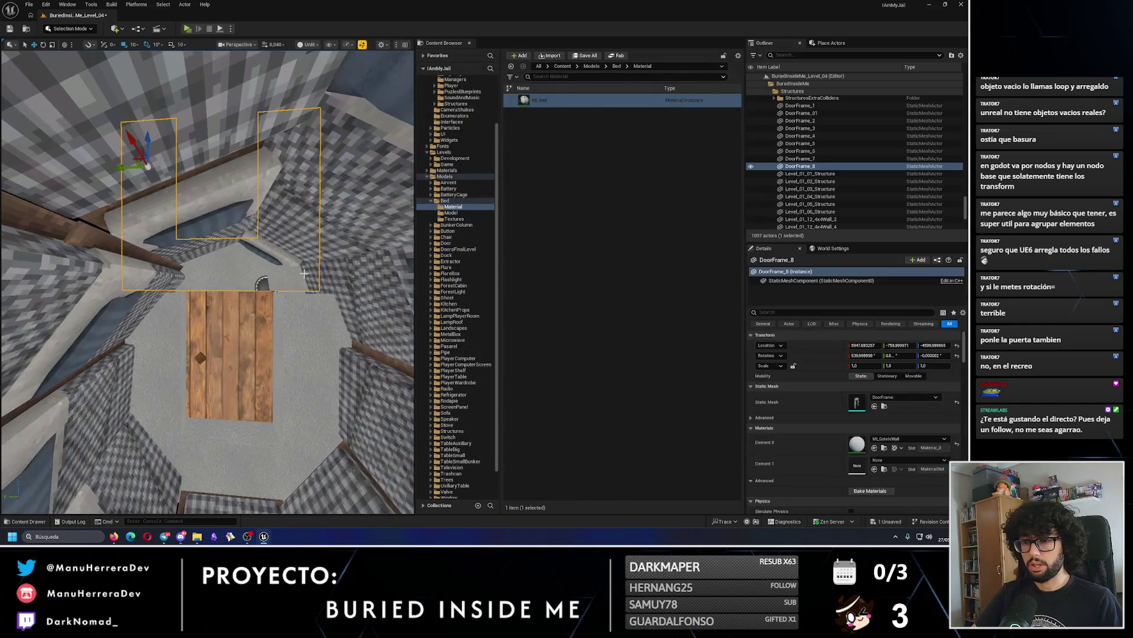
# Move DoorFrame_9 into place at the wooden walkway's end.
pyautogui.scroll(-3, 123, 247)
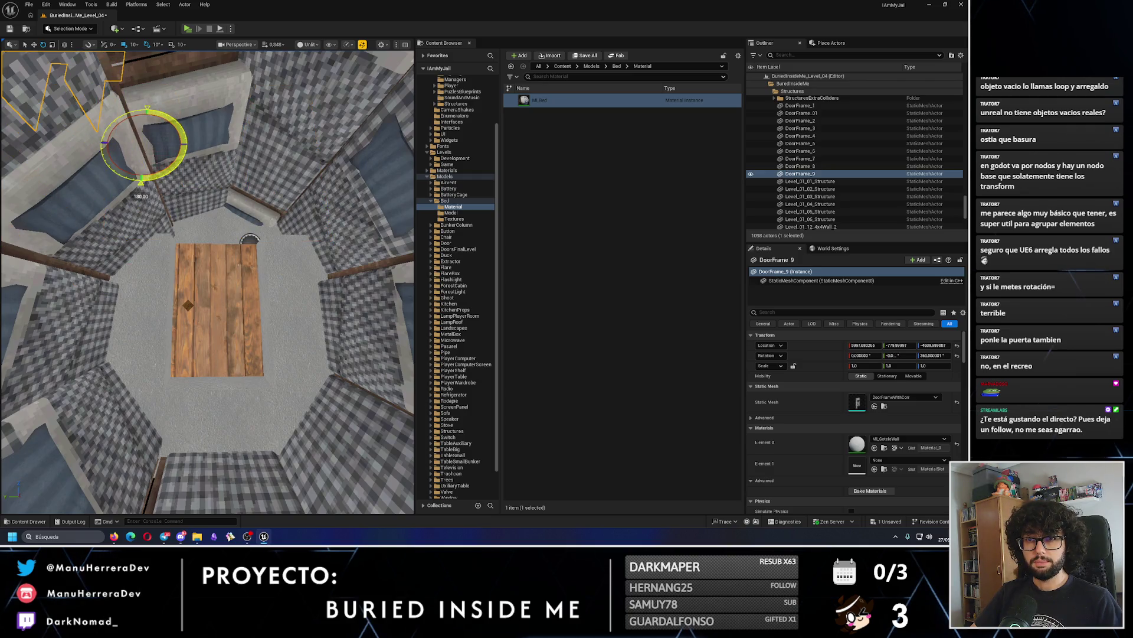
pyautogui.press('w')
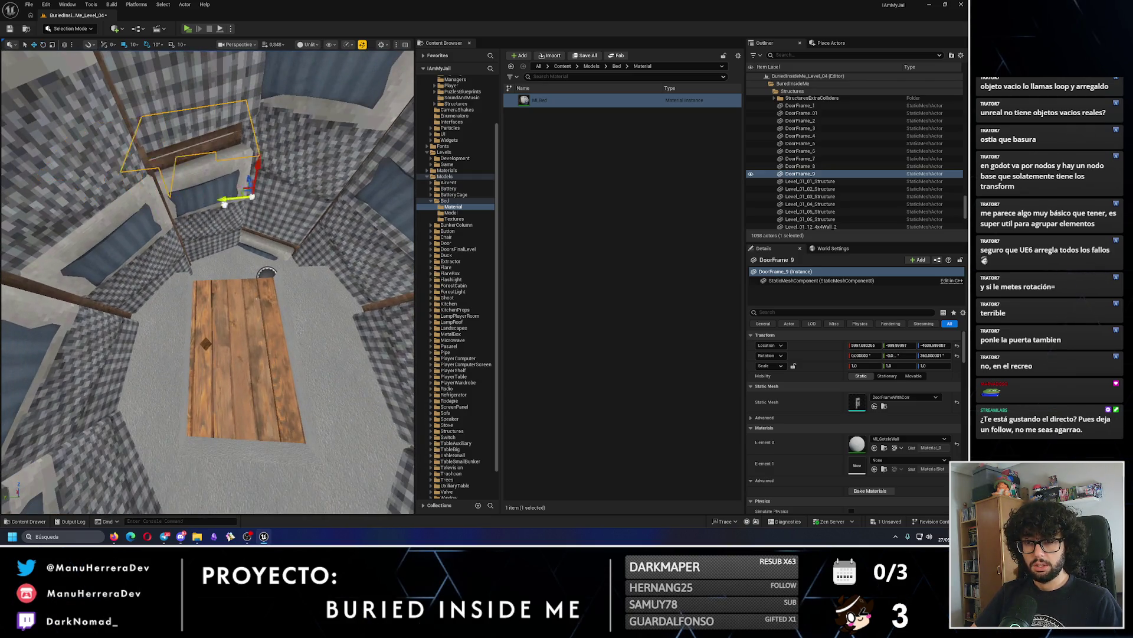
pyautogui.scroll(-3, 281, 168)
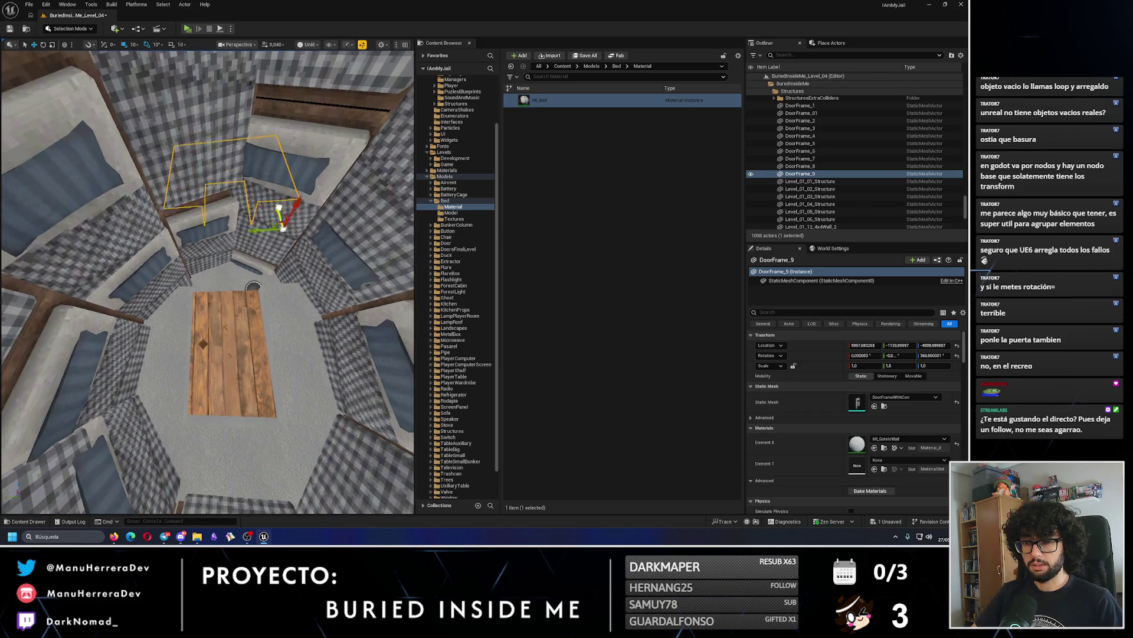
pyautogui.scroll(5, 284, 264)
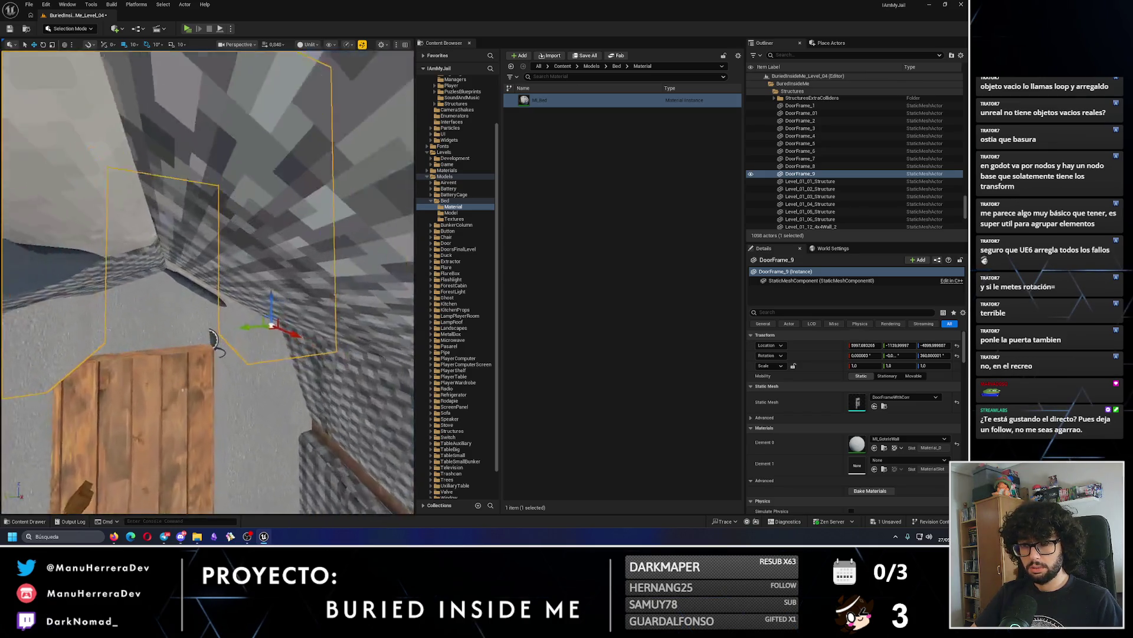
pyautogui.scroll(5, 269, 327)
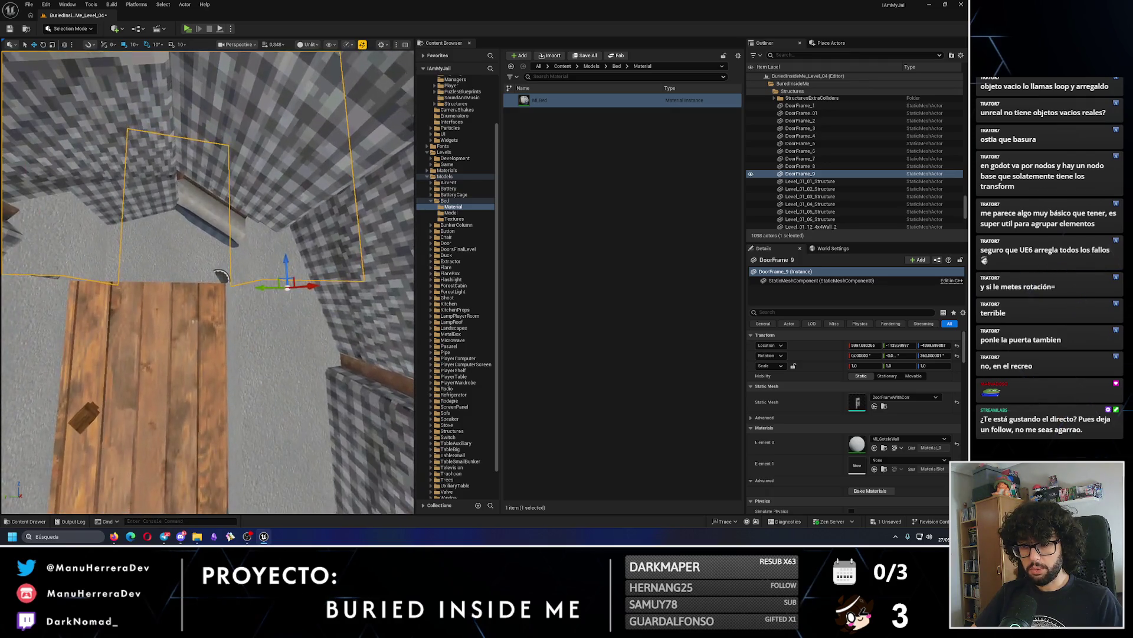
pyautogui.scroll(5, 258, 304)
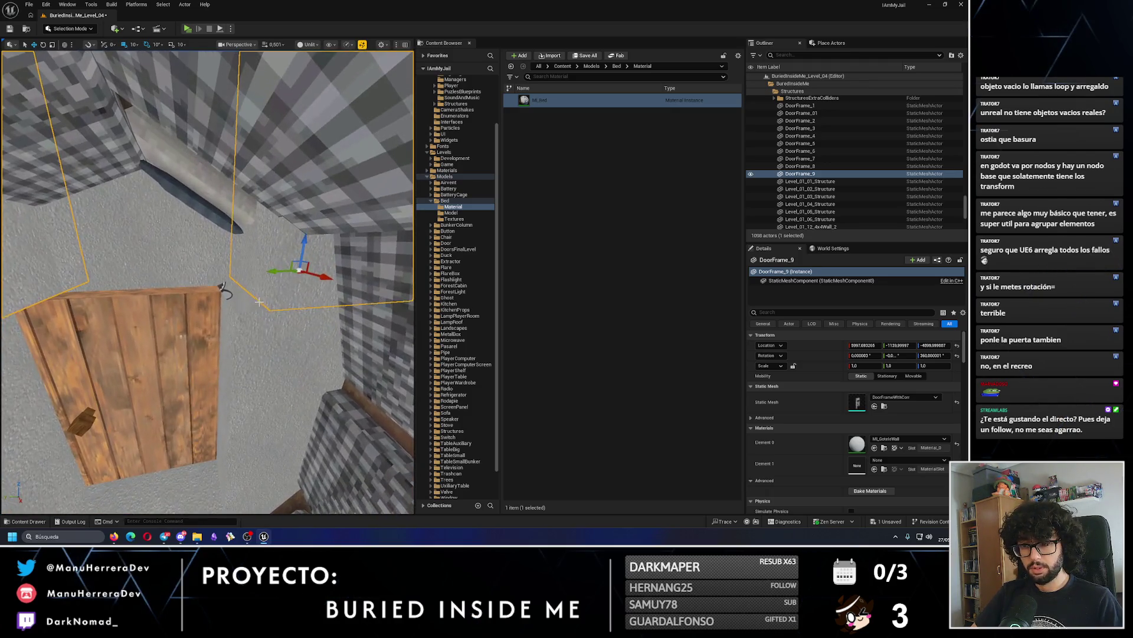
pyautogui.moveTo(207, 283)
pyautogui.mouseDown()
pyautogui.moveTo(183, 272)
pyautogui.moveTo(192, 16)
pyautogui.mouseUp()
# Playtest again, then duplicate both door frames as DoorFrame_10 and DoorFrame_11.
pyautogui.click(184, 29)
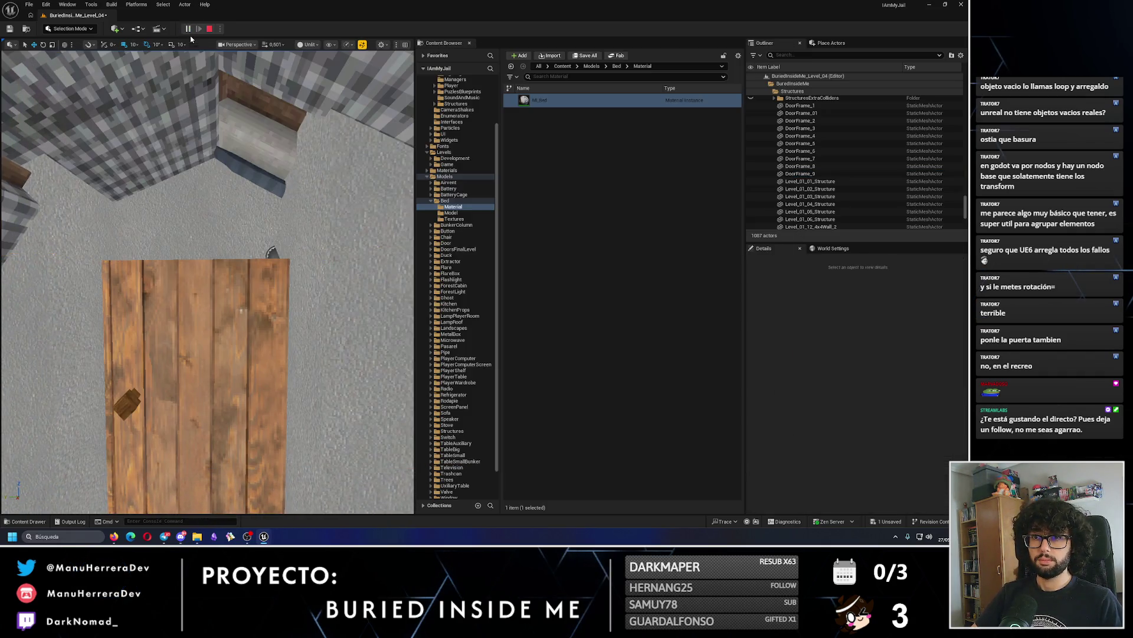
pyautogui.click(209, 28)
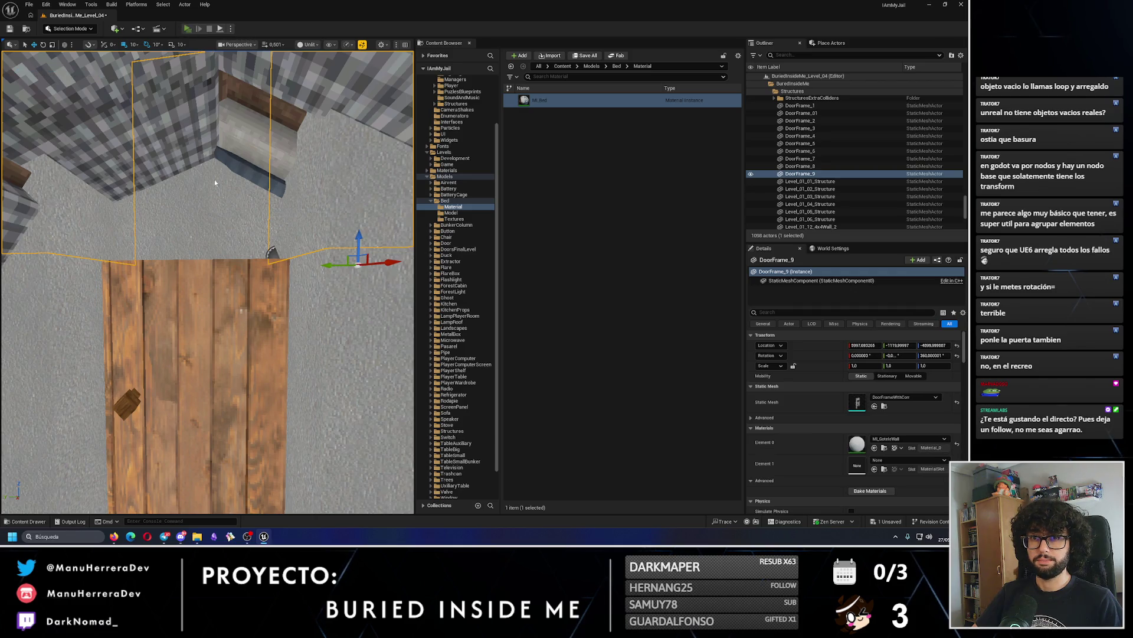
pyautogui.hotkey('alt', 'p')
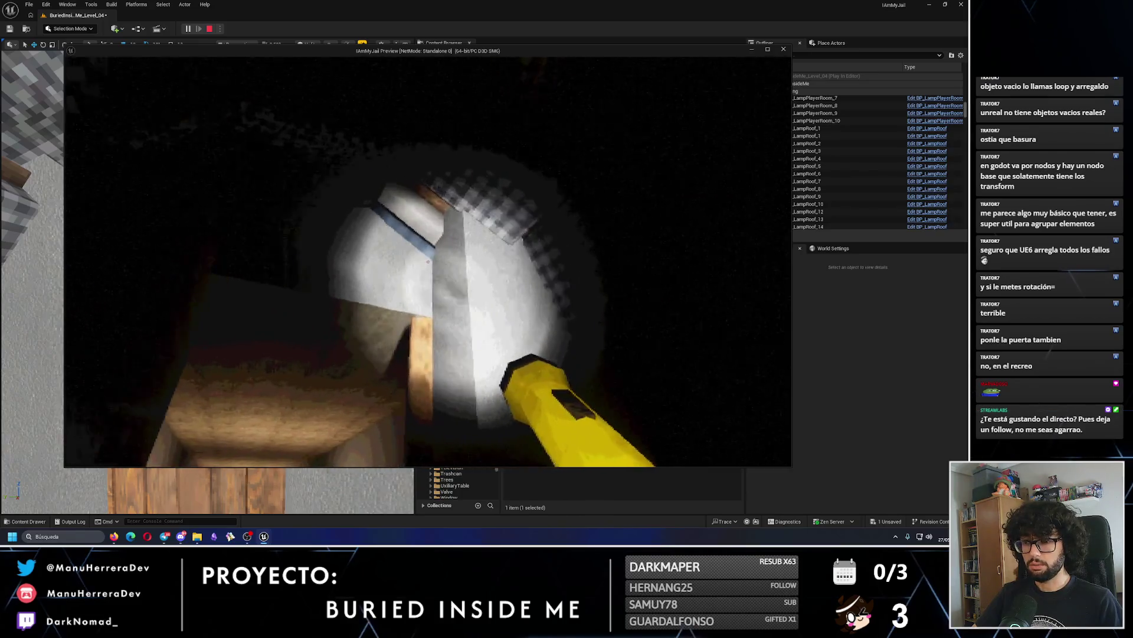
pyautogui.press('Escape')
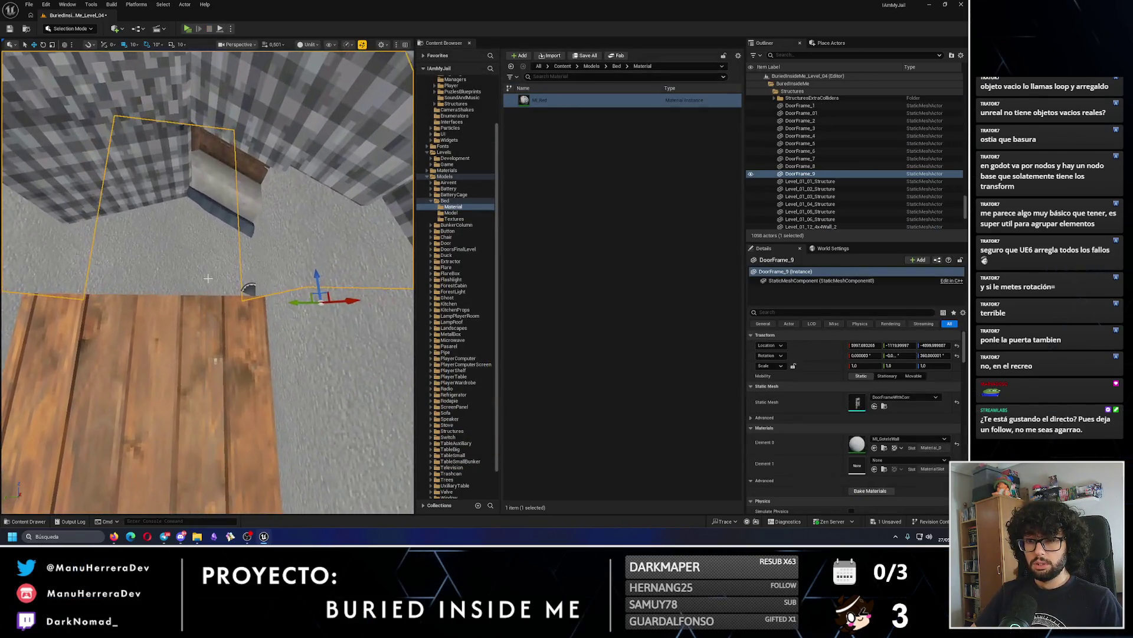
pyautogui.keyDown('ctrl'); pyautogui.click(208, 278); pyautogui.keyUp('ctrl')
pyautogui.press('f')
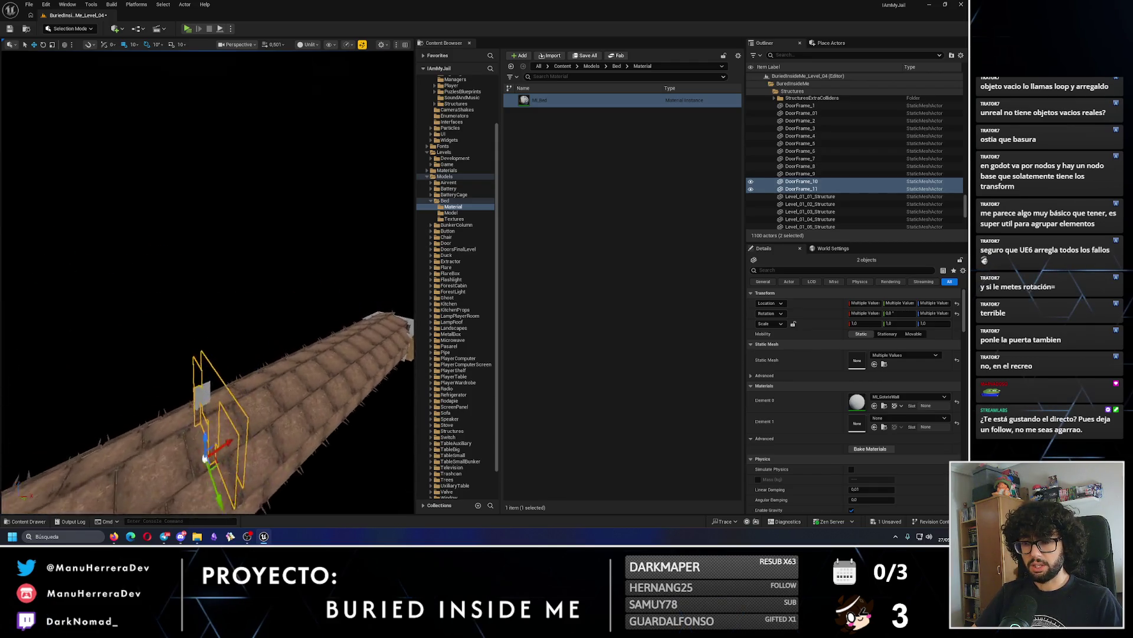
# Raise the copied door frames DoorFrame_10 and DoorFrame_11 upward.
pyautogui.moveTo(89, 373); pyautogui.dragTo(90, 374)
pyautogui.moveTo(304, 325); pyautogui.dragTo(298, 292)
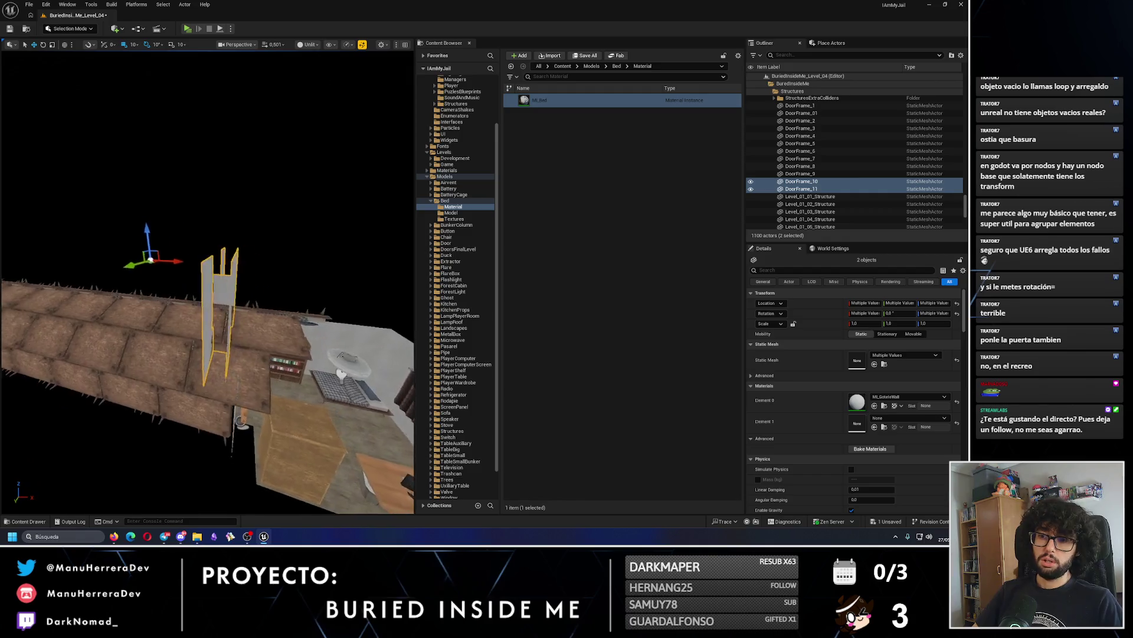
pyautogui.press('e')
pyautogui.moveTo(91, 143); pyautogui.dragTo(181, 141)
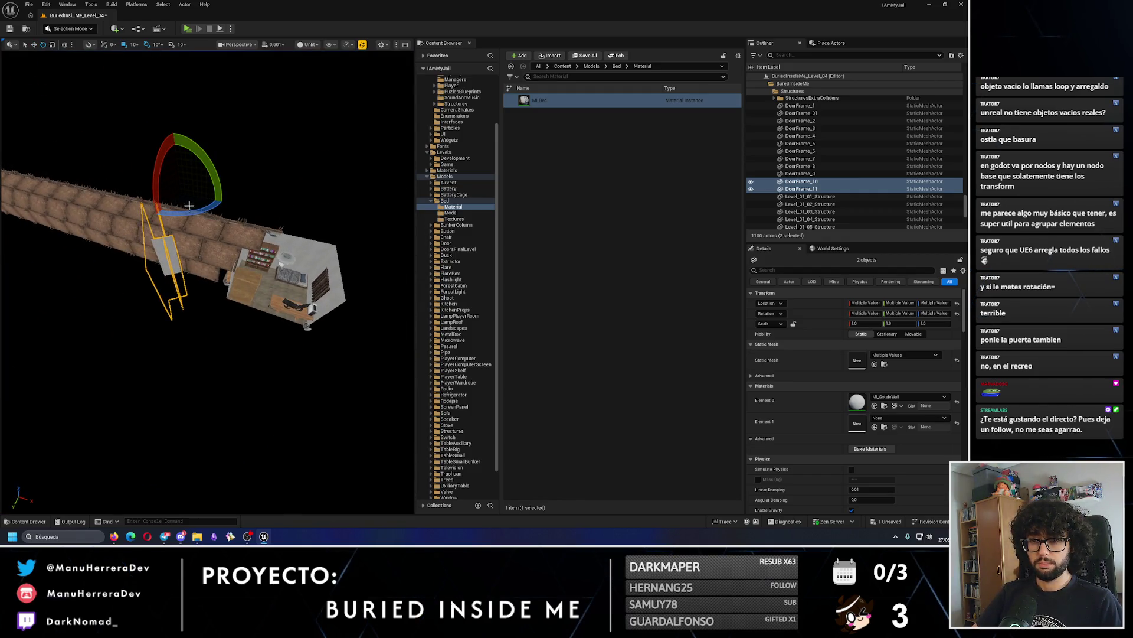
pyautogui.moveTo(188, 213); pyautogui.dragTo(200, 206)
pyautogui.press('w')
pyautogui.moveTo(200, 193)
pyautogui.mouseDown()
pyautogui.moveTo(203, 152)
pyautogui.moveTo(226, 133)
pyautogui.moveTo(248, 149)
pyautogui.moveTo(232, 163)
pyautogui.moveTo(254, 230)
pyautogui.moveTo(275, 250)
pyautogui.moveTo(234, 158)
pyautogui.moveTo(160, 153)
pyautogui.moveTo(157, 203)
pyautogui.mouseUp()
# Delete DoorFrame_10 and nudge DoorFrame_11 along Y to fit over the door.
pyautogui.click(158, 203)
pyautogui.press('Delete')
pyautogui.click(158, 203)
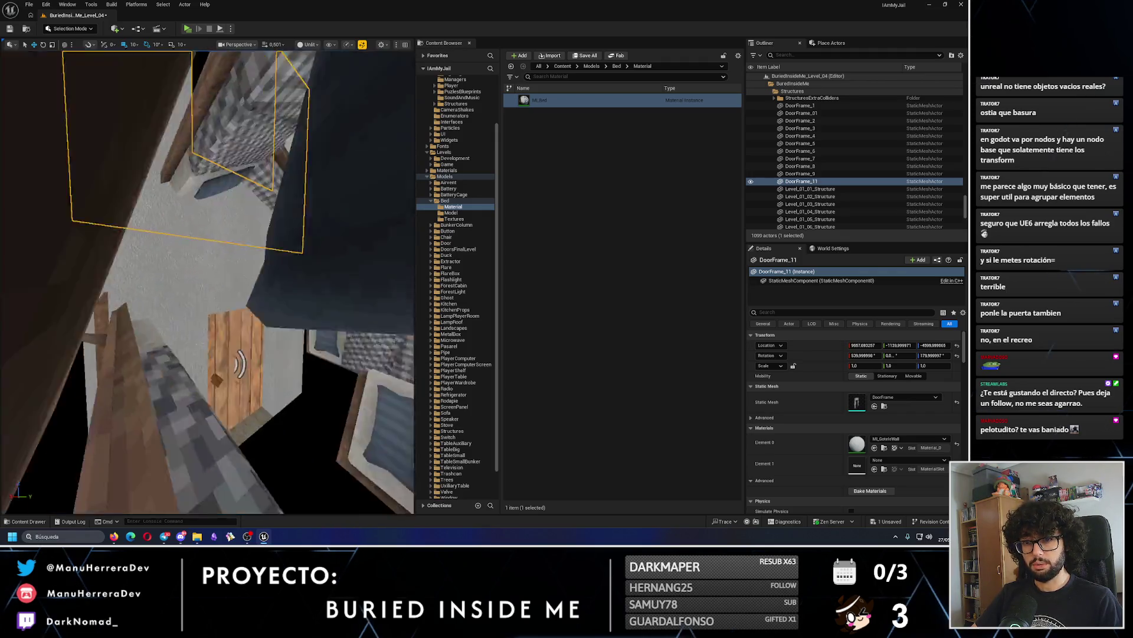
pyautogui.moveTo(178, 142); pyautogui.dragTo(170, 151)
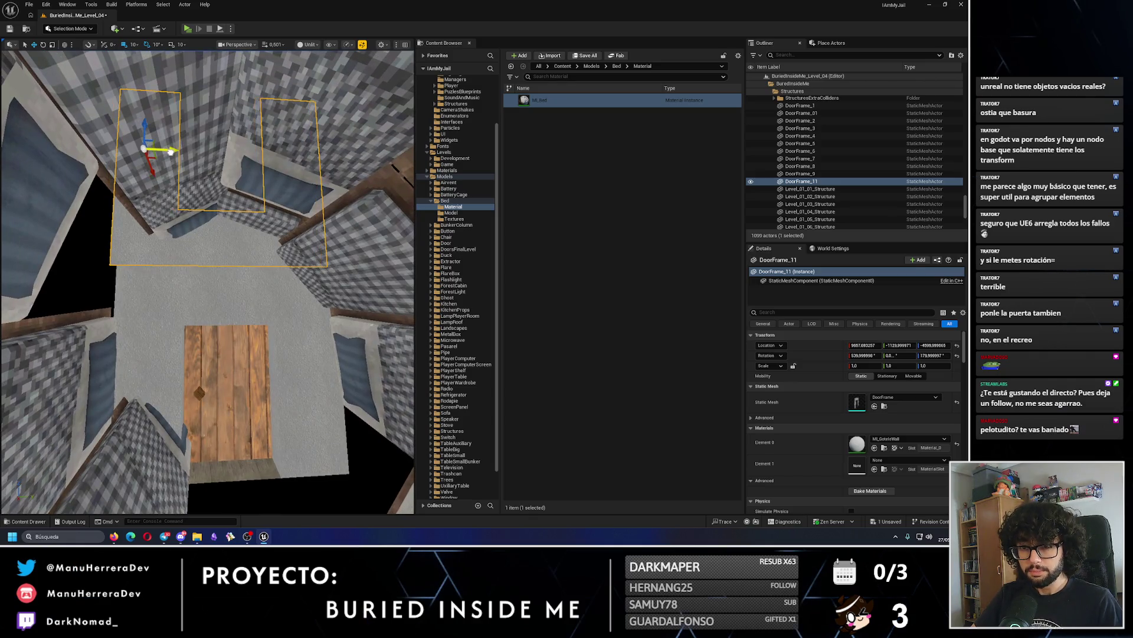
pyautogui.press('f')
pyautogui.moveTo(206, 266); pyautogui.dragTo(234, 250)
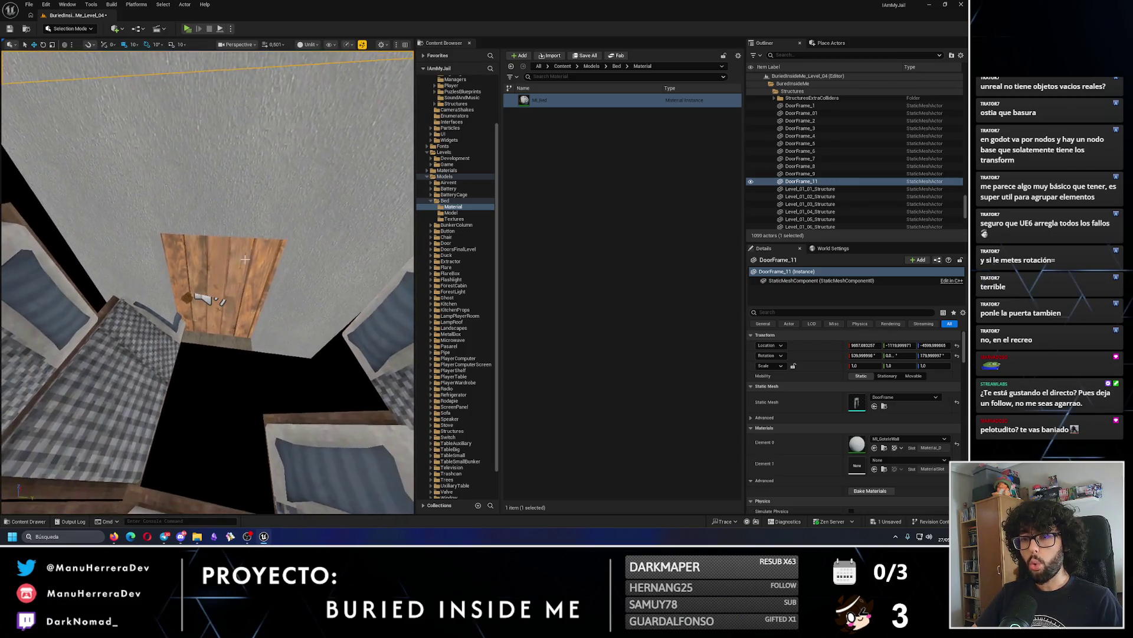
# Select a corridor bed tile near the door.
pyautogui.click(351, 456)
pyautogui.click(289, 367)
pyautogui.moveTo(289, 367); pyautogui.dragTo(289, 367)
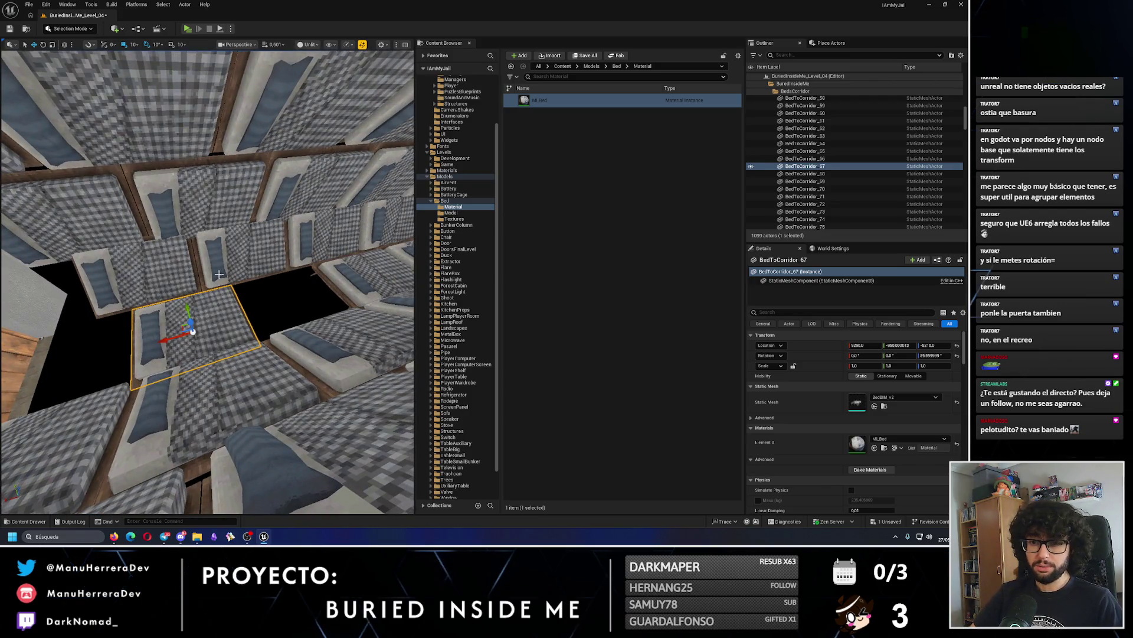
# Duplicate the bed as BedToCorridor_150 and slide it along X into the gap beside the door.
pyautogui.moveTo(160, 342); pyautogui.dragTo(160, 341)
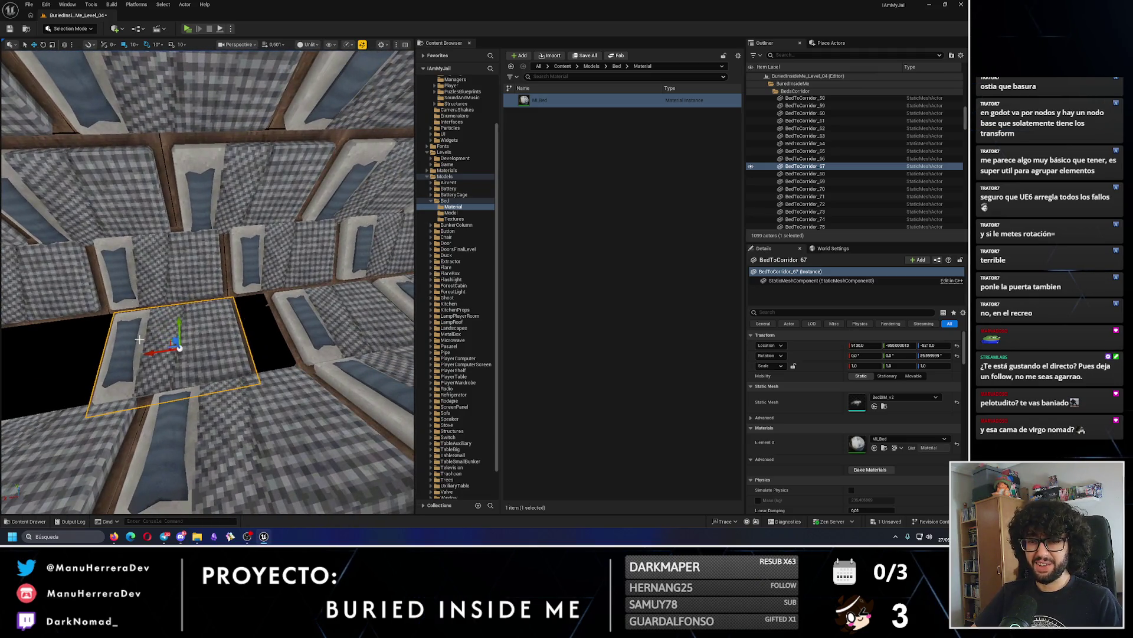
pyautogui.hotkey('ctrl', 'z')
pyautogui.moveTo(118, 290)
pyautogui.keyDown('alt'); pyautogui.mouseDown()
pyautogui.moveTo(206, 350)
pyautogui.moveTo(221, 375)
pyautogui.moveTo(386, 320)
pyautogui.moveTo(151, 349)
pyautogui.moveTo(136, 354)
pyautogui.moveTo(163, 358)
pyautogui.moveTo(106, 376)
pyautogui.mouseUp(); pyautogui.keyUp('alt')
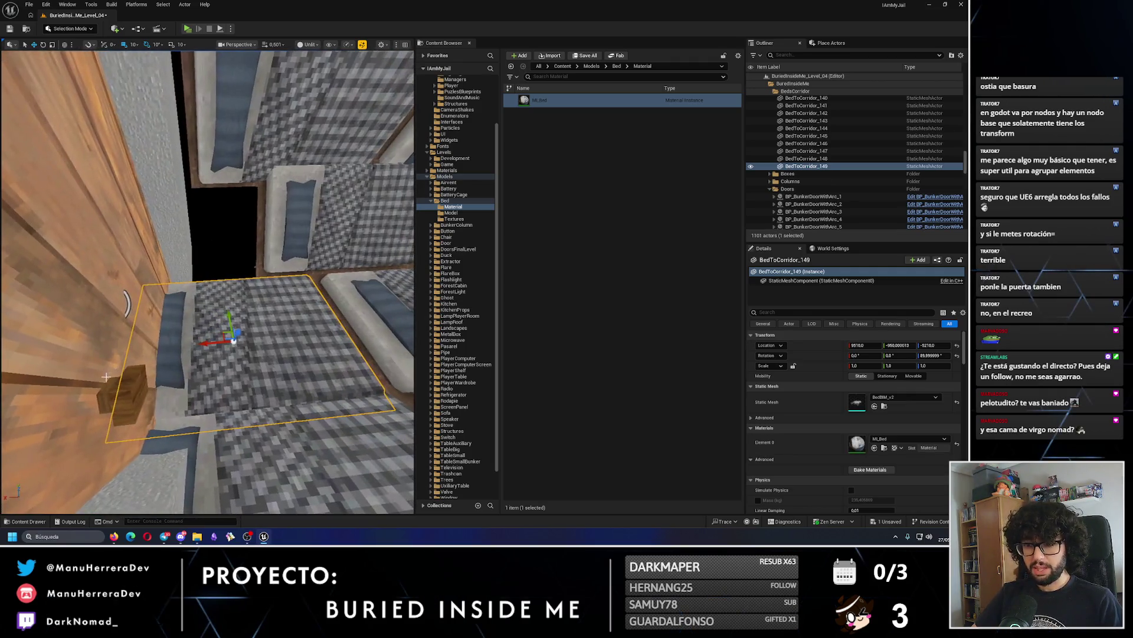
pyautogui.moveTo(204, 341)
pyautogui.mouseDown()
pyautogui.moveTo(247, 262)
pyautogui.moveTo(257, 334)
pyautogui.mouseUp()
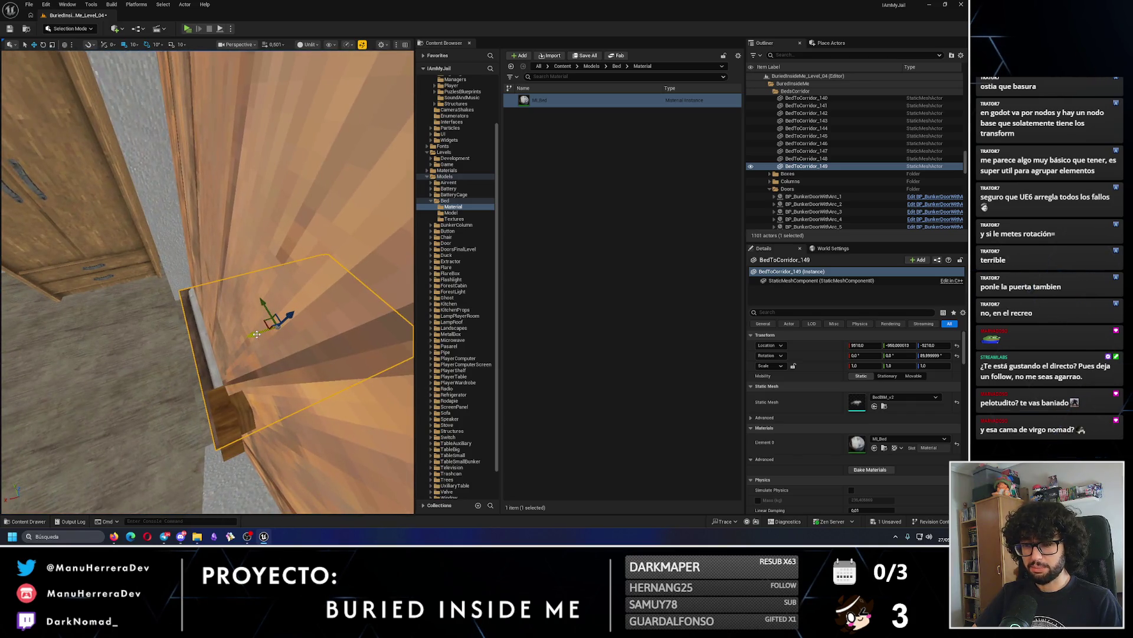
pyautogui.scroll(10, 274, 330)
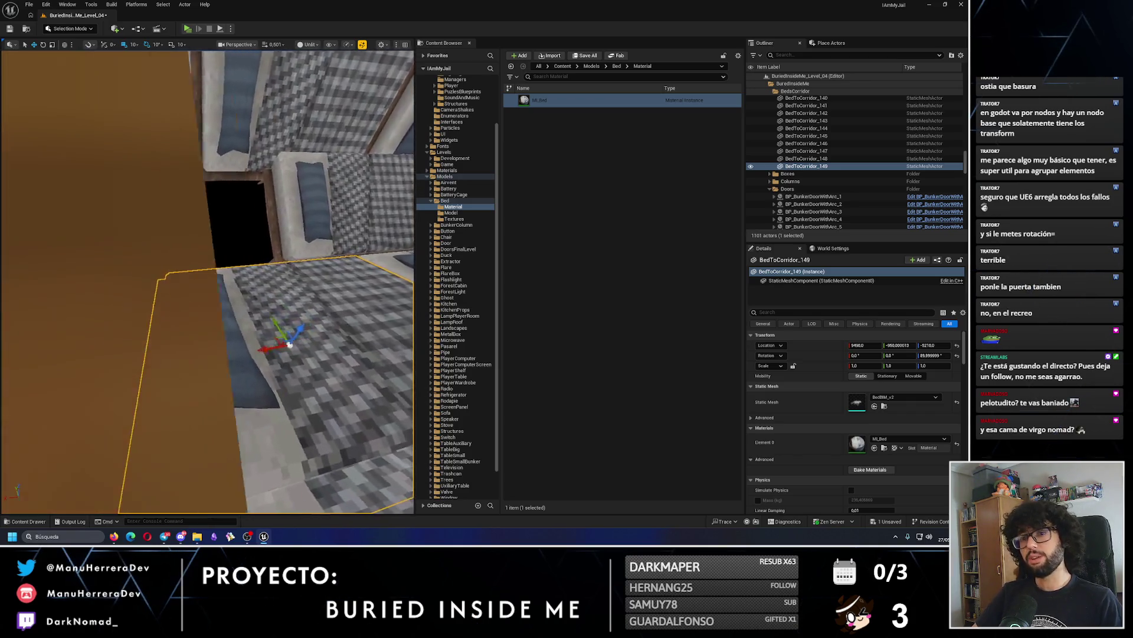
pyautogui.scroll(-5, 253, 328)
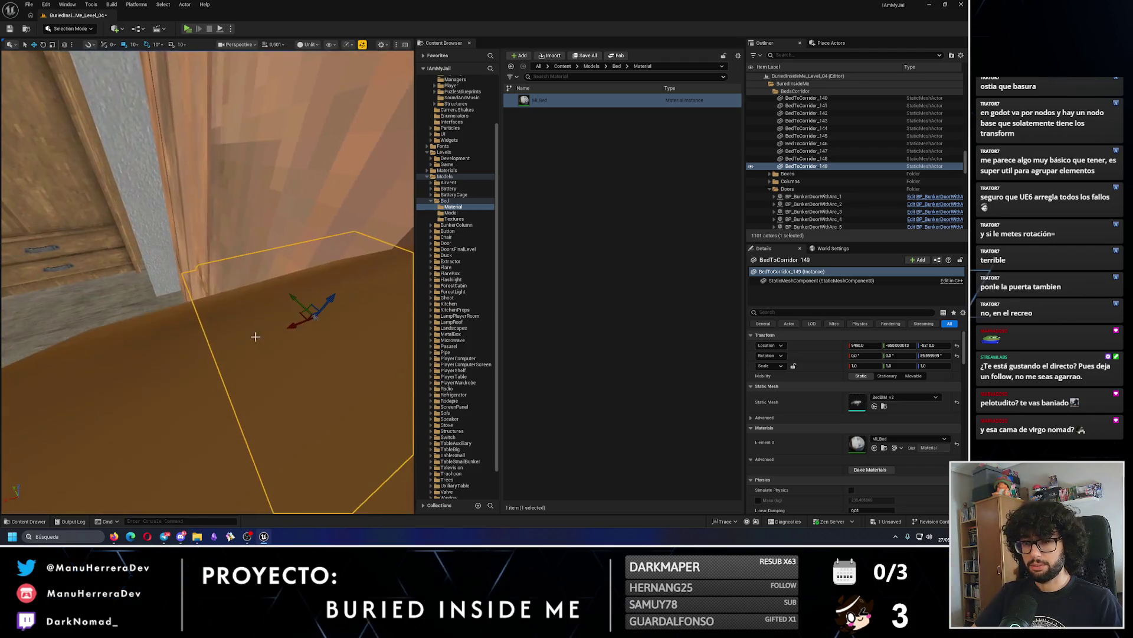
pyautogui.scroll(-5, 304, 321)
pyautogui.moveTo(163, 290); pyautogui.dragTo(164, 290)
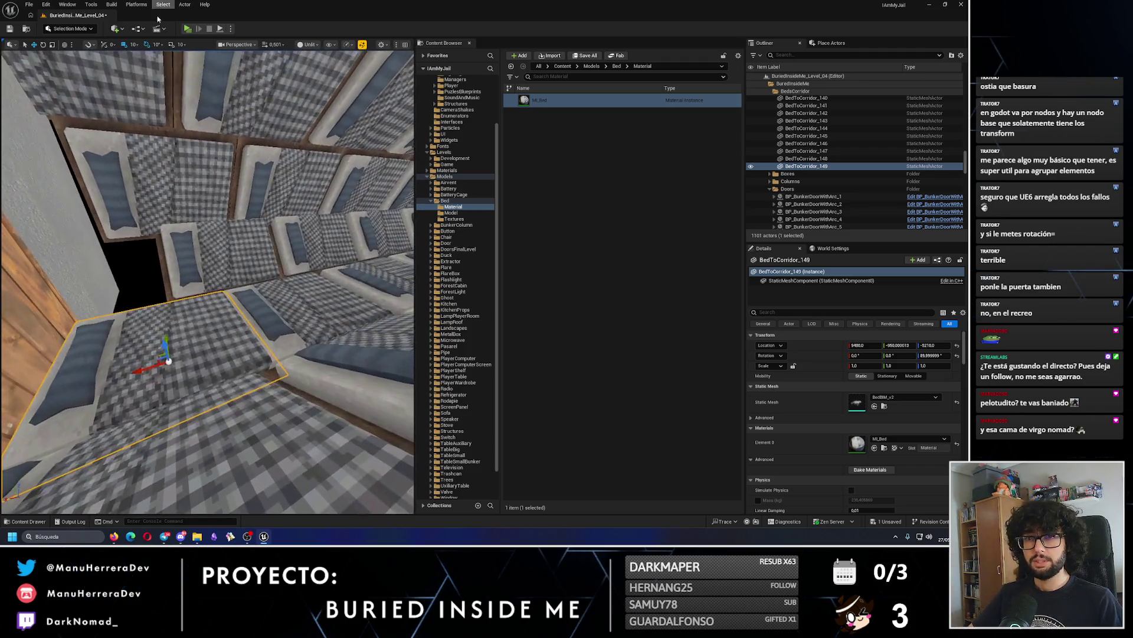
pyautogui.moveTo(162, 345)
pyautogui.mouseDown()
pyautogui.moveTo(147, 329)
pyautogui.moveTo(73, 404)
pyautogui.moveTo(82, 377)
pyautogui.mouseUp()
# Duplicate BedToCorridor_95 further along the corridor.
pyautogui.click(295, 348)
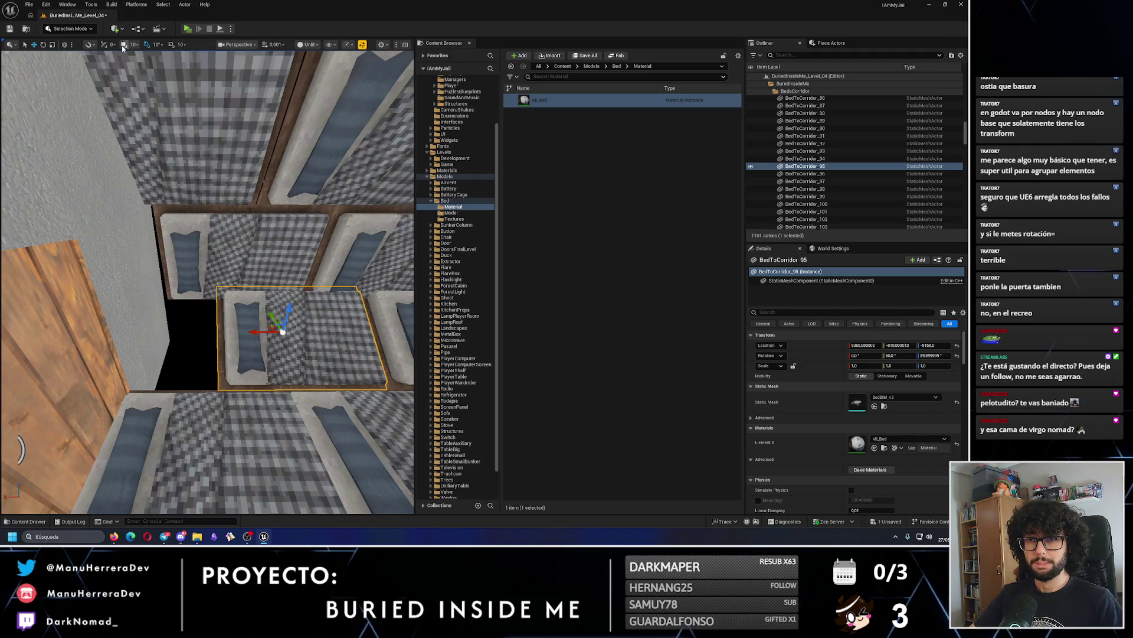
pyautogui.moveTo(259, 331)
pyautogui.keyDown('alt'); pyautogui.mouseDown()
pyautogui.moveTo(113, 331)
pyautogui.moveTo(118, 309)
pyautogui.mouseUp(); pyautogui.keyUp('alt')
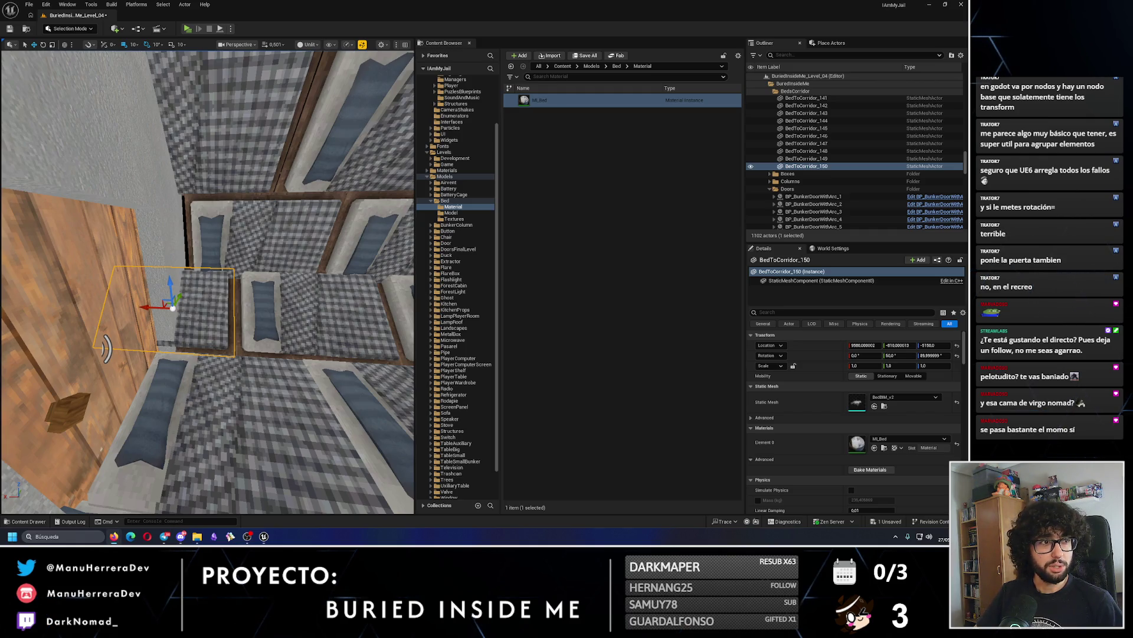
pyautogui.hotkey('alt', 'Tab')
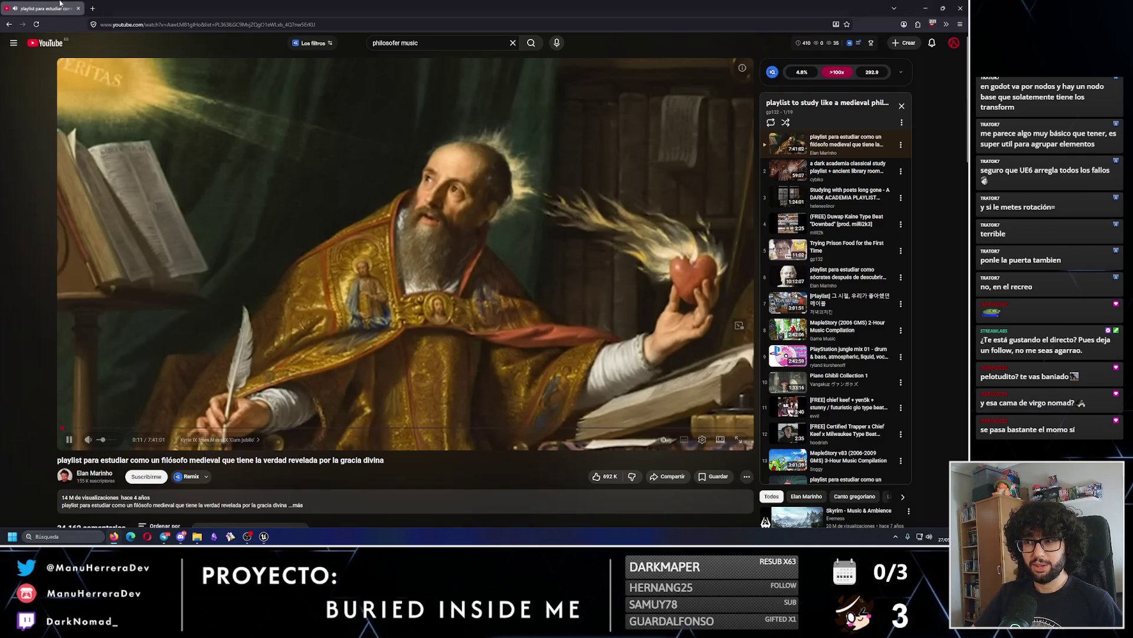
pyautogui.hotkey('alt', 'Tab')
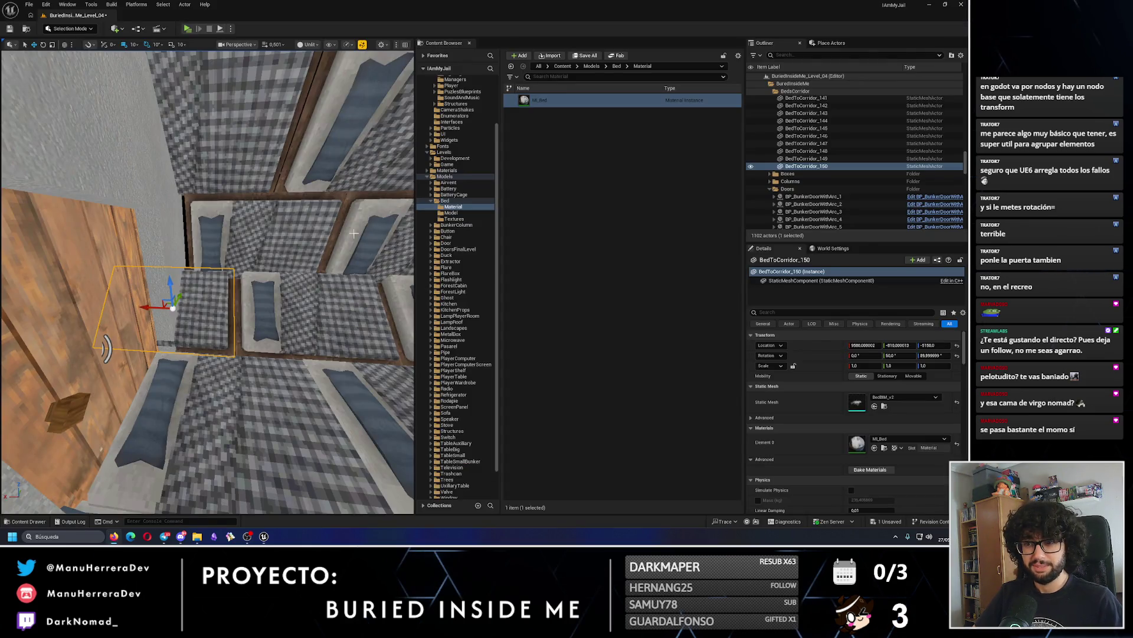
# Undo the last bed move and nudge the newest bed into position.
pyautogui.scroll(5, 133, 324)
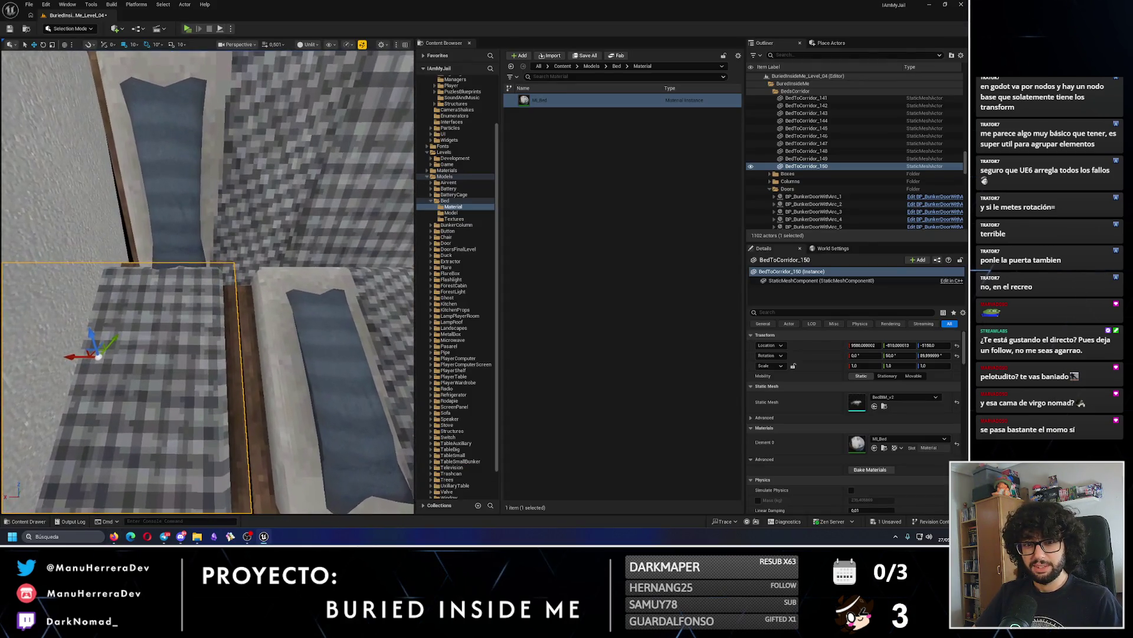
pyautogui.scroll(2, 147, 330)
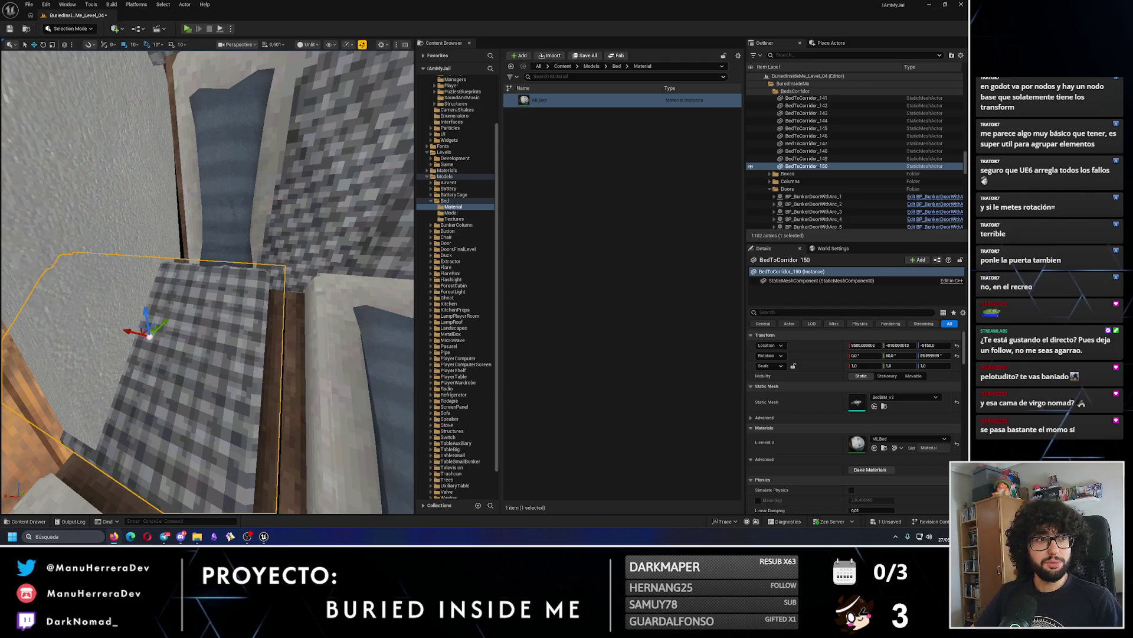
pyautogui.moveTo(75, 343)
pyautogui.mouseDown()
pyautogui.moveTo(115, 325)
pyautogui.moveTo(148, 340)
pyautogui.moveTo(183, 322)
pyautogui.moveTo(209, 272)
pyautogui.moveTo(260, 257)
pyautogui.moveTo(206, 248)
pyautogui.moveTo(273, 264)
pyautogui.moveTo(189, 284)
pyautogui.mouseUp()
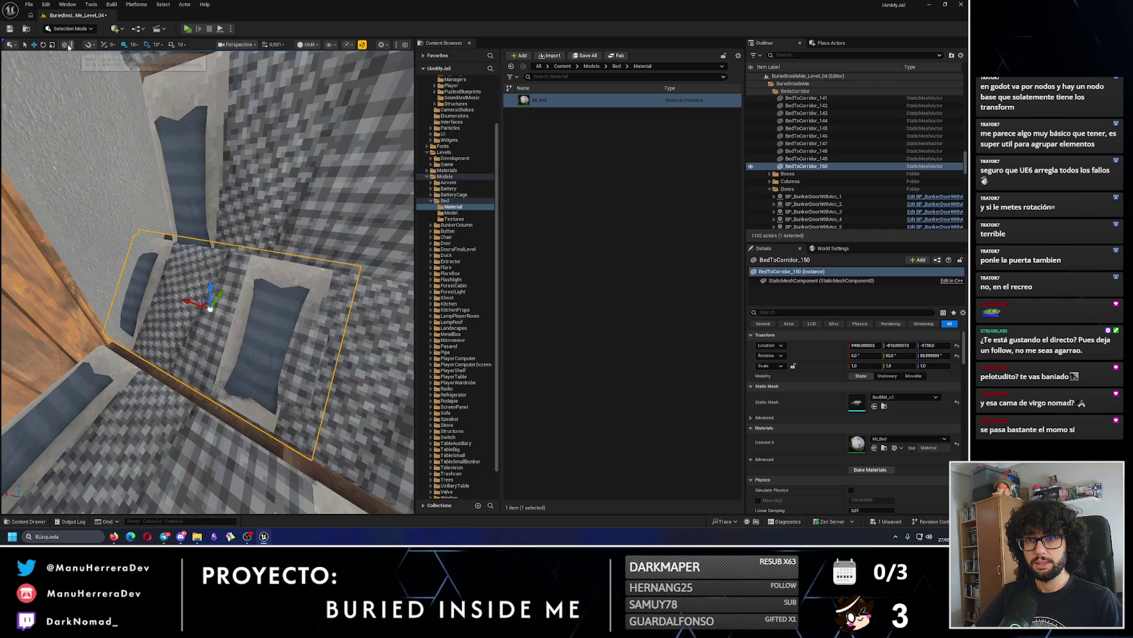
pyautogui.moveTo(189, 236); pyautogui.dragTo(196, 243)
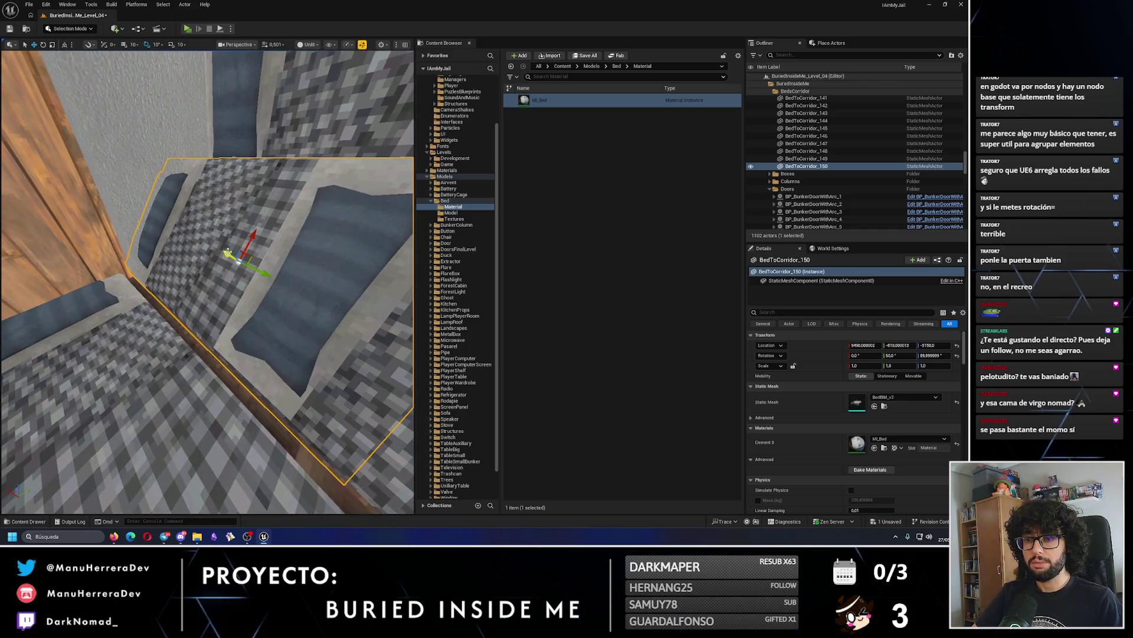
pyautogui.hotkey('ctrl', 'z')
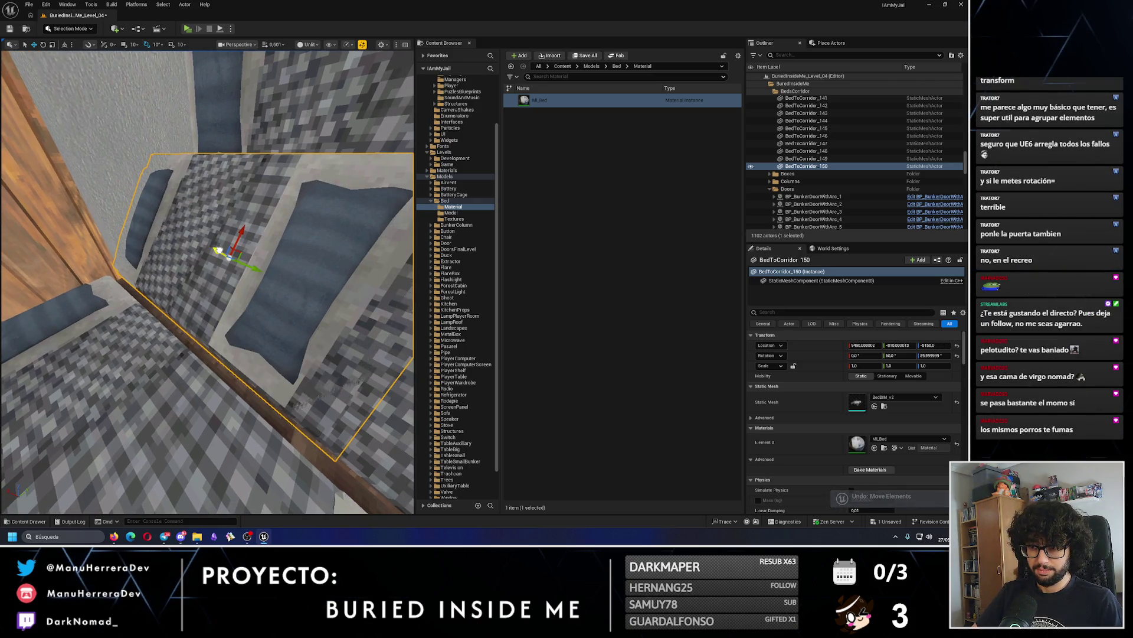
pyautogui.moveTo(218, 251)
pyautogui.mouseDown()
pyautogui.moveTo(221, 265)
pyautogui.moveTo(237, 266)
pyautogui.moveTo(240, 253)
pyautogui.moveTo(298, 254)
pyautogui.moveTo(311, 276)
pyautogui.moveTo(301, 266)
pyautogui.mouseUp()
# Duplicate the upper bed BedToCorridor_96 into the next gap as BedToCorridor_151.
pyautogui.click(295, 248)
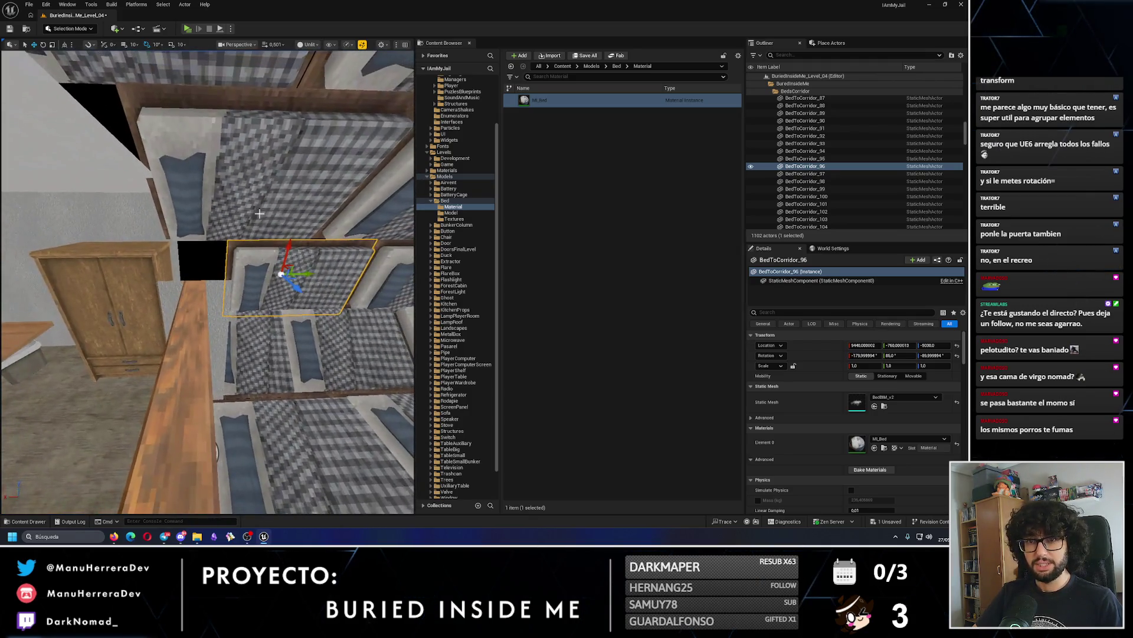
pyautogui.hotkey('ctrl', 'd')
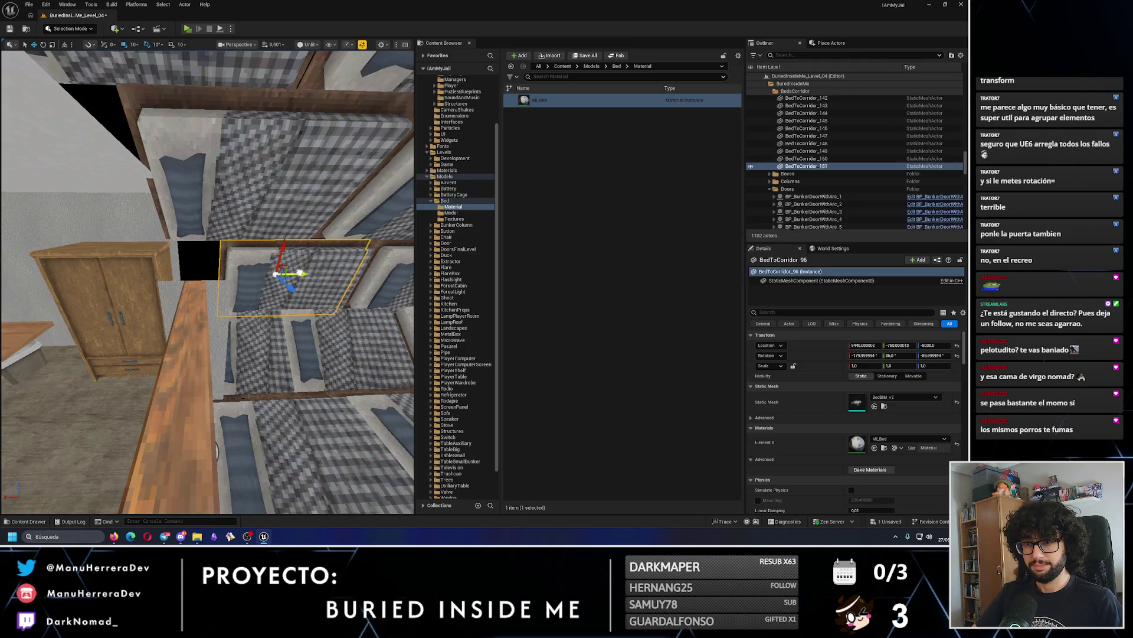
pyautogui.moveTo(302, 266); pyautogui.dragTo(293, 258)
# Undo BedToCorridor_97's last move and nudge BedToCorridor_98 slightly along the corridor.
pyautogui.moveTo(158, 340); pyautogui.dragTo(254, 265)
pyautogui.click(266, 257)
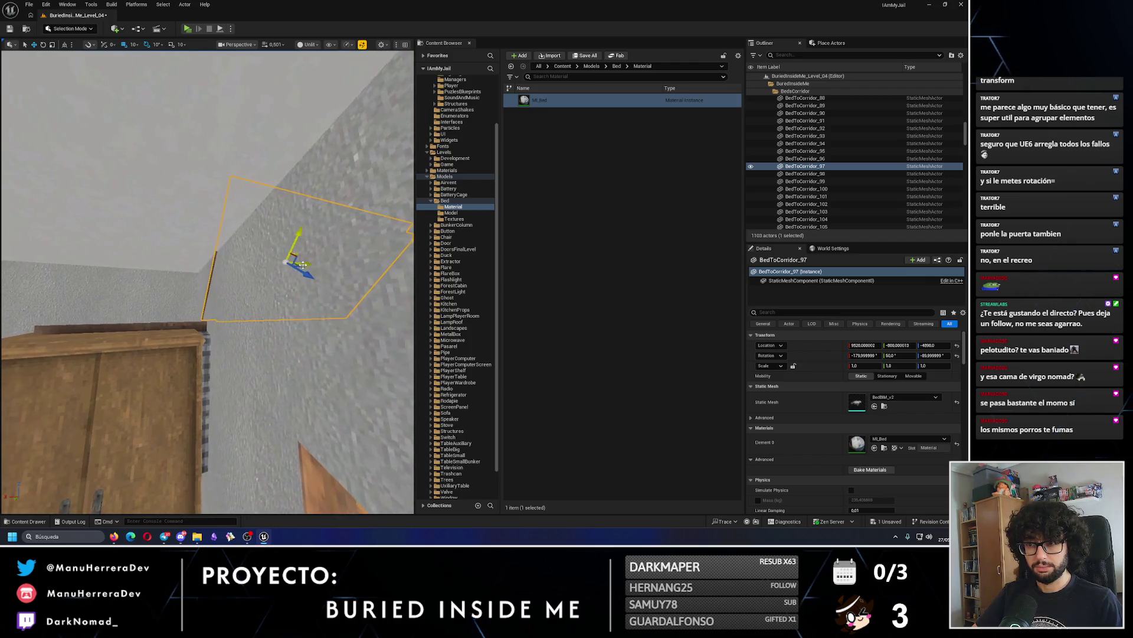
pyautogui.press('f')
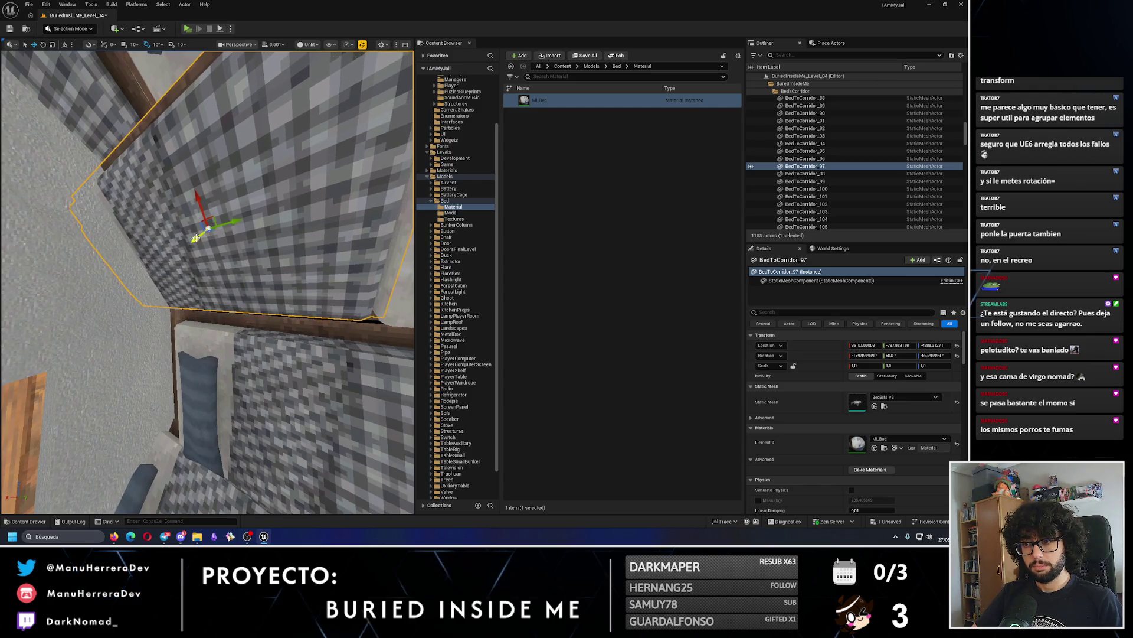
pyautogui.hotkey('ctrl', 'z')
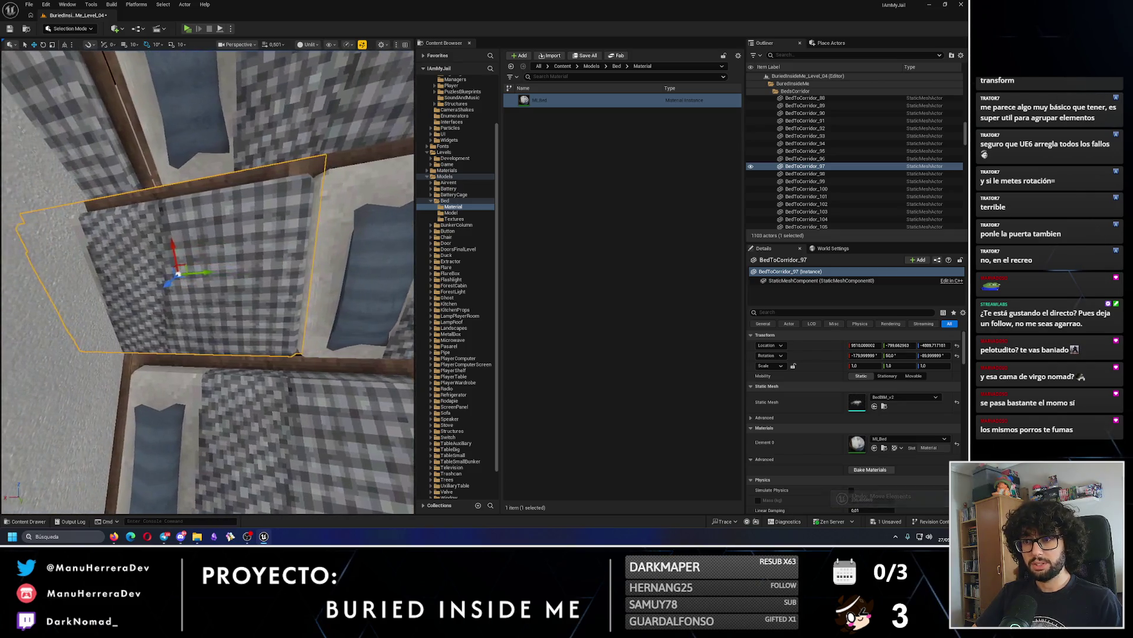
pyautogui.click(193, 230)
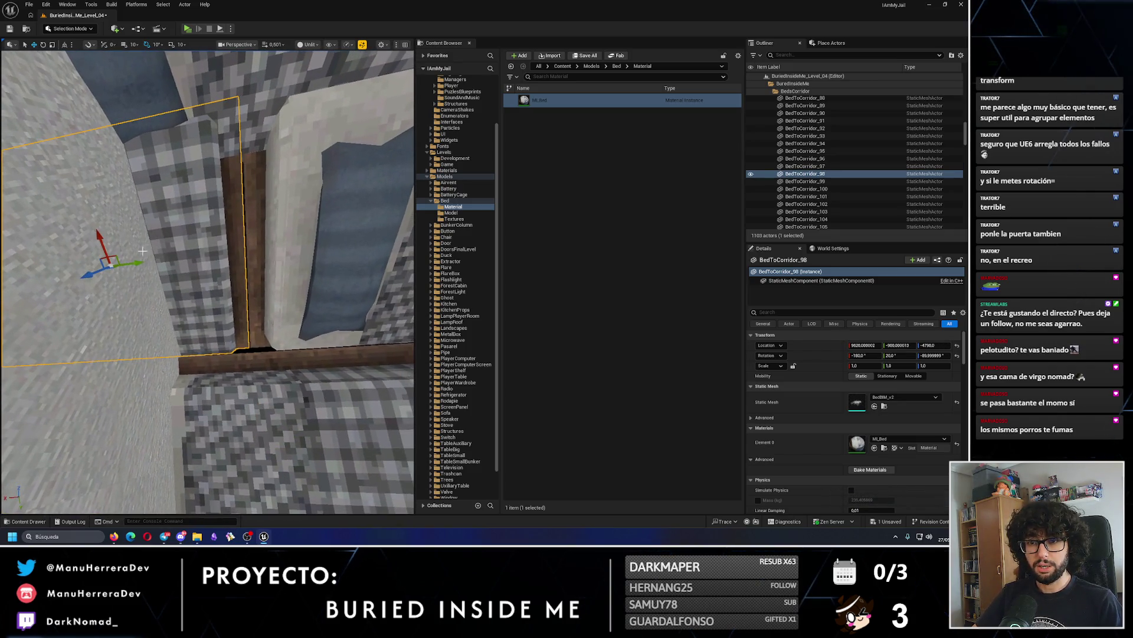
pyautogui.moveTo(142, 264)
pyautogui.mouseDown()
pyautogui.moveTo(103, 254)
pyautogui.moveTo(234, 263)
pyautogui.mouseUp()
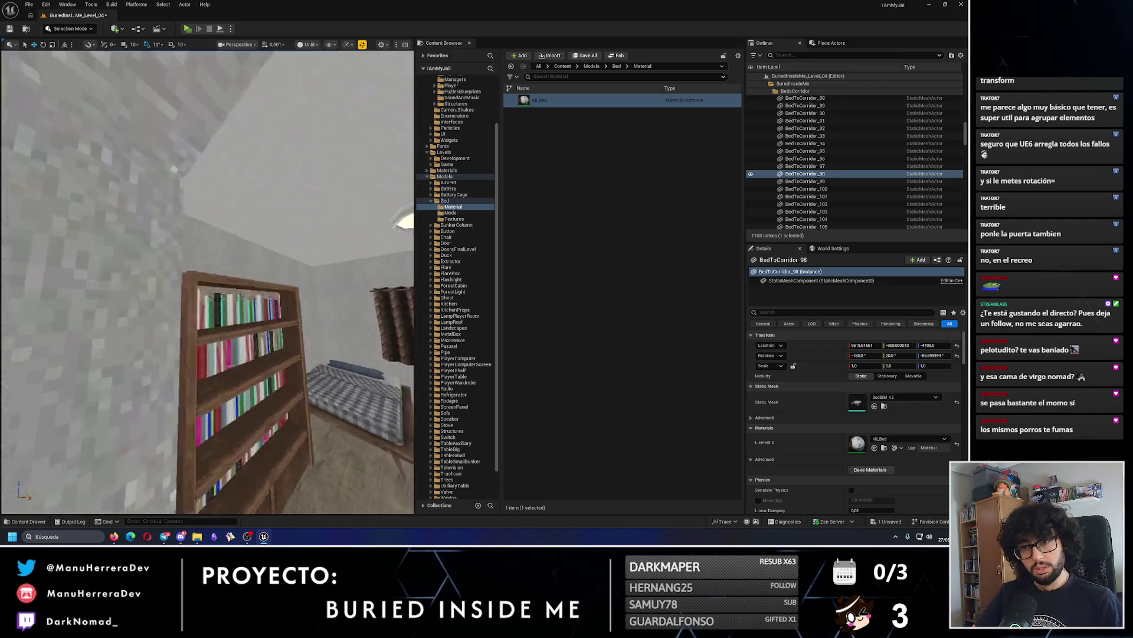
# Duplicate beds BedToCorridor_146 and BedToCorridor_145 into the neighbouring corridor gaps.
pyautogui.click(165, 254)
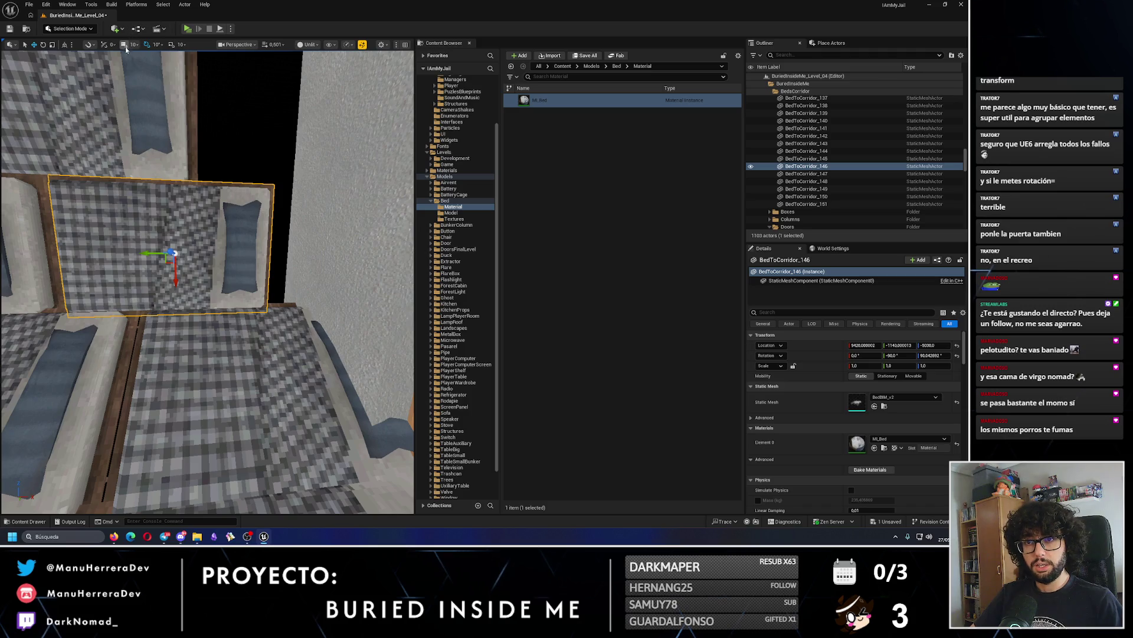
pyautogui.moveTo(147, 253); pyautogui.dragTo(324, 251)
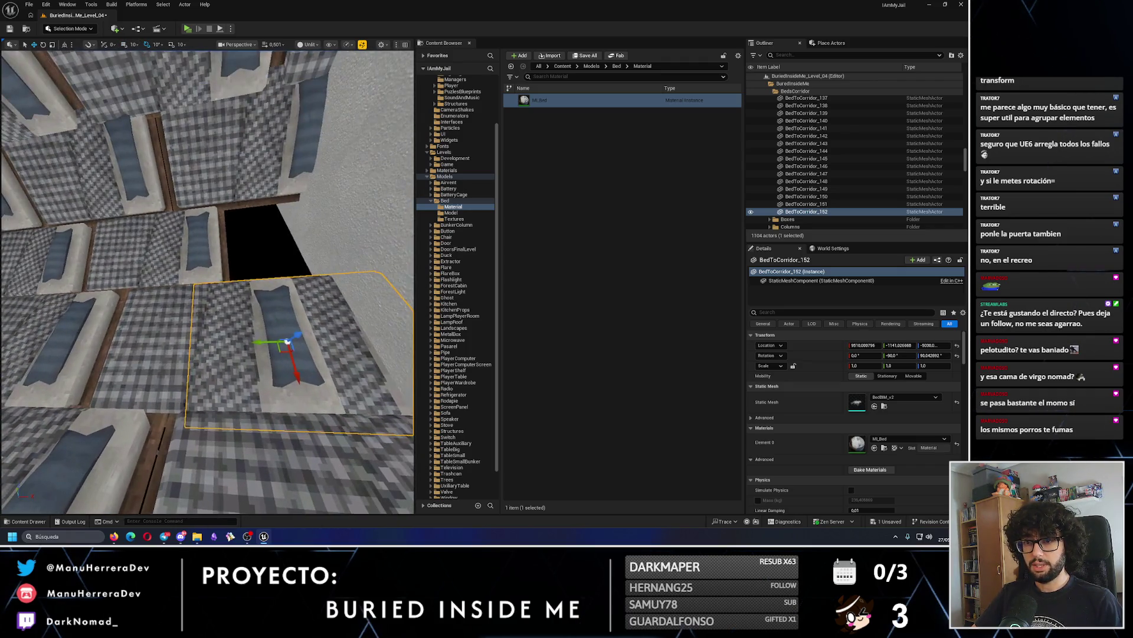
pyautogui.click(142, 278)
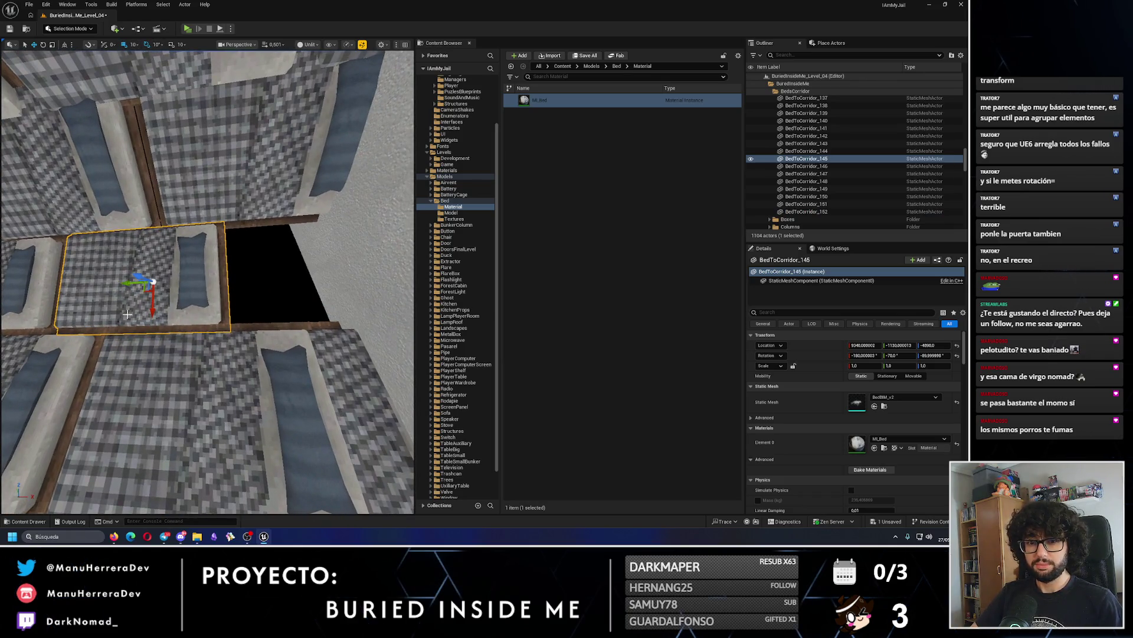
pyautogui.moveTo(126, 289); pyautogui.dragTo(134, 284)
pyautogui.moveTo(296, 294)
pyautogui.mouseDown()
pyautogui.moveTo(161, 260)
pyautogui.moveTo(139, 246)
pyautogui.moveTo(141, 231)
pyautogui.mouseUp()
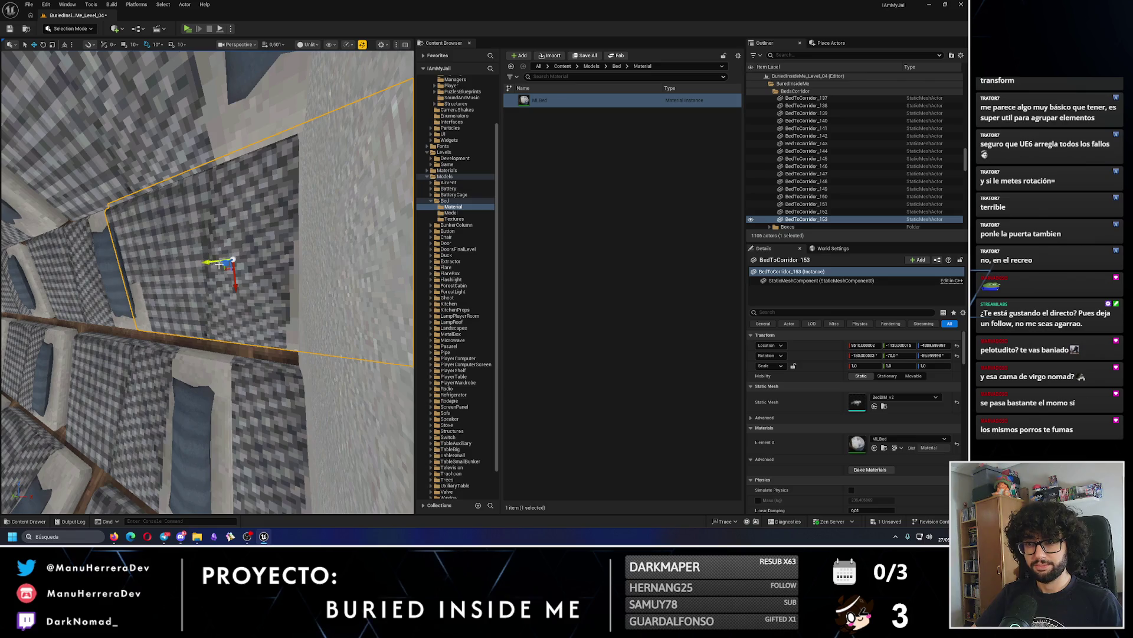
pyautogui.moveTo(207, 265)
pyautogui.mouseDown()
pyautogui.moveTo(195, 242)
pyautogui.moveTo(209, 254)
pyautogui.moveTo(198, 277)
pyautogui.moveTo(225, 258)
pyautogui.mouseUp()
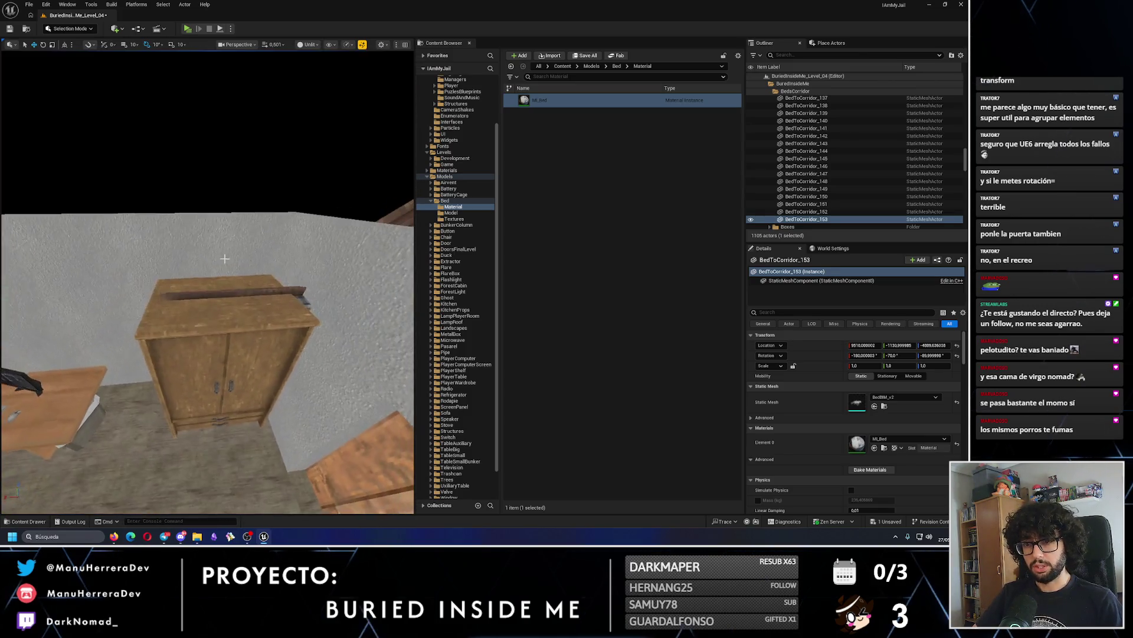
# Delete the misplaced upper bed BedToCorridor_96.
pyautogui.click(225, 331)
pyautogui.moveTo(224, 331); pyautogui.dragTo(210, 287)
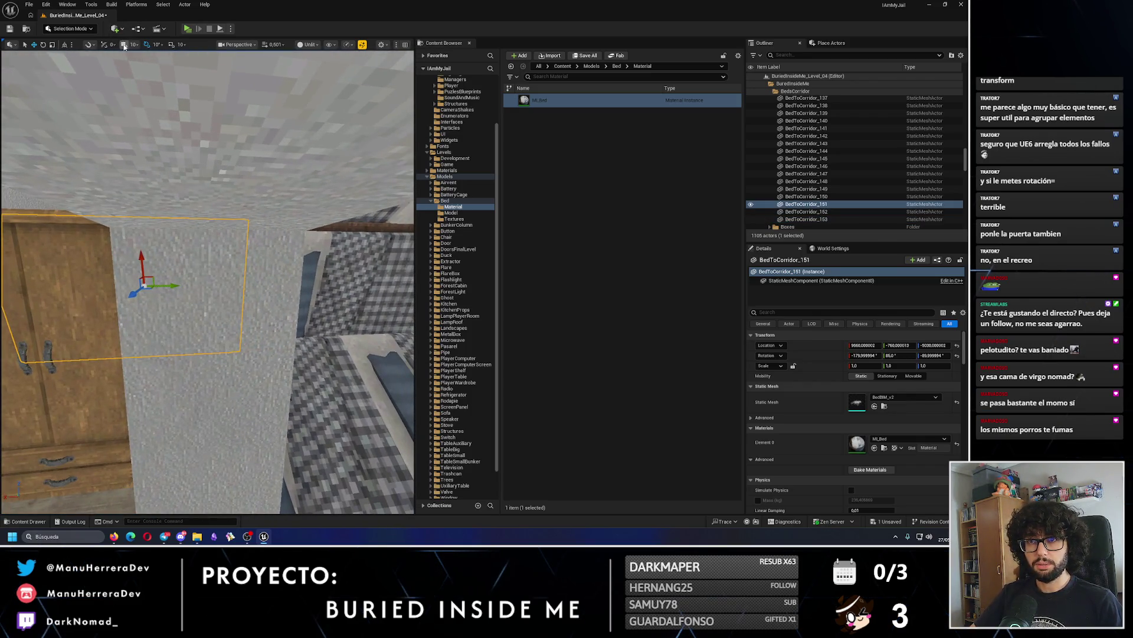
pyautogui.moveTo(277, 299); pyautogui.dragTo(283, 292)
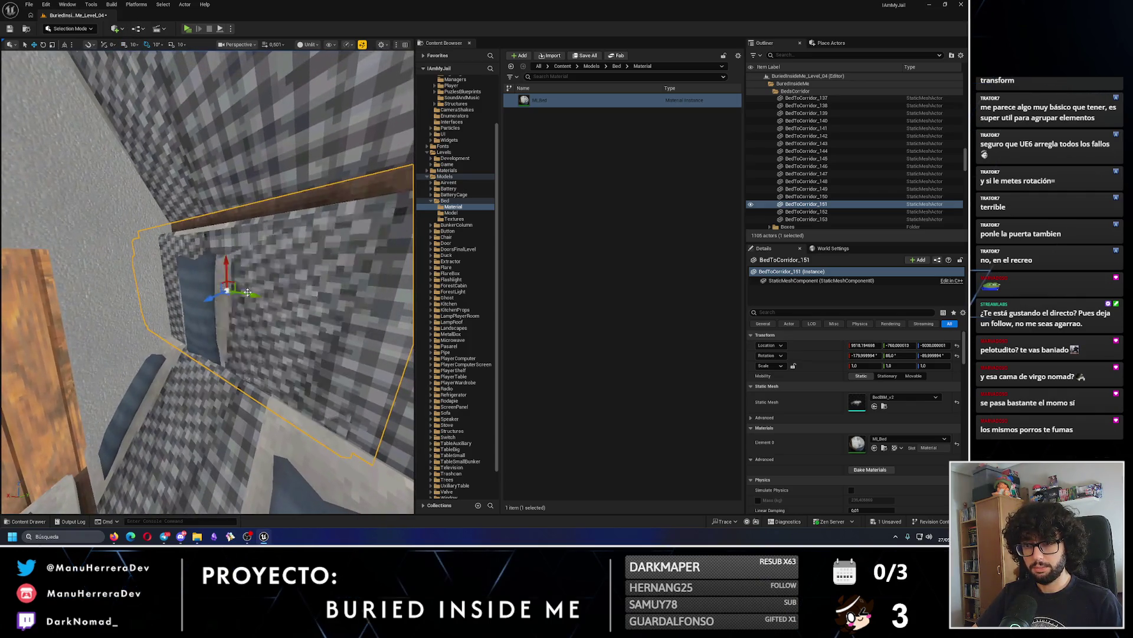
pyautogui.click(284, 331)
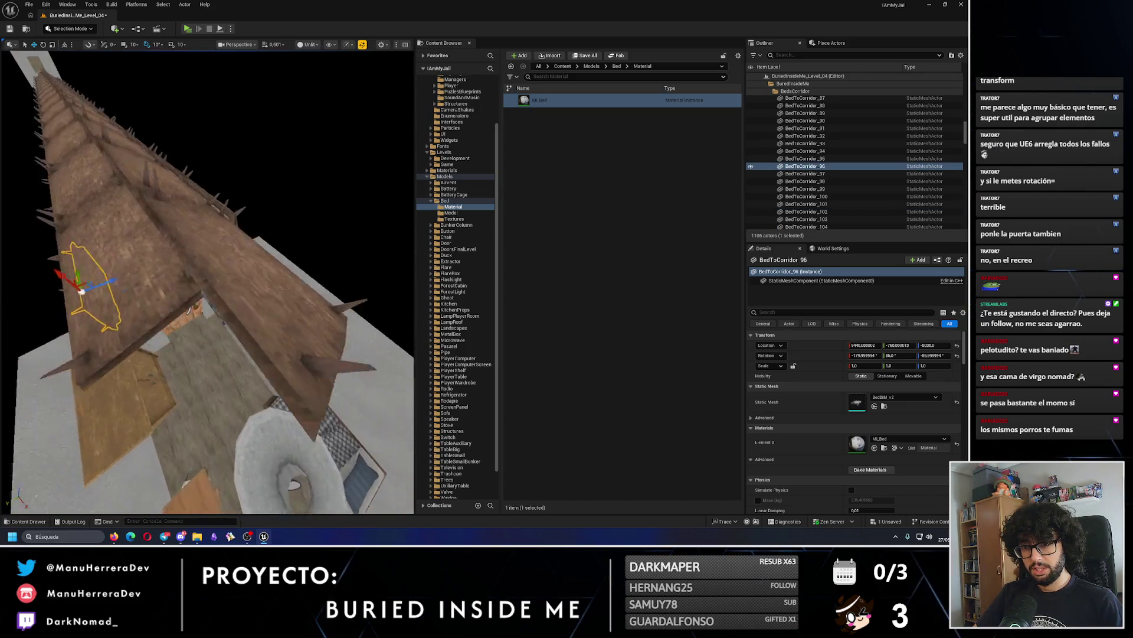
pyautogui.moveTo(207, 284)
pyautogui.mouseDown()
pyautogui.moveTo(189, 265)
pyautogui.moveTo(212, 277)
pyautogui.moveTo(206, 270)
pyautogui.moveTo(200, 289)
pyautogui.moveTo(209, 234)
pyautogui.moveTo(231, 271)
pyautogui.mouseUp()
pyautogui.press('Delete')
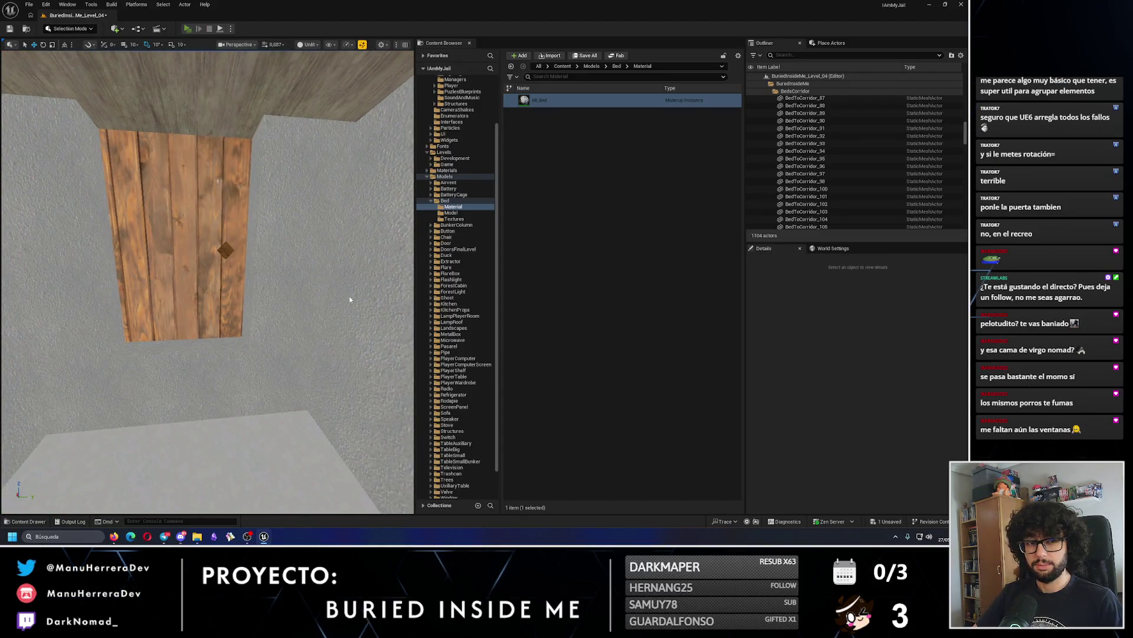
pyautogui.hotkey('alt', 'p')
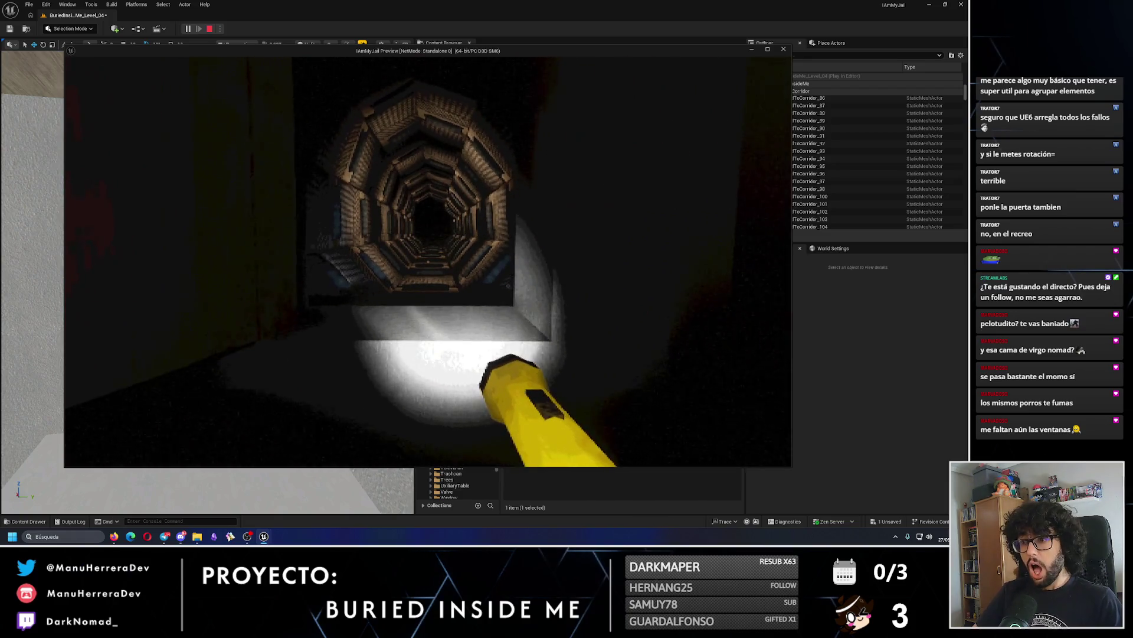
pyautogui.press('w')
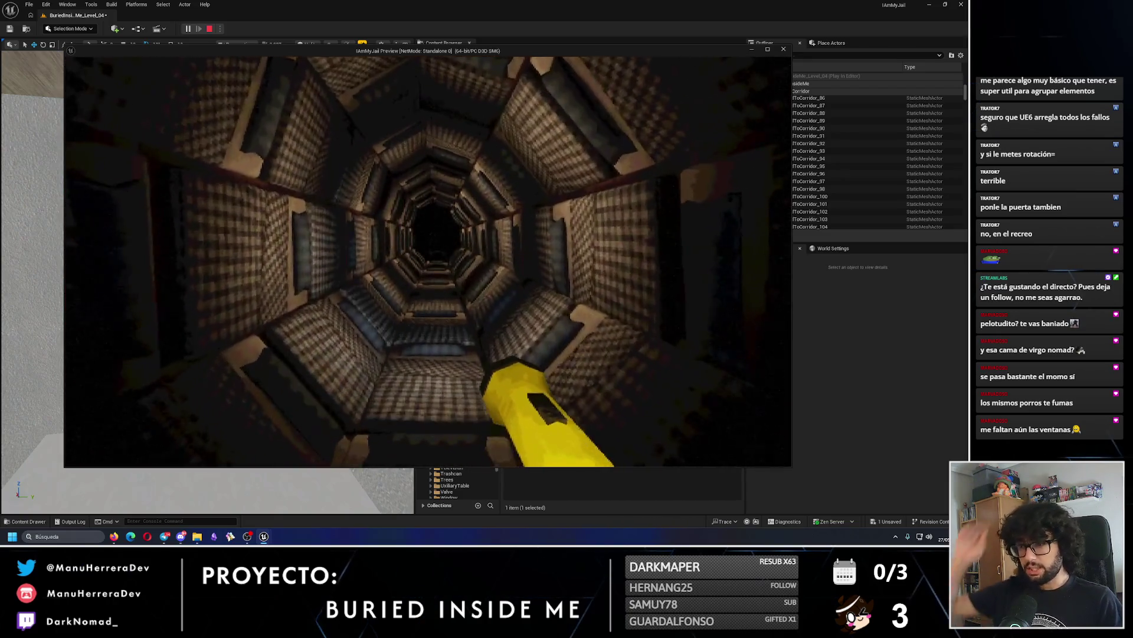
pyautogui.press('`')
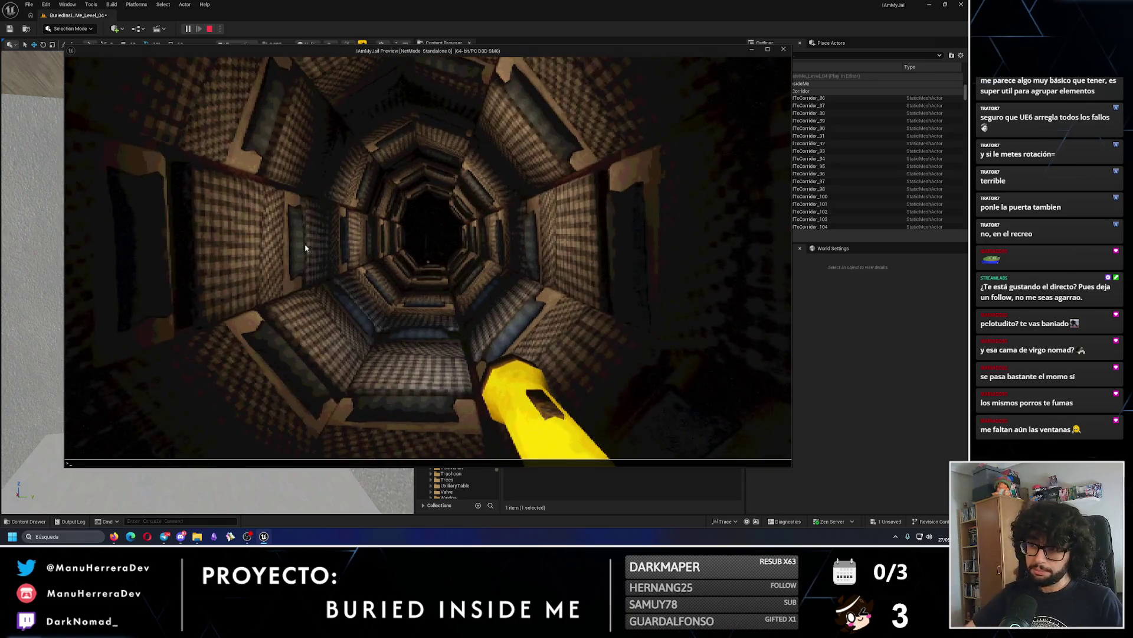
pyautogui.press('Escape')
pyautogui.moveTo(292, 237); pyautogui.dragTo(292, 336)
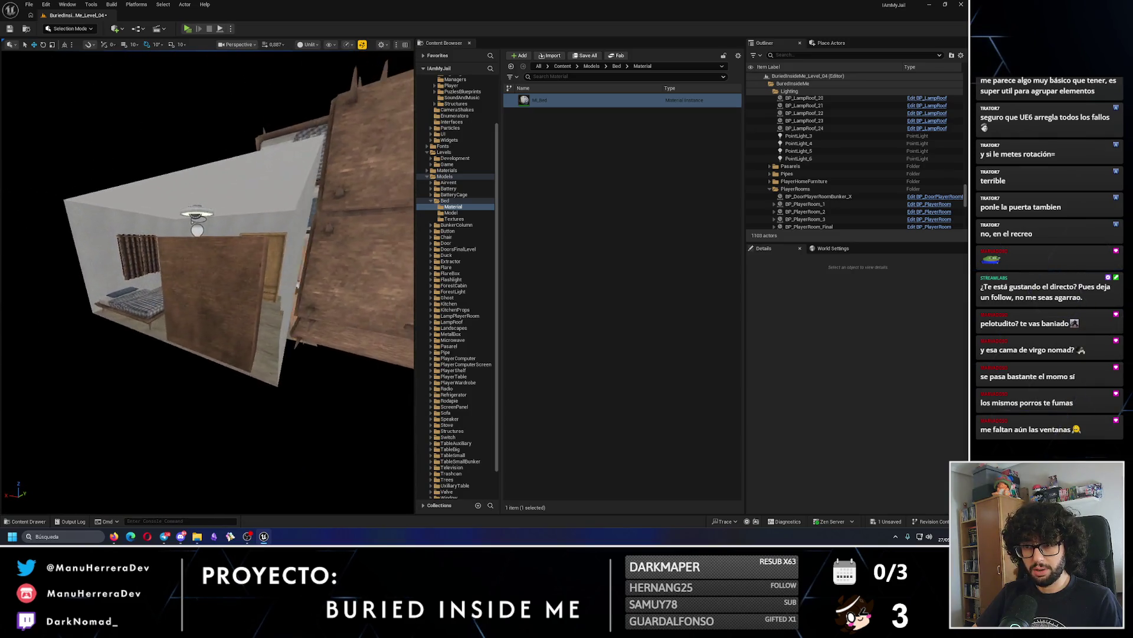
# Select the wall beside the room, then playtest walking into the bedroom toward the wardrobe.
pyautogui.click(233, 357)
pyautogui.moveTo(233, 357); pyautogui.dragTo(234, 387)
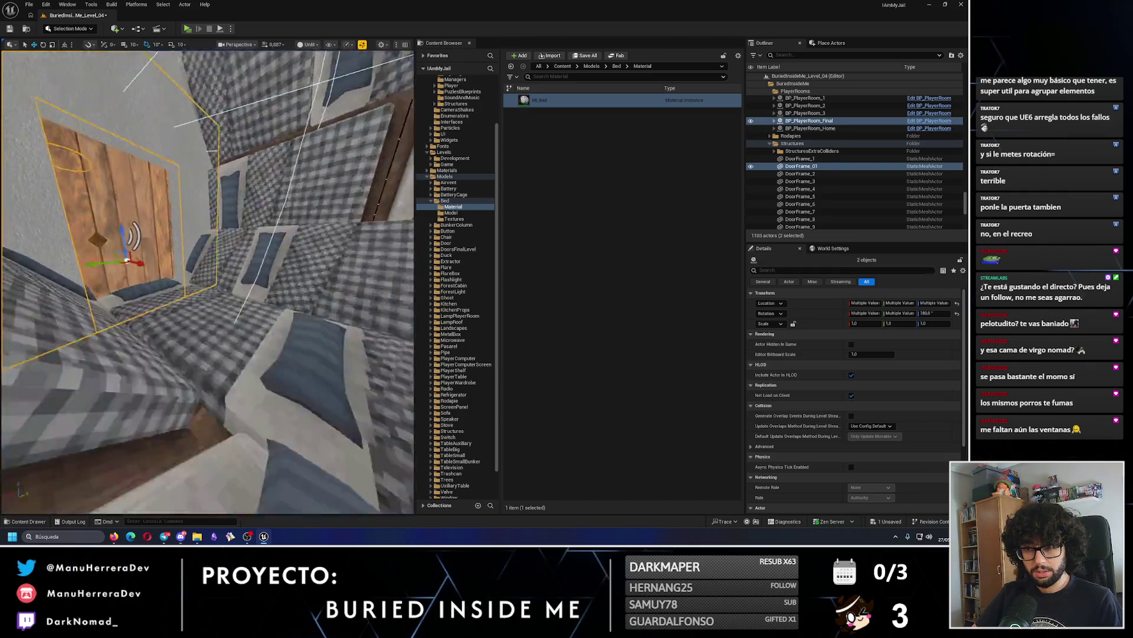
pyautogui.click(187, 28)
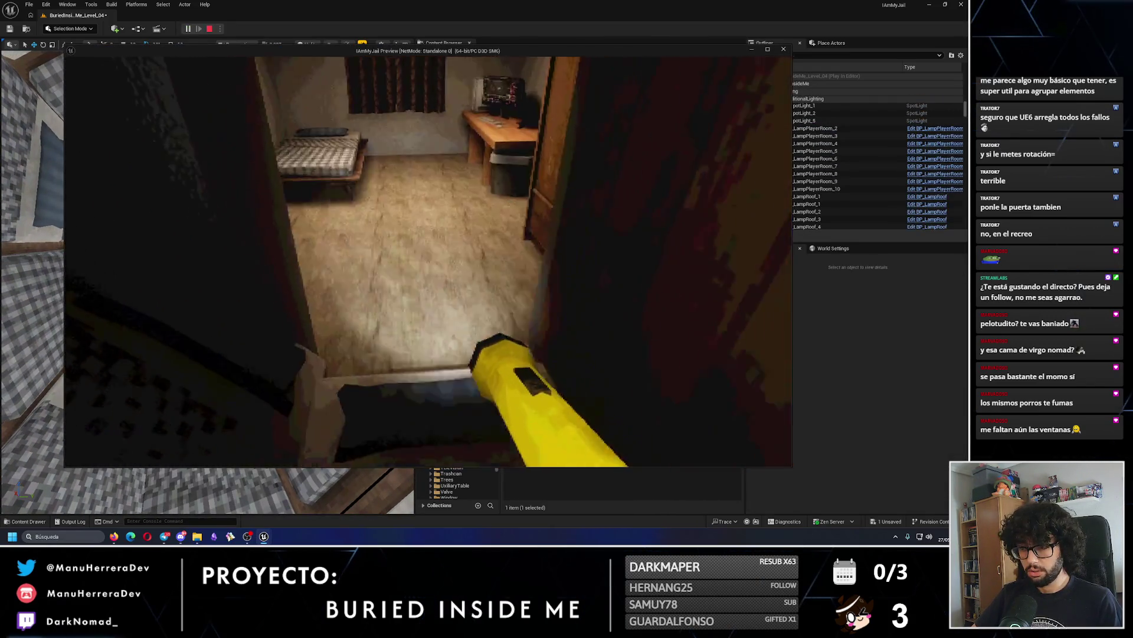
pyautogui.press('w')
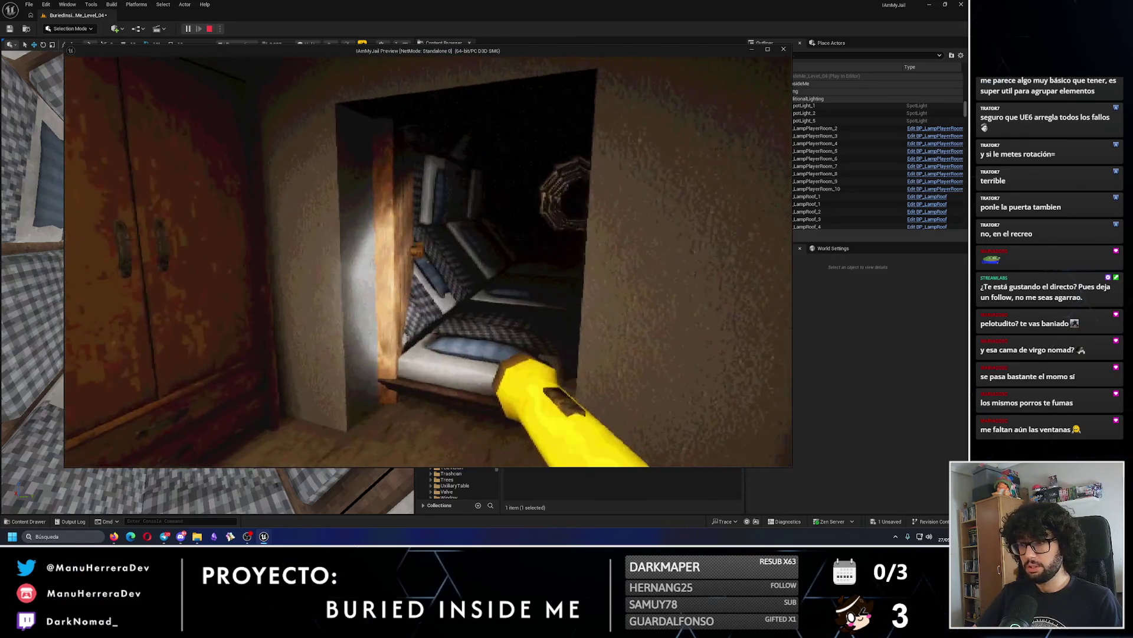
pyautogui.press('Escape')
# Frame DoorFrame_01 together with BP_Door_Final and view the door face-on.
pyautogui.press('f')
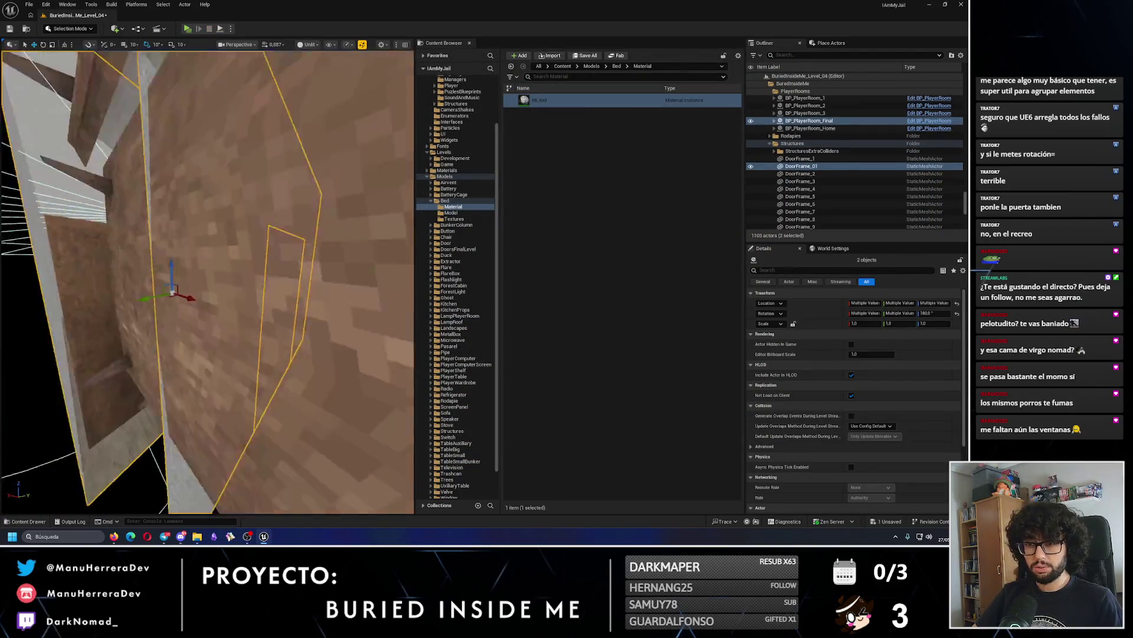
pyautogui.keyDown('ctrl'); pyautogui.click(162, 238); pyautogui.keyUp('ctrl')
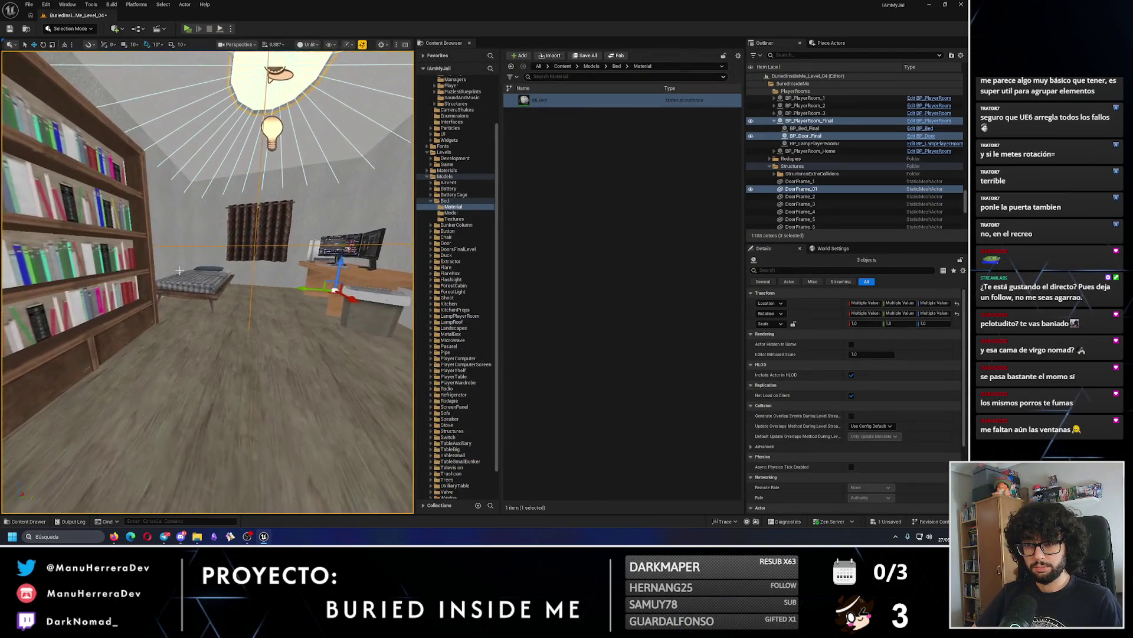
pyautogui.press('f')
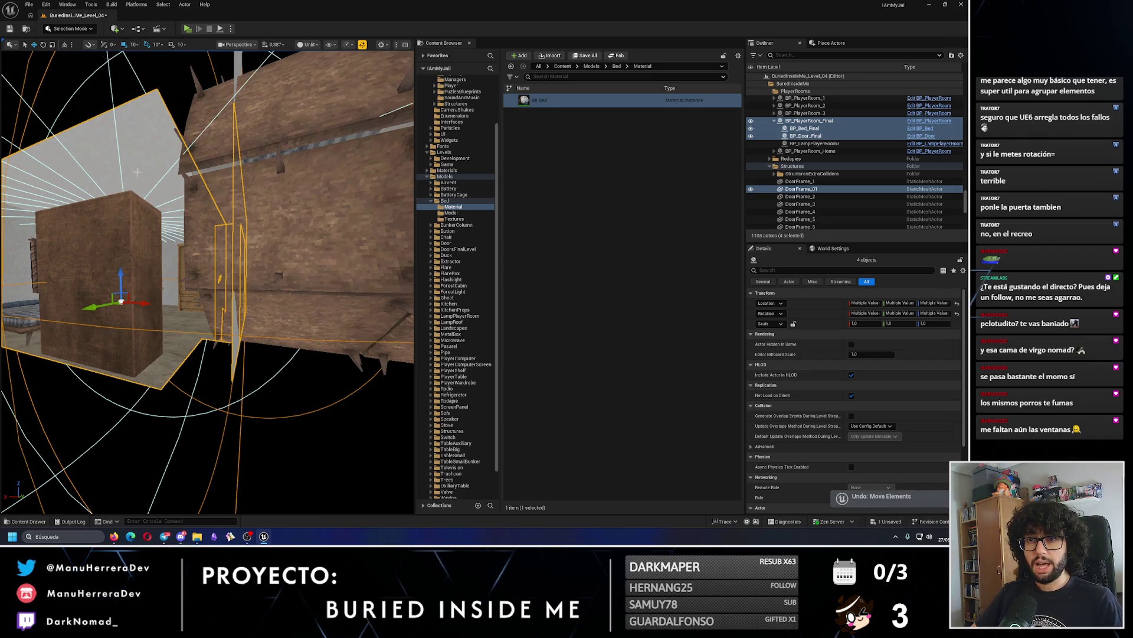
pyautogui.moveTo(120, 274)
pyautogui.mouseDown()
pyautogui.moveTo(194, 259)
pyautogui.moveTo(170, 237)
pyautogui.moveTo(170, 253)
pyautogui.mouseUp()
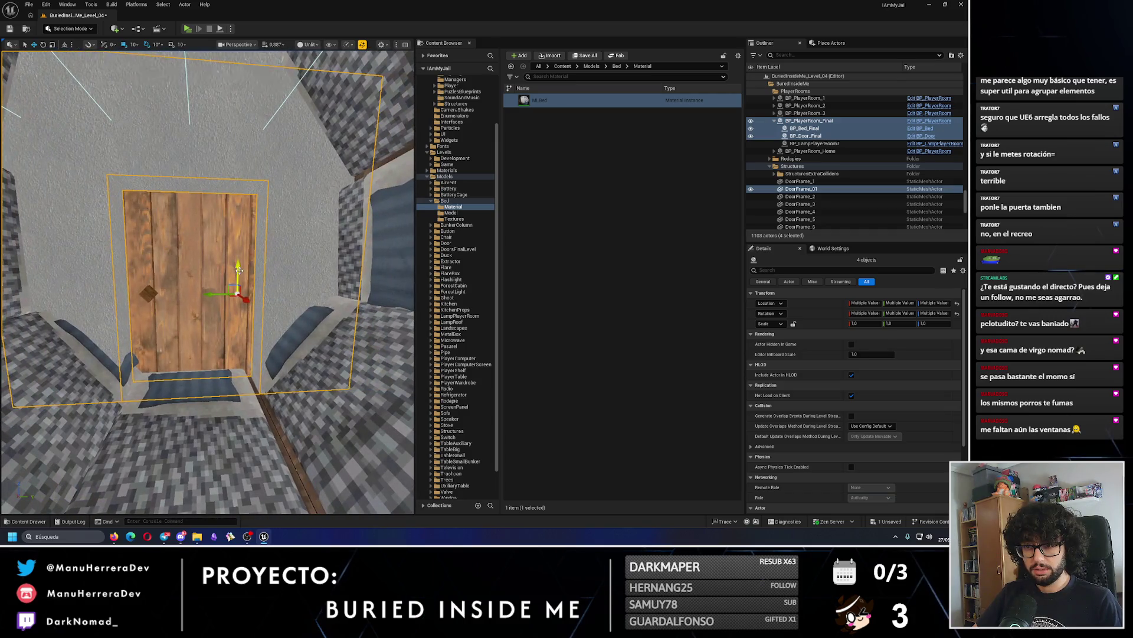
pyautogui.moveTo(236, 263)
pyautogui.mouseDown()
pyautogui.moveTo(187, 272)
pyautogui.moveTo(231, 237)
pyautogui.mouseUp()
# Save BuriedInsideMe_Level_04 and playtest walking through the doorway into the bedroom.
pyautogui.click(10, 30)
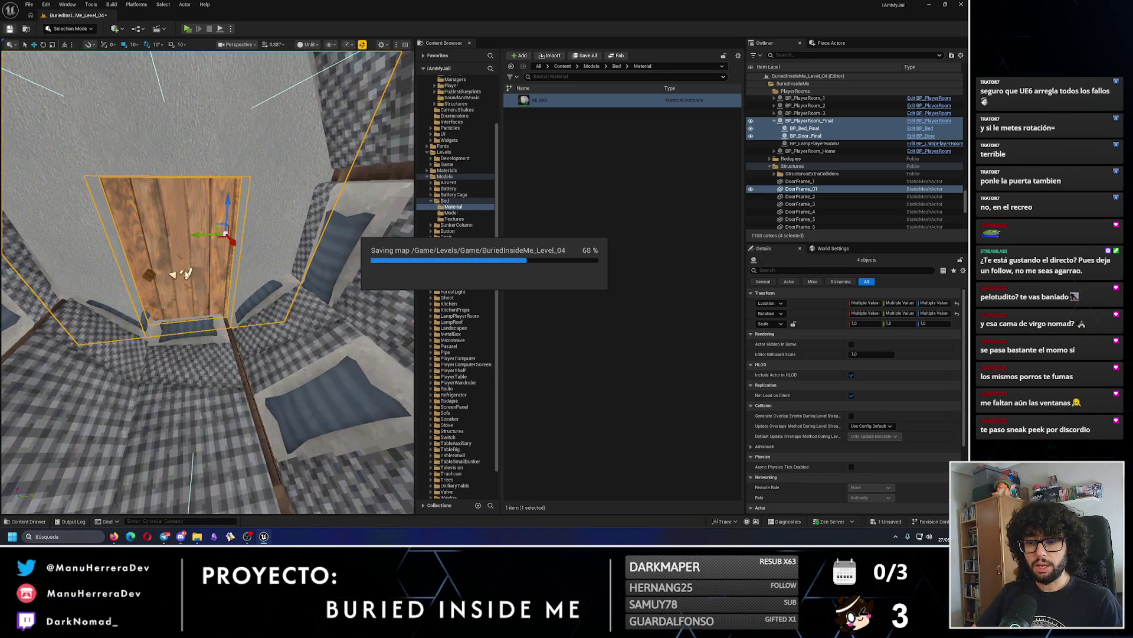
pyautogui.hotkey('alt', 'p')
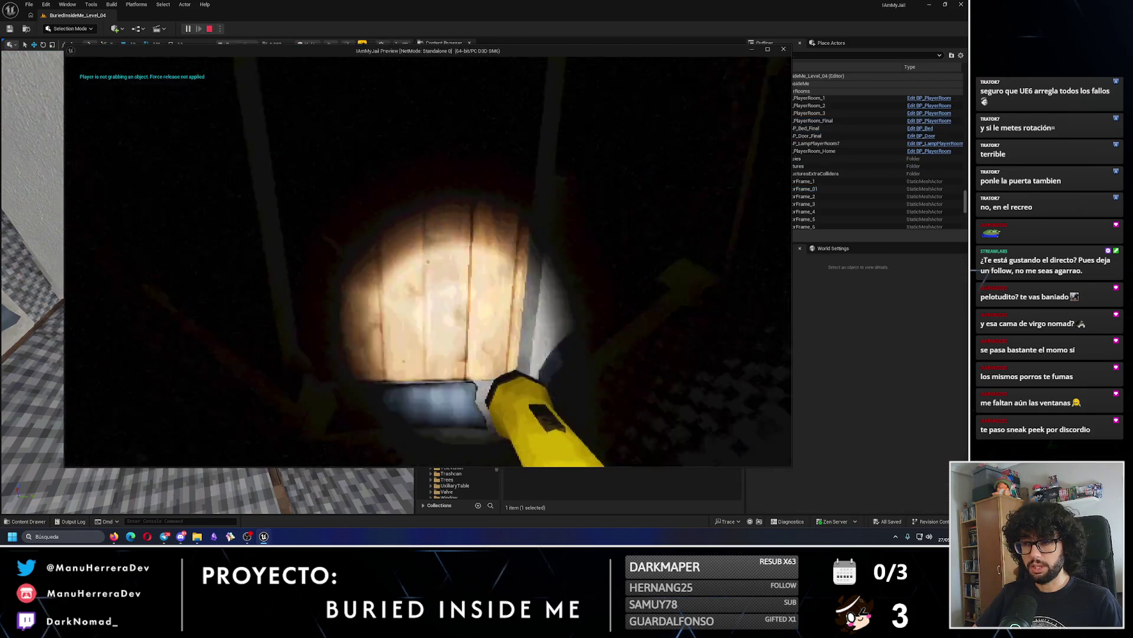
pyautogui.press('w')
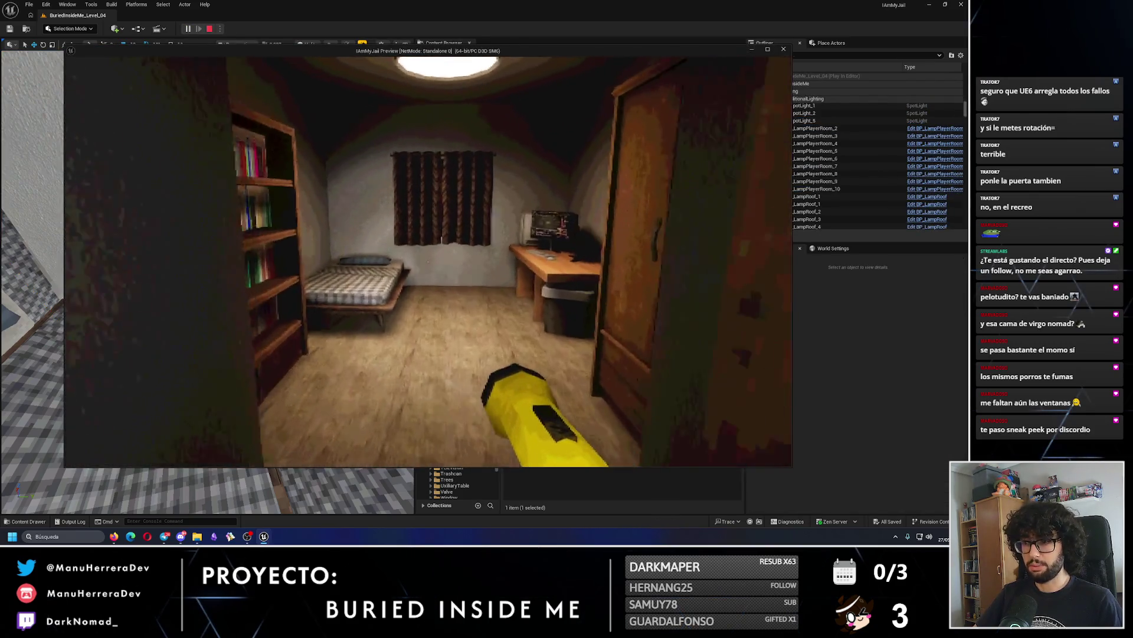
pyautogui.press('s')
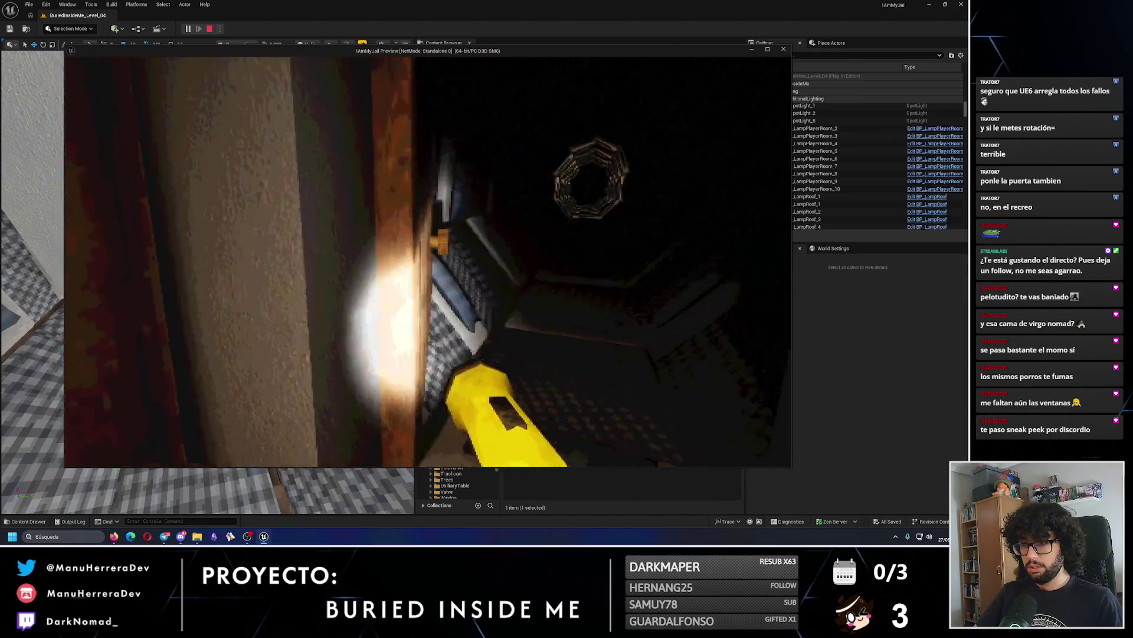
pyautogui.press('Escape')
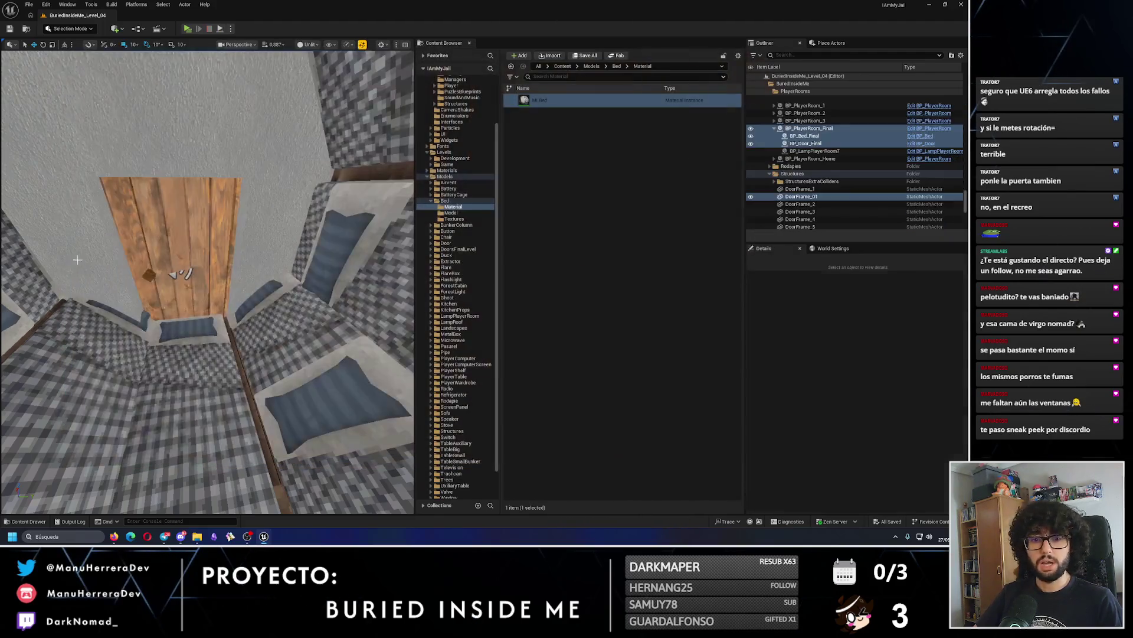
# Fly the viewport back and forth through the level toward the grey wall structures.
pyautogui.press('w')
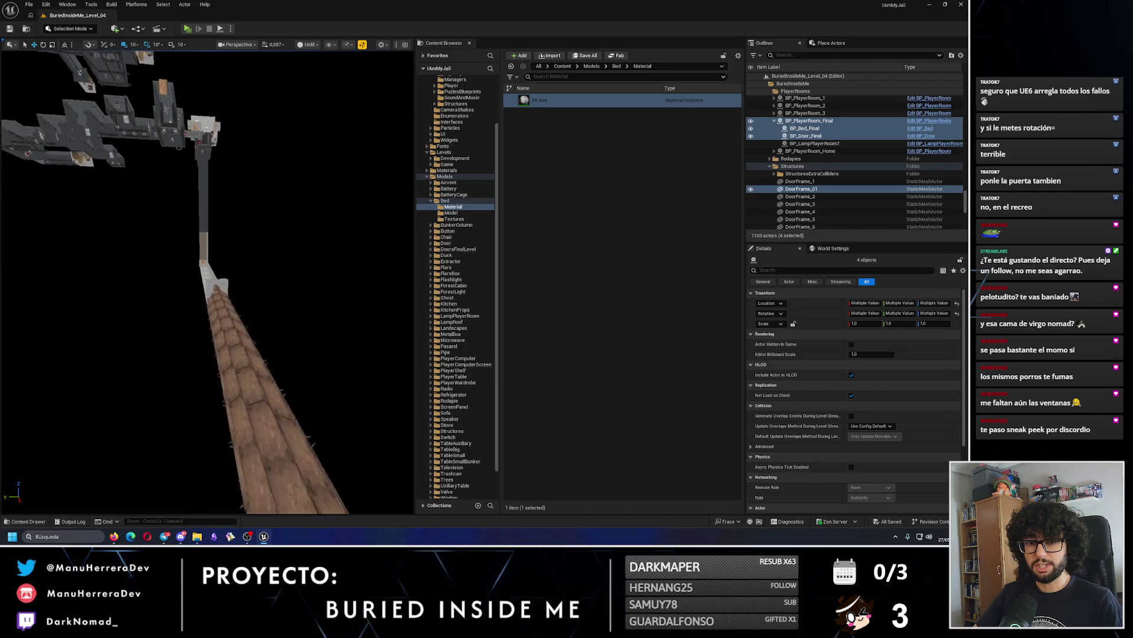
pyautogui.press('s')
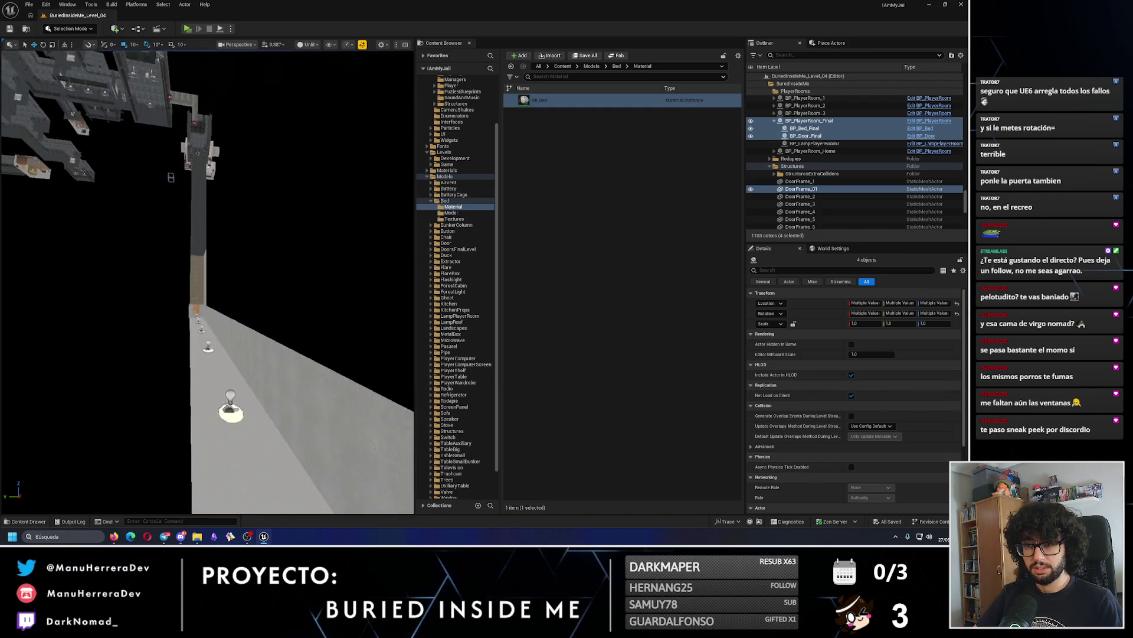
pyautogui.press('s')
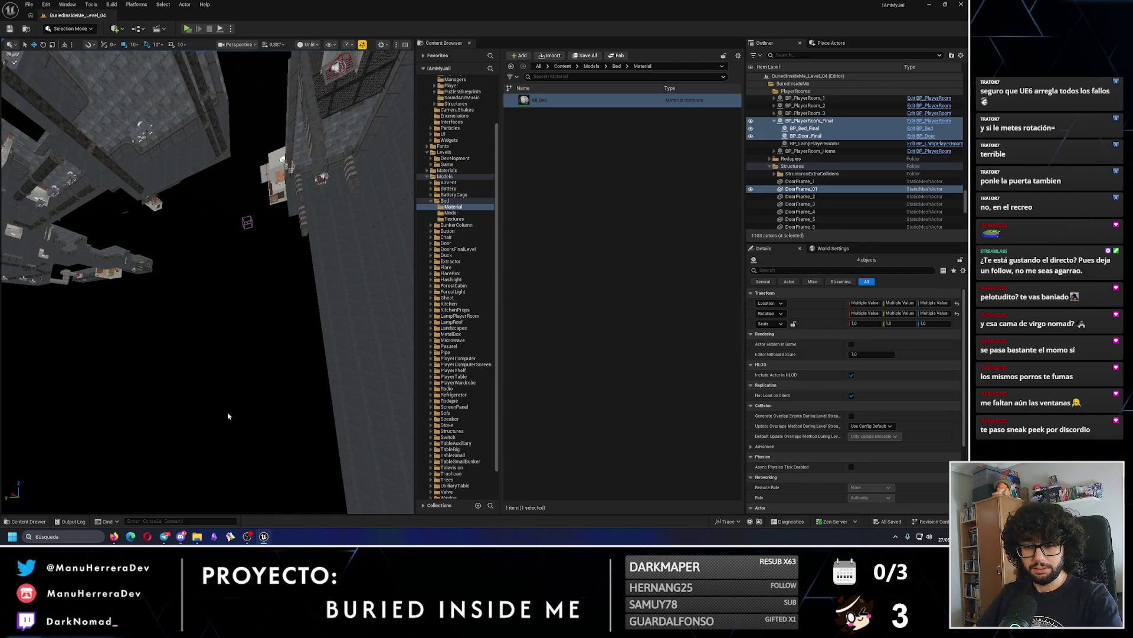
pyautogui.press('s')
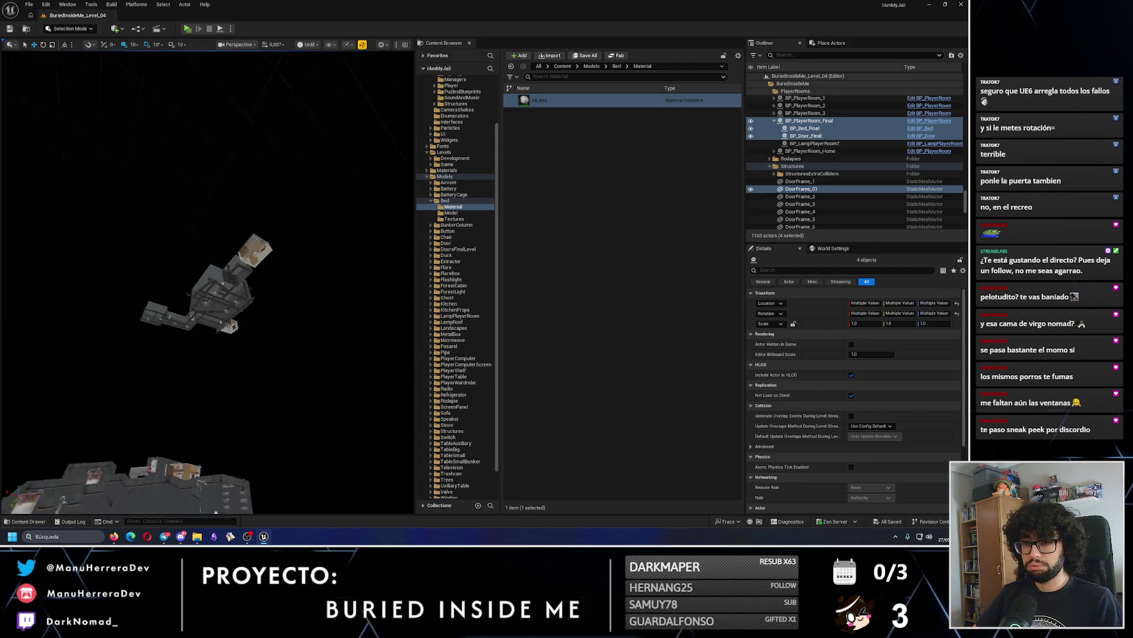
pyautogui.press('w')
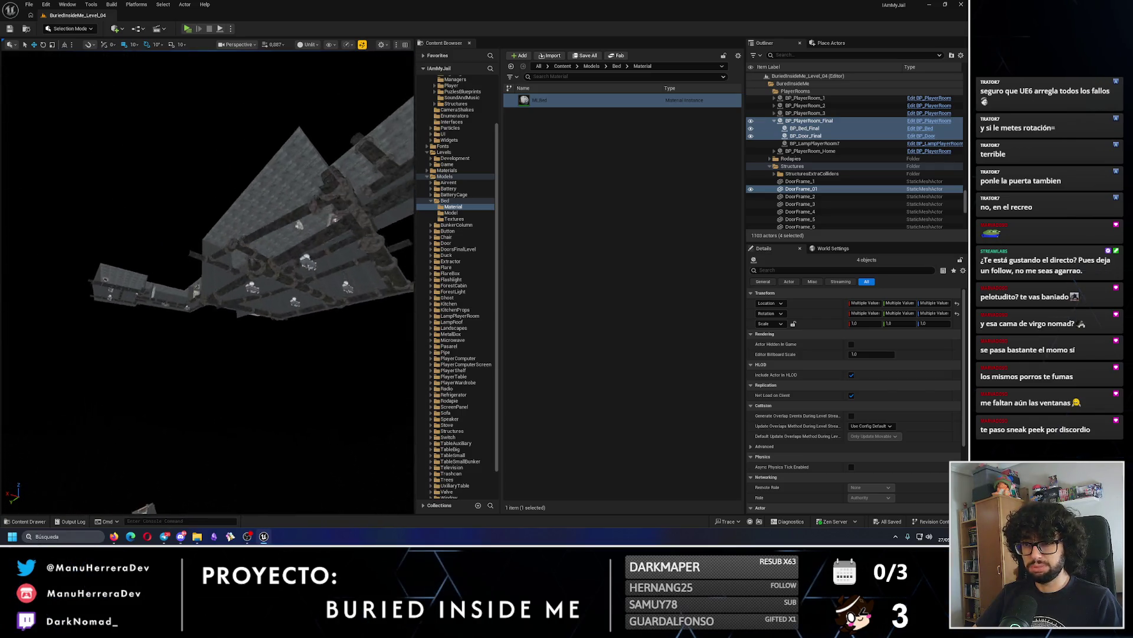
pyautogui.press('e')
# Collapse the Outliner folder tree, fly to the bunker corridor wall, and launch a playtest.
pyautogui.moveTo(967, 201); pyautogui.dragTo(966, 71)
pyautogui.click(761, 81)
pyautogui.click(761, 81)
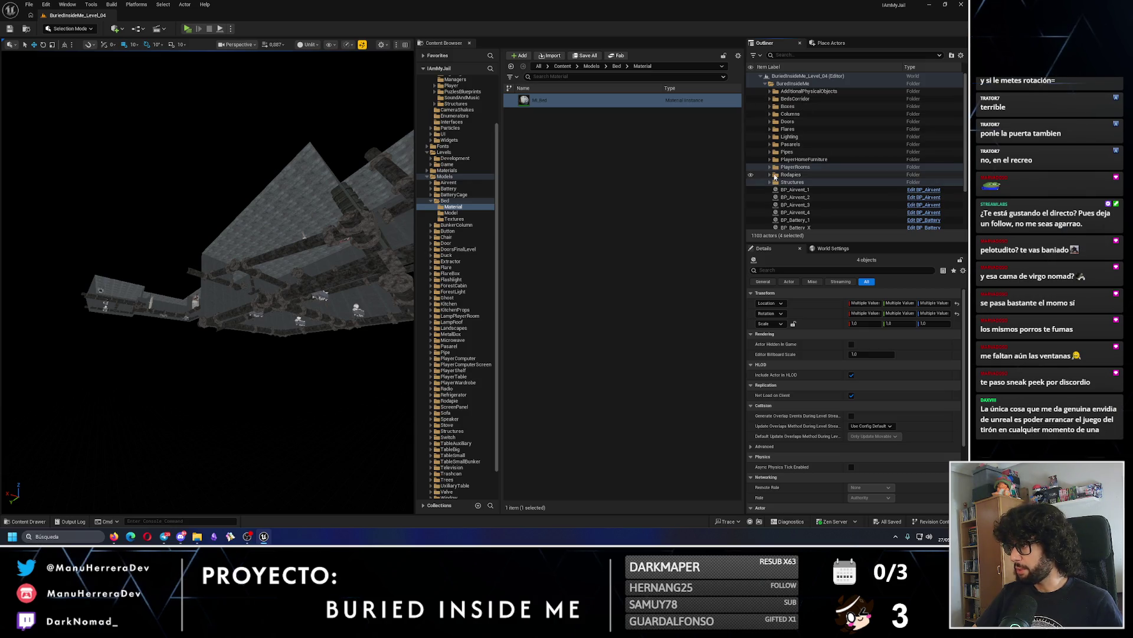
pyautogui.scroll(-1, 806, 160)
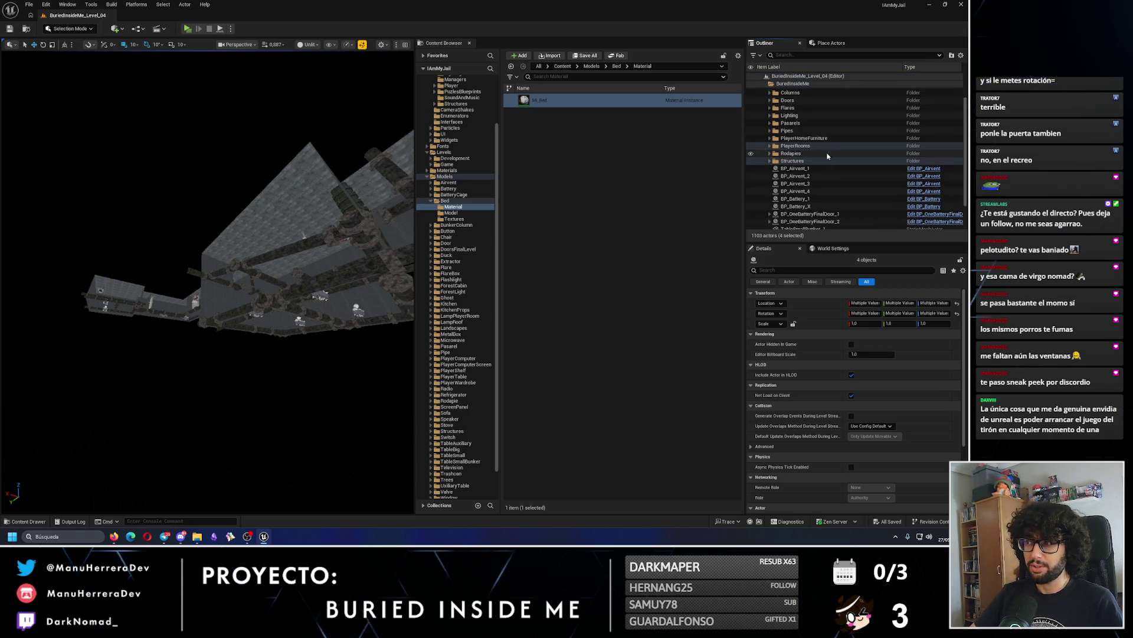
pyautogui.scroll(-1, 798, 153)
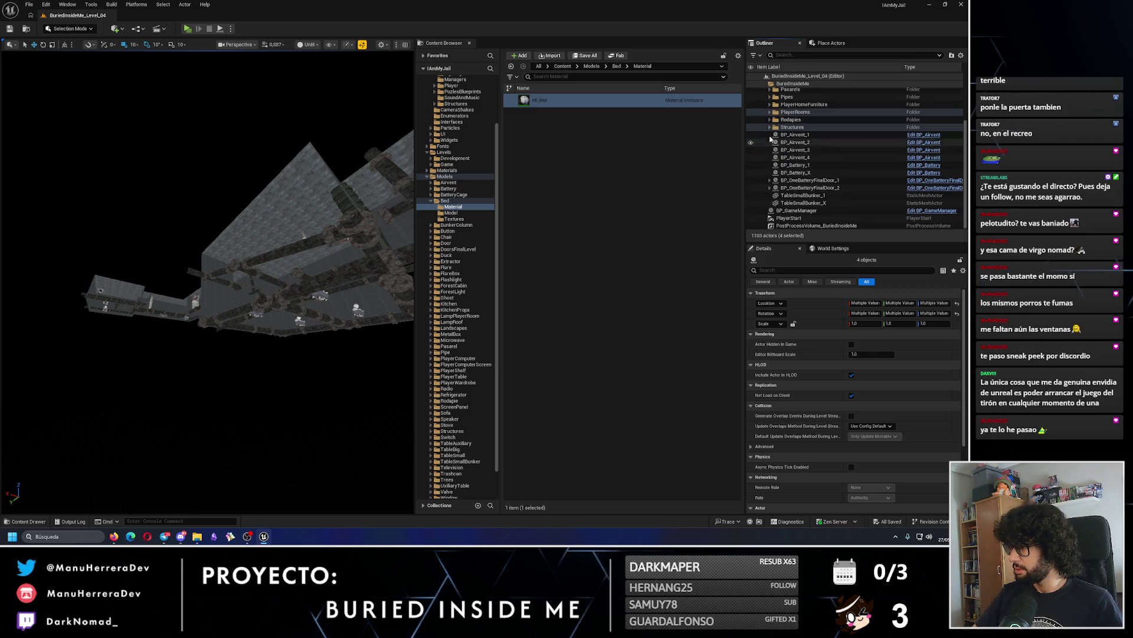
pyautogui.scroll(1, 777, 171)
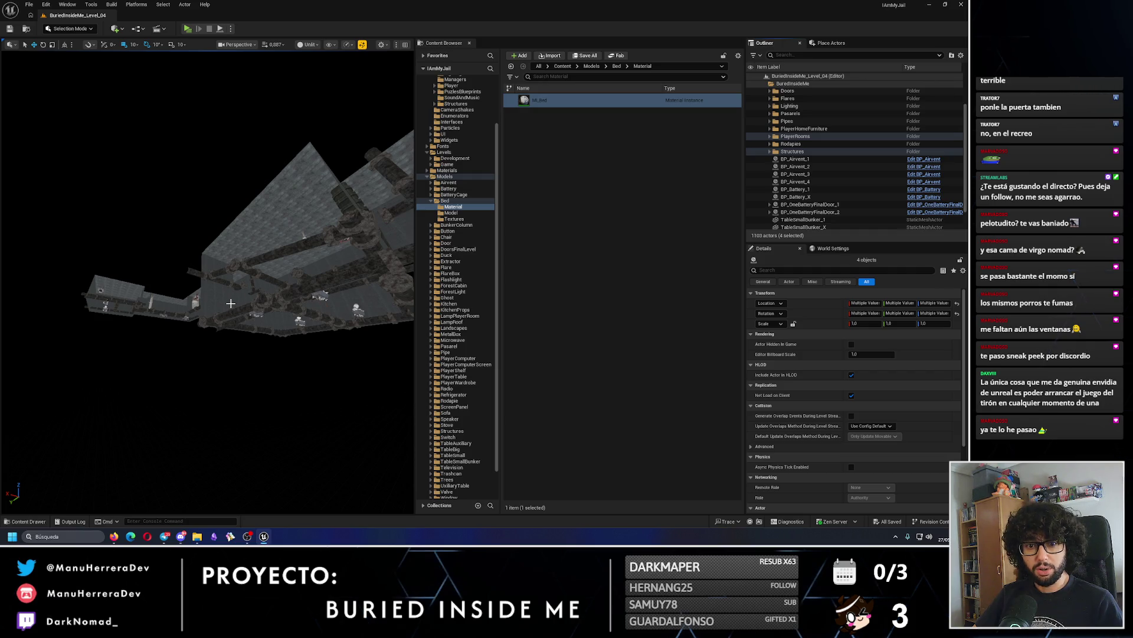
pyautogui.moveTo(153, 317)
pyautogui.mouseDown()
pyautogui.moveTo(179, 281)
pyautogui.moveTo(155, 302)
pyautogui.mouseUp()
pyautogui.click(187, 28)
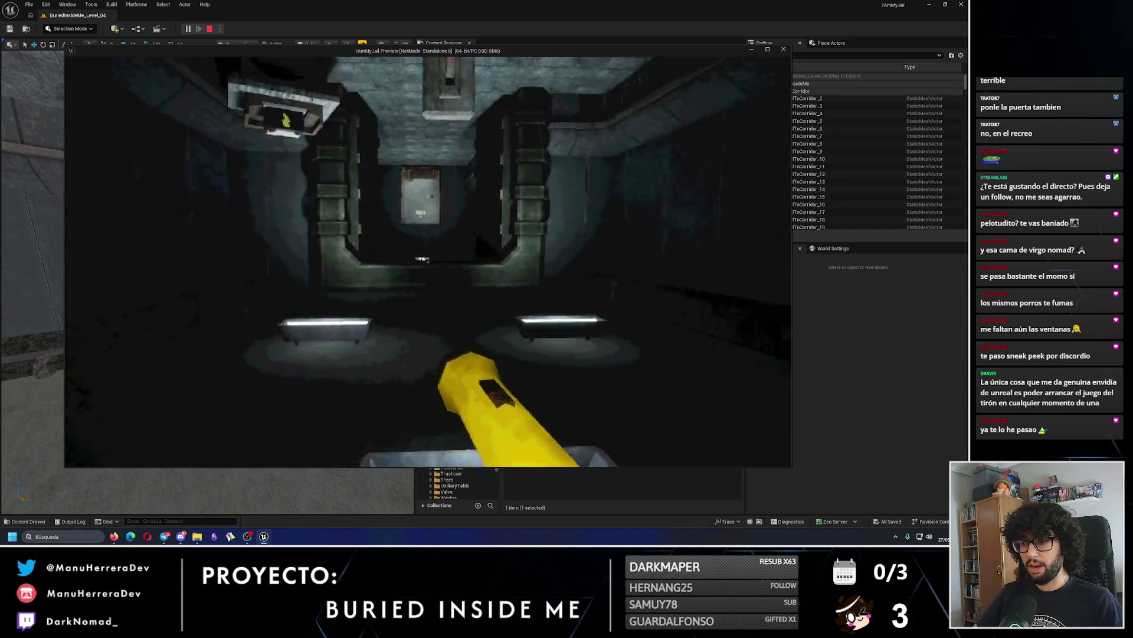
# Stop the corridor playtest and bring up the Play options for Default Player Start.
pyautogui.press('Escape')
pyautogui.click(231, 28)
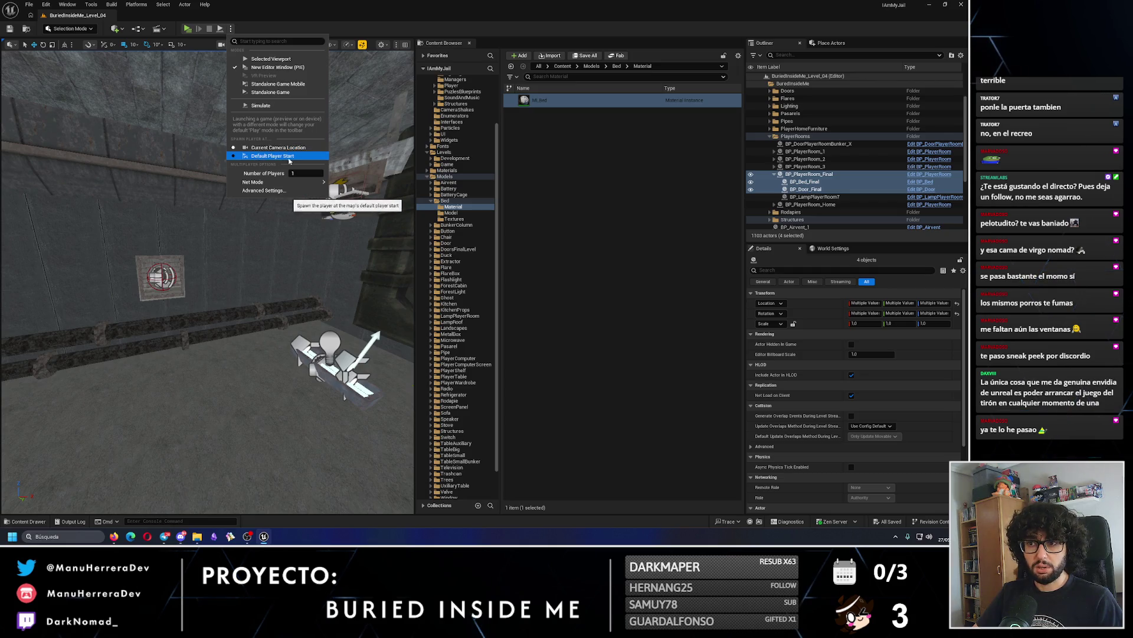
# Spawn play sessions at the Default Player Start and frame the house's PlayerStart.
pyautogui.click(289, 155)
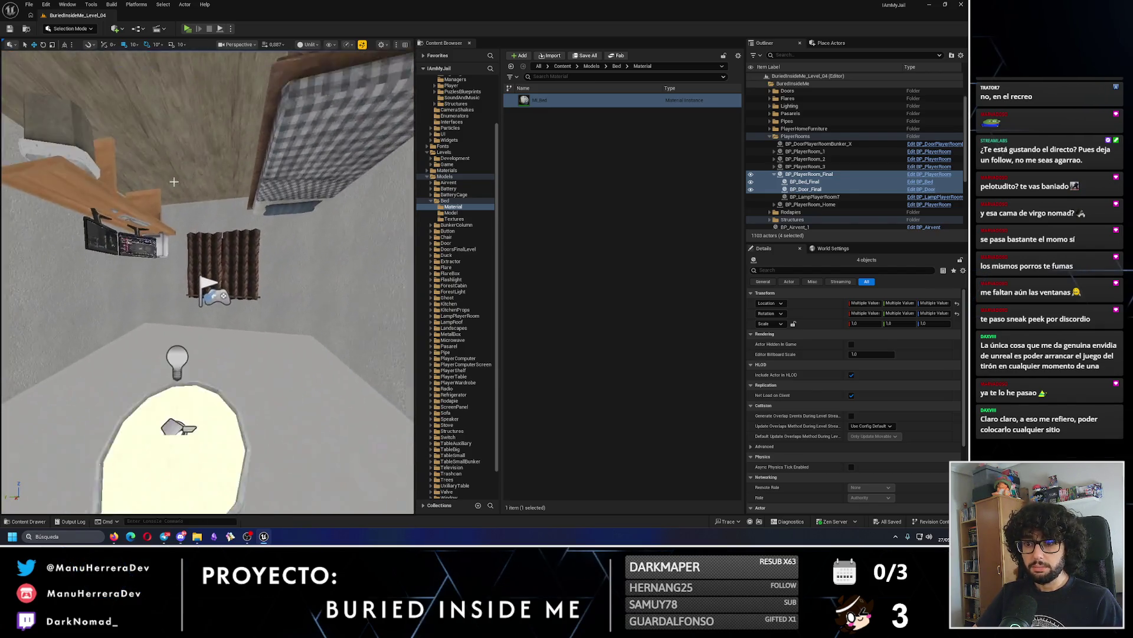
pyautogui.click(212, 292)
pyautogui.press('f')
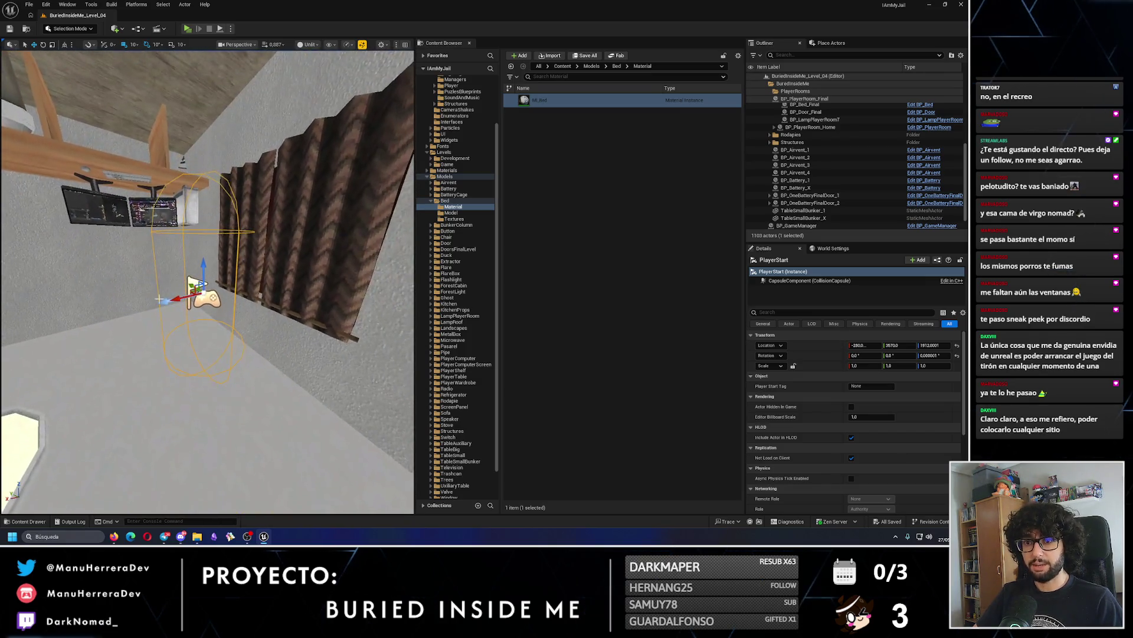
pyautogui.moveTo(236, 261); pyautogui.dragTo(237, 261)
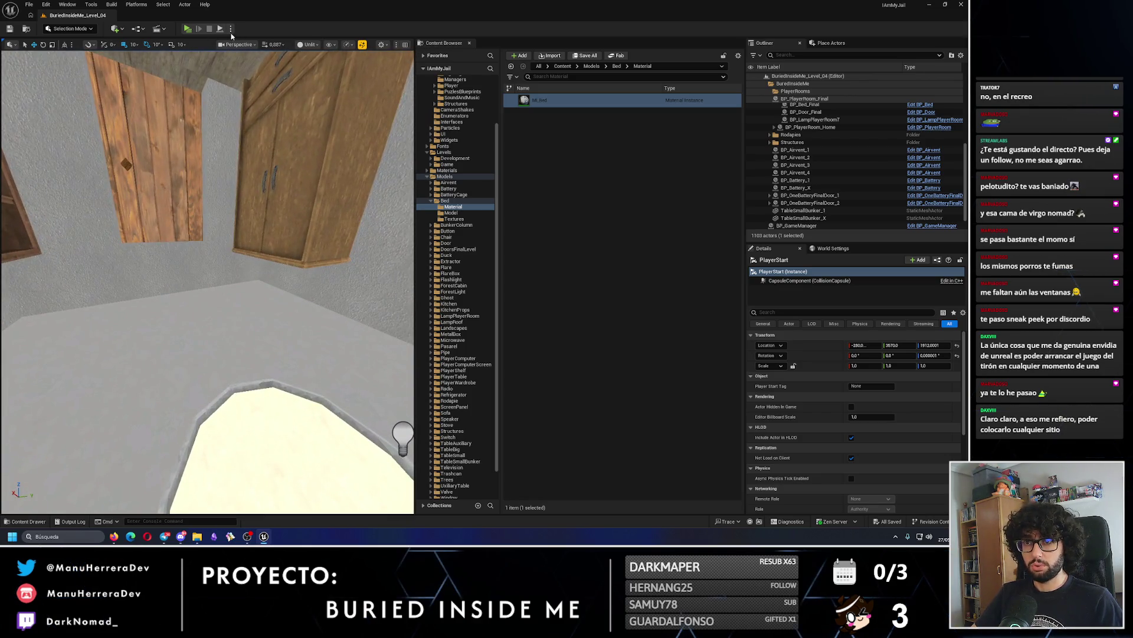
pyautogui.click(231, 28)
pyautogui.moveTo(236, 173); pyautogui.dragTo(237, 172)
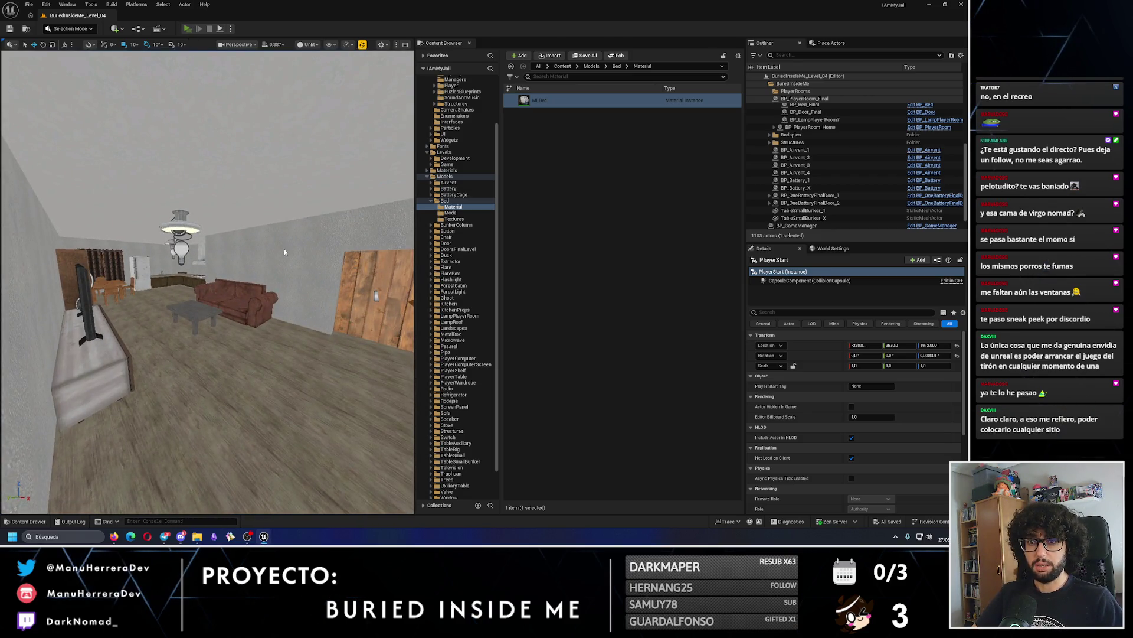
# Playtest from the PlayerStart, walking from the corridor into the kitchen.
pyautogui.hotkey('alt', 'p')
pyautogui.press('w')
pyautogui.press('shift')
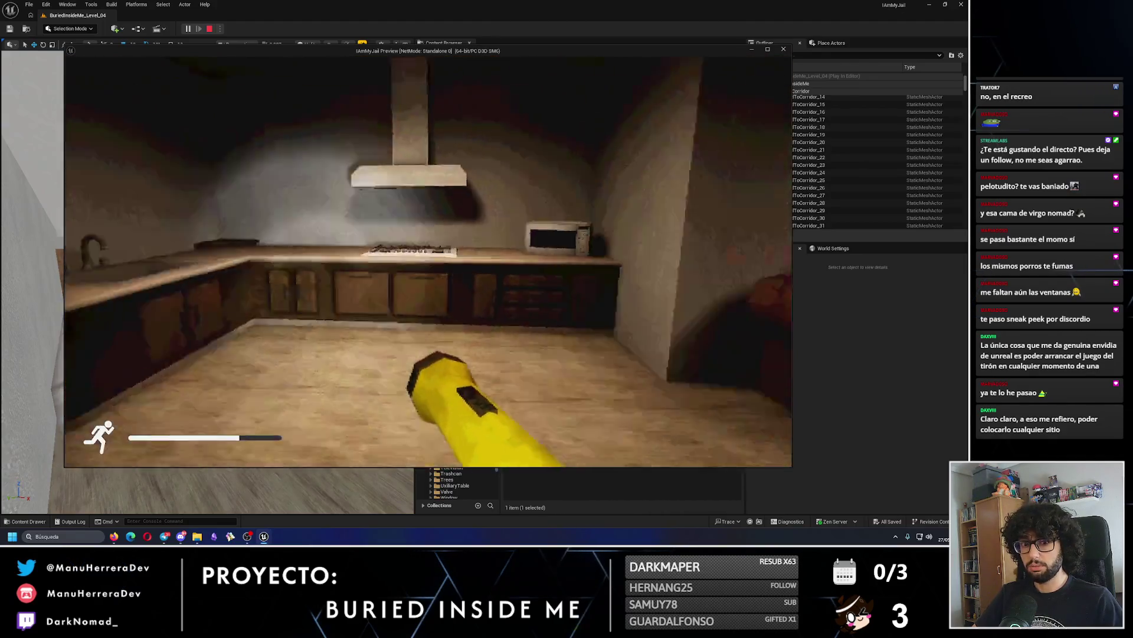
pyautogui.press('Escape')
pyautogui.press('f')
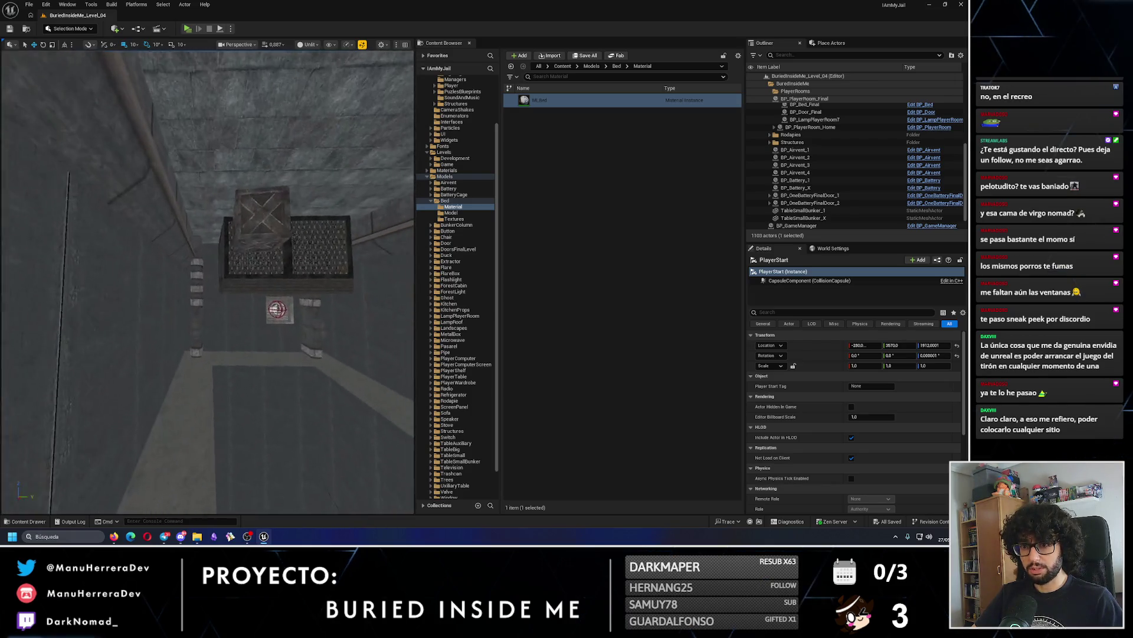
# Run a quick playtest, then frame BP_OneBatteryFinalDoor_1 at eye level.
pyautogui.click(187, 28)
pyautogui.press('Escape')
pyautogui.scroll(-10, 293, 386)
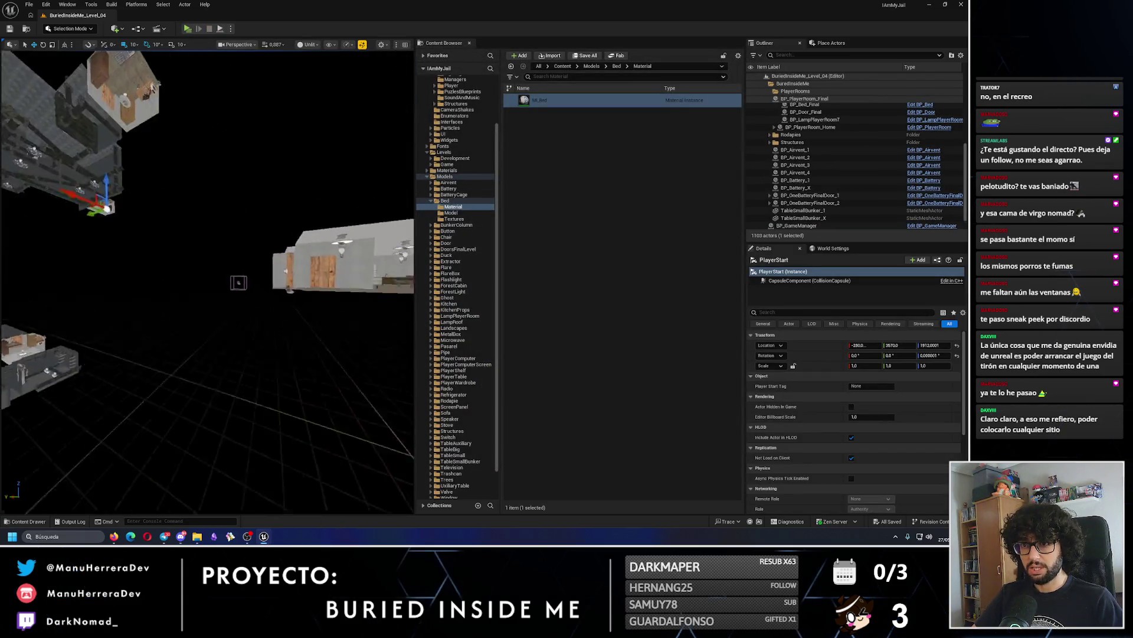
pyautogui.moveTo(287, 370); pyautogui.dragTo(287, 370)
pyautogui.click(236, 285)
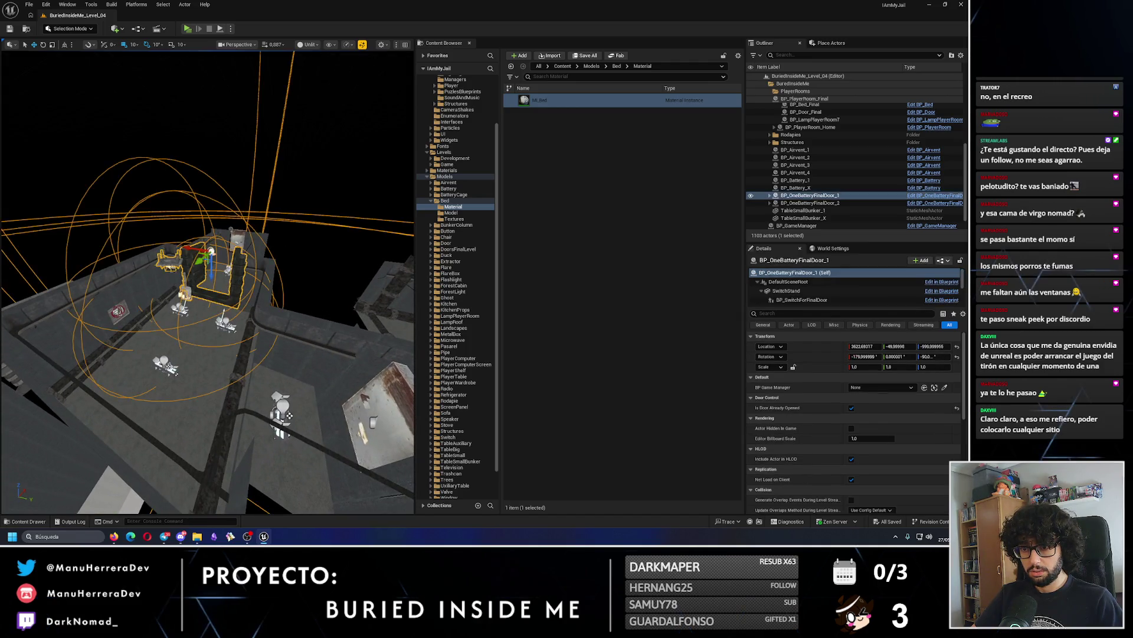
pyautogui.press('f')
pyautogui.moveTo(286, 370); pyautogui.dragTo(287, 370)
pyautogui.moveTo(232, 255); pyautogui.dragTo(232, 255)
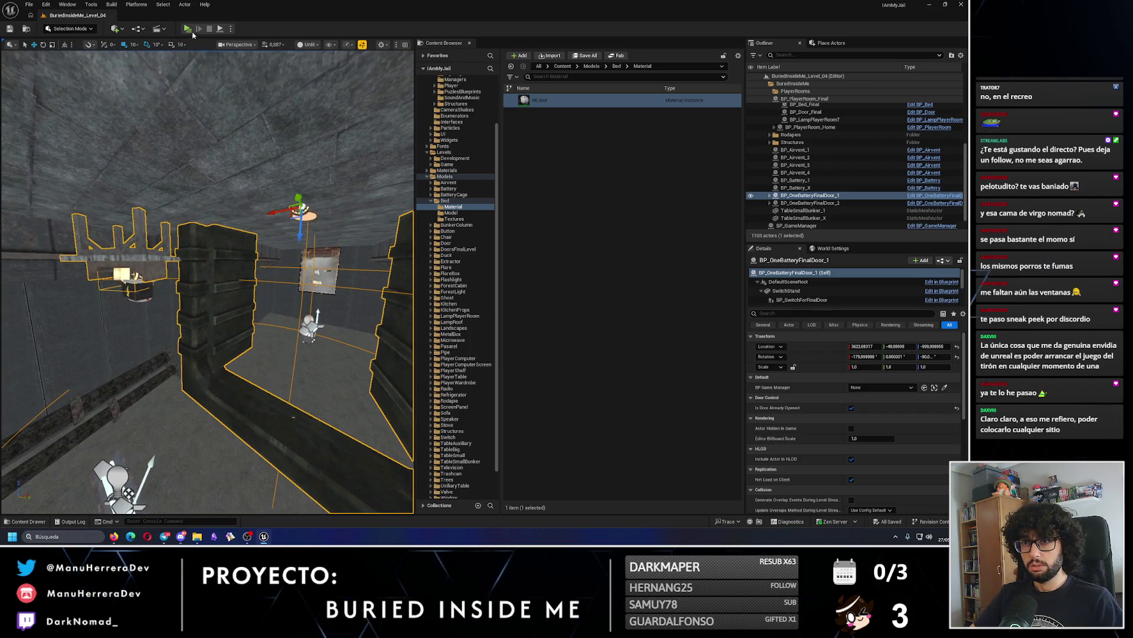
# Playtest near the battery door, nudge BP_Battery_X right, undo it, and relaunch play.
pyautogui.hotkey('alt', 'p')
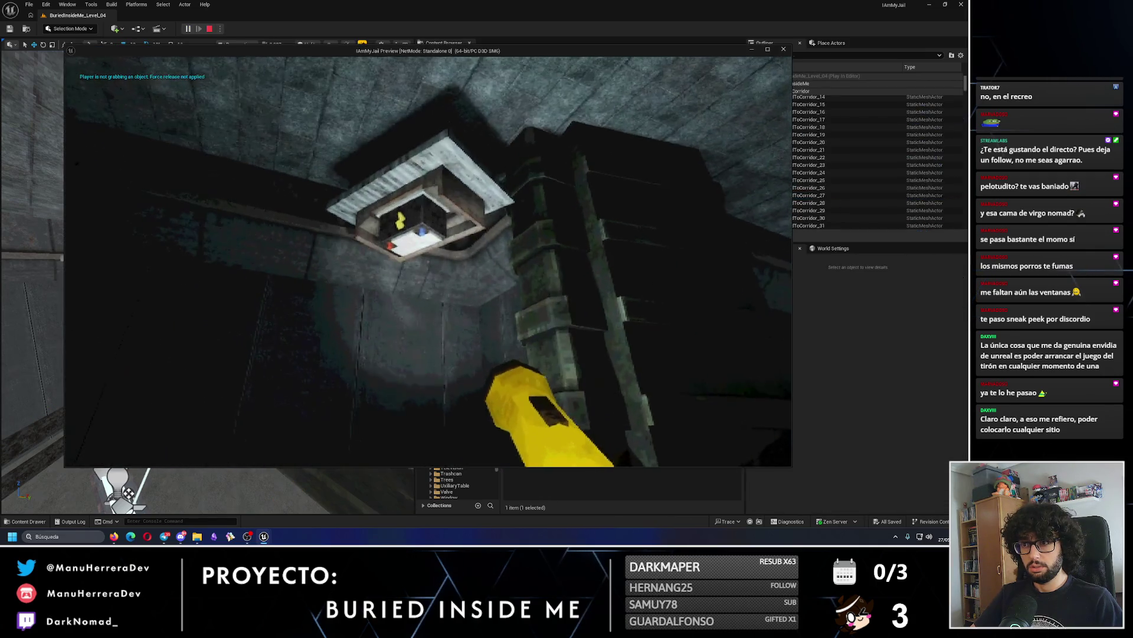
pyautogui.press('Escape')
pyautogui.click(137, 295)
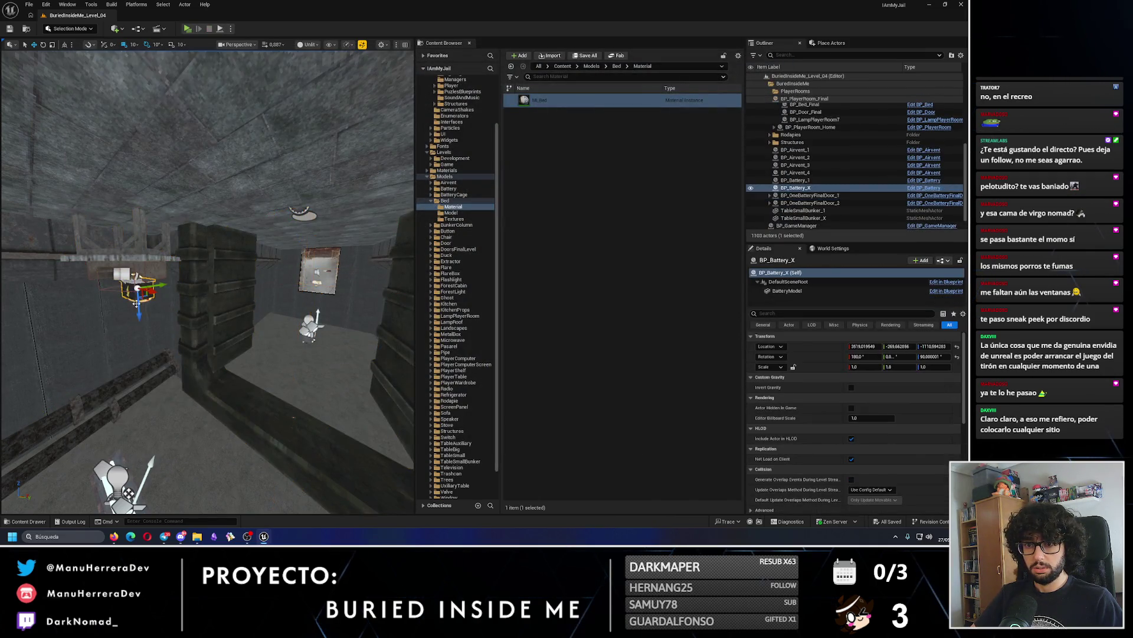
pyautogui.moveTo(144, 297); pyautogui.dragTo(158, 297)
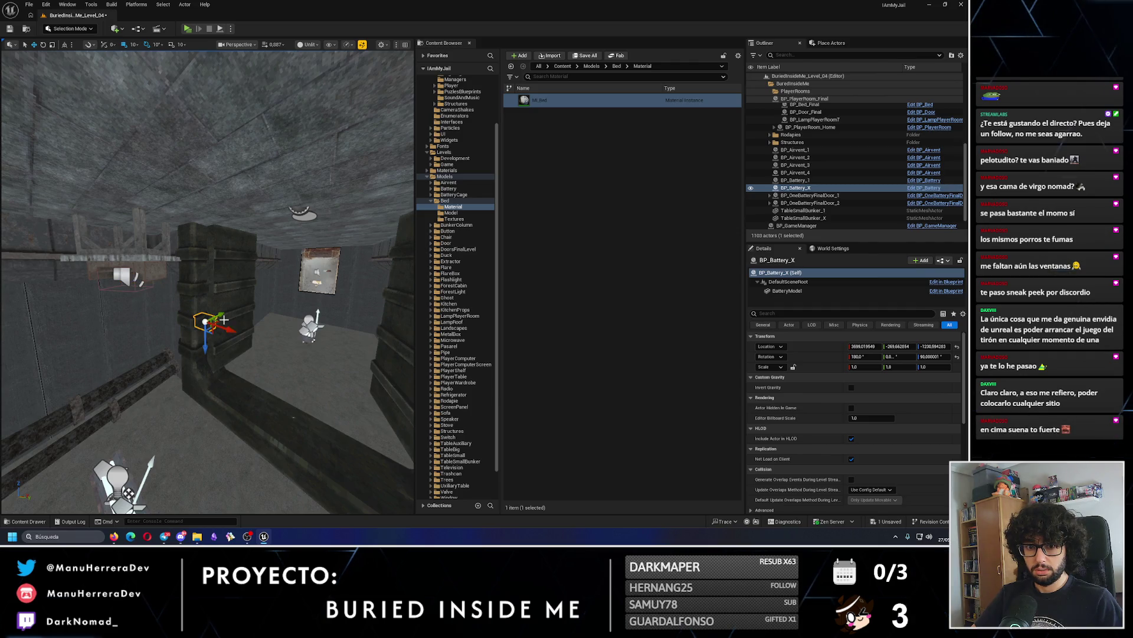
pyautogui.hotkey('ctrl', 'z')
pyautogui.press('f')
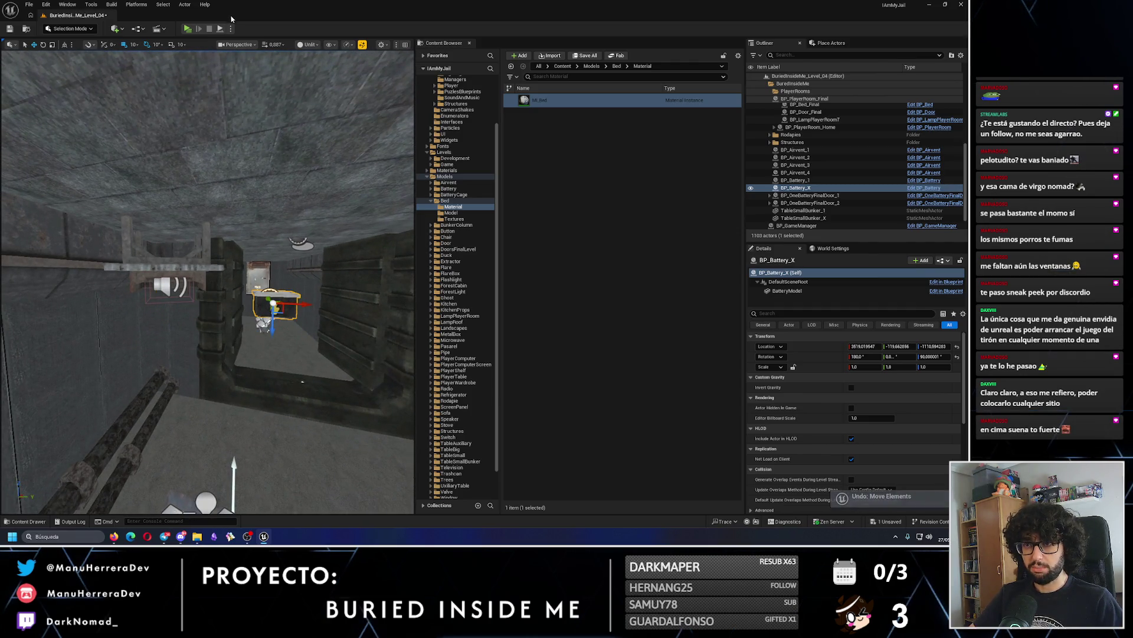
pyautogui.click(187, 29)
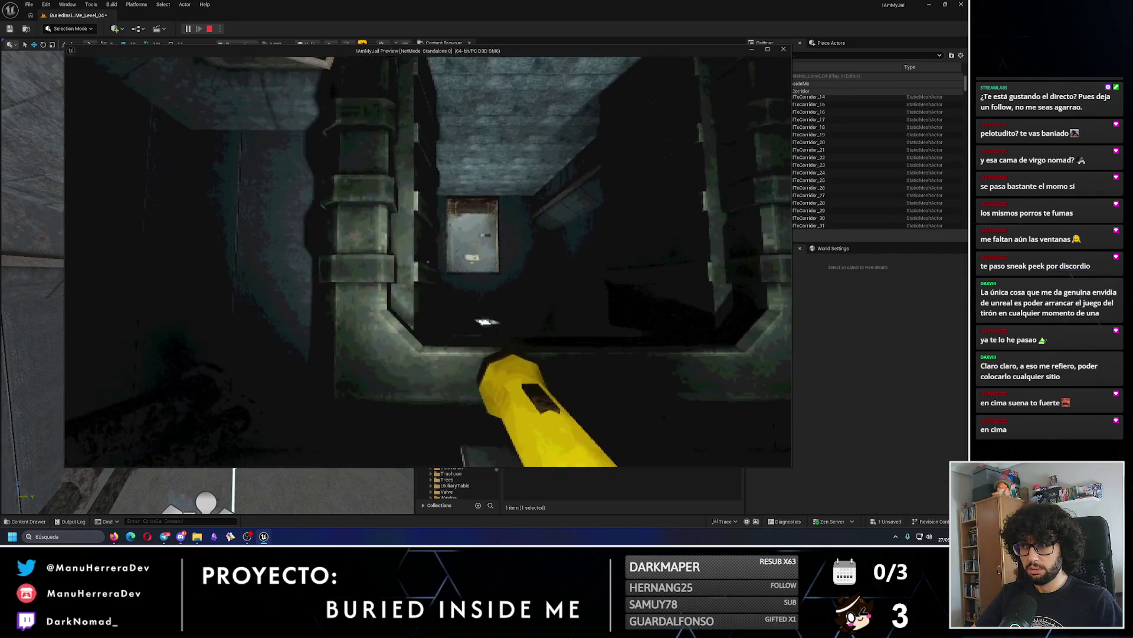
# Stop the windowed playtest, pull back to an overhead view, and start play-in-editor.
pyautogui.press('Escape')
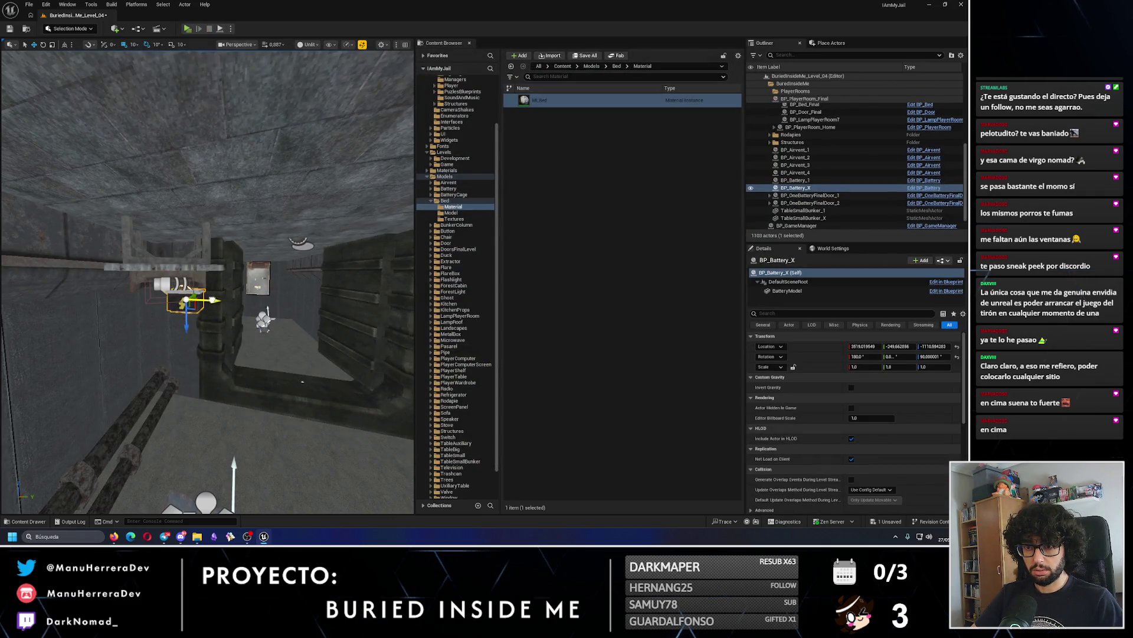
pyautogui.moveTo(197, 300); pyautogui.dragTo(198, 369)
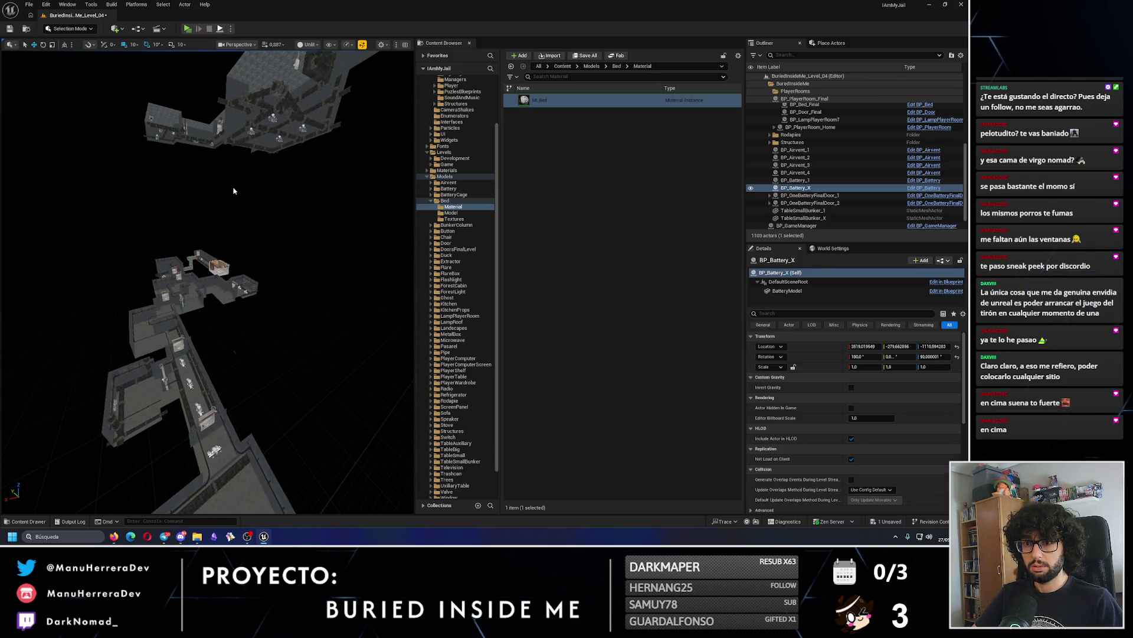
pyautogui.hotkey('alt', 'p')
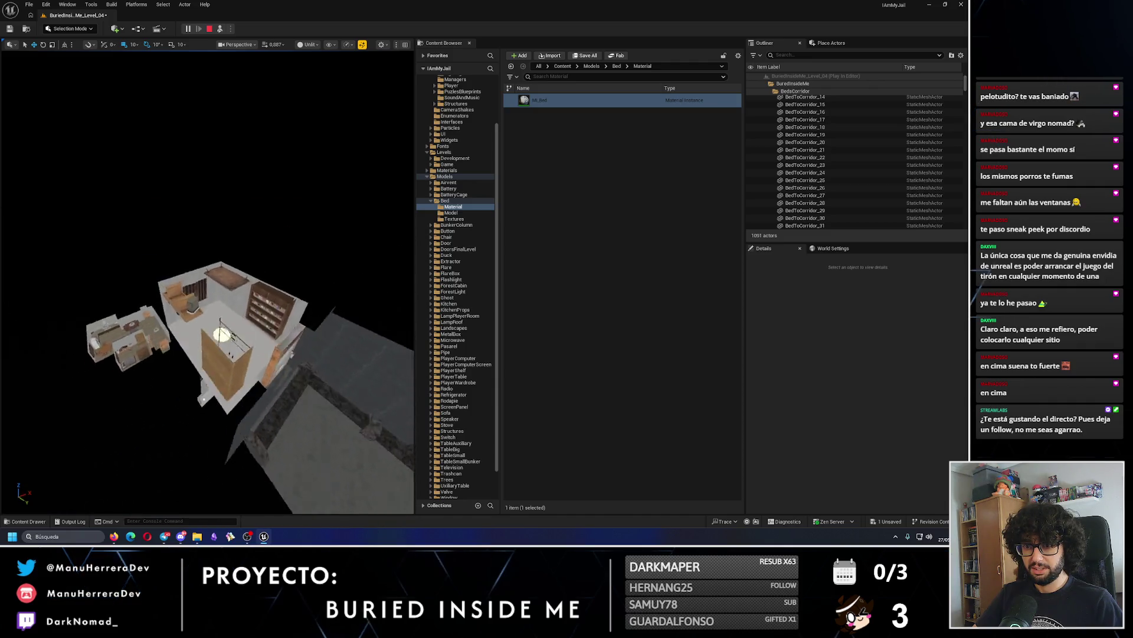
# Stop play, close the runtime error Message Log, and check the reference image in Firefox.
pyautogui.click(211, 29)
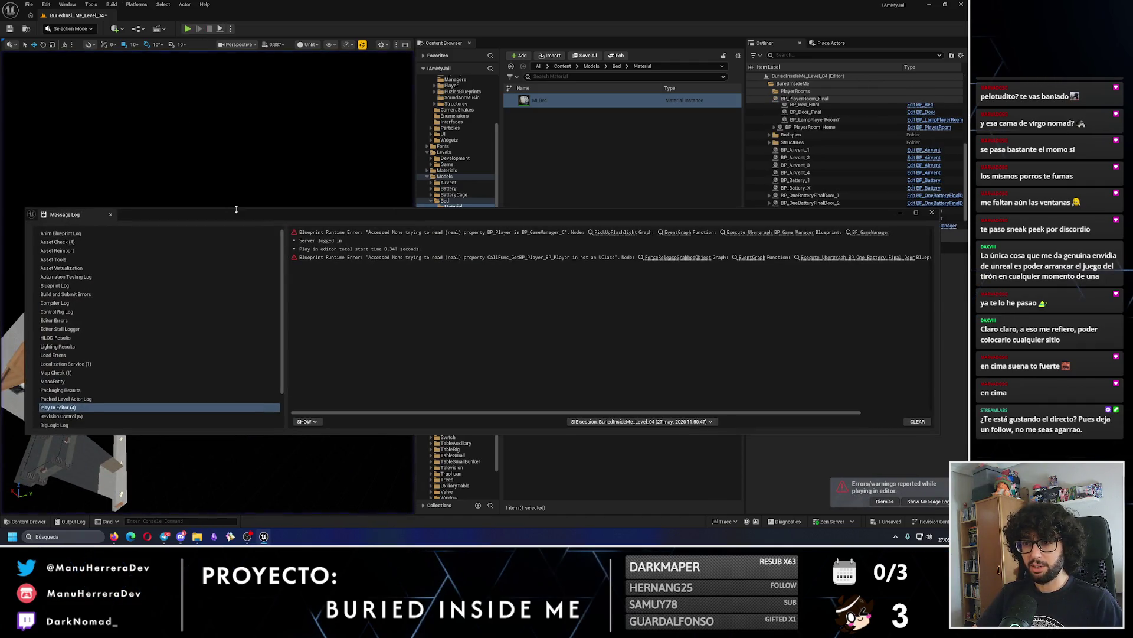
pyautogui.click(933, 213)
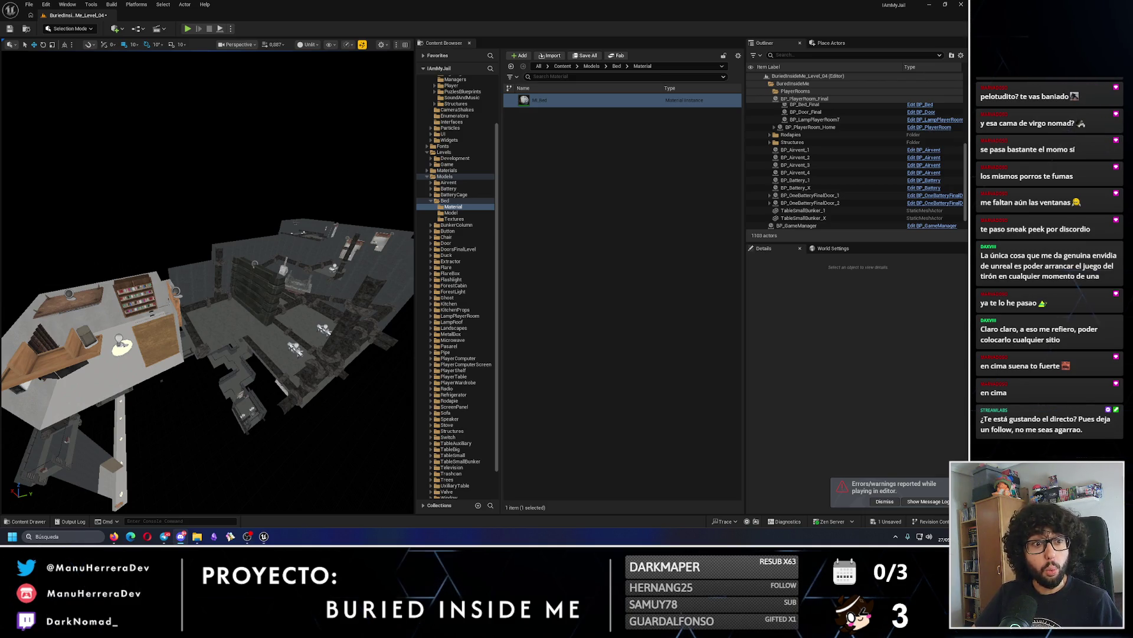
pyautogui.hotkey('alt', 'Tab')
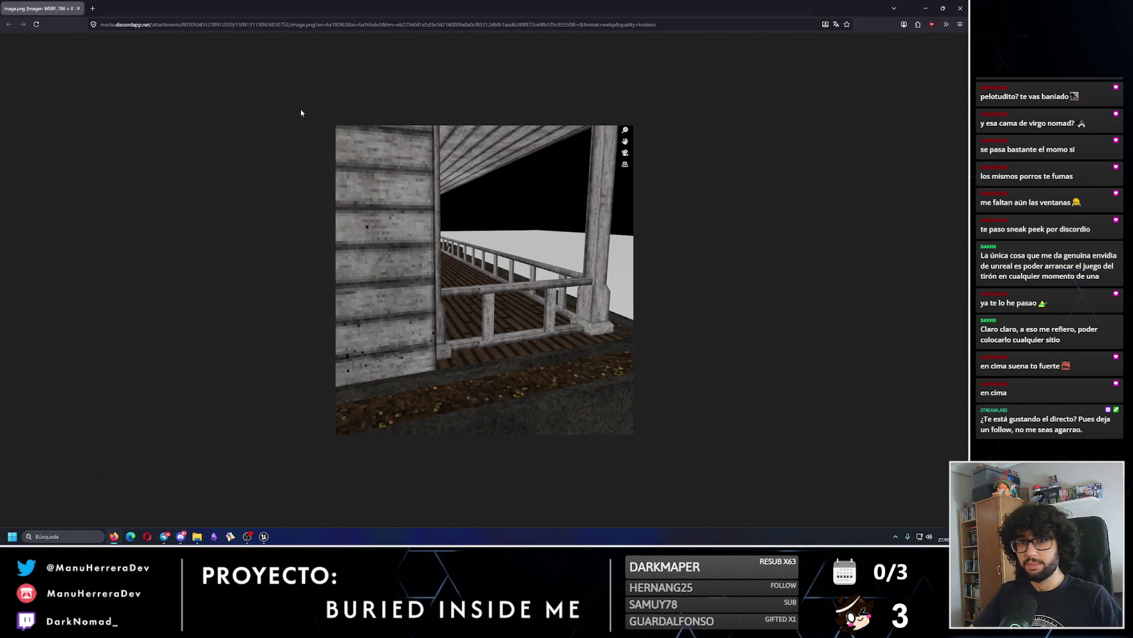
pyautogui.click(959, 7)
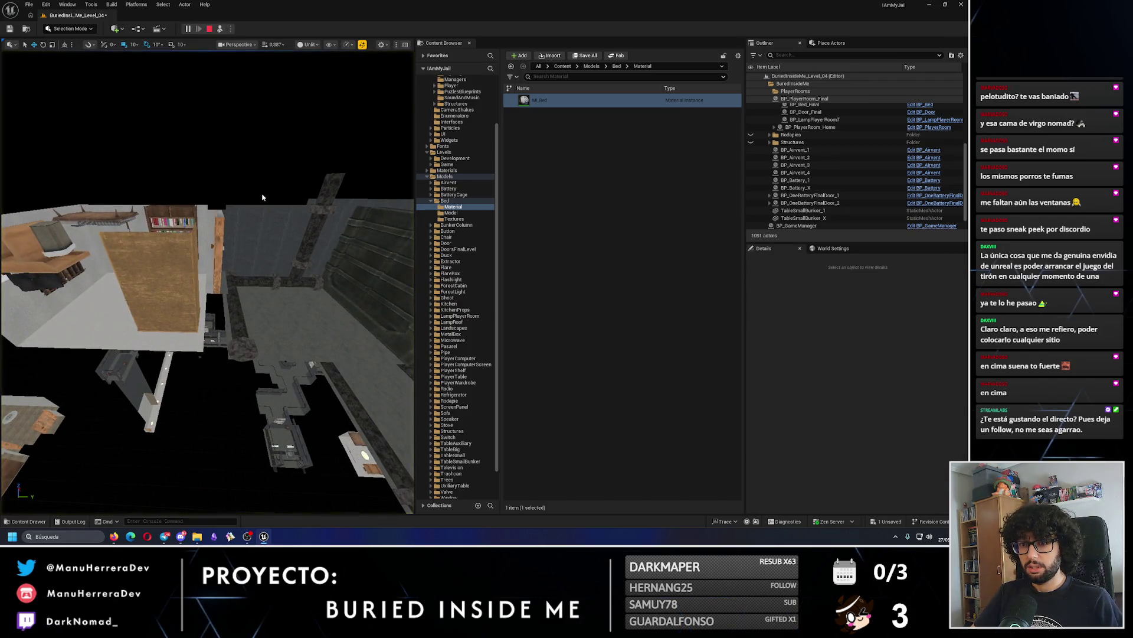
pyautogui.click(218, 28)
pyautogui.press('Escape')
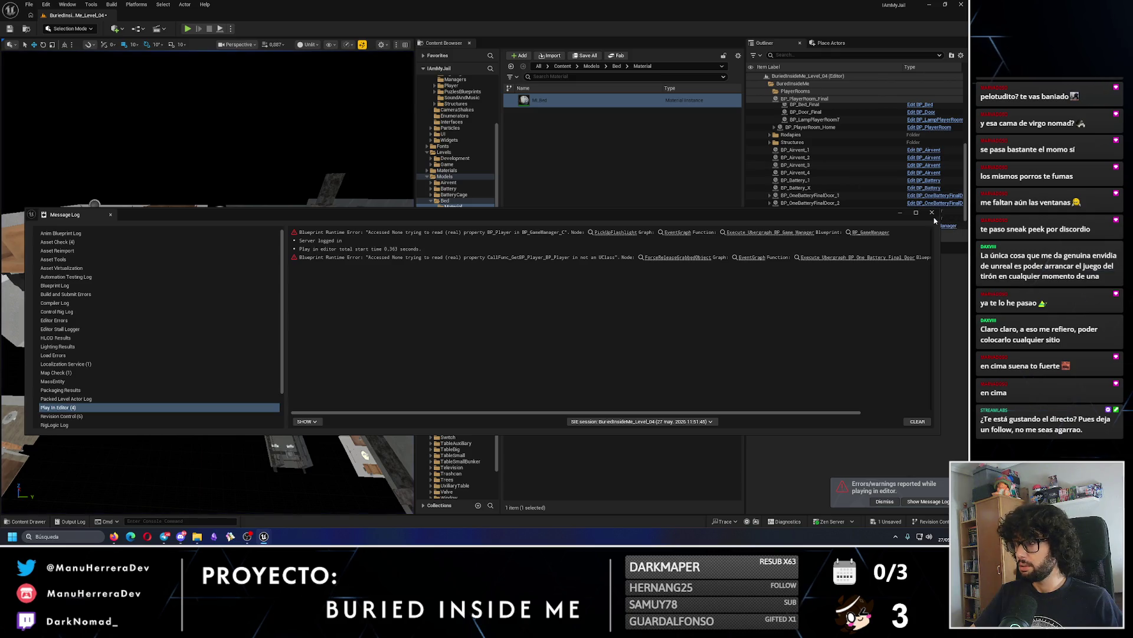
pyautogui.click(932, 212)
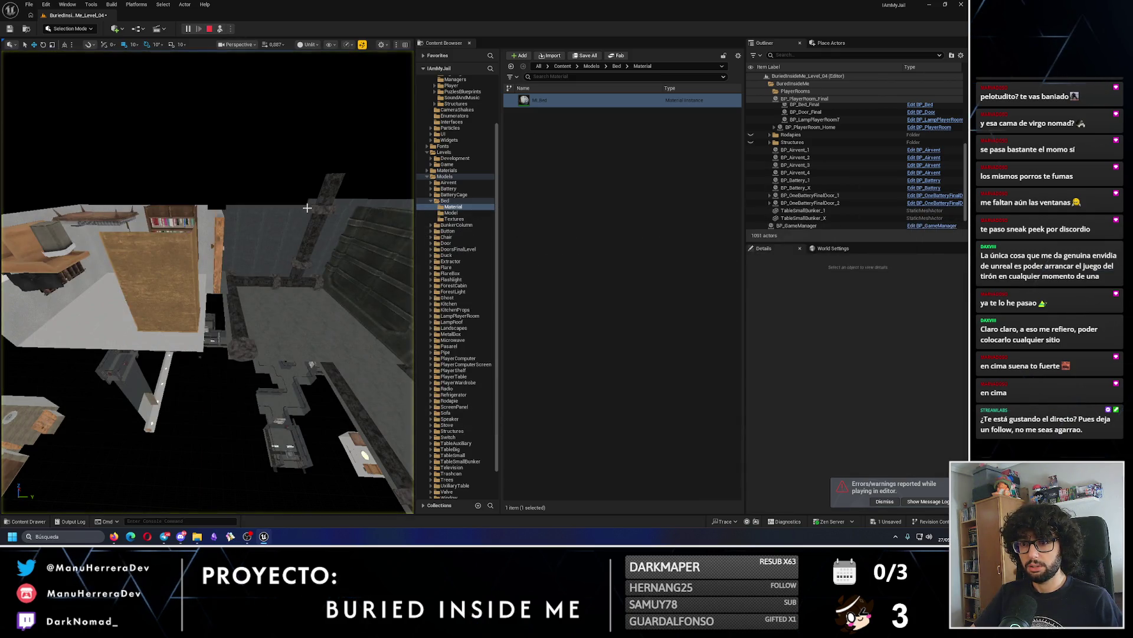
pyautogui.hotkey('alt', 'p')
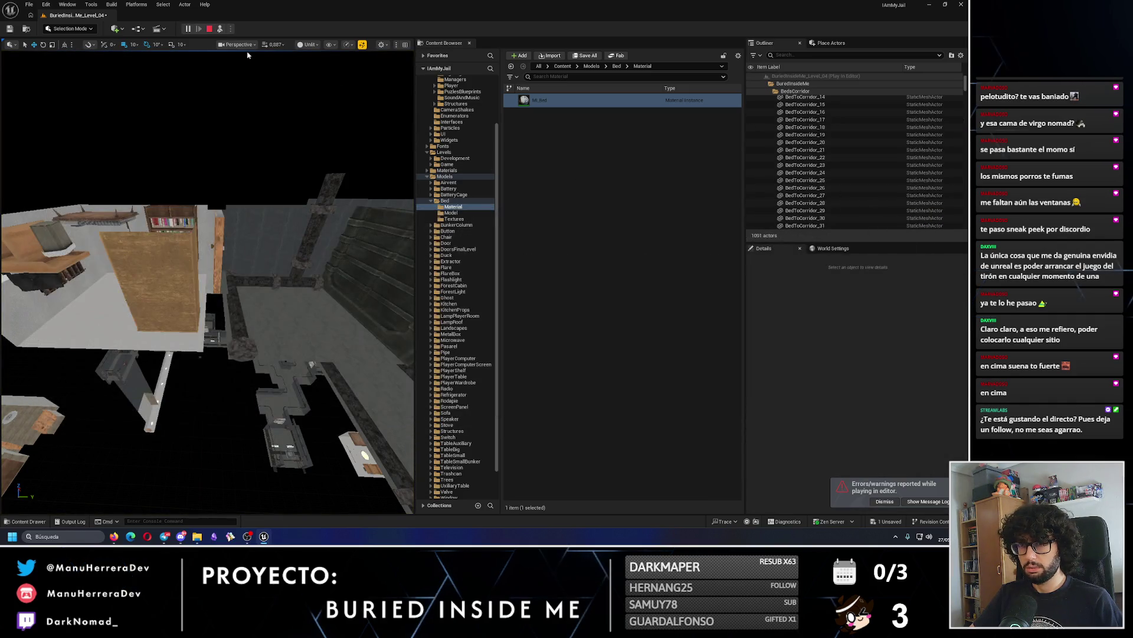
pyautogui.click(210, 30)
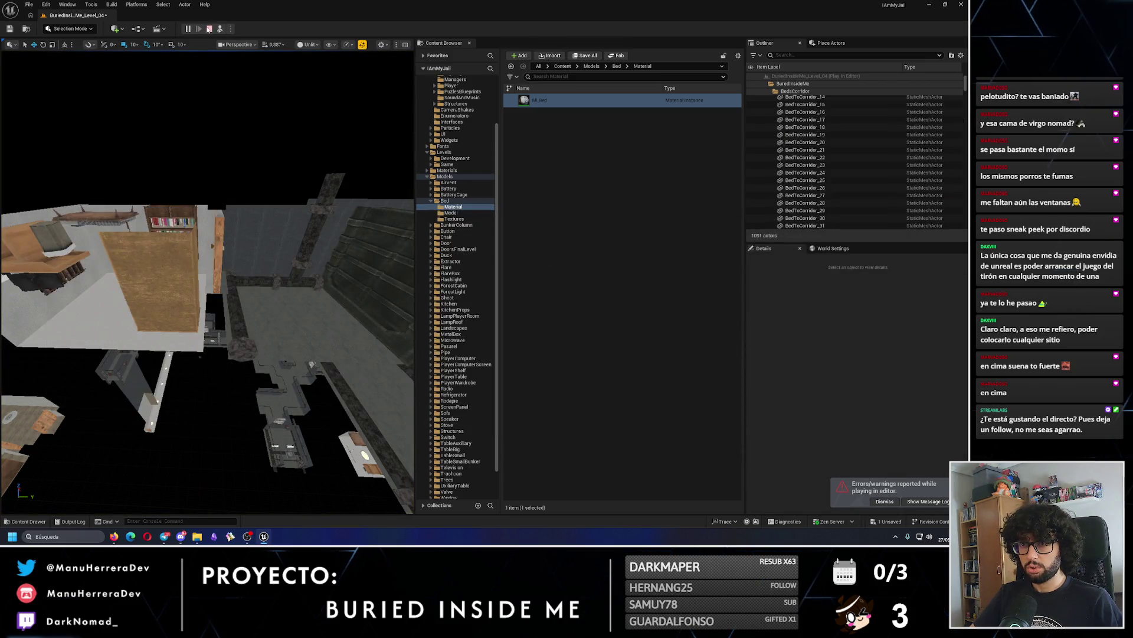
pyautogui.click(209, 29)
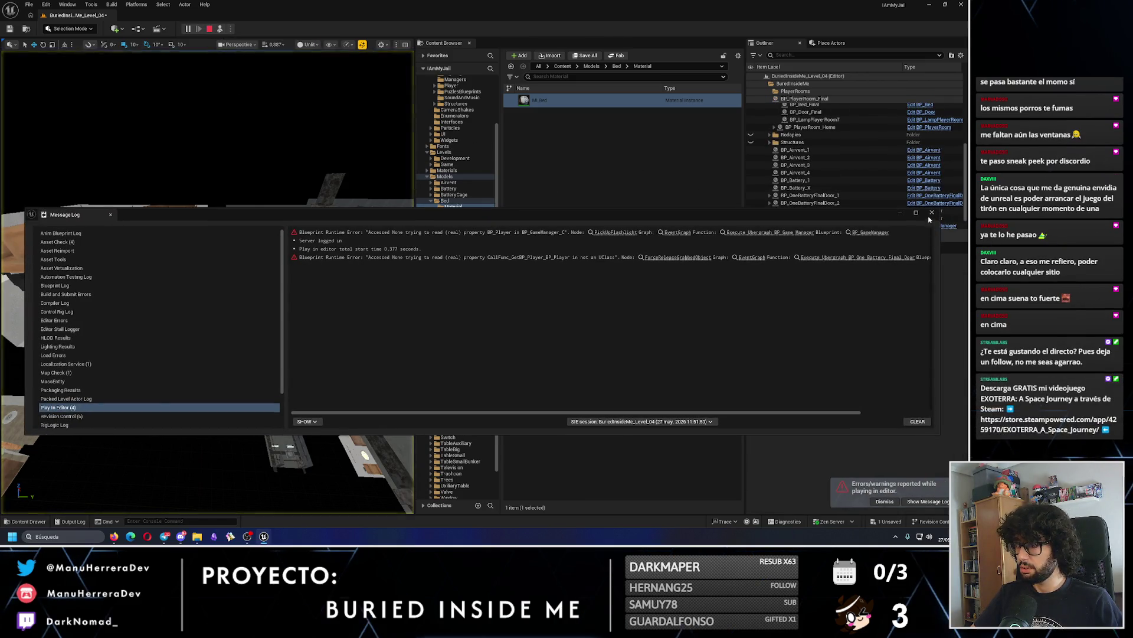
pyautogui.hotkey('alt', 'p')
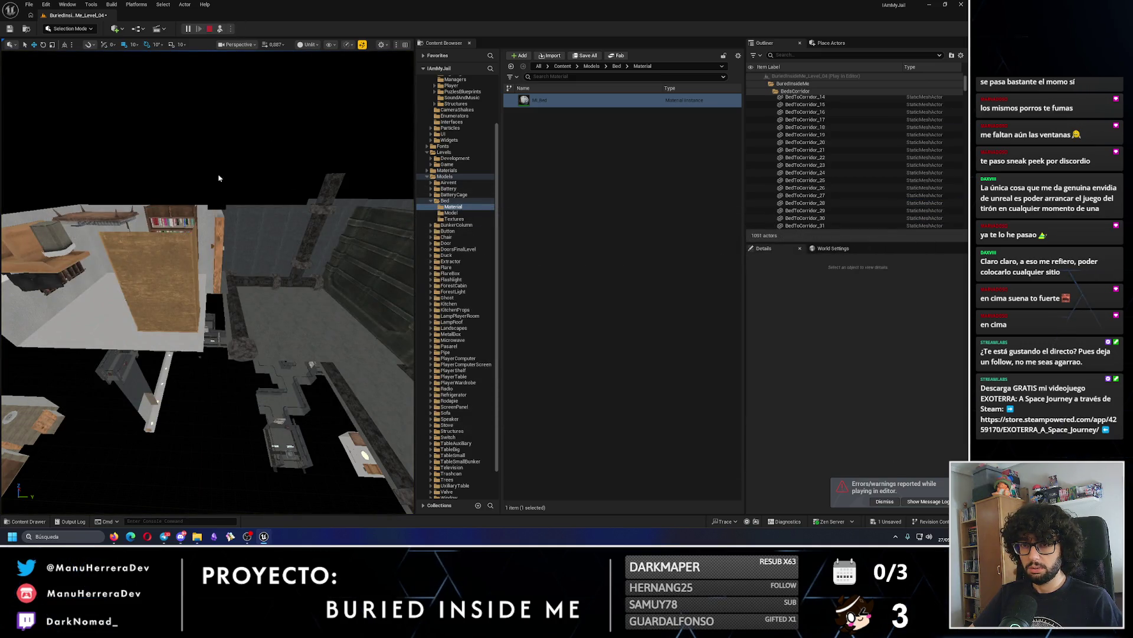
pyautogui.press('Escape')
pyautogui.click(933, 214)
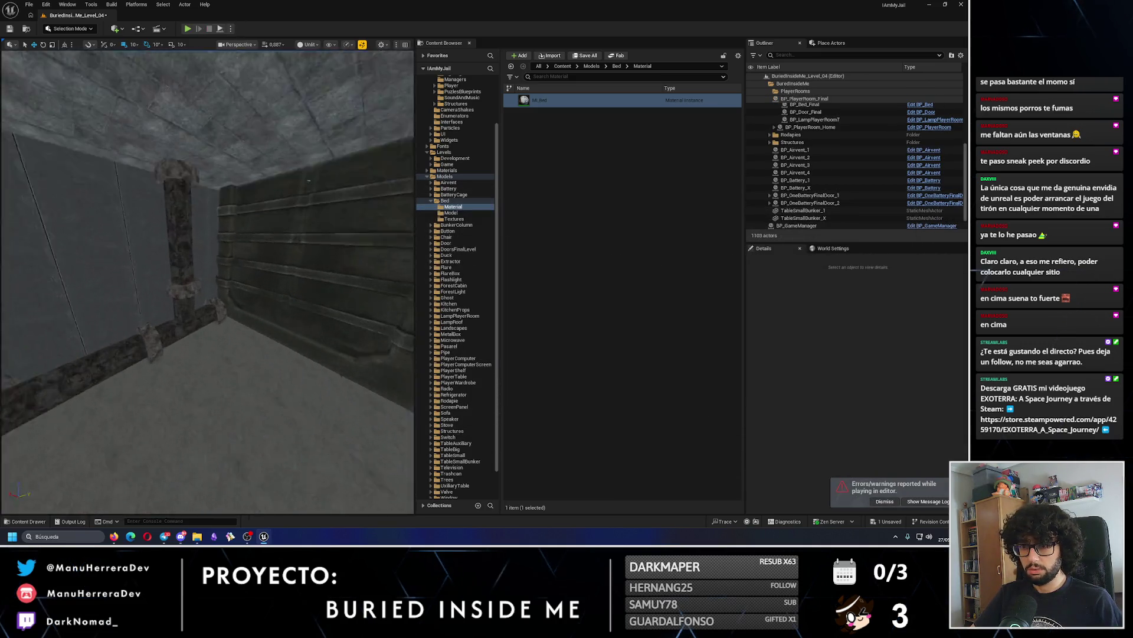
# Switch the play mode to New Editor Window (PIE) and test-launch the preview window repeatedly.
pyautogui.click(188, 30)
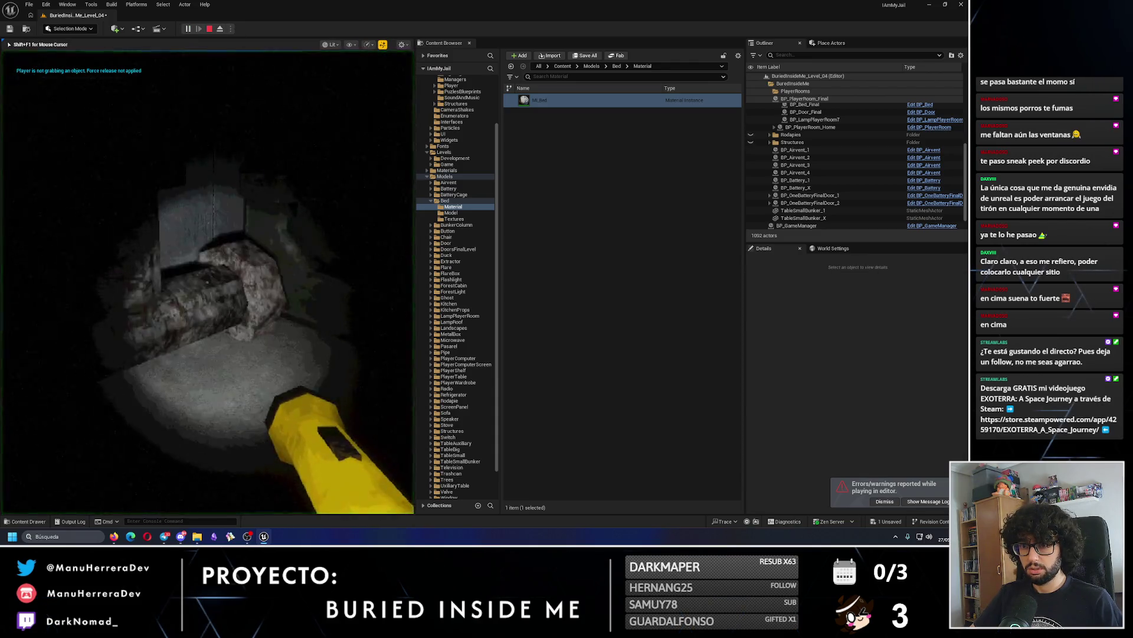
pyautogui.press('Escape')
pyautogui.click(231, 29)
pyautogui.click(276, 69)
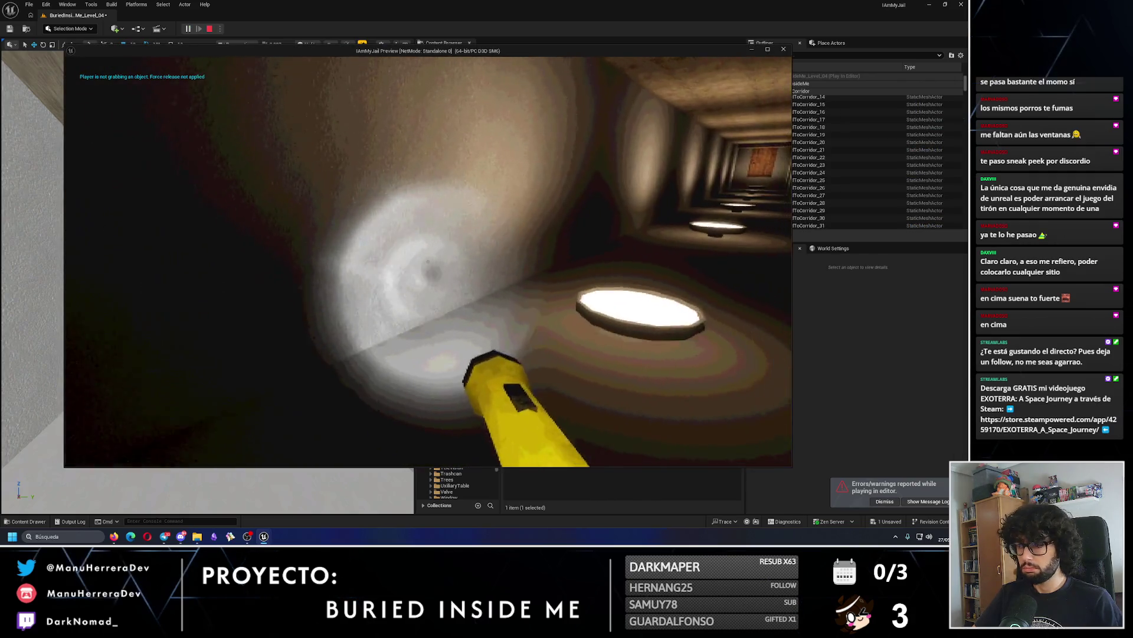
pyautogui.press('Escape')
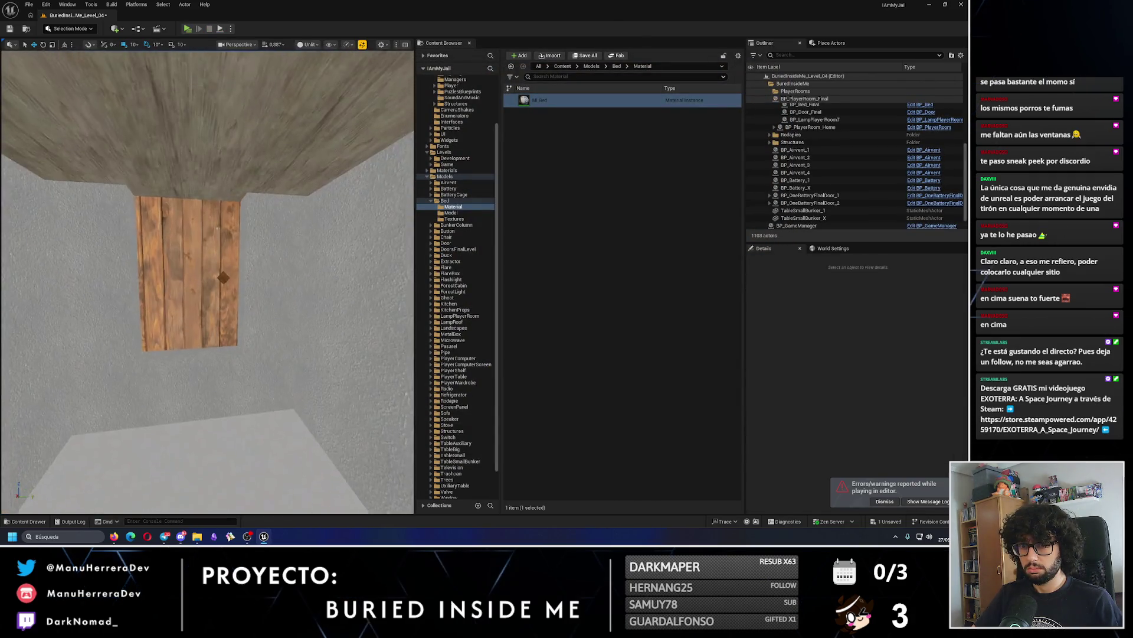
pyautogui.hotkey('alt', 'p')
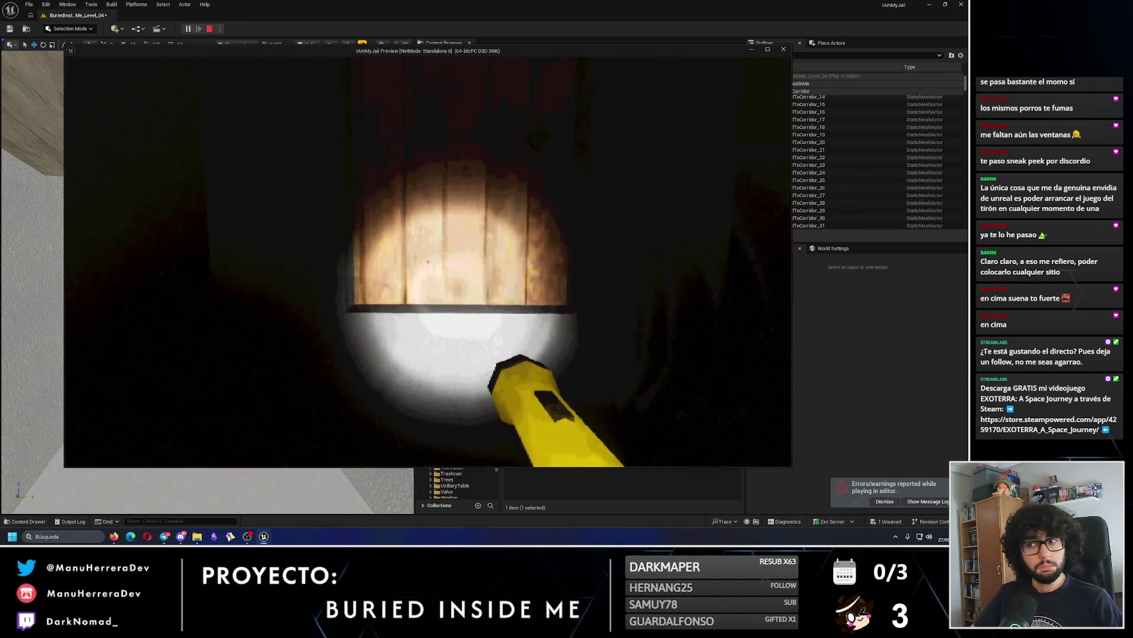
pyautogui.press('Escape')
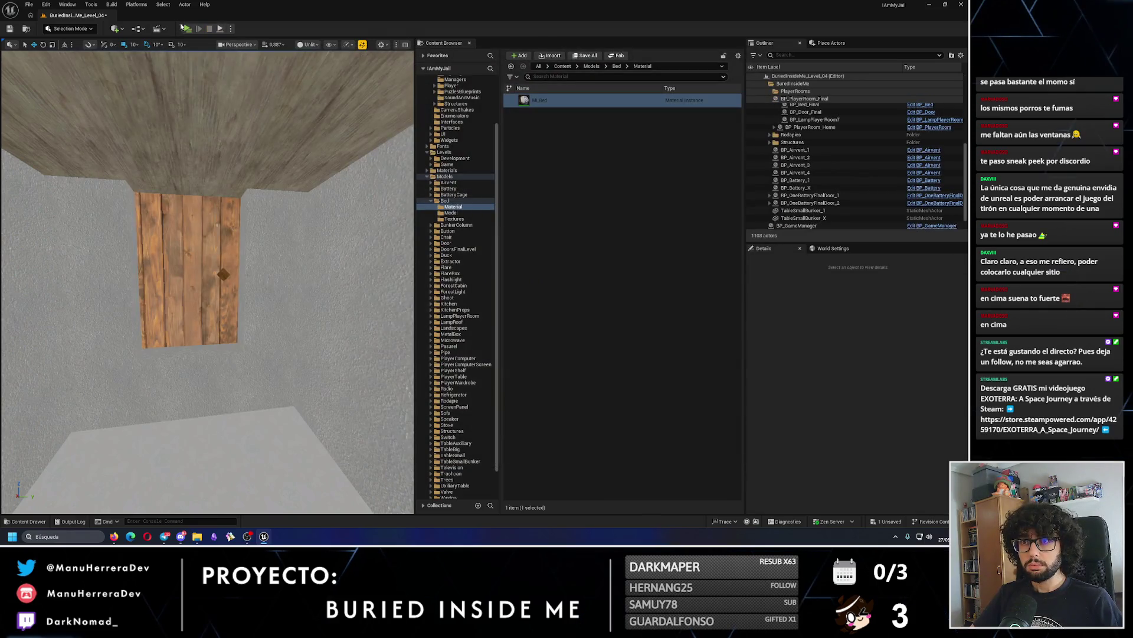
pyautogui.hotkey('alt', 'p')
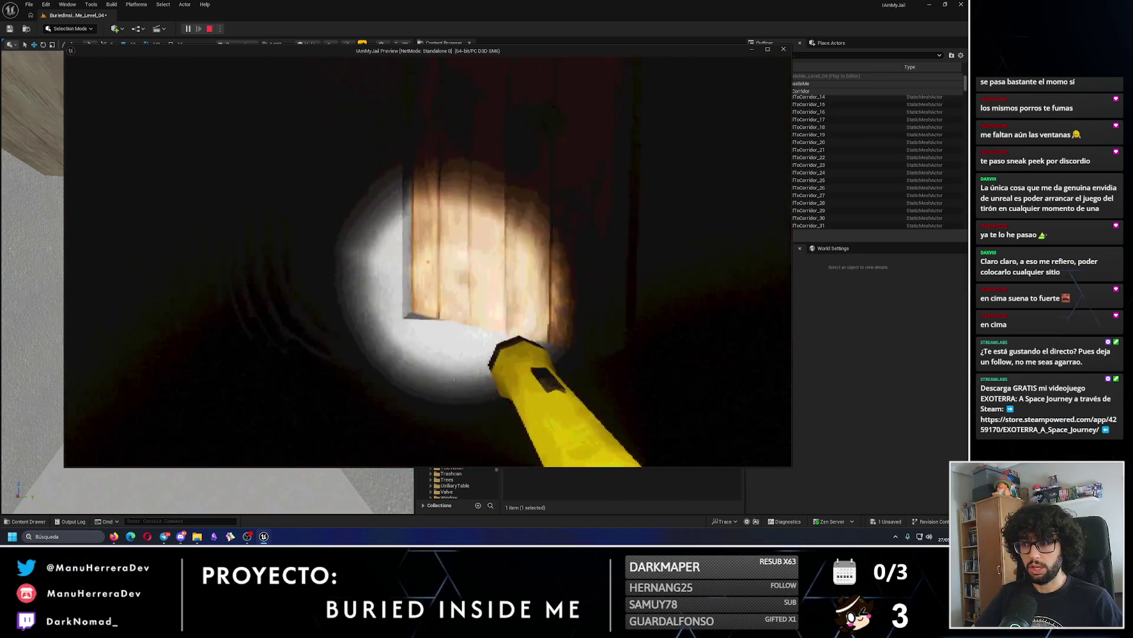
pyautogui.press('Escape')
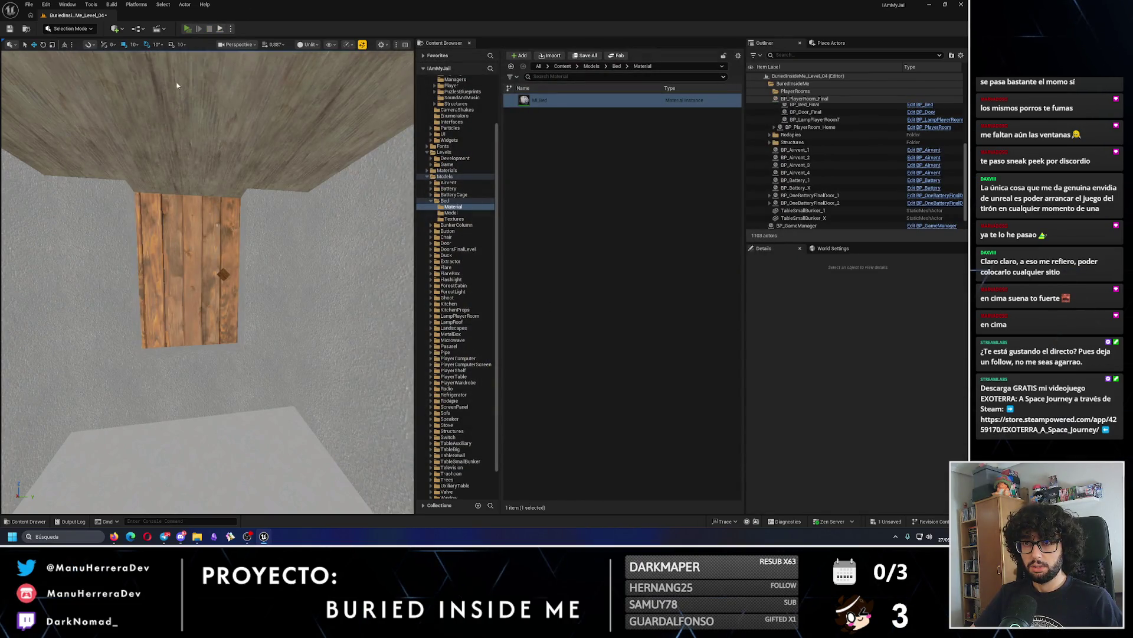
# Playtest sprinting down the tunnel to the bedroom doorway, then stop back to the editor.
pyautogui.hotkey('alt', 'p')
pyautogui.hotkey('shift', 'w')
pyautogui.press('w')
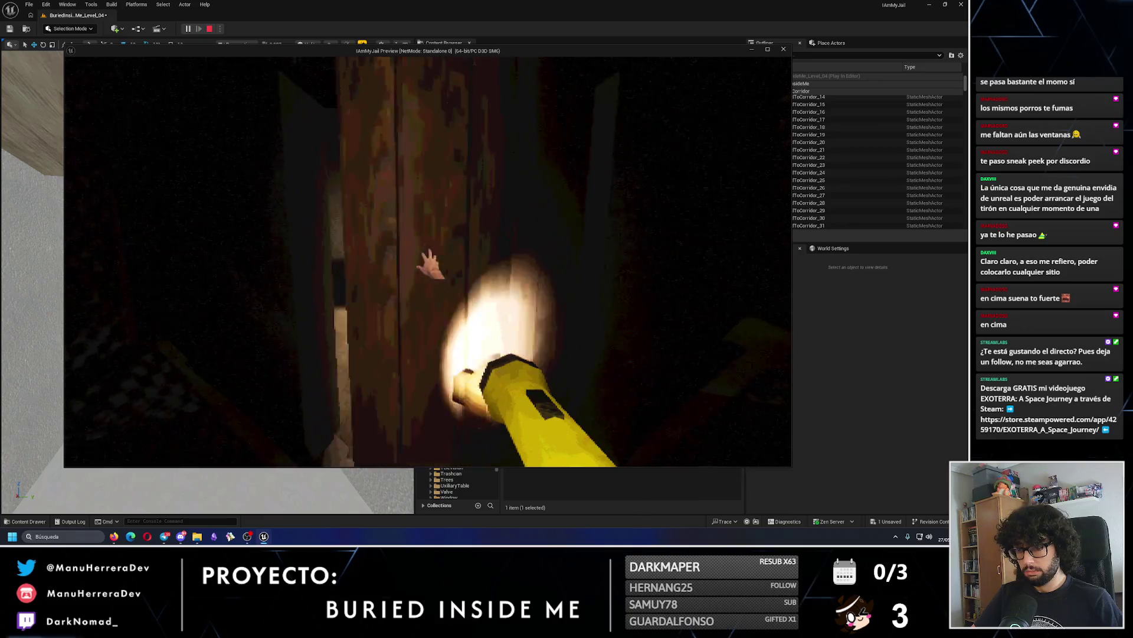
pyautogui.press('w')
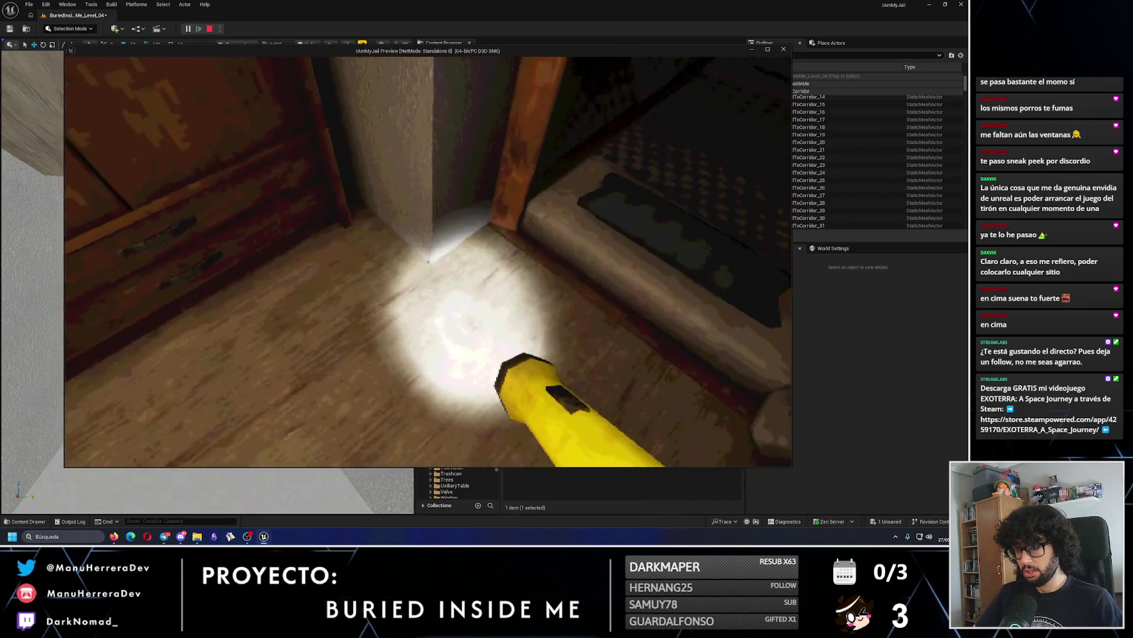
pyautogui.press('w')
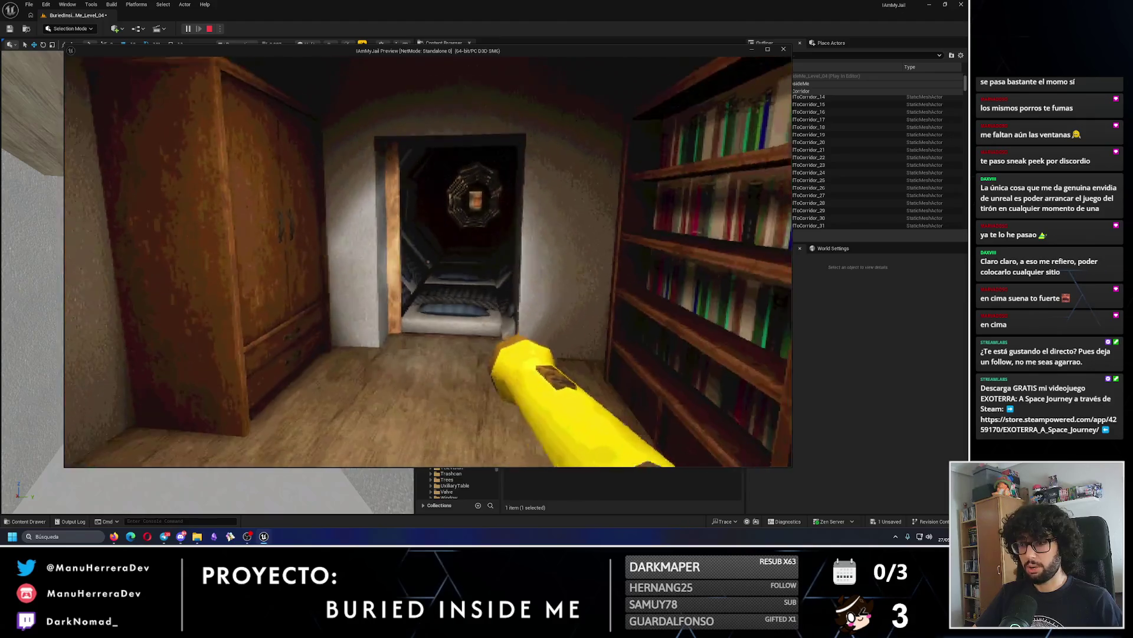
pyautogui.press('Escape')
pyautogui.press('w')
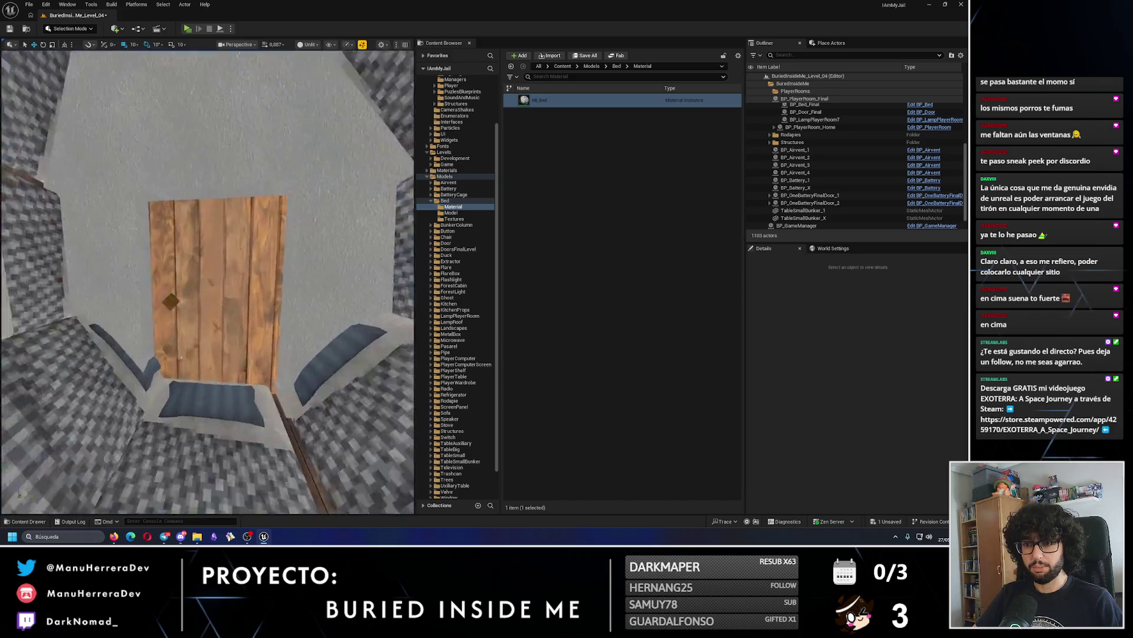
# Select the wooden door BP_Door_Final with DoorFrame_01 and frame them in the viewport.
pyautogui.click(256, 251)
pyautogui.scroll(-5, 256, 252)
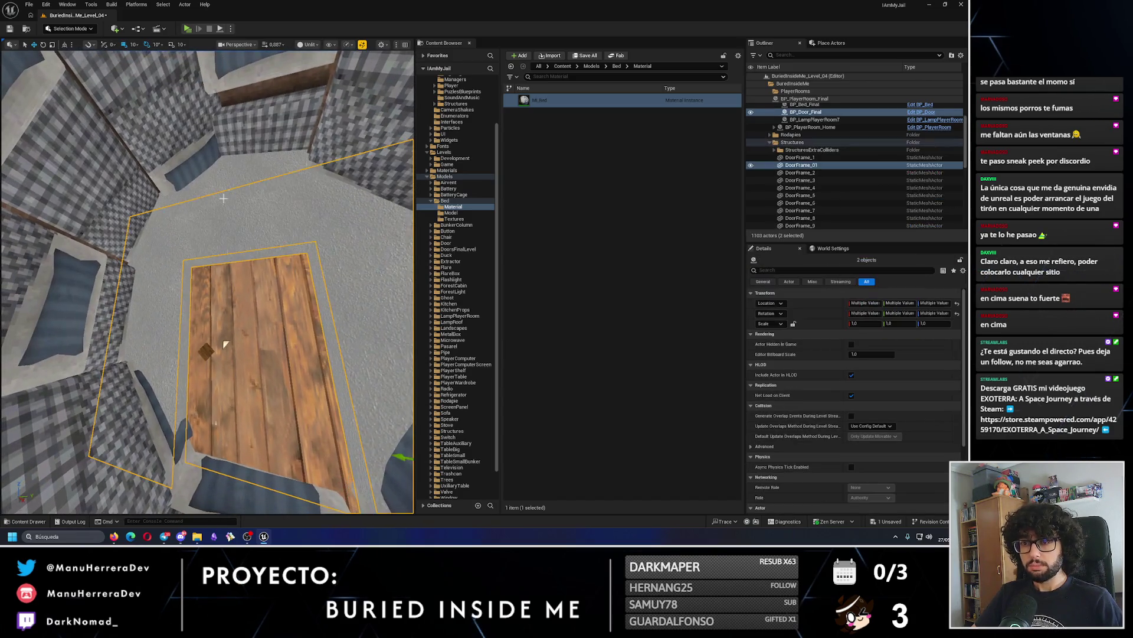
pyautogui.click(224, 196)
pyautogui.keyDown('ctrl'); pyautogui.click(225, 195); pyautogui.keyUp('ctrl')
pyautogui.click(224, 195)
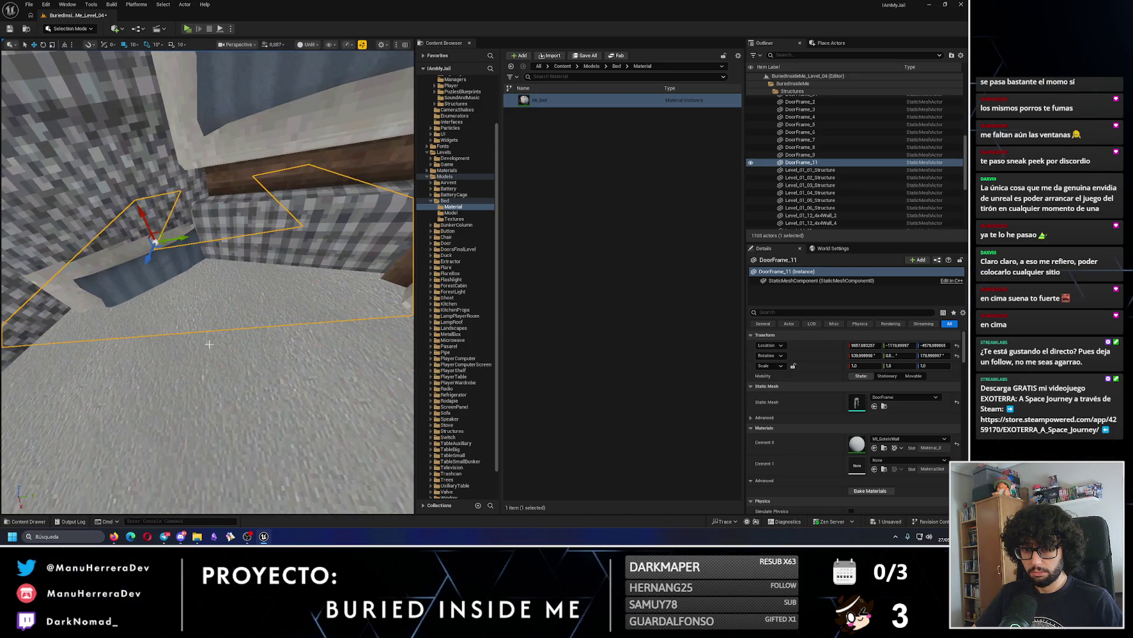
pyautogui.click(222, 447)
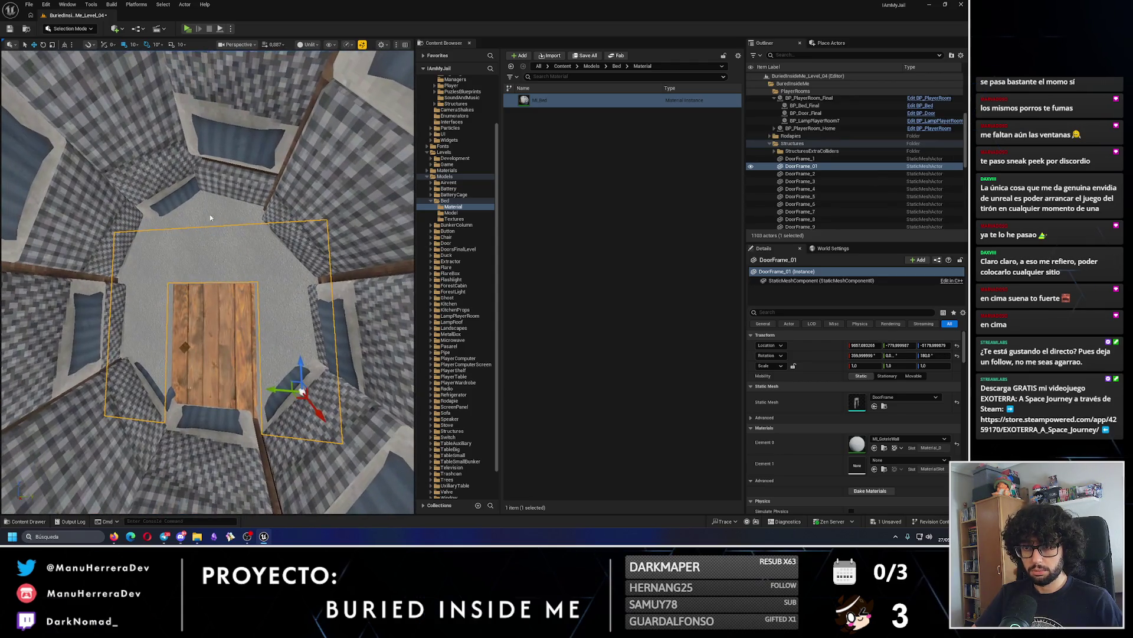
pyautogui.keyDown('ctrl'); pyautogui.click(213, 331); pyautogui.keyUp('ctrl')
pyautogui.press('f')
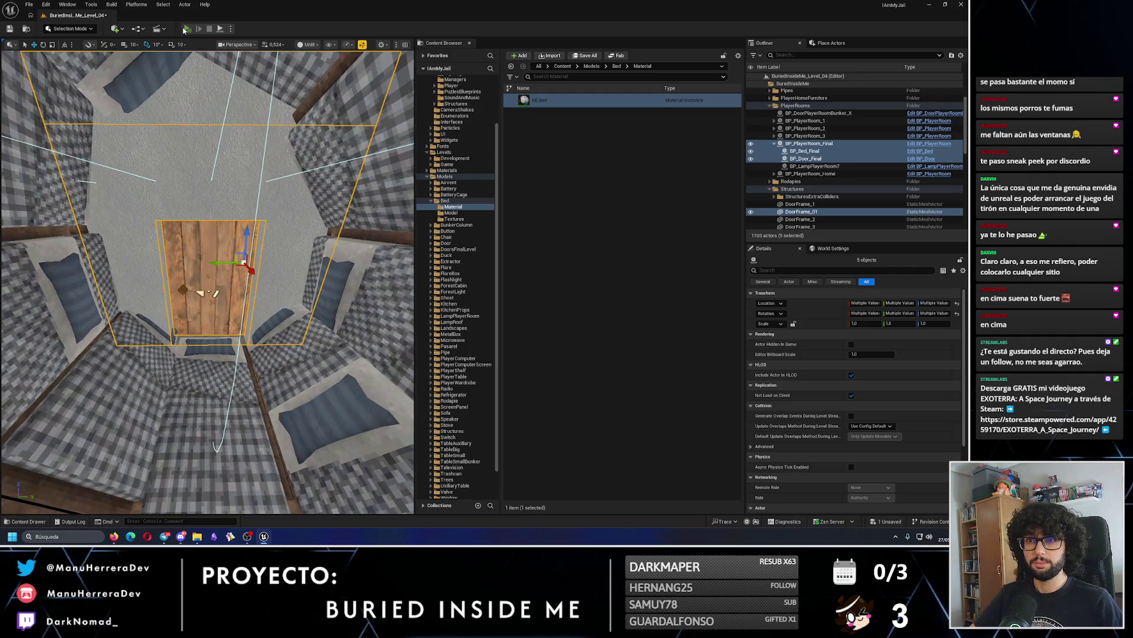
# Playtest in a separate window, walking through the bedroom door, then stop the session.
pyautogui.click(186, 28)
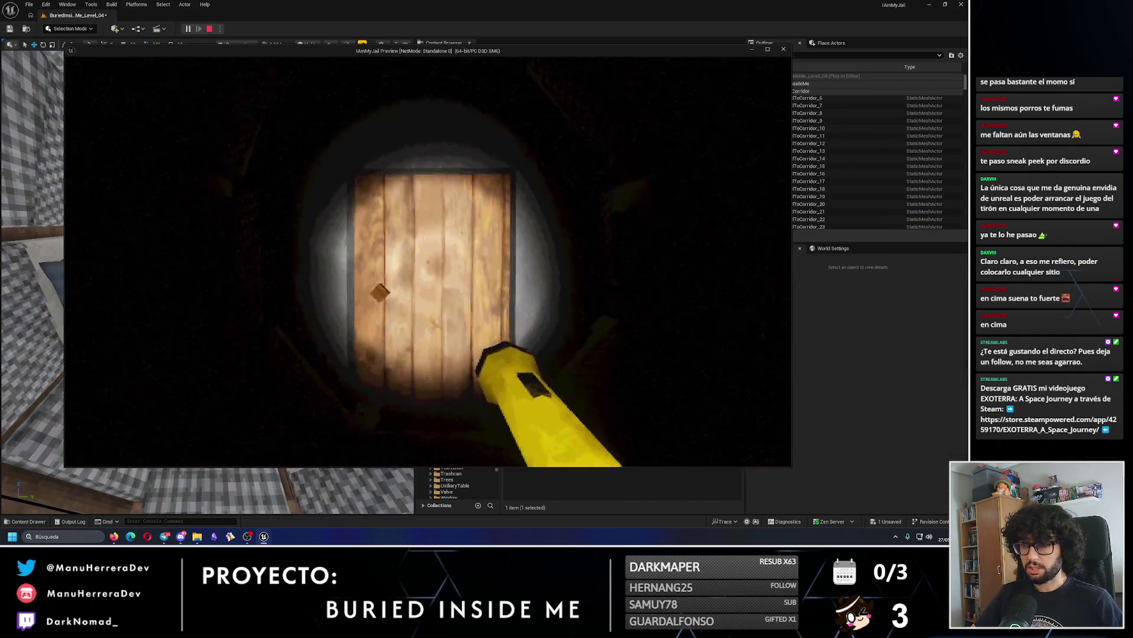
pyautogui.press('e')
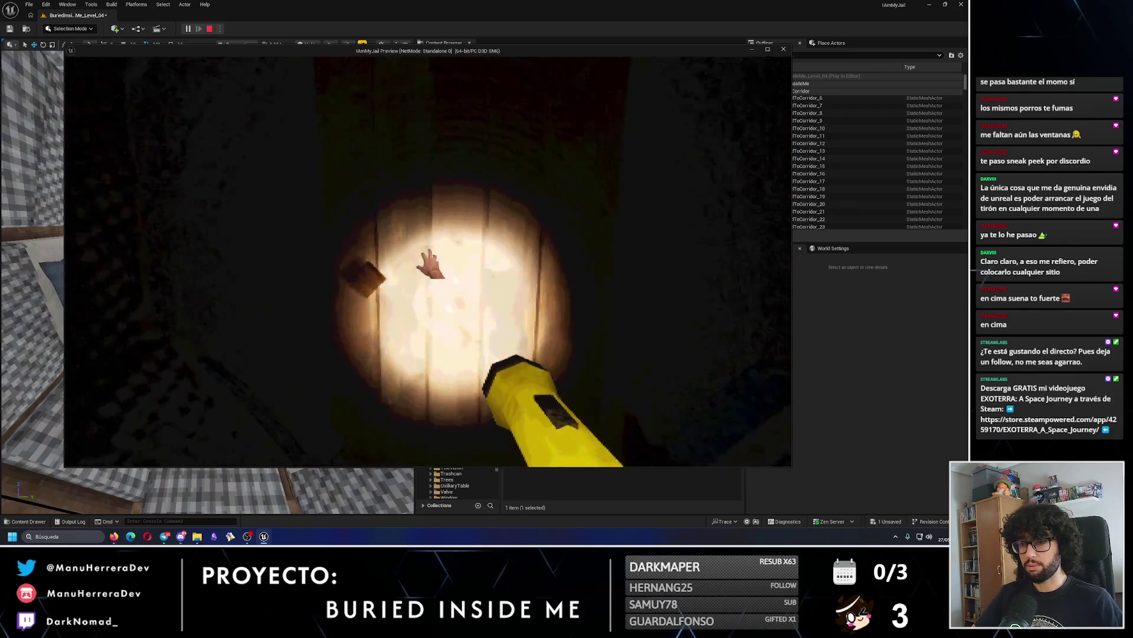
pyautogui.press('w')
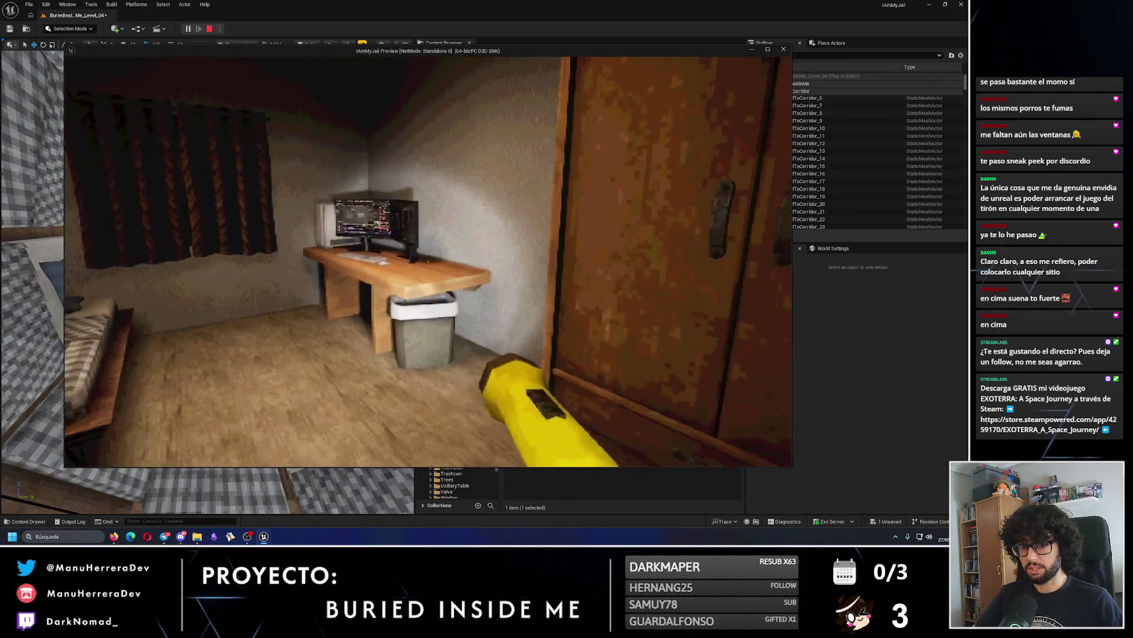
pyautogui.press('Escape')
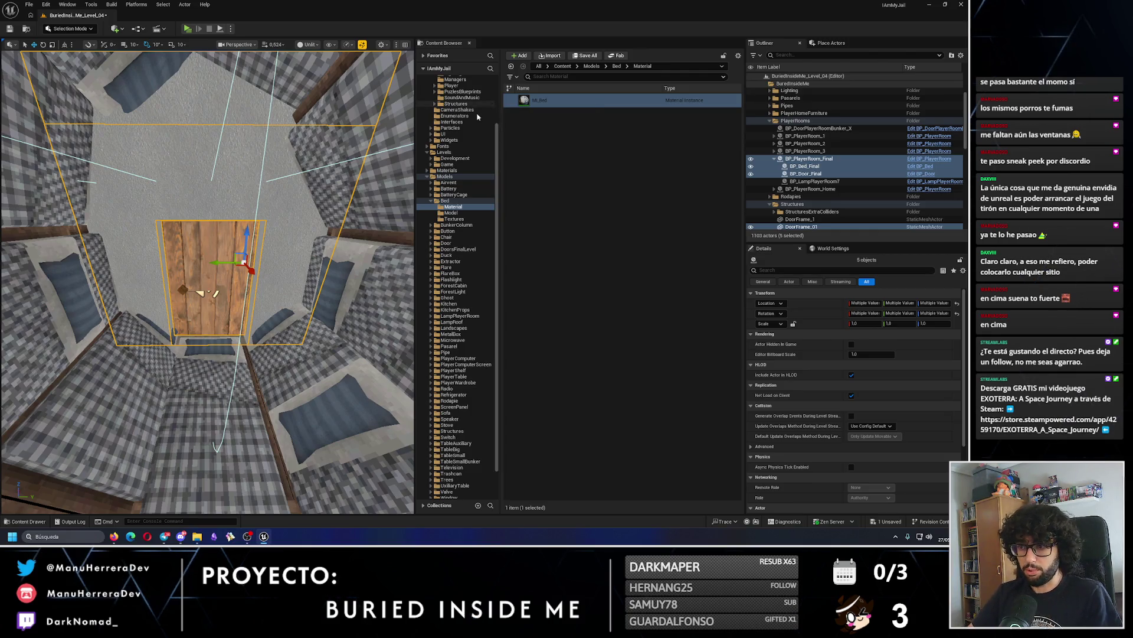
# Drag a BP_DoorManipulatorTrigger from the LevelTriggers blueprints into the level as BP_DoorManipulatorTrigger_1.
pyautogui.click(432, 200)
pyautogui.click(429, 177)
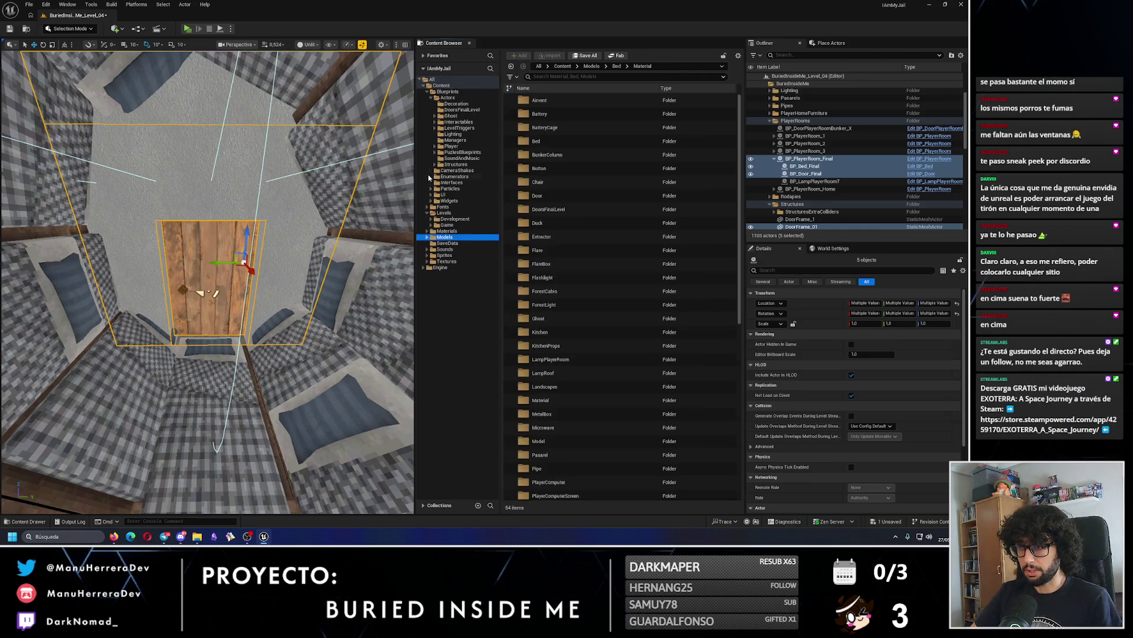
pyautogui.click(459, 128)
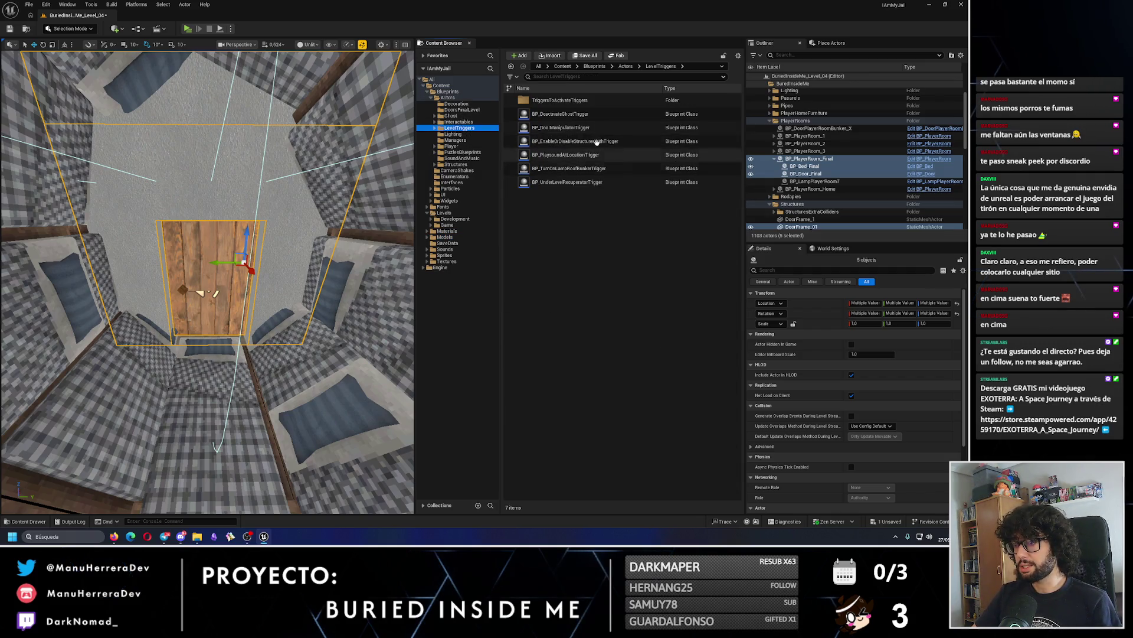
pyautogui.moveTo(561, 128); pyautogui.dragTo(183, 413)
pyautogui.write('_1')
pyautogui.press('Return')
# Create an Outliner folder named LevelTriggers and move BP_DoorManipulatorTrigger_1 into it.
pyautogui.scroll(15, 797, 177)
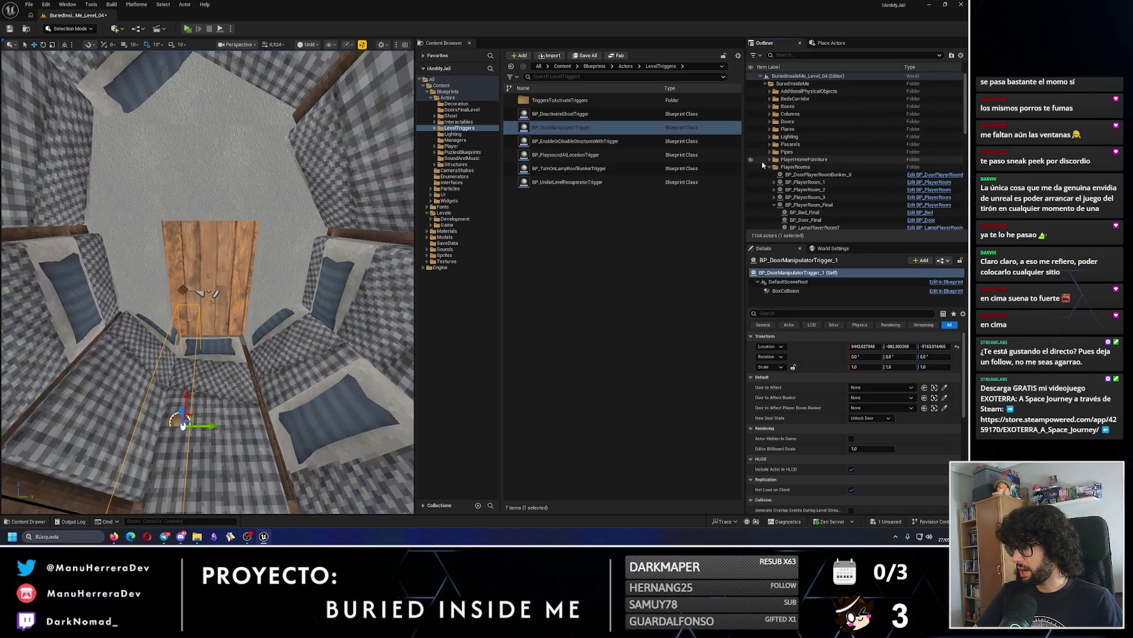
pyautogui.click(776, 167)
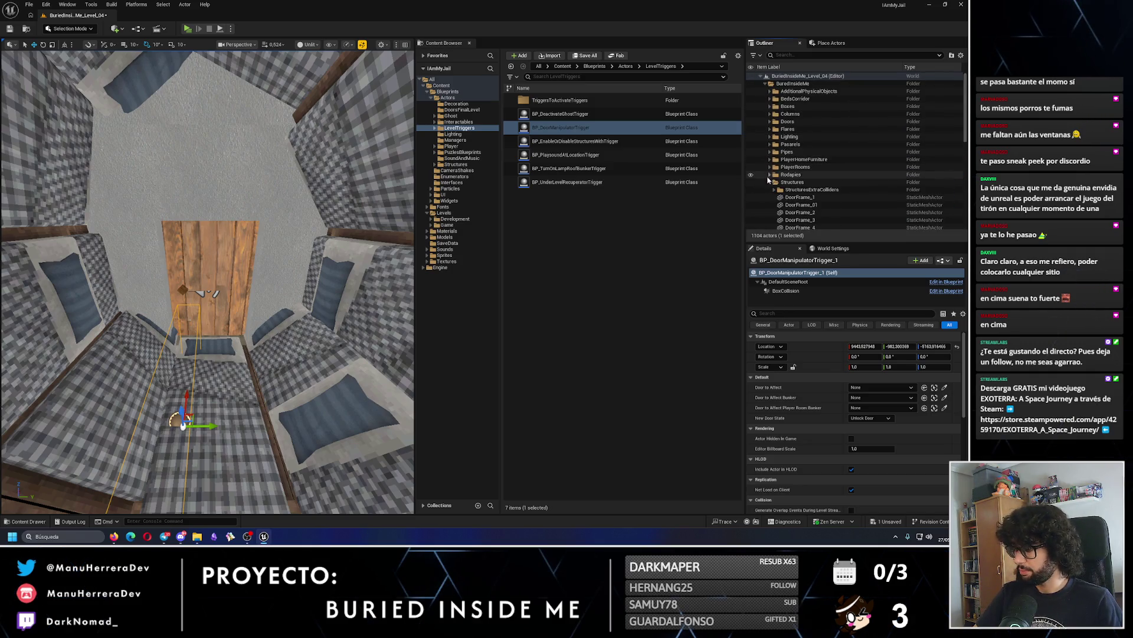
pyautogui.click(806, 77)
pyautogui.rightClick(808, 76)
pyautogui.click(830, 99)
pyautogui.write('LevelTrigg')
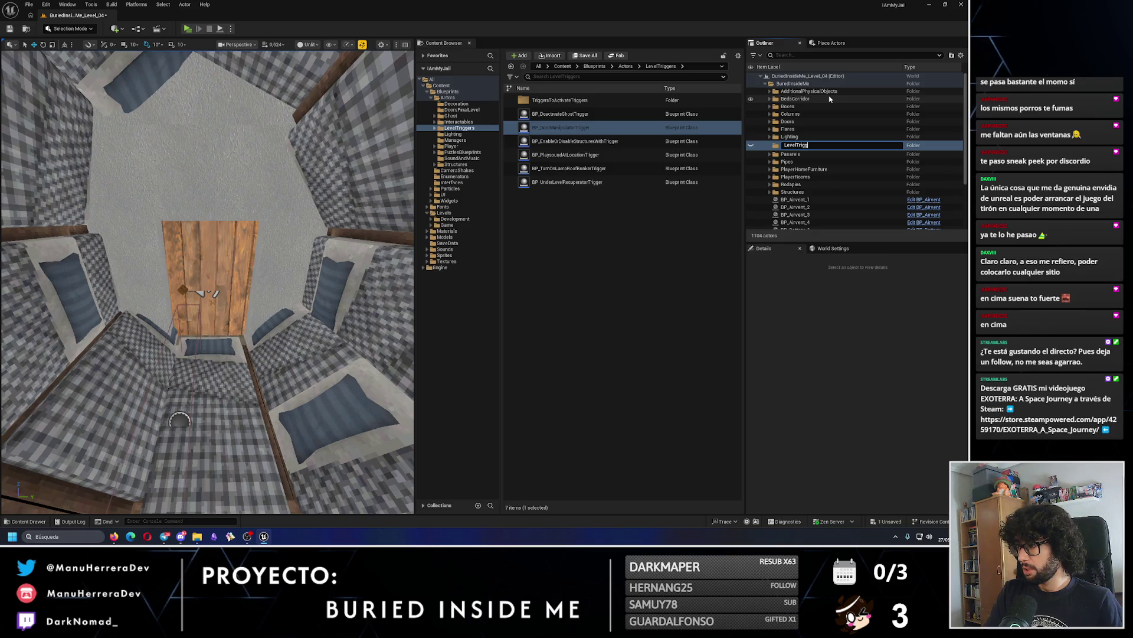
pyautogui.write('ers')
pyautogui.press('Return')
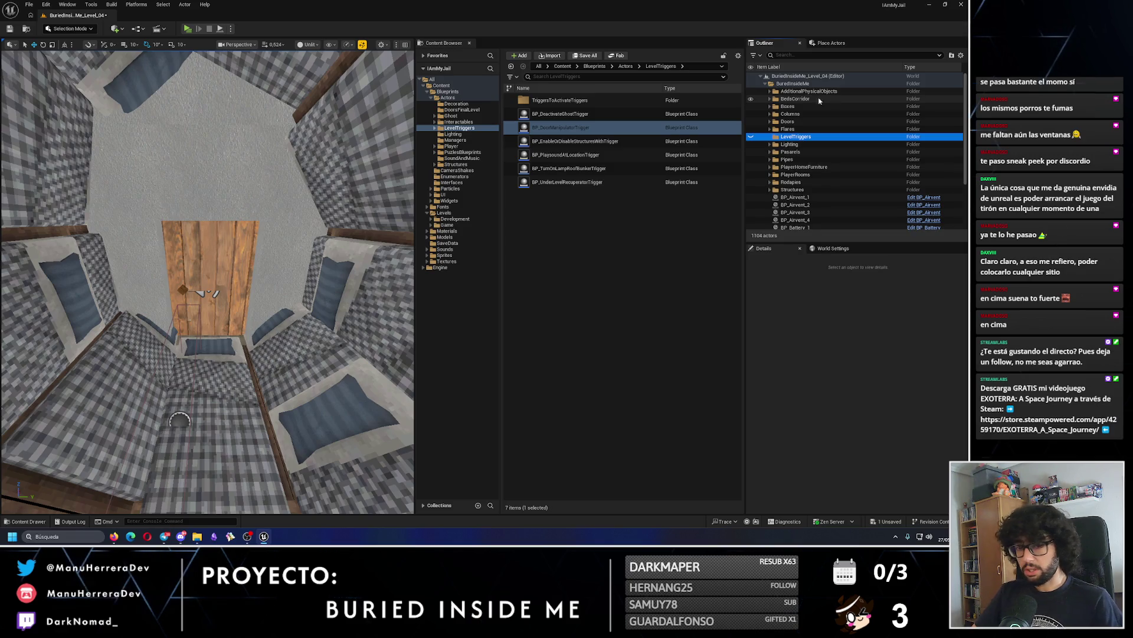
pyautogui.scroll(-3, 829, 102)
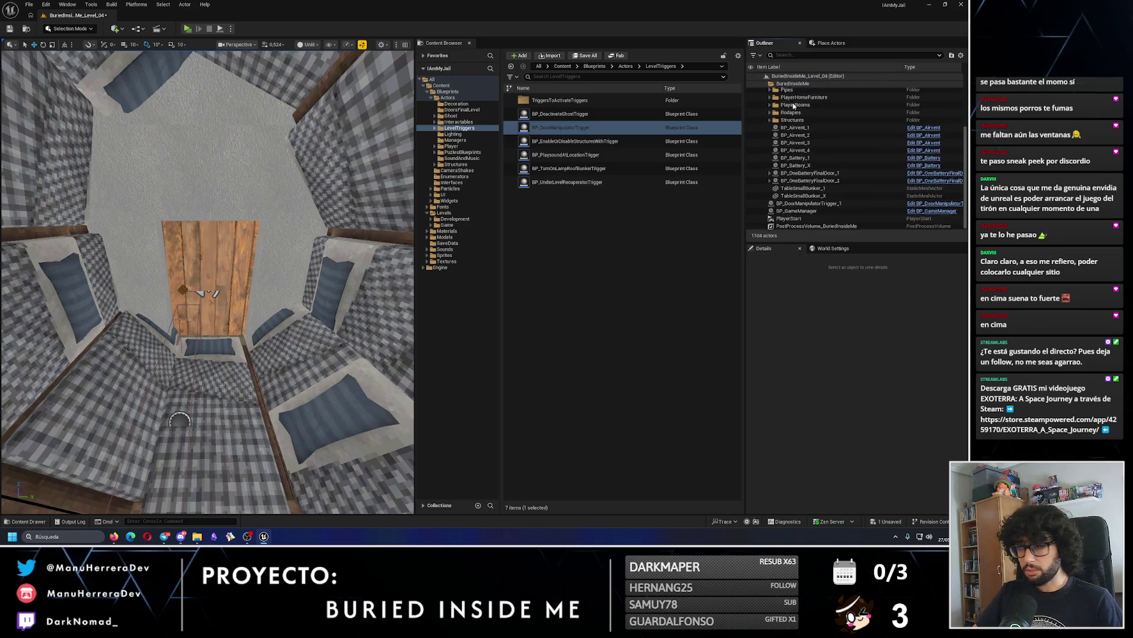
pyautogui.click(841, 203)
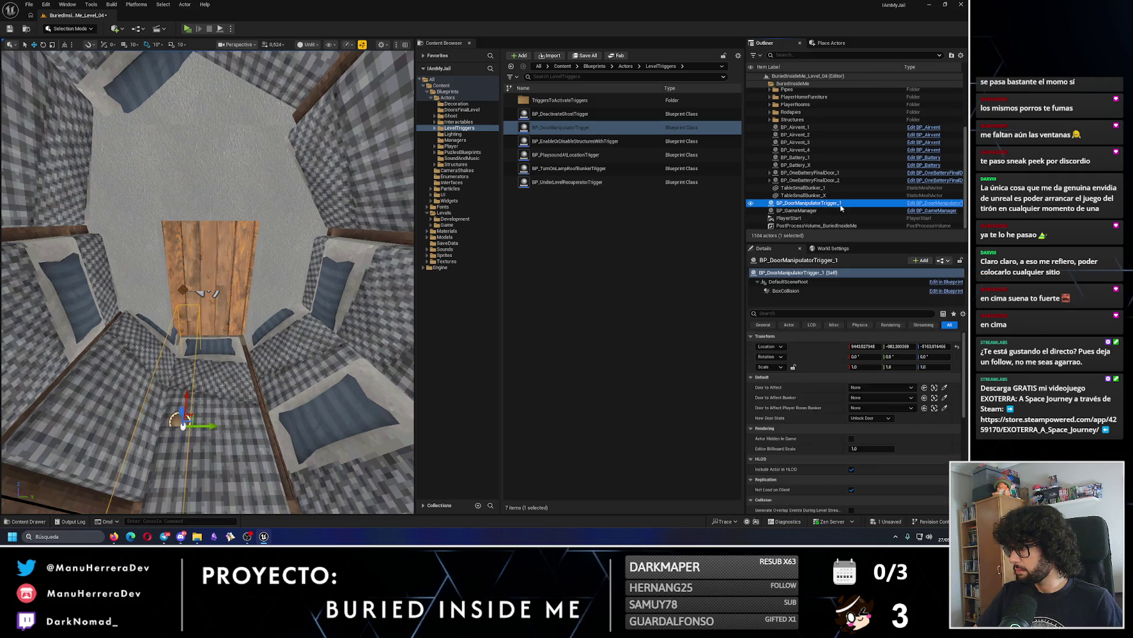
pyautogui.moveTo(827, 167)
pyautogui.mouseDown()
pyautogui.moveTo(814, 94)
pyautogui.moveTo(802, 147)
pyautogui.moveTo(799, 128)
pyautogui.mouseUp()
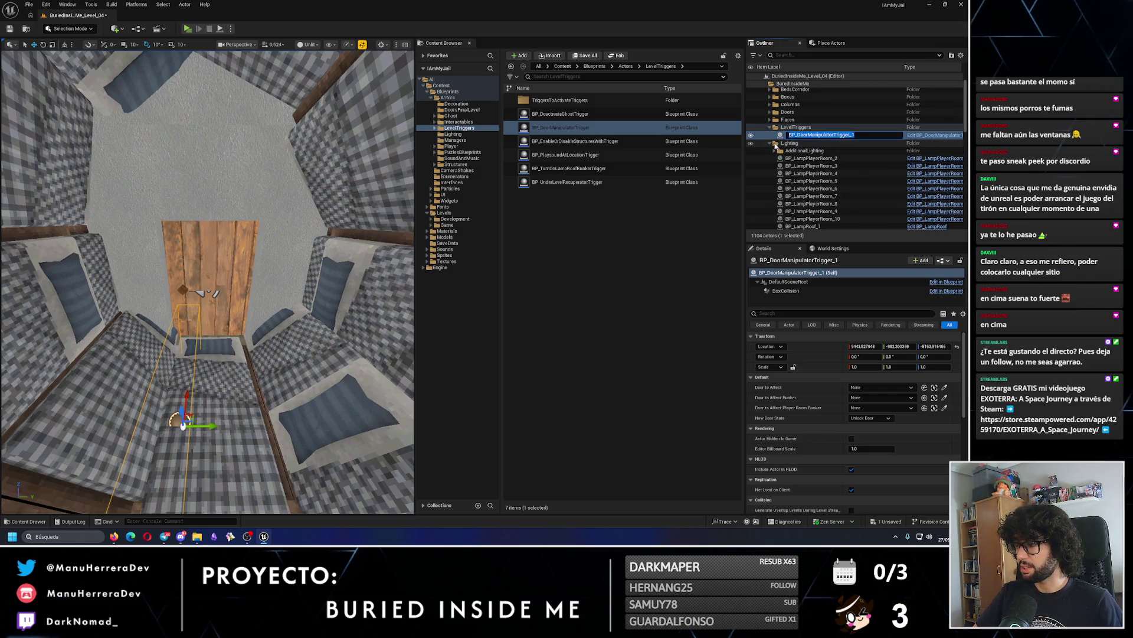
# Set the trigger's New Door State to Lock and Close Door in Details.
pyautogui.press('f')
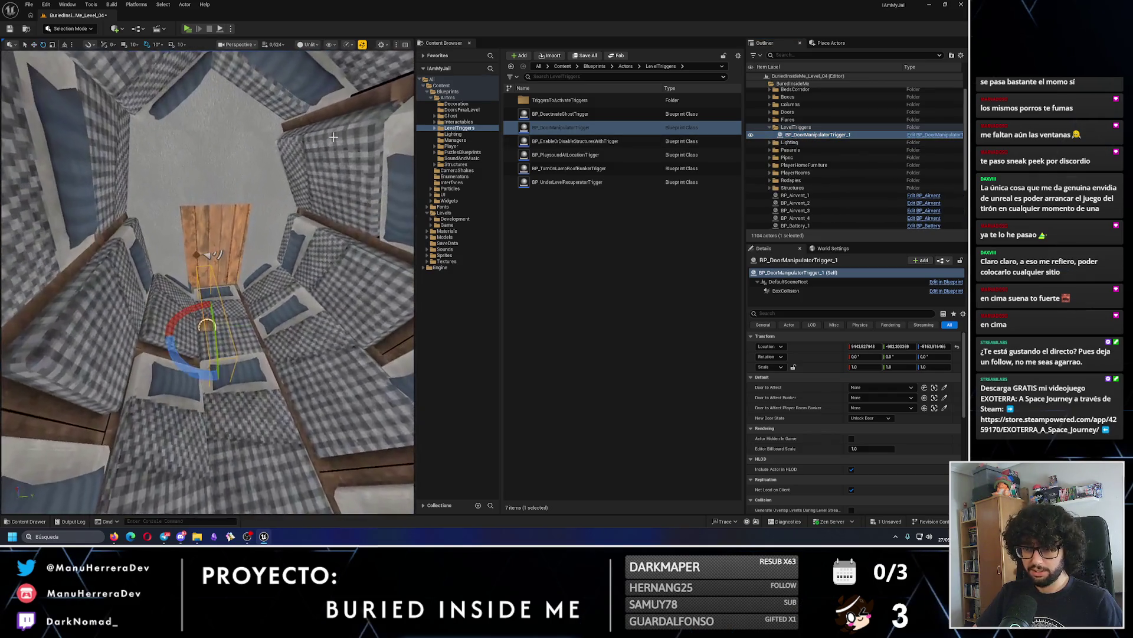
pyautogui.moveTo(224, 285); pyautogui.dragTo(225, 284)
pyautogui.moveTo(161, 462); pyautogui.dragTo(165, 269)
pyautogui.hotkey('ctrl', 'z')
pyautogui.scroll(2, 190, 217)
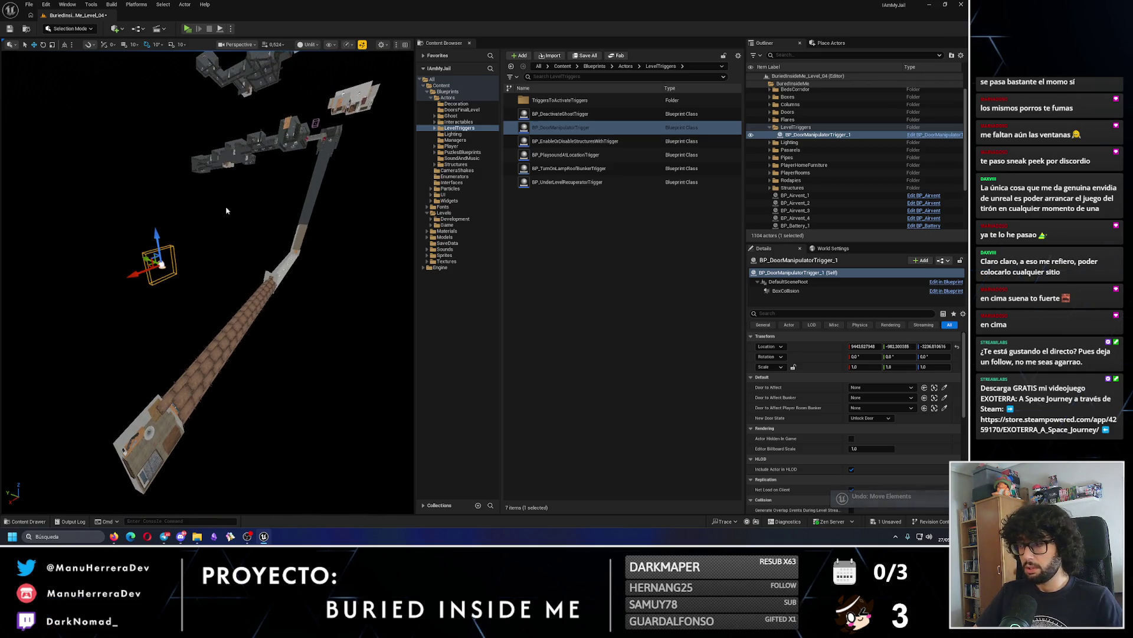
pyautogui.click(870, 418)
pyautogui.click(881, 447)
pyautogui.scroll(-3, 236, 283)
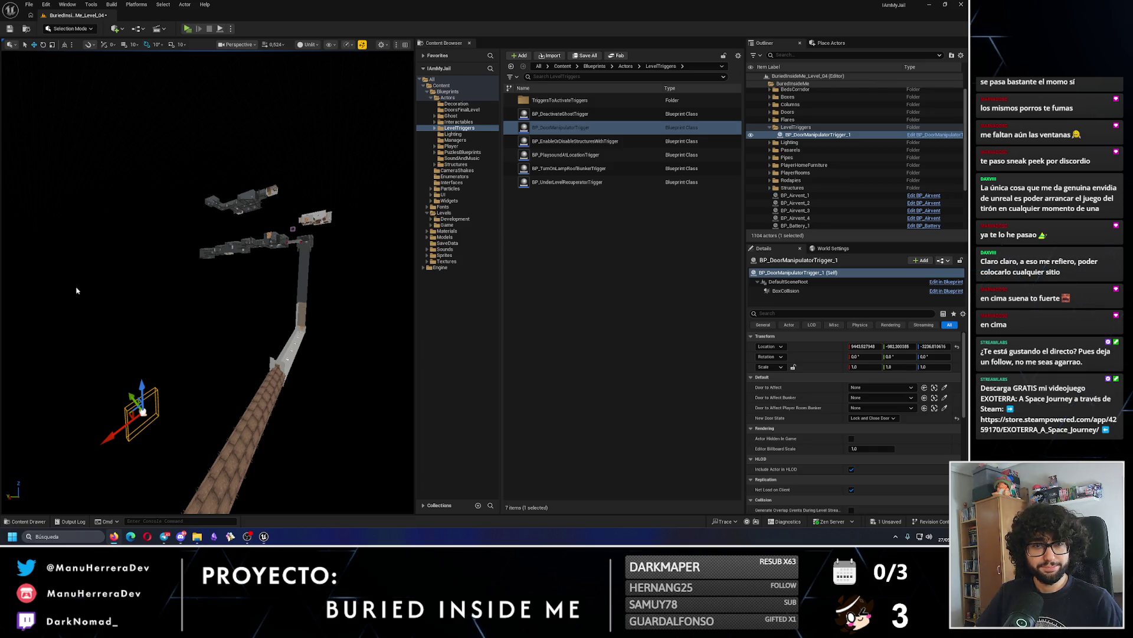
# Raise the trigger up onto the upper corridor structure.
pyautogui.moveTo(143, 412)
pyautogui.mouseDown()
pyautogui.moveTo(114, 184)
pyautogui.moveTo(152, 257)
pyautogui.moveTo(147, 282)
pyautogui.moveTo(303, 284)
pyautogui.moveTo(308, 384)
pyautogui.moveTo(290, 384)
pyautogui.mouseUp()
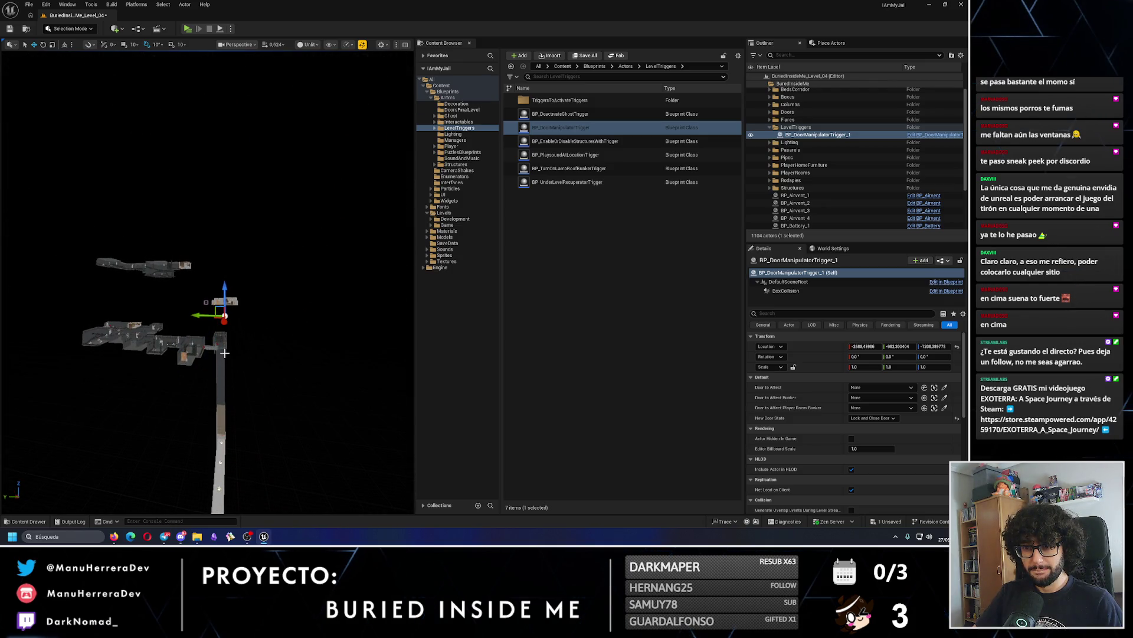
pyautogui.moveTo(203, 315)
pyautogui.mouseDown()
pyautogui.moveTo(148, 298)
pyautogui.moveTo(150, 254)
pyautogui.moveTo(159, 273)
pyautogui.mouseUp()
pyautogui.press('w')
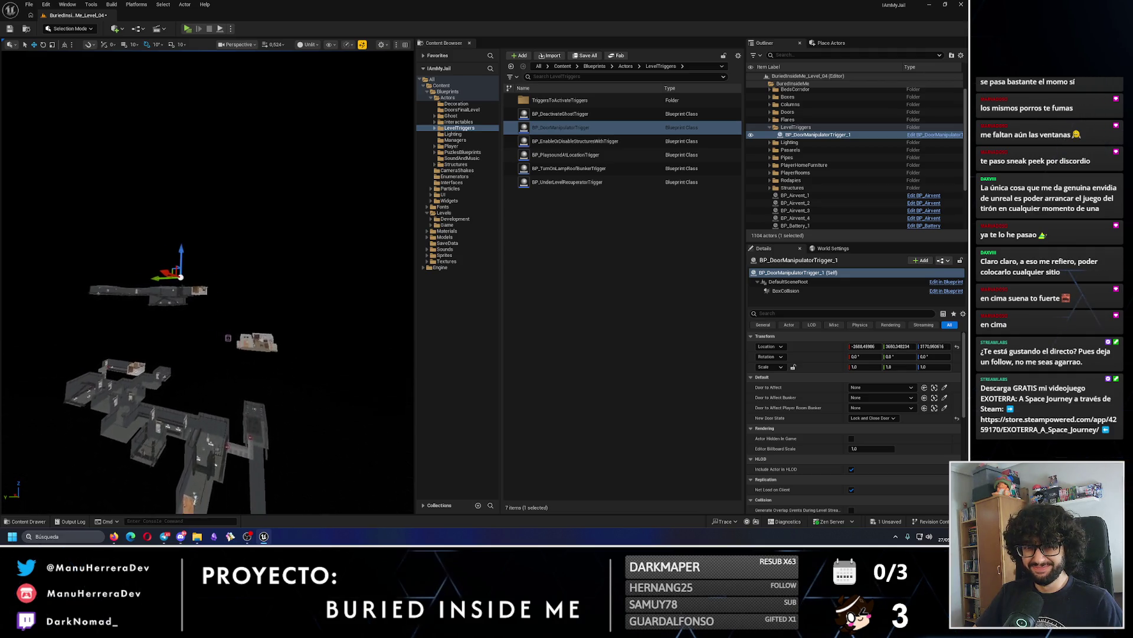
pyautogui.press('w')
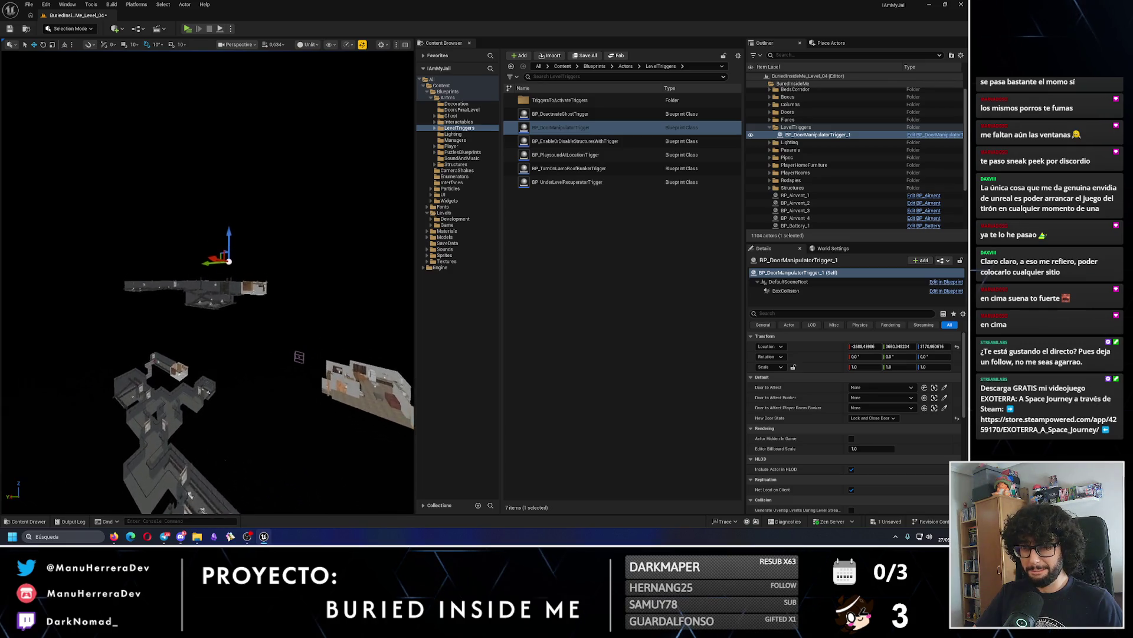
pyautogui.moveTo(257, 255)
pyautogui.mouseDown()
pyautogui.moveTo(248, 260)
pyautogui.moveTo(257, 255)
pyautogui.mouseUp()
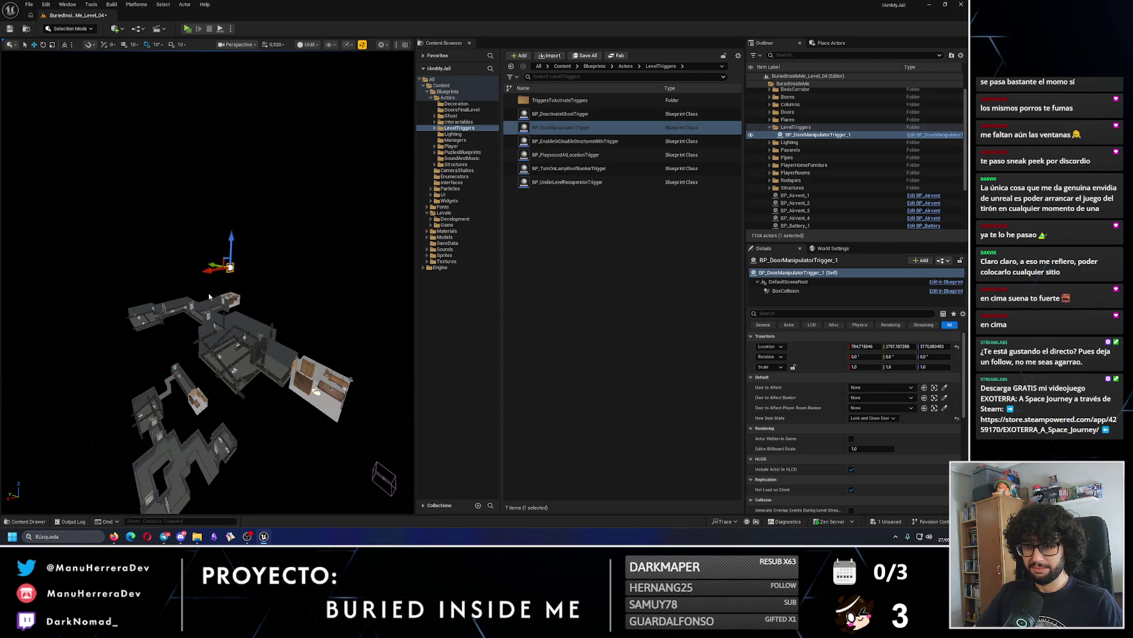
pyautogui.press('w')
# Set rotation snap to 90° and turn the trigger 90 degrees.
pyautogui.press('e')
pyautogui.moveTo(205, 291); pyautogui.dragTo(242, 297)
pyautogui.press('w')
pyautogui.hotkey('ctrl', 'z')
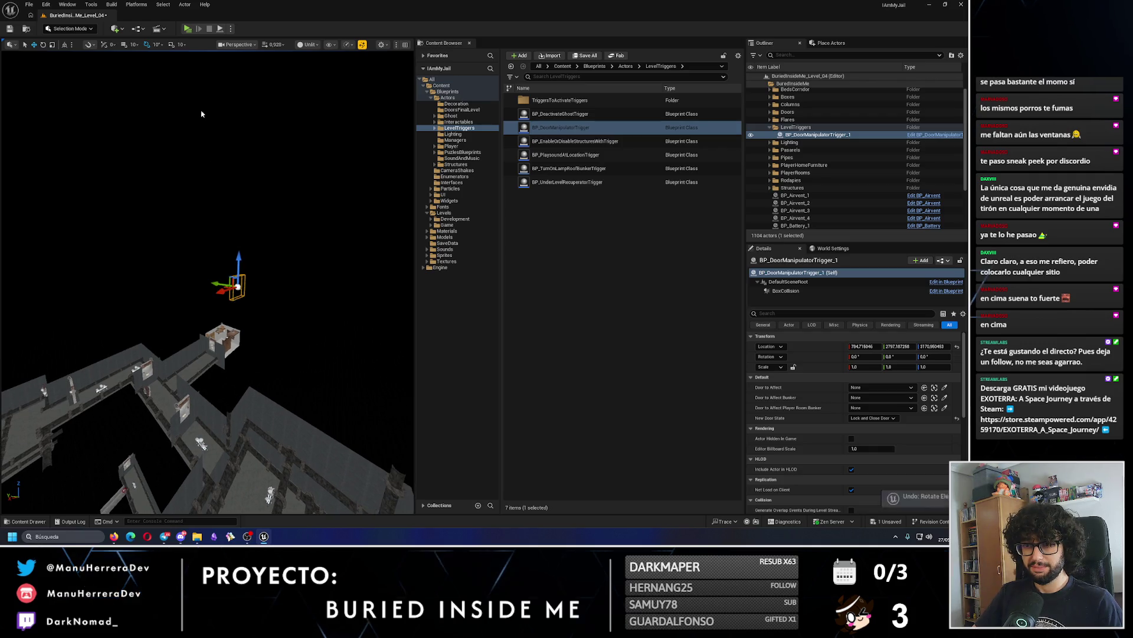
pyautogui.click(157, 44)
pyautogui.click(177, 117)
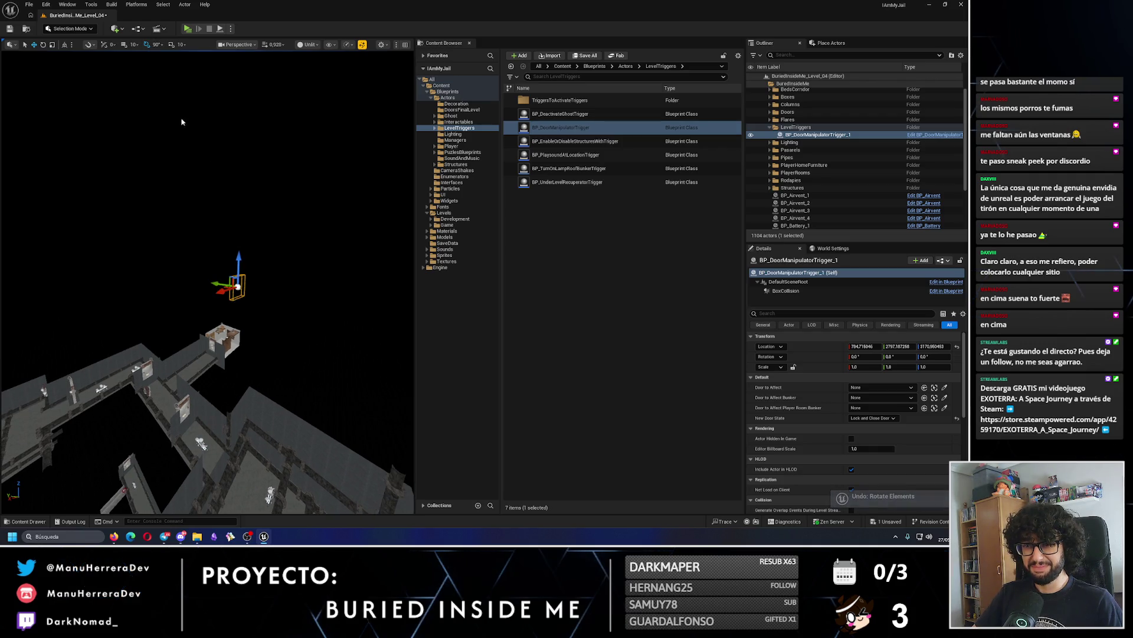
pyautogui.press('e')
pyautogui.moveTo(183, 290)
pyautogui.mouseDown()
pyautogui.moveTo(211, 293)
pyautogui.moveTo(202, 340)
pyautogui.mouseUp()
pyautogui.press('w')
pyautogui.scroll(3, 261, 411)
pyautogui.moveTo(262, 412)
pyautogui.mouseDown()
pyautogui.moveTo(278, 306)
pyautogui.moveTo(337, 267)
pyautogui.moveTo(334, 324)
pyautogui.moveTo(220, 295)
pyautogui.mouseUp()
pyautogui.scroll(3, 207, 295)
pyautogui.scroll(5, 221, 247)
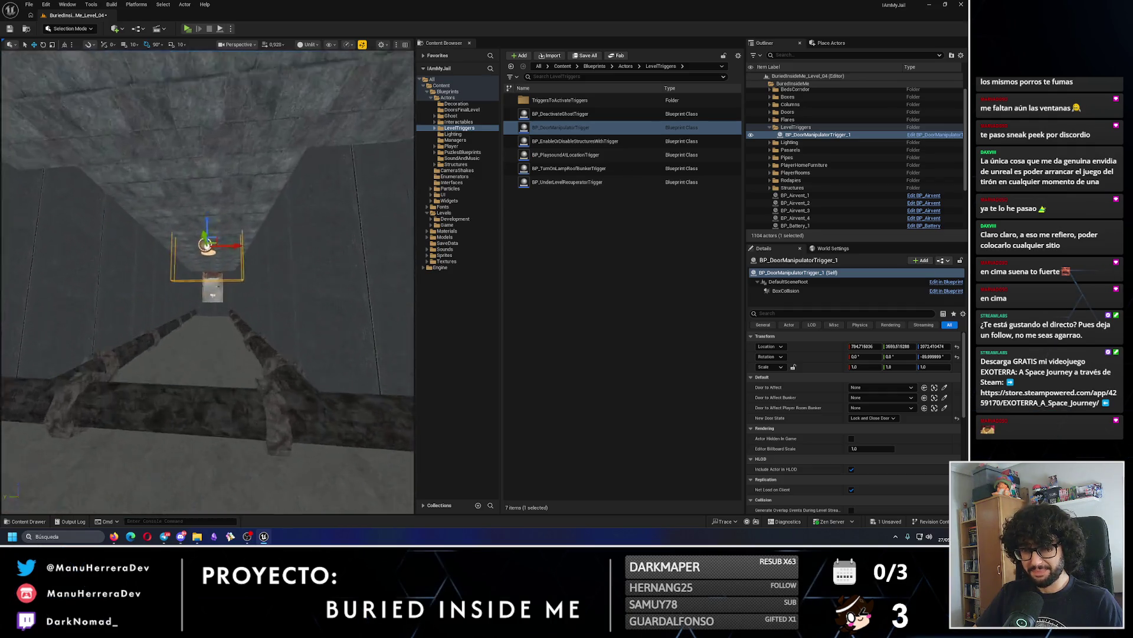
# Enter the trigger's location as X 780, Y 3560, Z 1900.
pyautogui.moveTo(233, 211); pyautogui.dragTo(238, 275)
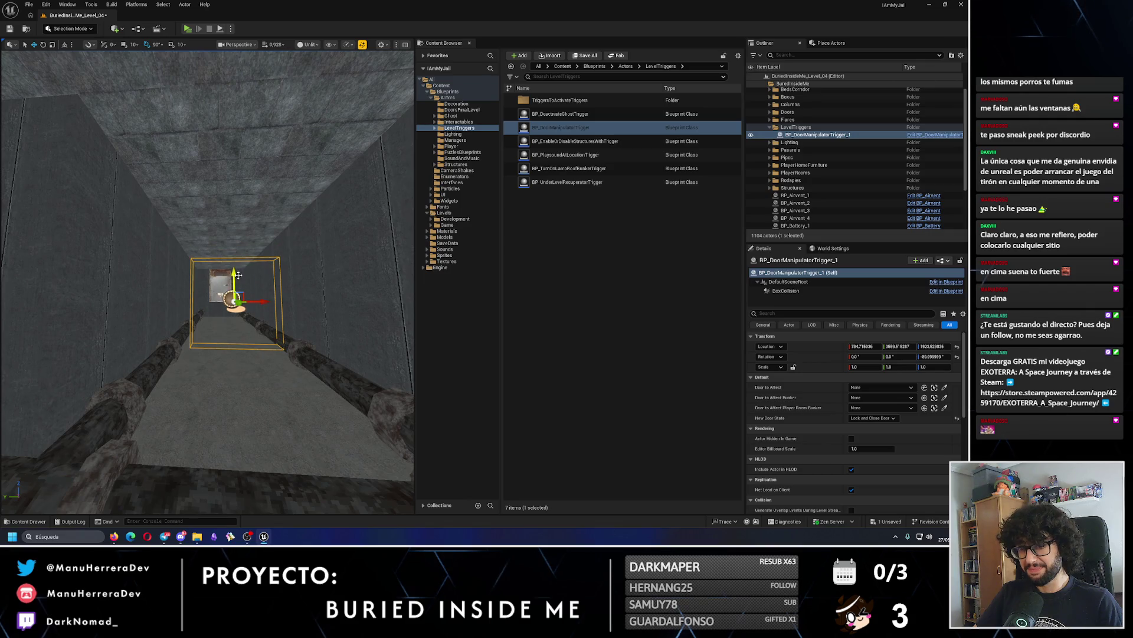
pyautogui.click(865, 347)
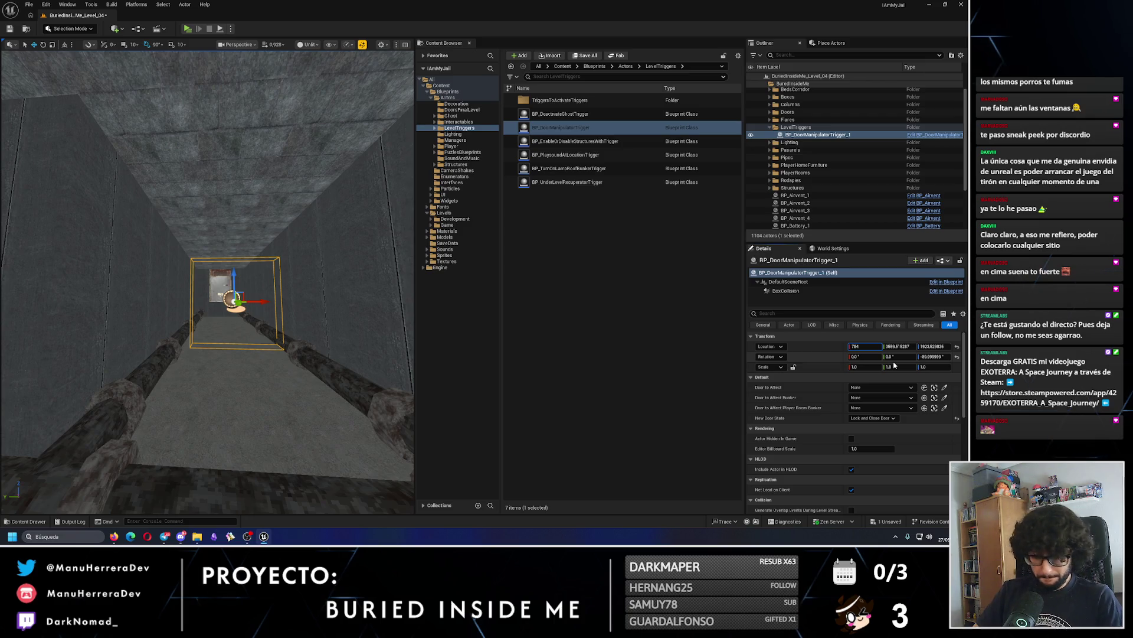
pyautogui.write('0')
pyautogui.press('Return')
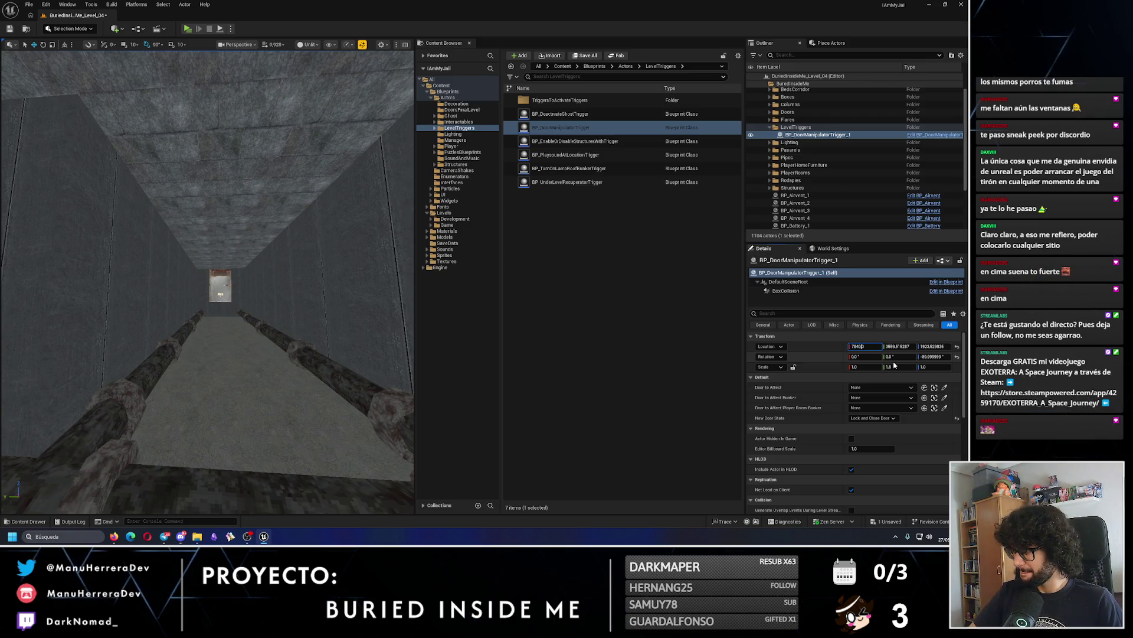
pyautogui.press('Return')
pyautogui.press('Tab')
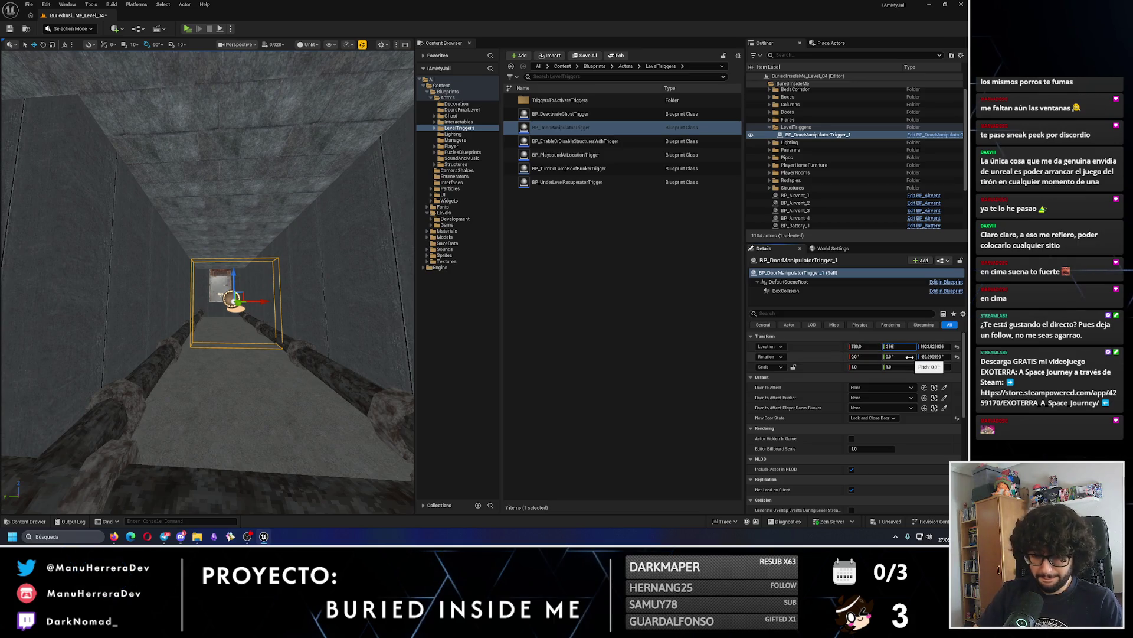
pyautogui.press('Tab')
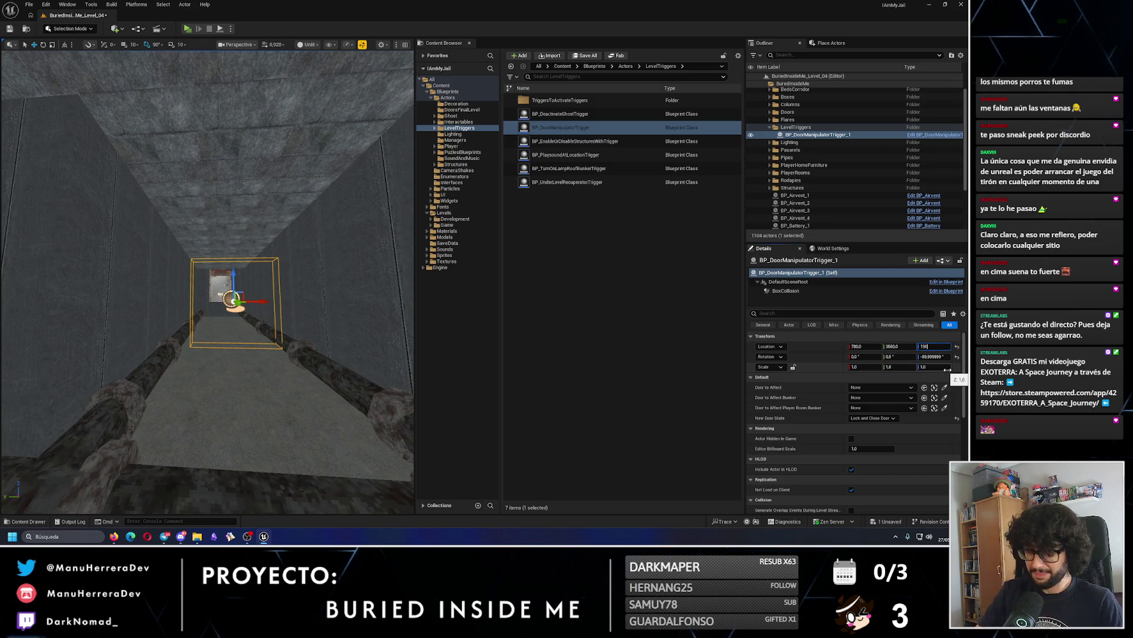
pyautogui.write('00')
pyautogui.press('Return')
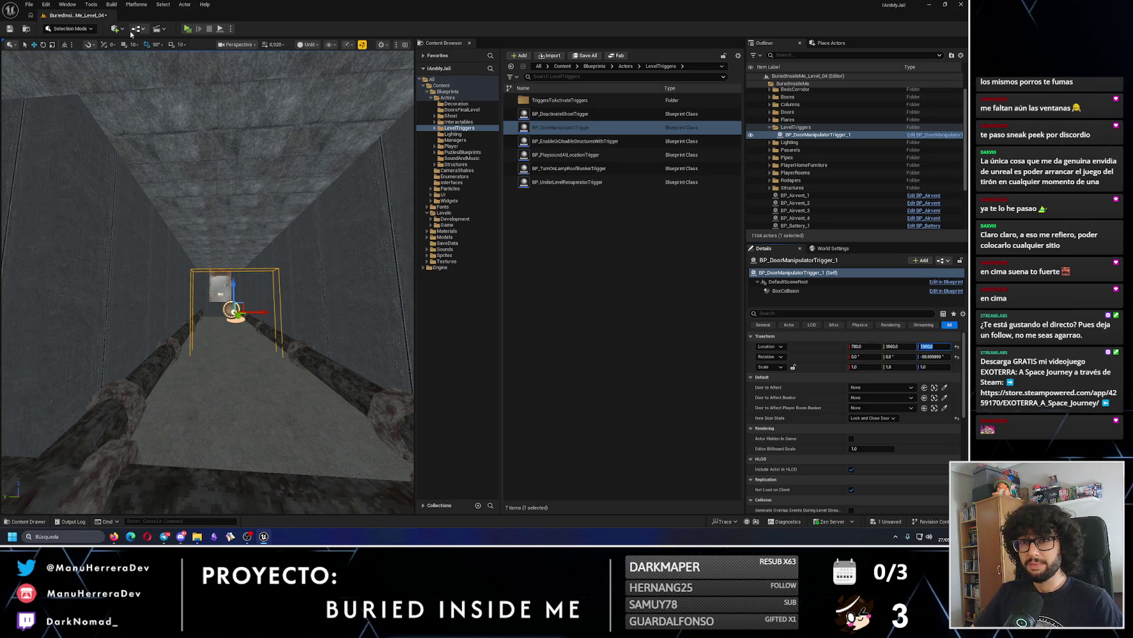
# Raise the trigger to Z 1950 and select its collision box component.
pyautogui.press('f')
pyautogui.moveTo(217, 265); pyautogui.dragTo(217, 255)
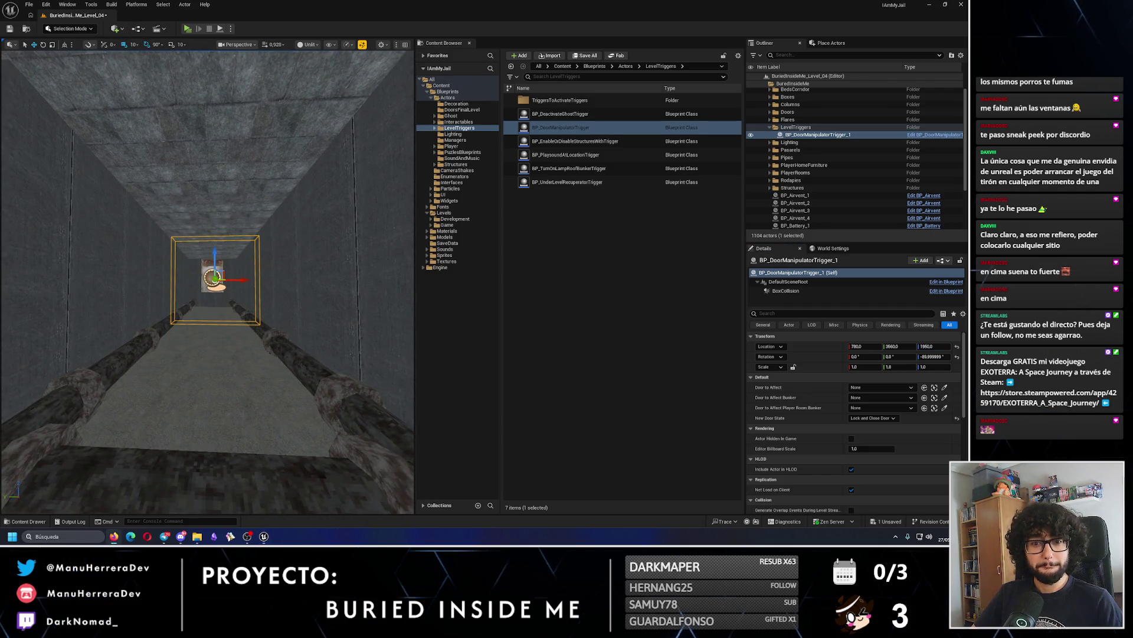
pyautogui.scroll(-2, 202, 330)
pyautogui.click(786, 291)
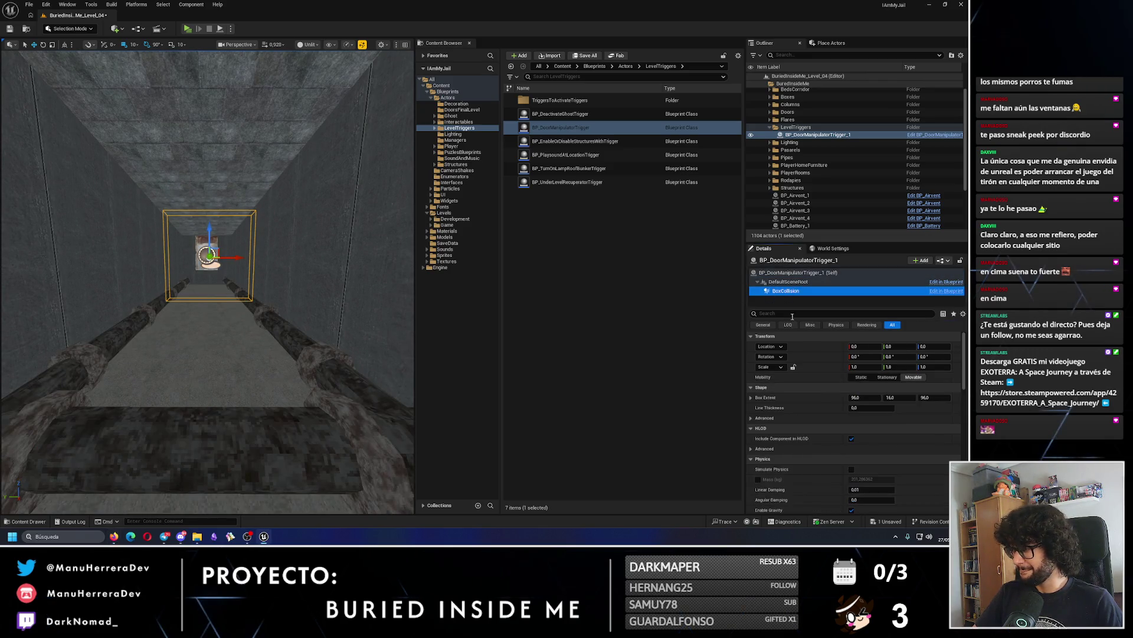
# Set the BoxCollision Box Extent Z to 130, then reselect the trigger actor itself.
pyautogui.moveTo(862, 397)
pyautogui.mouseDown()
pyautogui.moveTo(880, 397)
pyautogui.moveTo(867, 397)
pyautogui.moveTo(878, 408)
pyautogui.mouseUp()
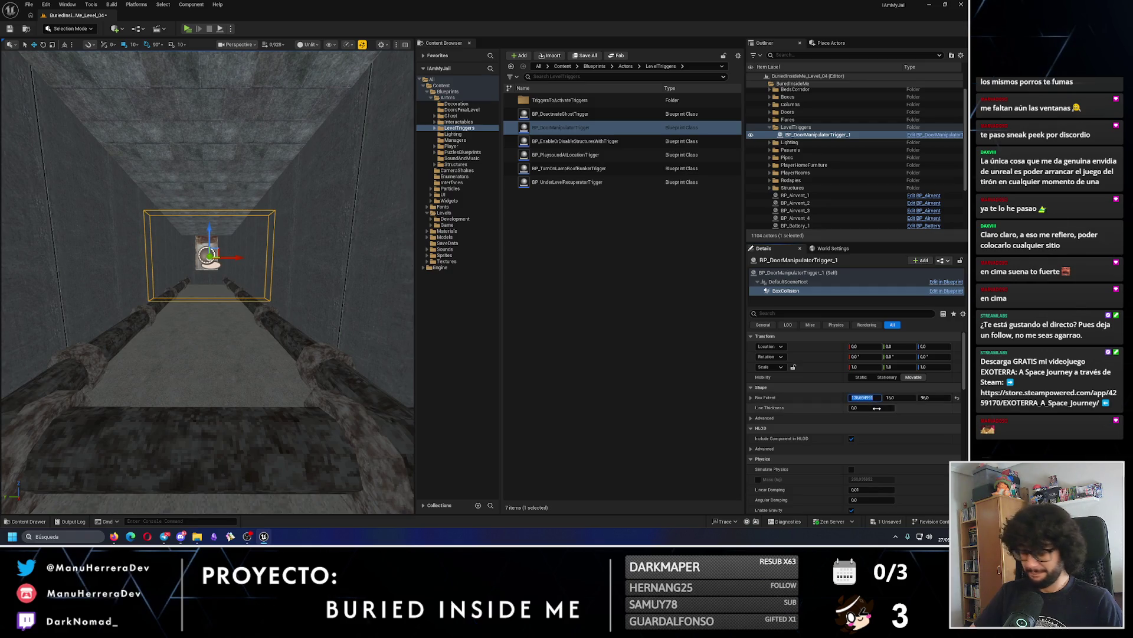
pyautogui.press('Return')
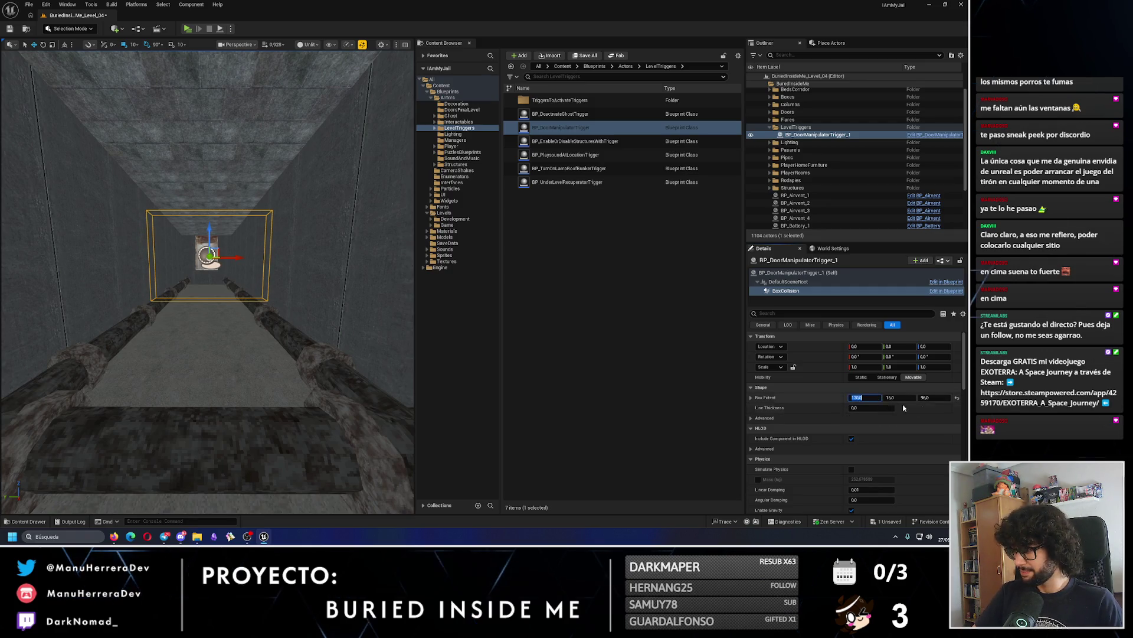
pyautogui.write('130')
pyautogui.press('Return')
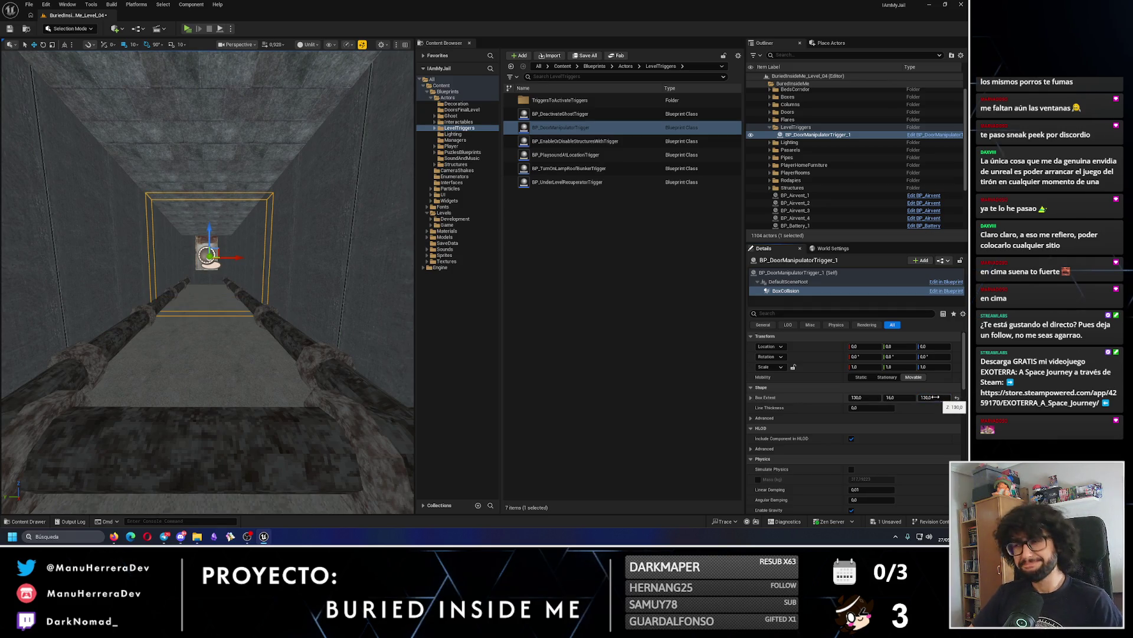
pyautogui.click(778, 273)
pyautogui.press('f')
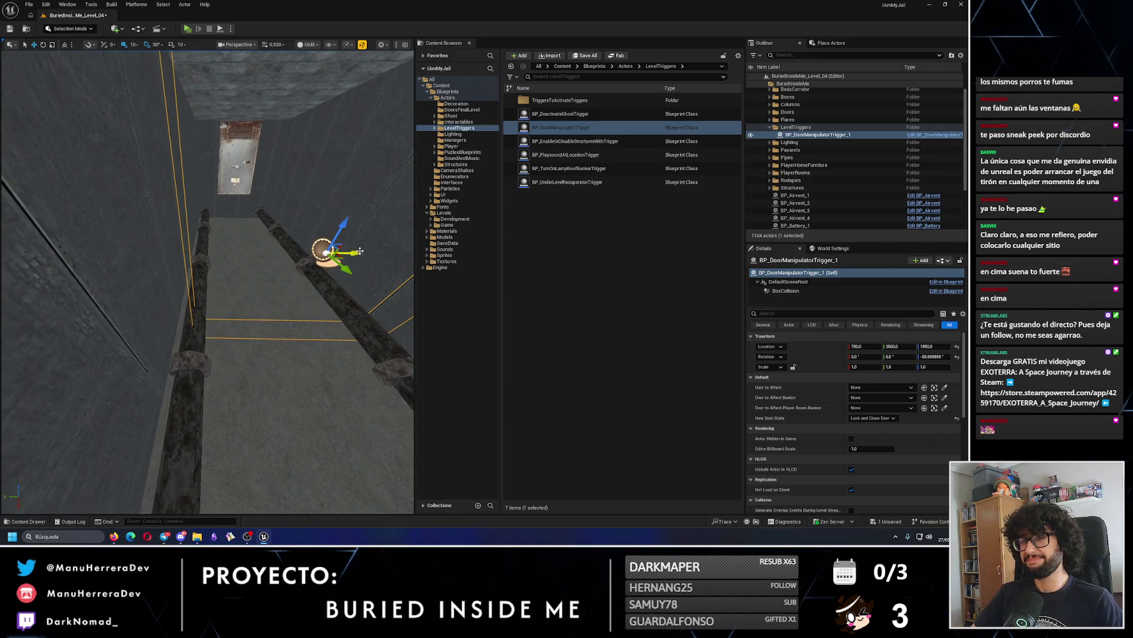
# Set BP_DoorManipulatorTrigger_1's Door to Affect Player Room Bunker to BP_DoorPlayerRoomBunker_1.
pyautogui.moveTo(349, 260); pyautogui.dragTo(354, 267)
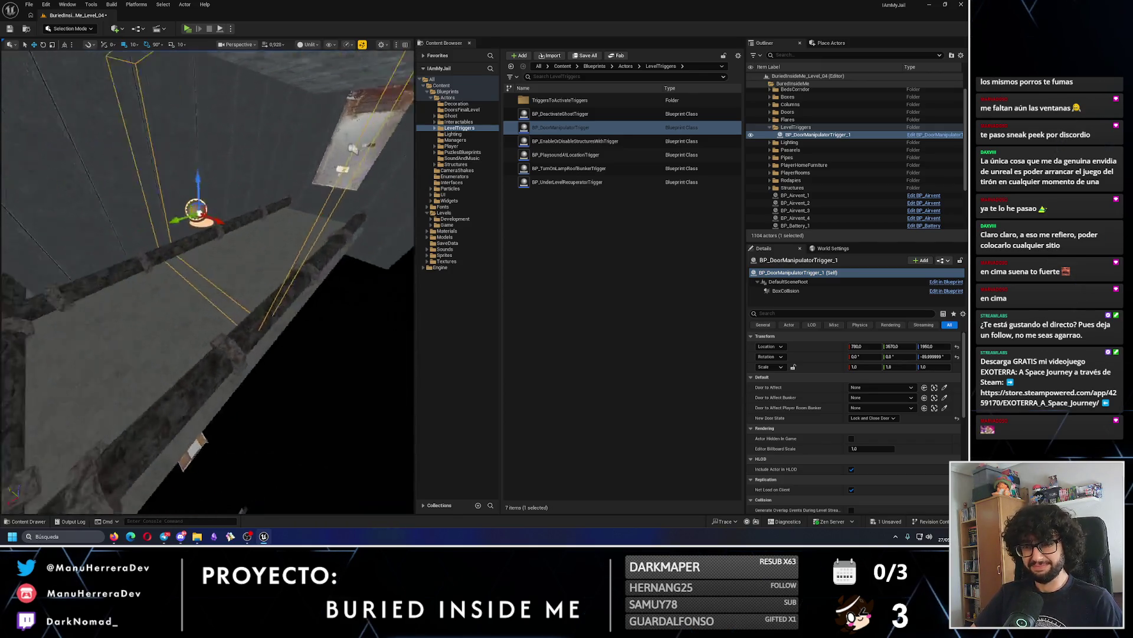
pyautogui.moveTo(134, 303); pyautogui.dragTo(168, 322)
pyautogui.moveTo(236, 316); pyautogui.dragTo(274, 250)
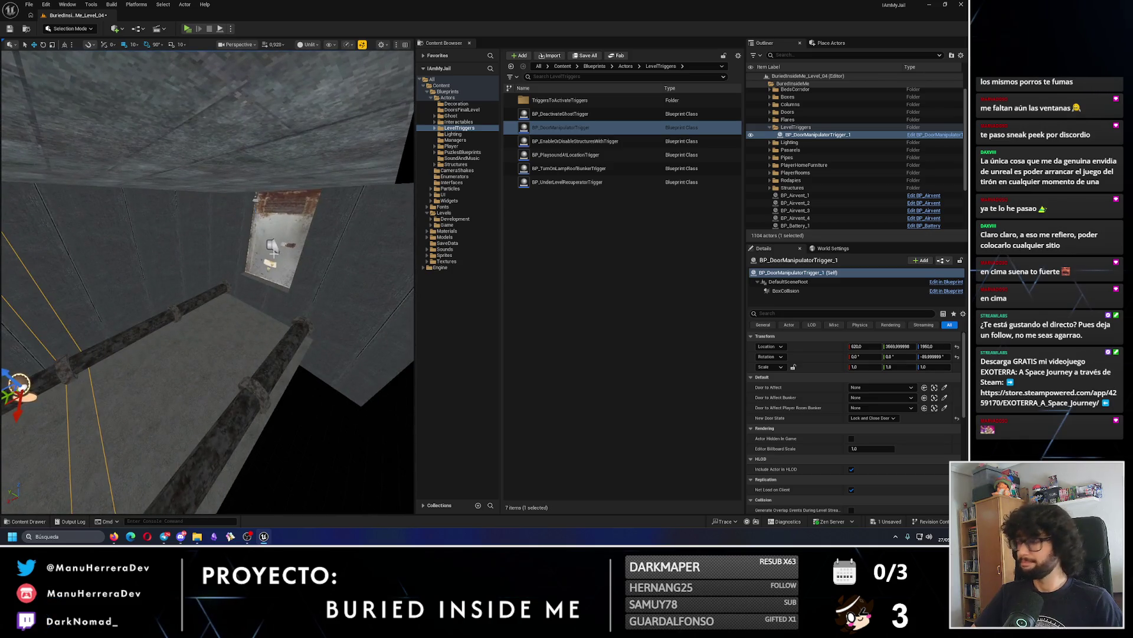
pyautogui.click(273, 254)
pyautogui.moveTo(239, 290); pyautogui.dragTo(180, 297)
pyautogui.click(296, 246)
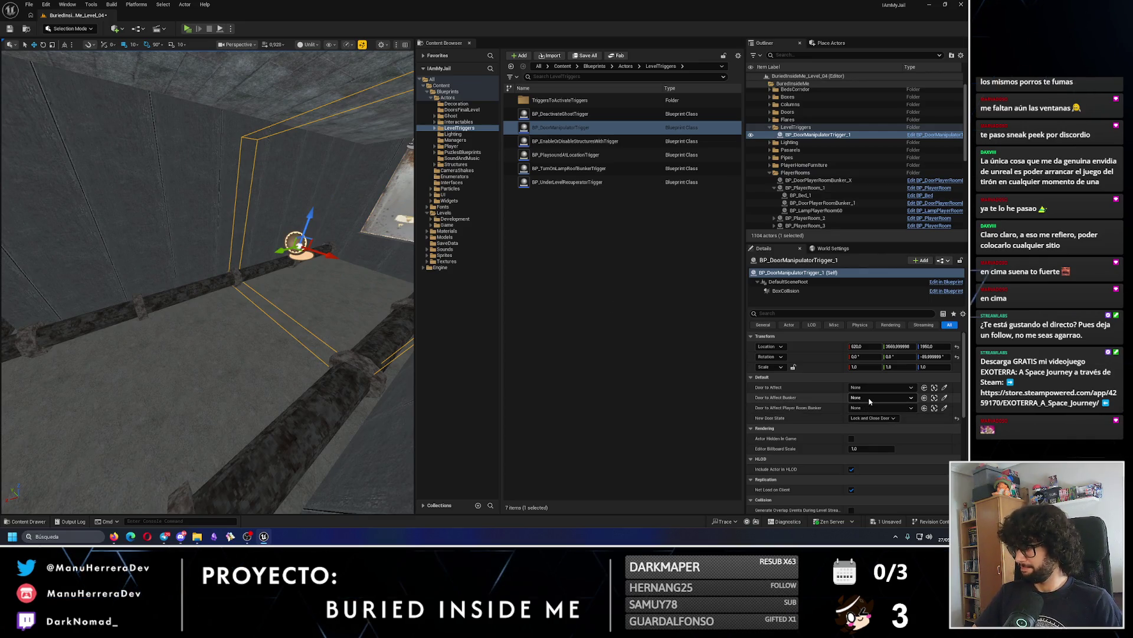
pyautogui.click(865, 408)
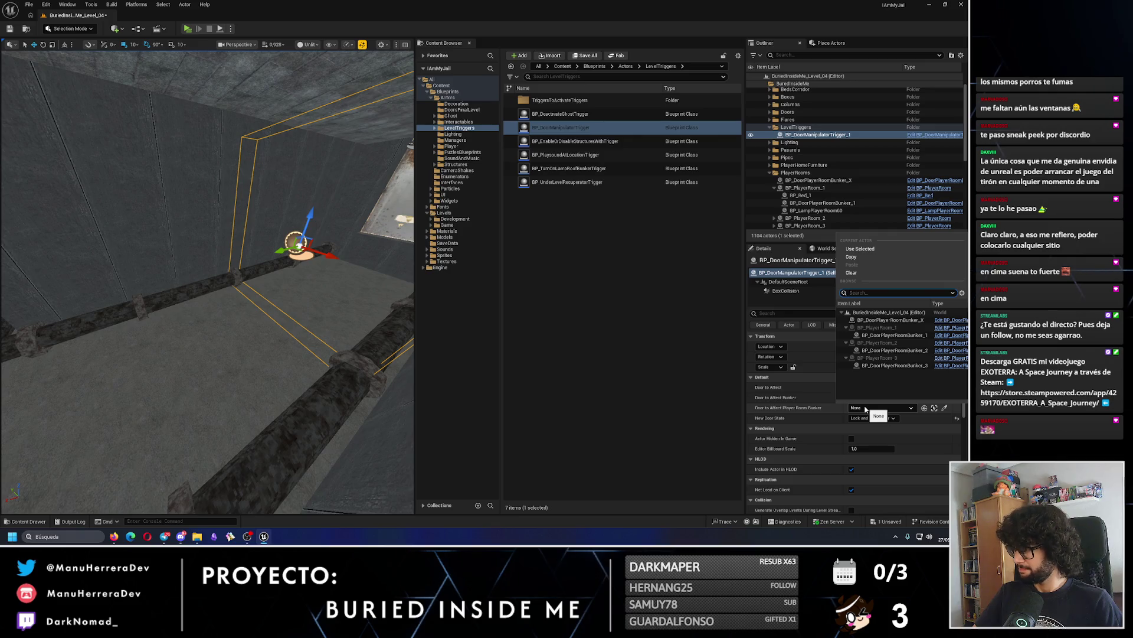
pyautogui.click(894, 335)
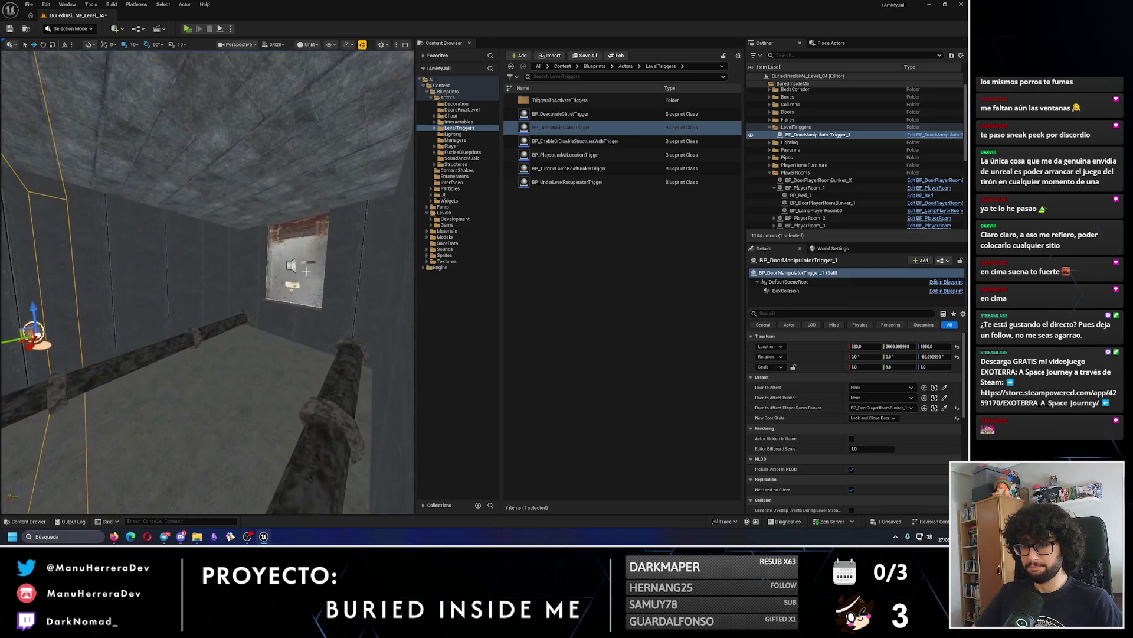
pyautogui.click(299, 267)
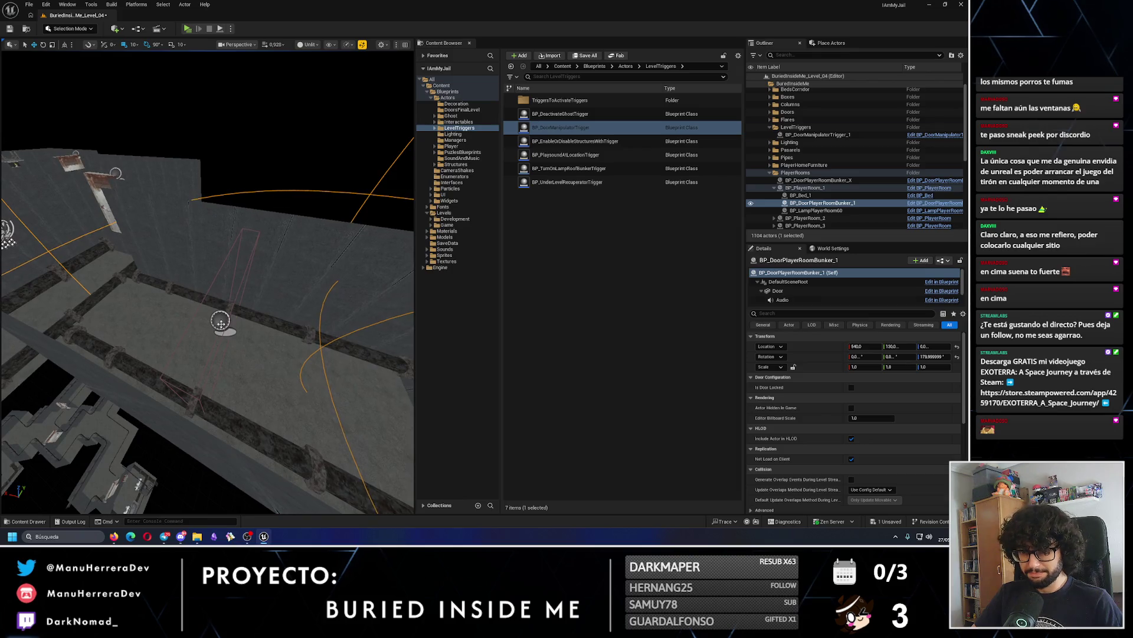
pyautogui.hotkey('ctrl', 'z')
pyautogui.moveTo(206, 295)
pyautogui.mouseDown()
pyautogui.moveTo(154, 200)
pyautogui.moveTo(234, 307)
pyautogui.moveTo(261, 311)
pyautogui.mouseUp()
# Duplicate the trigger and move the copy down into the lower corridor floor.
pyautogui.hotkey('ctrl', 'd')
pyautogui.press('End')
pyautogui.scroll(-5, 234, 307)
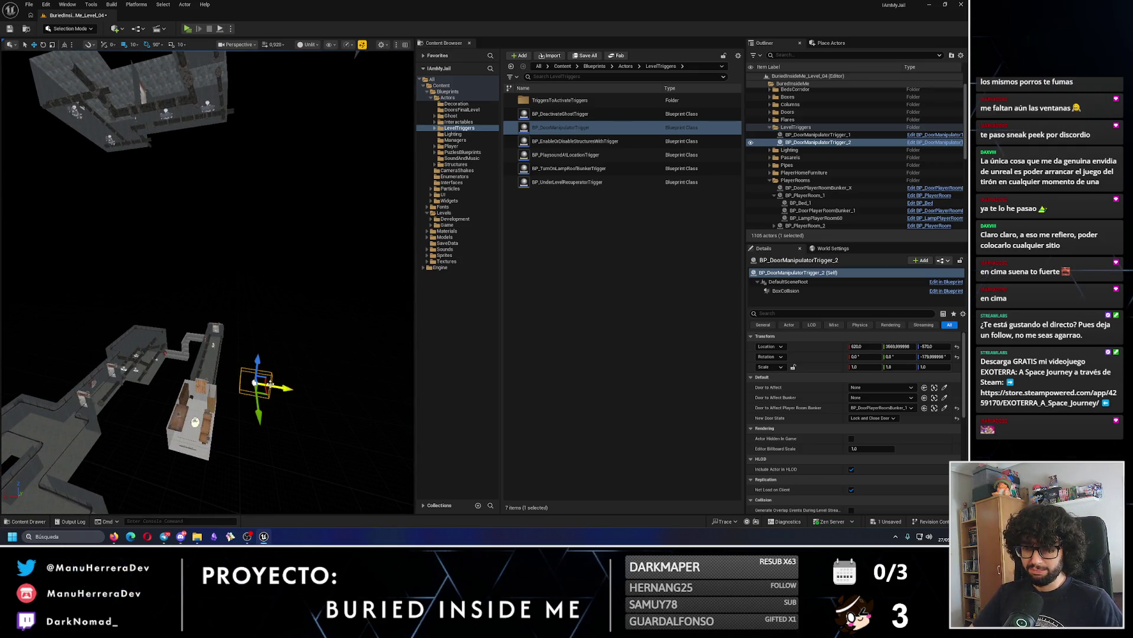
pyautogui.moveTo(227, 372); pyautogui.dragTo(248, 379)
pyautogui.press('f')
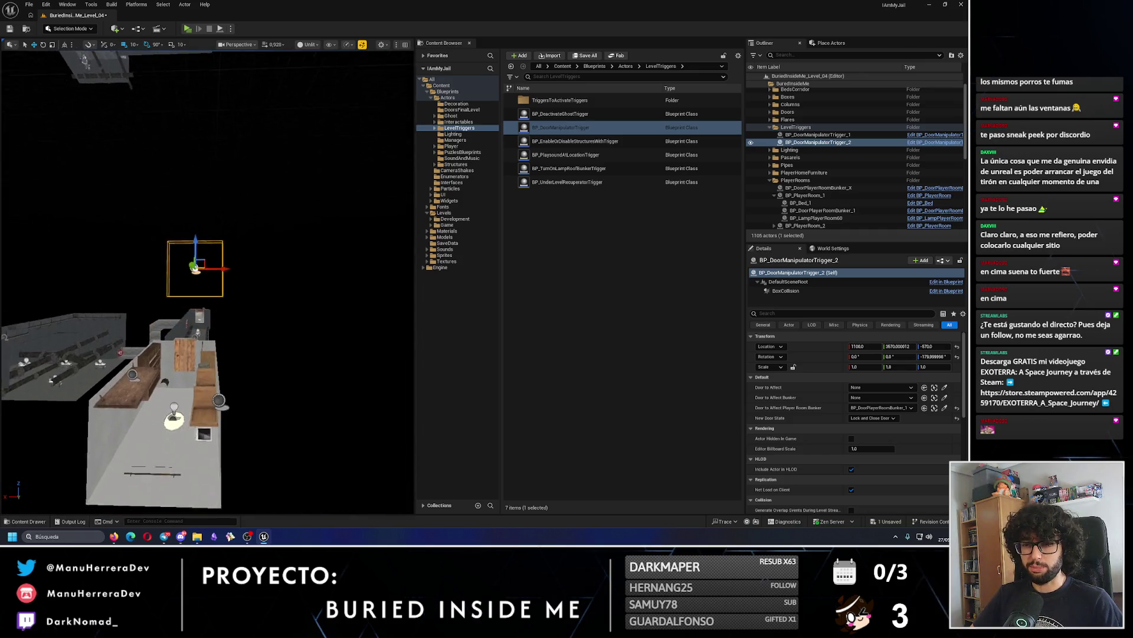
pyautogui.moveTo(189, 252); pyautogui.dragTo(200, 283)
pyautogui.scroll(-5, 185, 419)
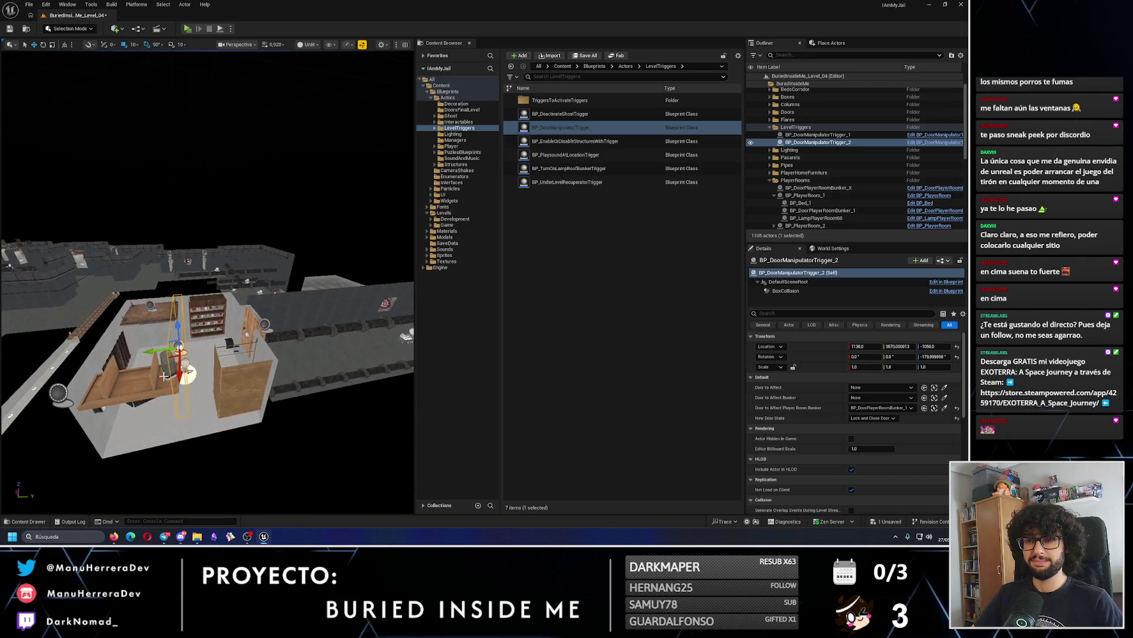
pyautogui.moveTo(278, 298); pyautogui.dragTo(366, 337)
pyautogui.press('f')
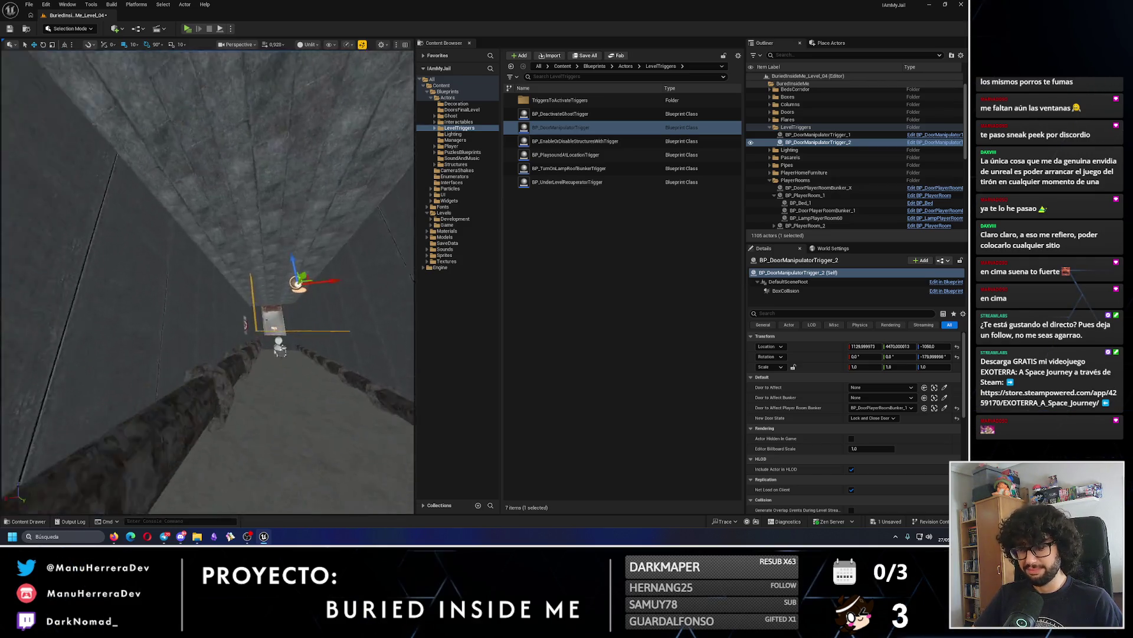
pyautogui.moveTo(250, 261)
pyautogui.mouseDown()
pyautogui.moveTo(248, 308)
pyautogui.moveTo(298, 328)
pyautogui.mouseUp()
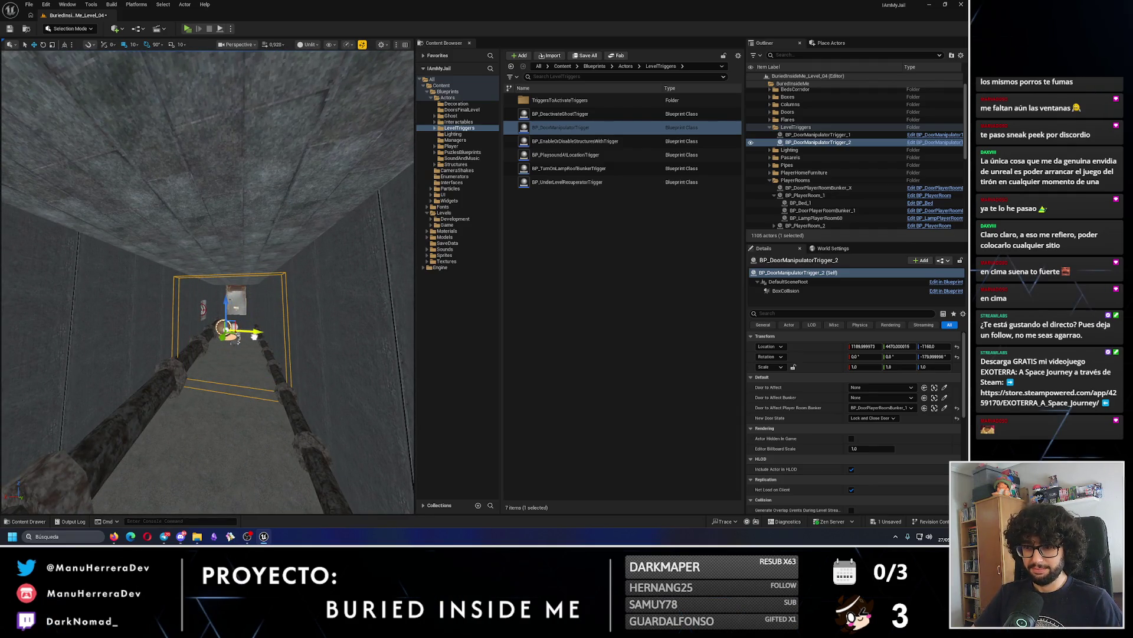
pyautogui.scroll(-5, 298, 328)
pyautogui.scroll(-5, 235, 315)
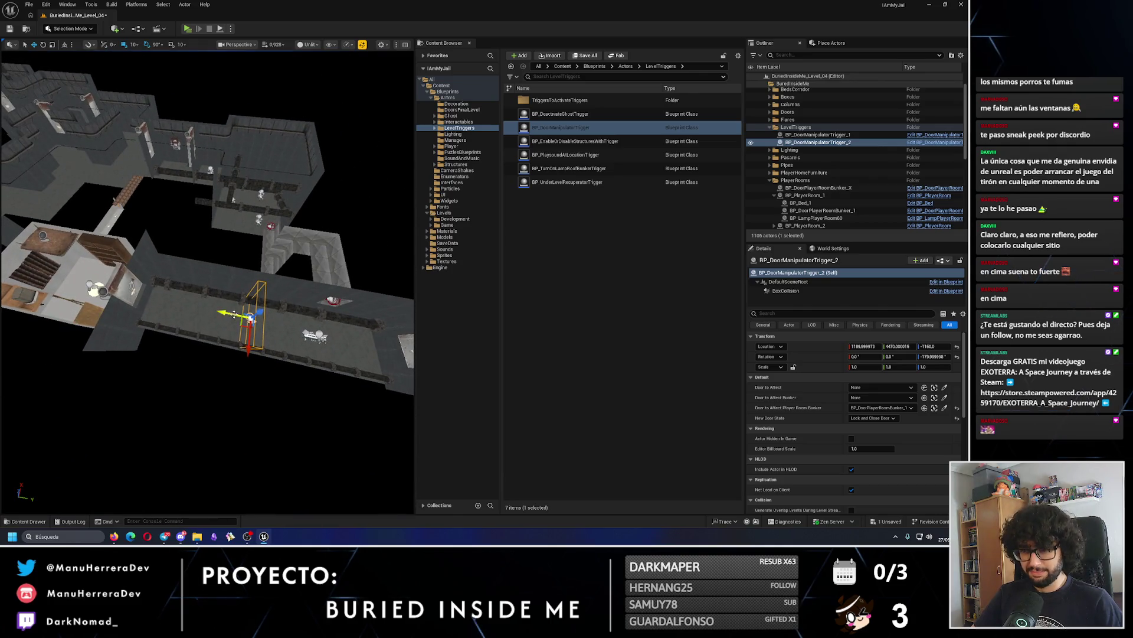
# Set the copy's Door to Affect Player Room Bunker to BP_DoorPlayerRoomBunker_3.
pyautogui.click(924, 408)
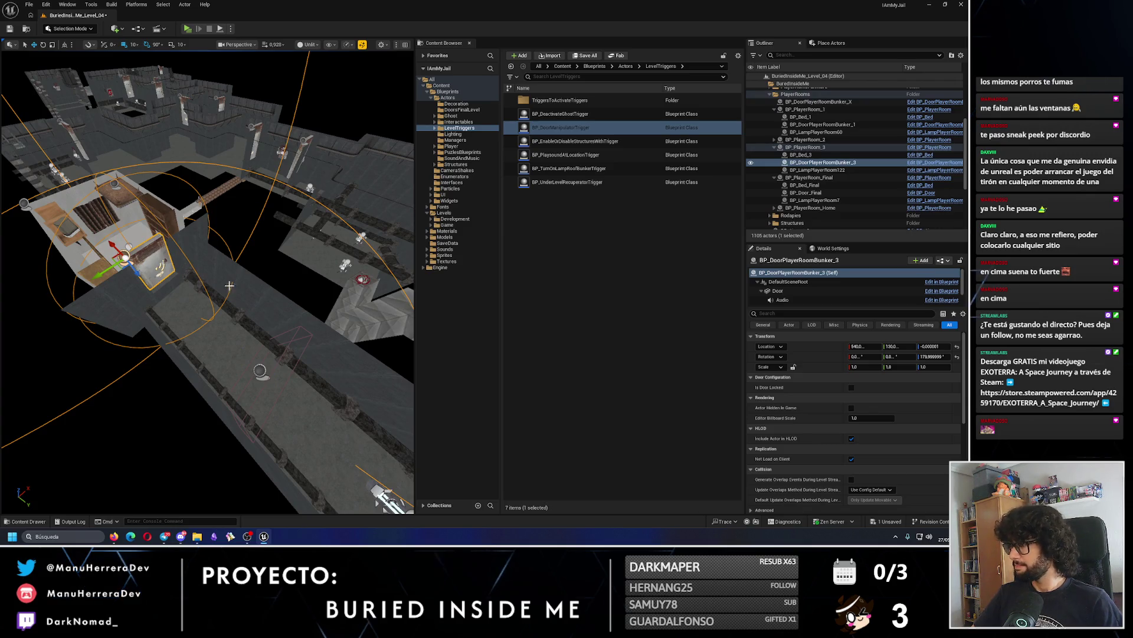
pyautogui.click(277, 348)
pyautogui.press('f')
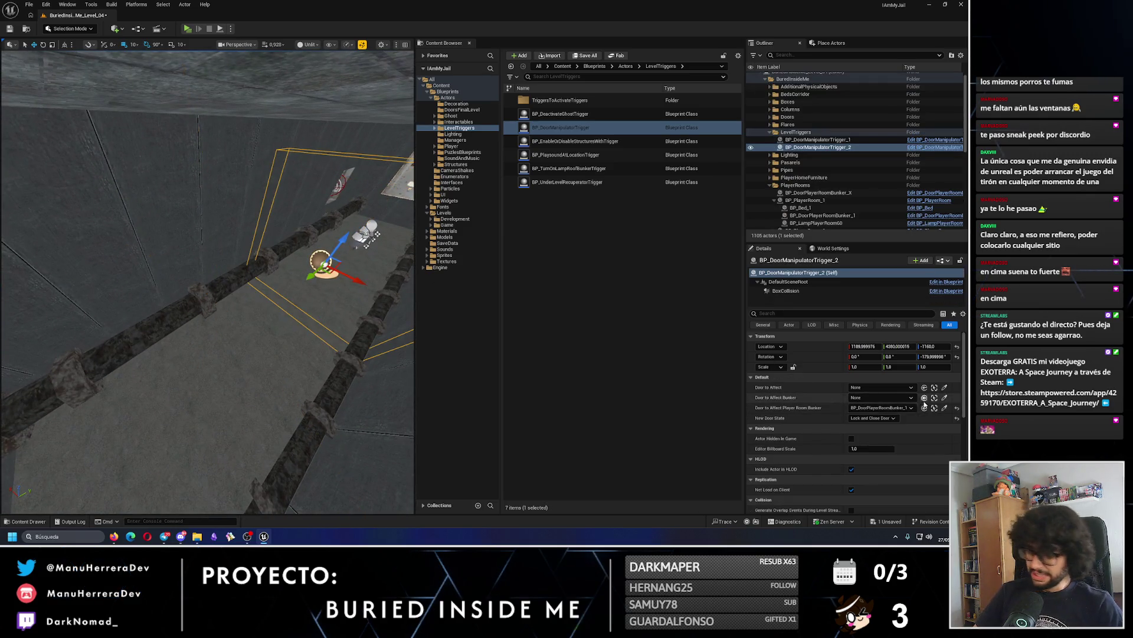
pyautogui.click(911, 407)
pyautogui.click(874, 367)
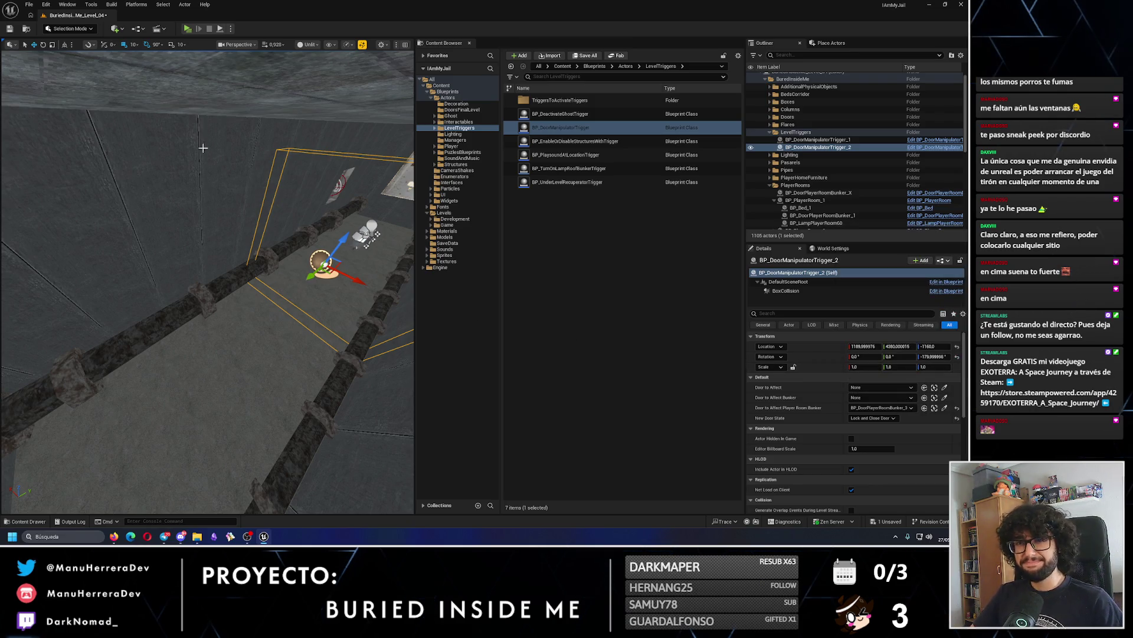
pyautogui.scroll(-10, 202, 144)
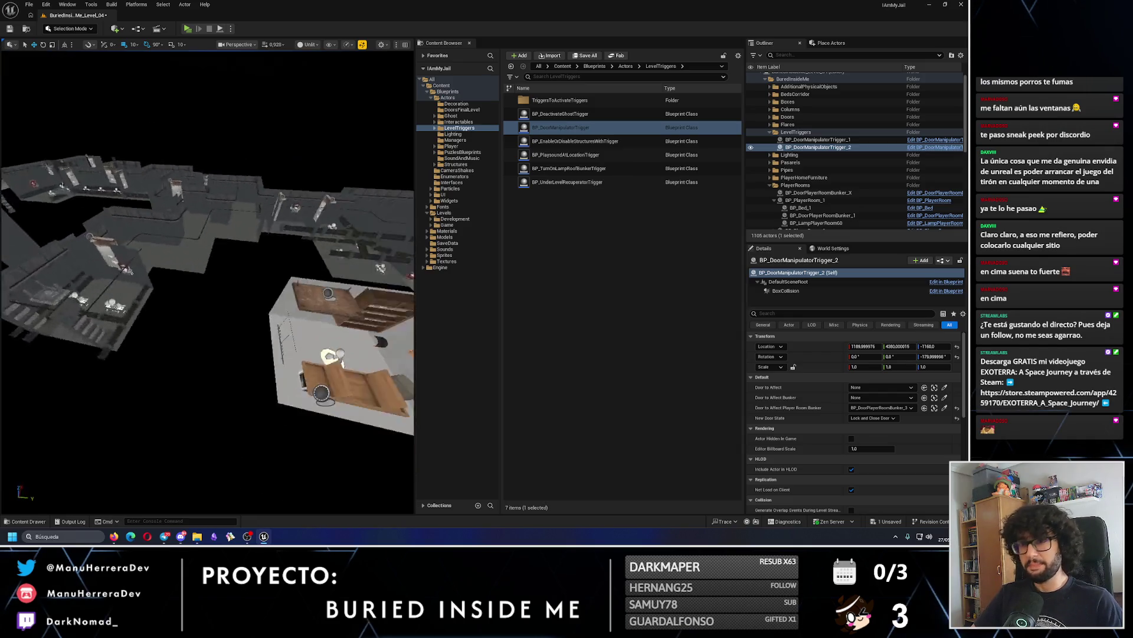
# Duplicate the trigger far down the level as BP_DoorManipulatorTrigger_3, turned 90 degrees.
pyautogui.press('f')
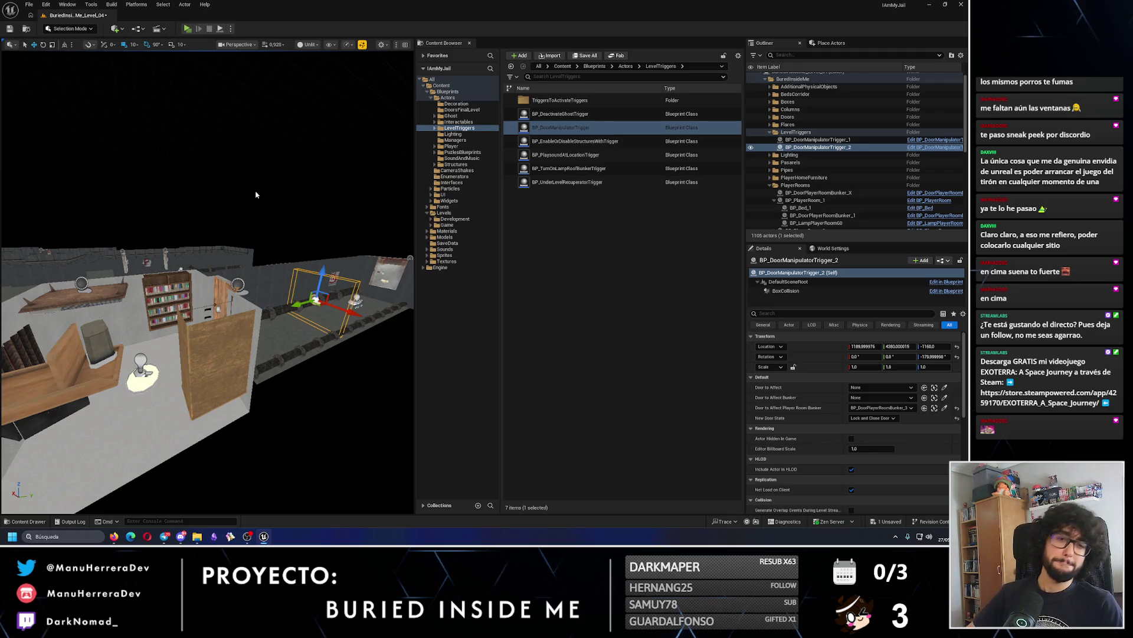
pyautogui.scroll(-3, 207, 282)
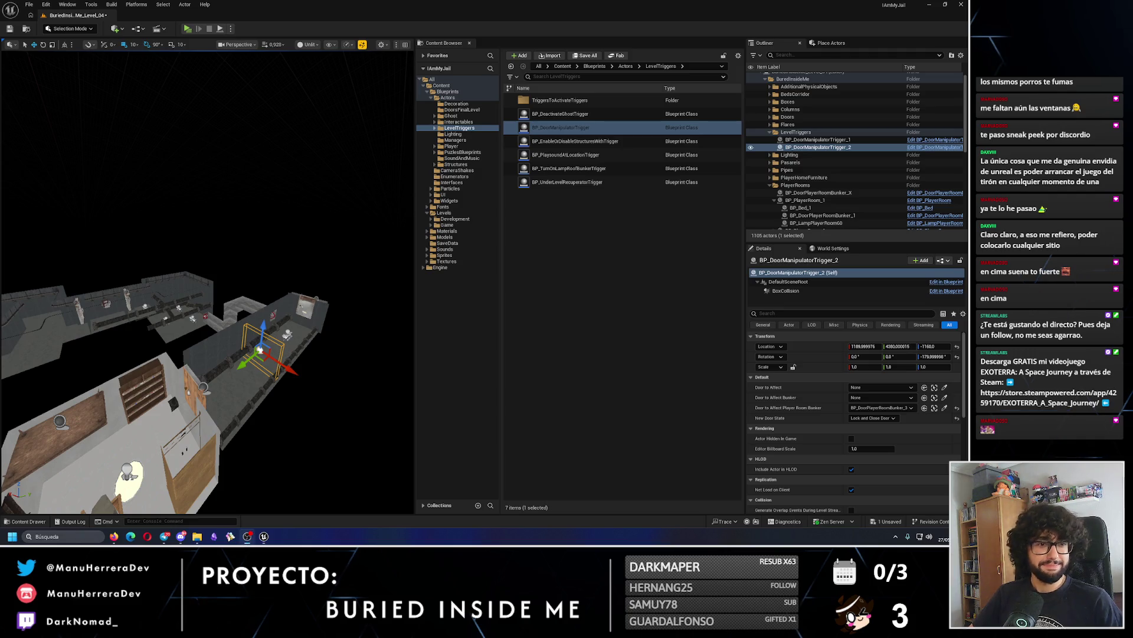
pyautogui.scroll(10, 207, 282)
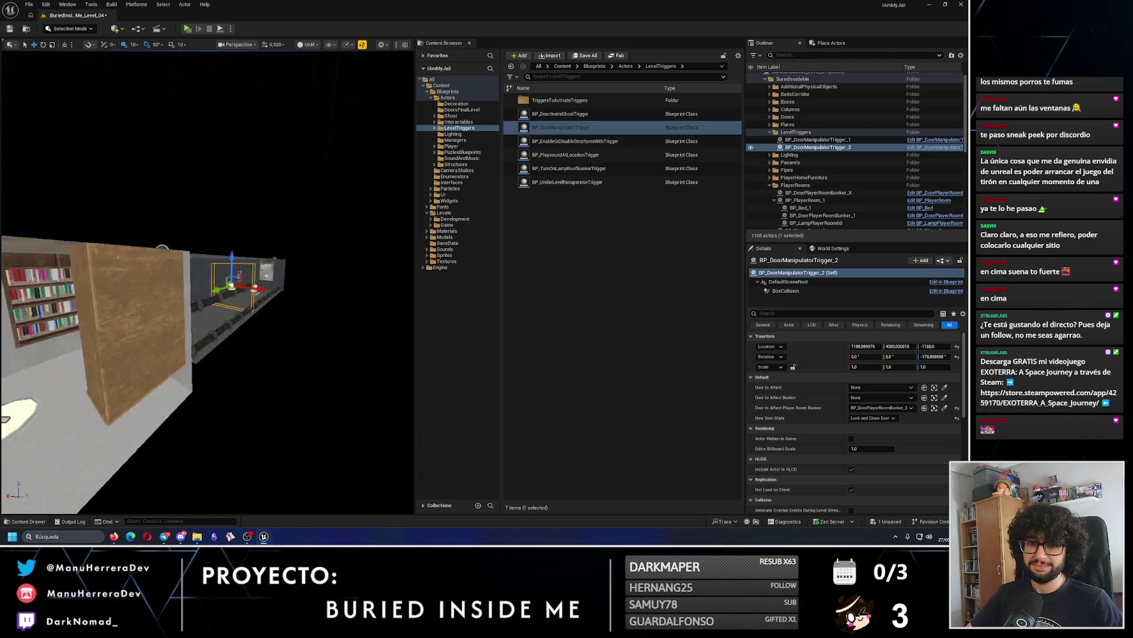
pyautogui.scroll(-10, 208, 282)
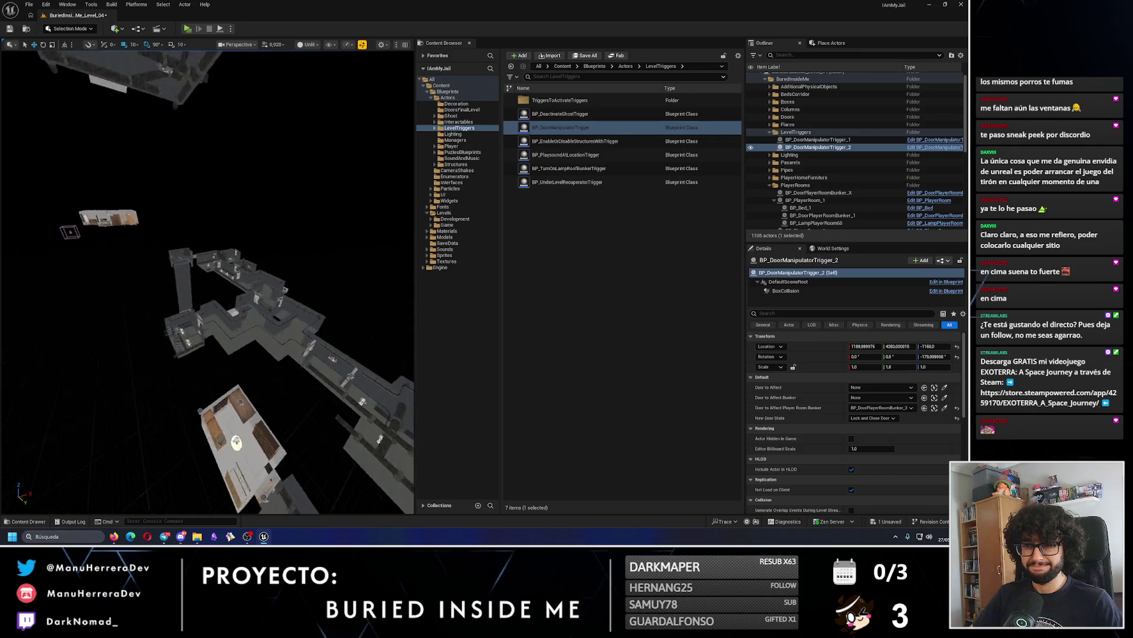
pyautogui.scroll(-2, 343, 424)
pyautogui.moveTo(336, 395)
pyautogui.mouseDown()
pyautogui.moveTo(129, 417)
pyautogui.moveTo(114, 389)
pyautogui.moveTo(126, 361)
pyautogui.mouseUp()
pyautogui.press('w')
# Move BP_DoorManipulatorTrigger_3 along the grey corridor into the checkered tunnel.
pyautogui.moveTo(177, 330); pyautogui.dragTo(229, 287)
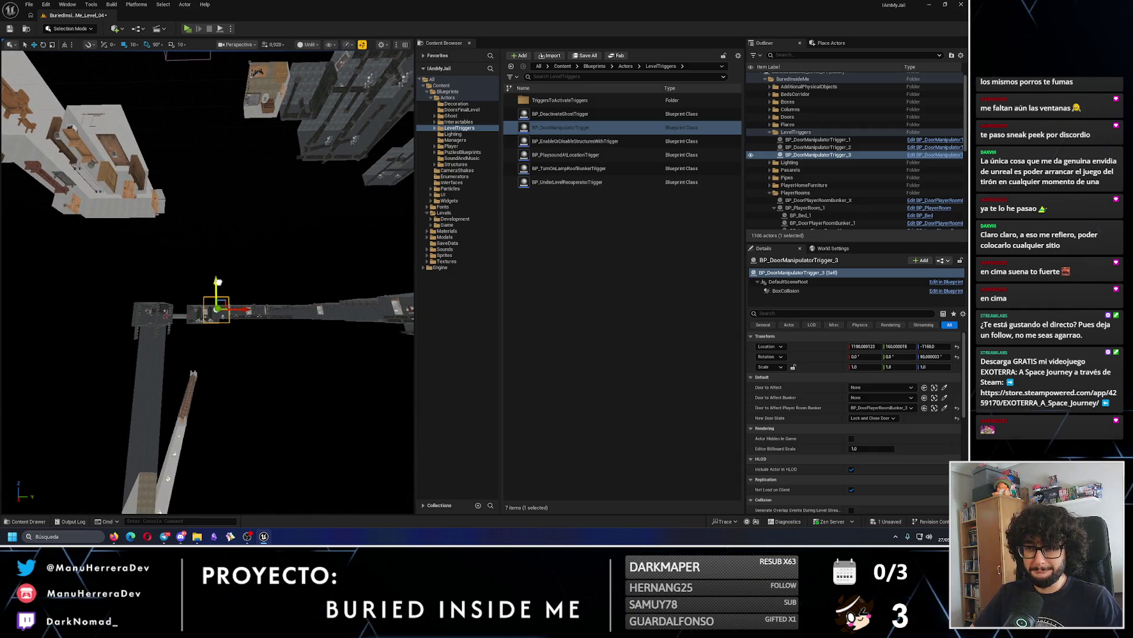
pyautogui.moveTo(222, 384)
pyautogui.mouseDown()
pyautogui.moveTo(223, 406)
pyautogui.moveTo(134, 436)
pyautogui.mouseUp()
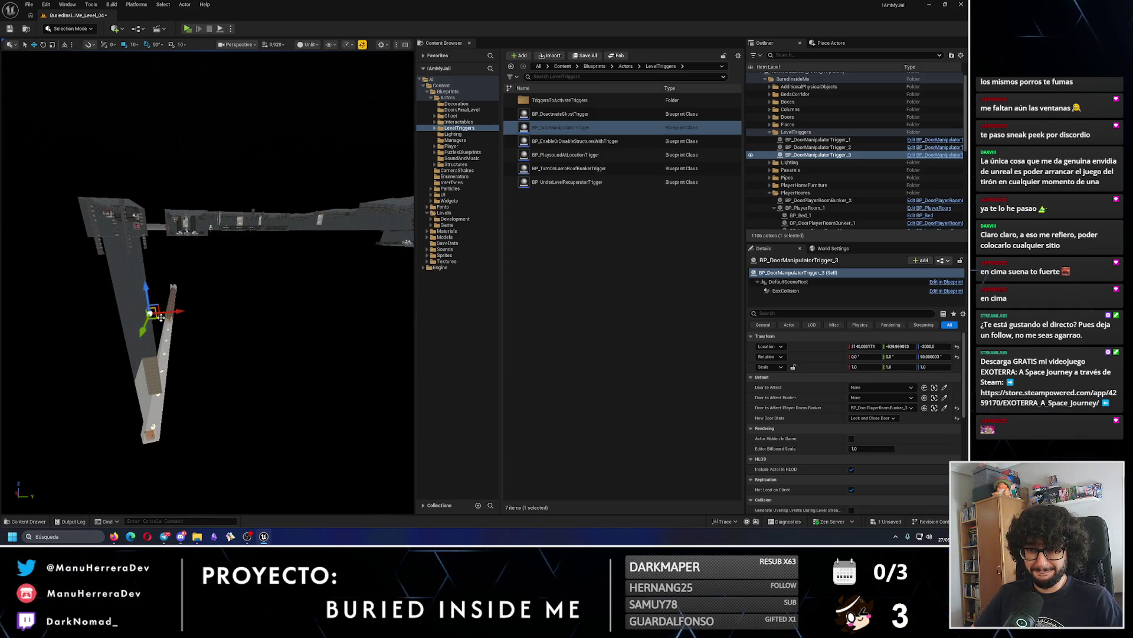
pyautogui.press('f')
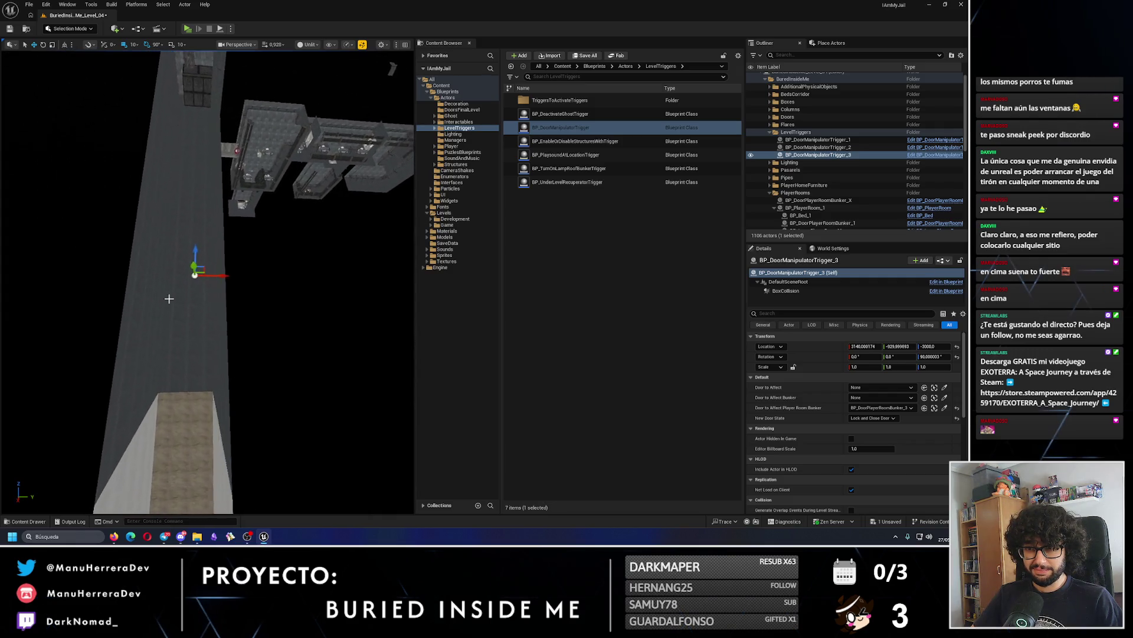
pyautogui.moveTo(192, 452)
pyautogui.mouseDown()
pyautogui.moveTo(212, 378)
pyautogui.moveTo(185, 212)
pyautogui.mouseUp()
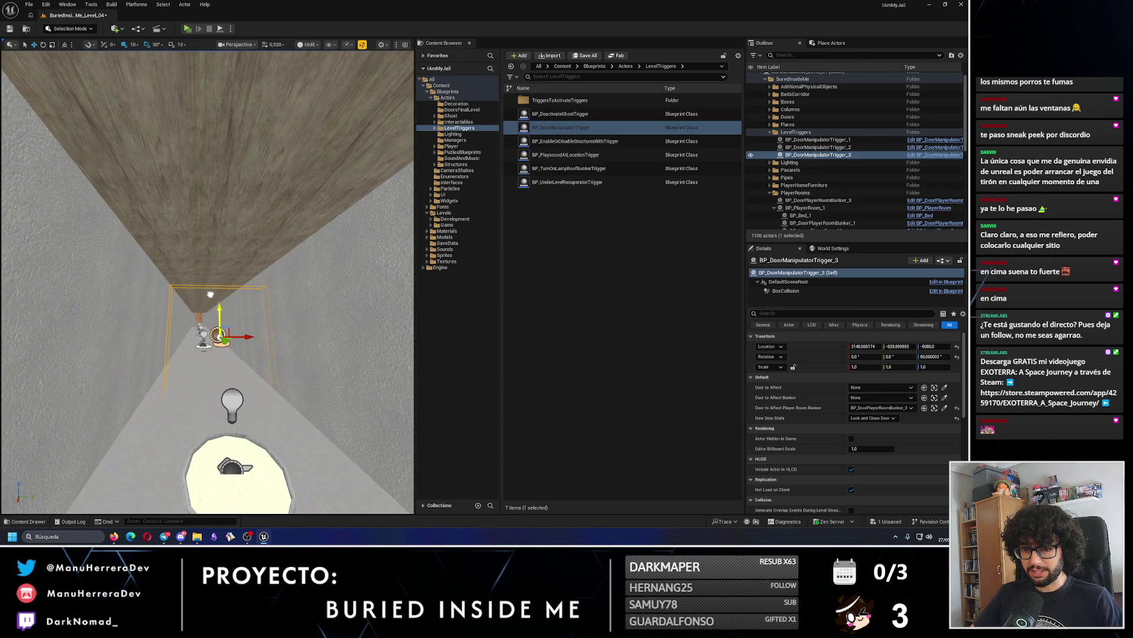
pyautogui.moveTo(213, 289)
pyautogui.mouseDown()
pyautogui.moveTo(313, 335)
pyautogui.moveTo(254, 254)
pyautogui.moveTo(254, 275)
pyautogui.moveTo(196, 277)
pyautogui.moveTo(172, 311)
pyautogui.moveTo(86, 258)
pyautogui.moveTo(197, 316)
pyautogui.moveTo(221, 289)
pyautogui.moveTo(224, 183)
pyautogui.moveTo(195, 127)
pyautogui.mouseUp()
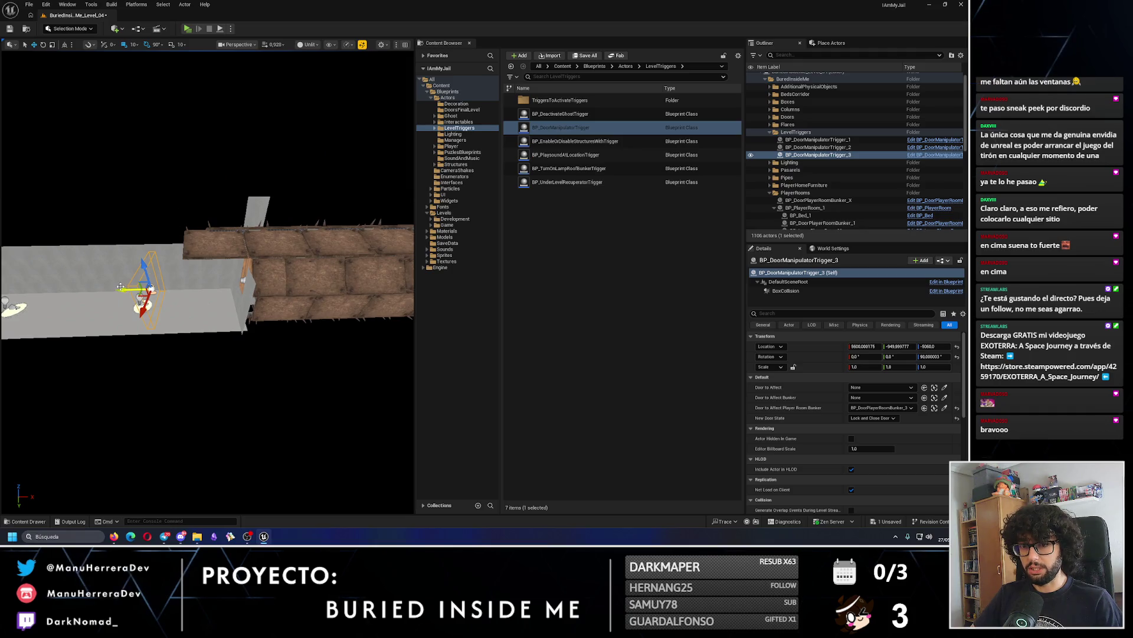
pyautogui.moveTo(153, 279); pyautogui.dragTo(137, 290)
pyautogui.moveTo(186, 338)
pyautogui.mouseDown()
pyautogui.moveTo(227, 324)
pyautogui.moveTo(144, 171)
pyautogui.moveTo(248, 321)
pyautogui.moveTo(222, 351)
pyautogui.moveTo(204, 328)
pyautogui.moveTo(200, 268)
pyautogui.moveTo(218, 349)
pyautogui.mouseUp()
pyautogui.moveTo(216, 308)
pyautogui.mouseDown()
pyautogui.moveTo(215, 282)
pyautogui.moveTo(243, 269)
pyautogui.moveTo(170, 201)
pyautogui.moveTo(183, 253)
pyautogui.mouseUp()
# Clear BP_DoorManipulatorTrigger_3's bunker door to None and set Door to Affect to BP_Door_Final2.
pyautogui.click(169, 194)
pyautogui.moveTo(241, 281)
pyautogui.mouseDown()
pyautogui.moveTo(236, 259)
pyautogui.moveTo(254, 278)
pyautogui.moveTo(241, 281)
pyautogui.mouseUp()
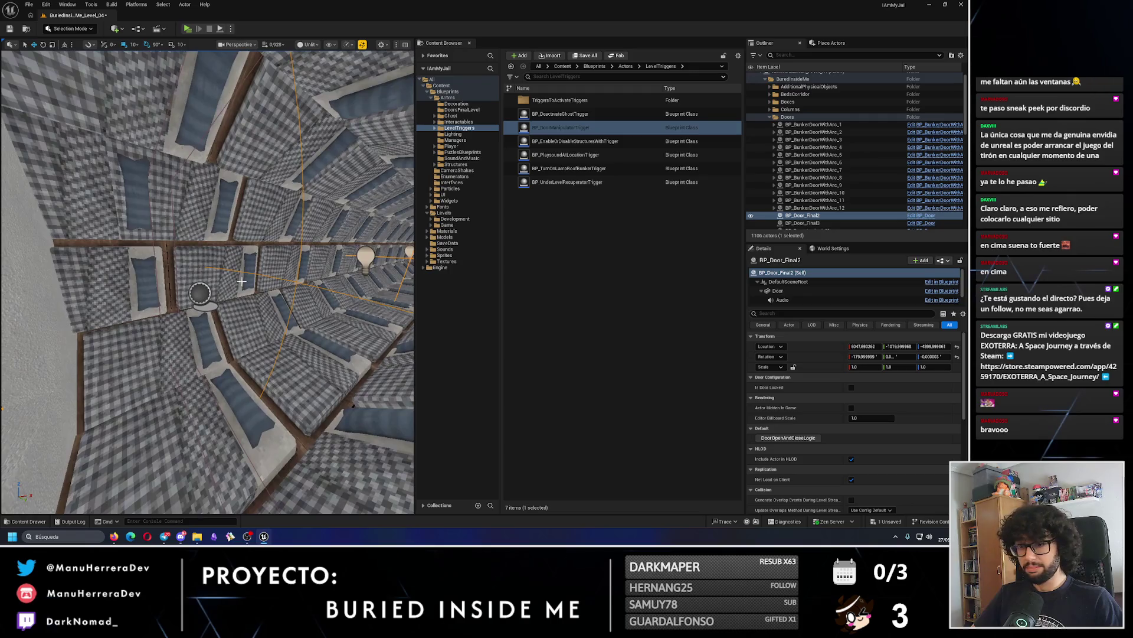
pyautogui.click(200, 292)
pyautogui.click(885, 407)
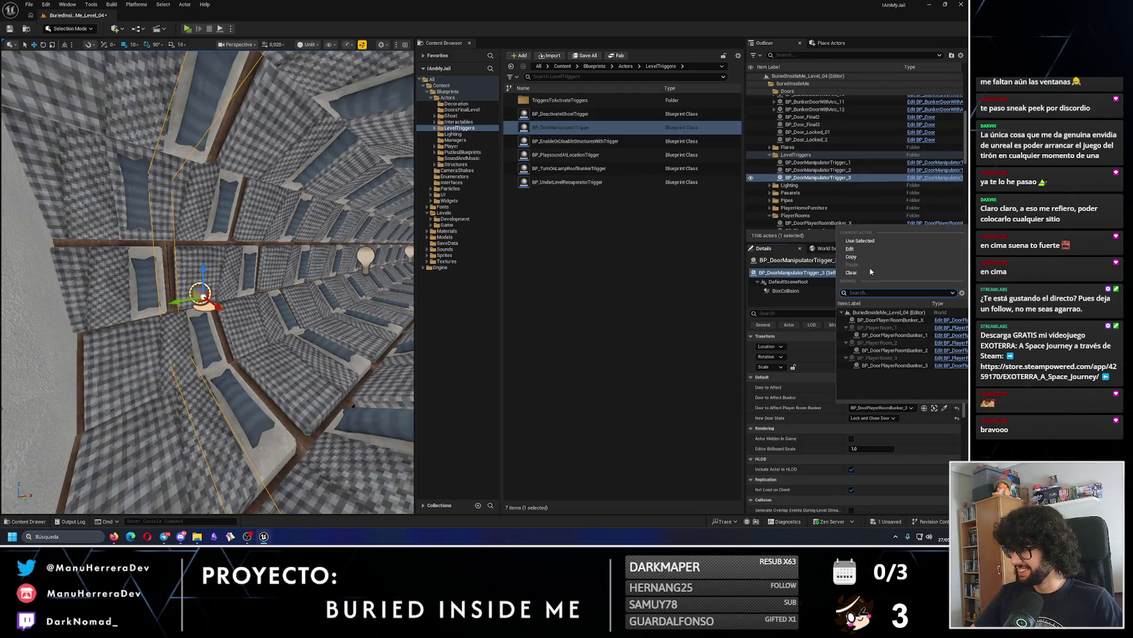
pyautogui.click(851, 272)
pyautogui.click(872, 397)
pyautogui.click(872, 389)
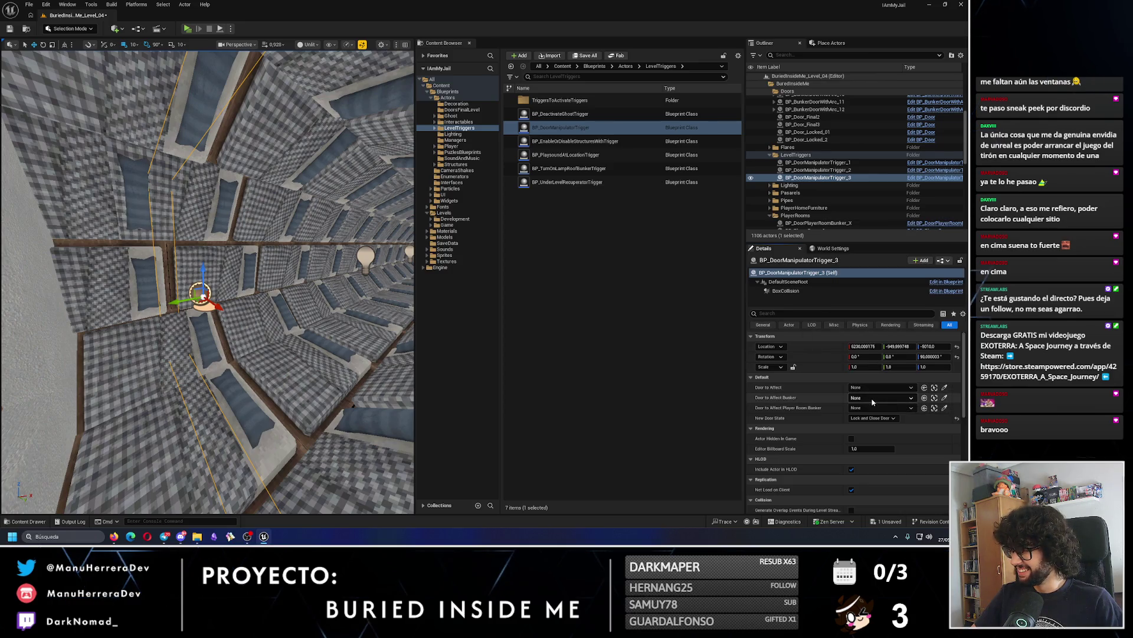
pyautogui.click(870, 390)
pyautogui.click(885, 300)
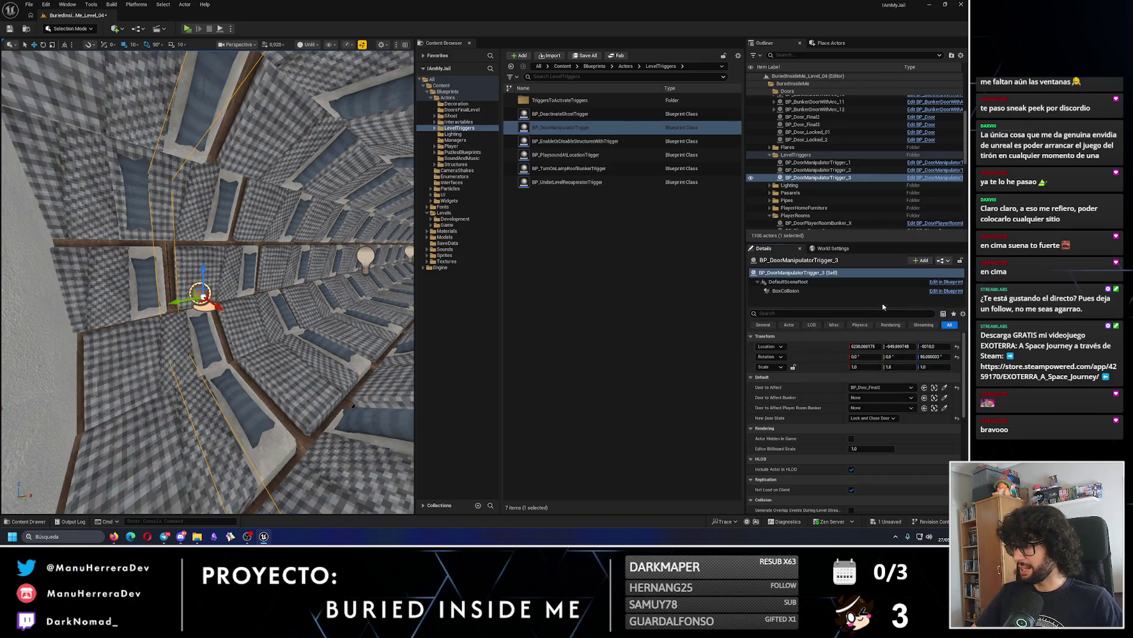
pyautogui.click(212, 223)
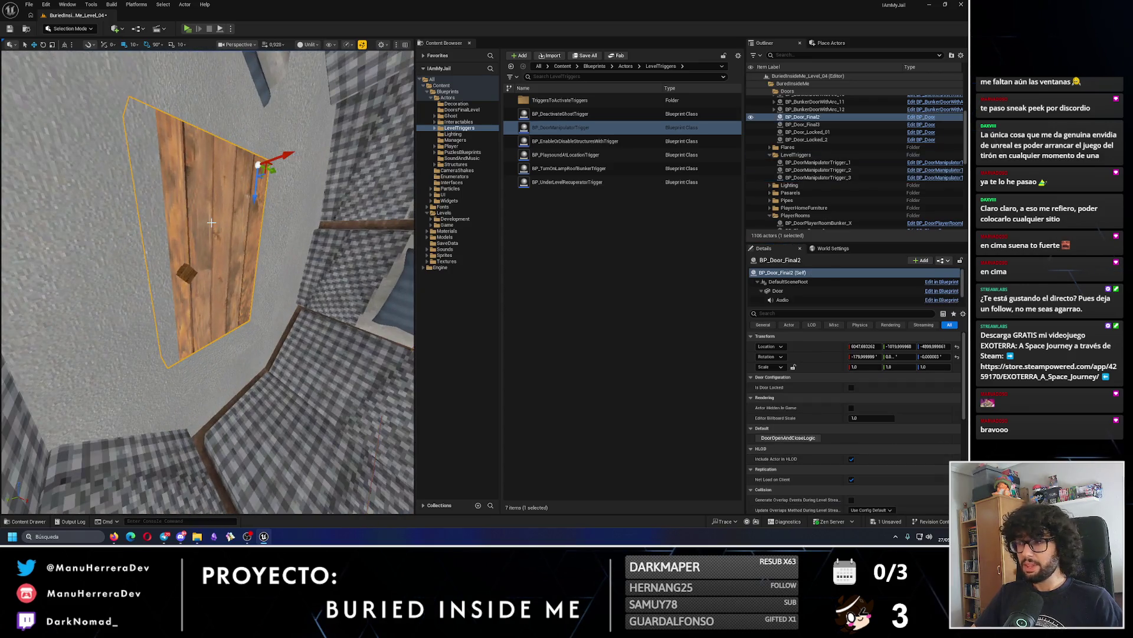
pyautogui.scroll(1, 848, 167)
pyautogui.click(824, 142)
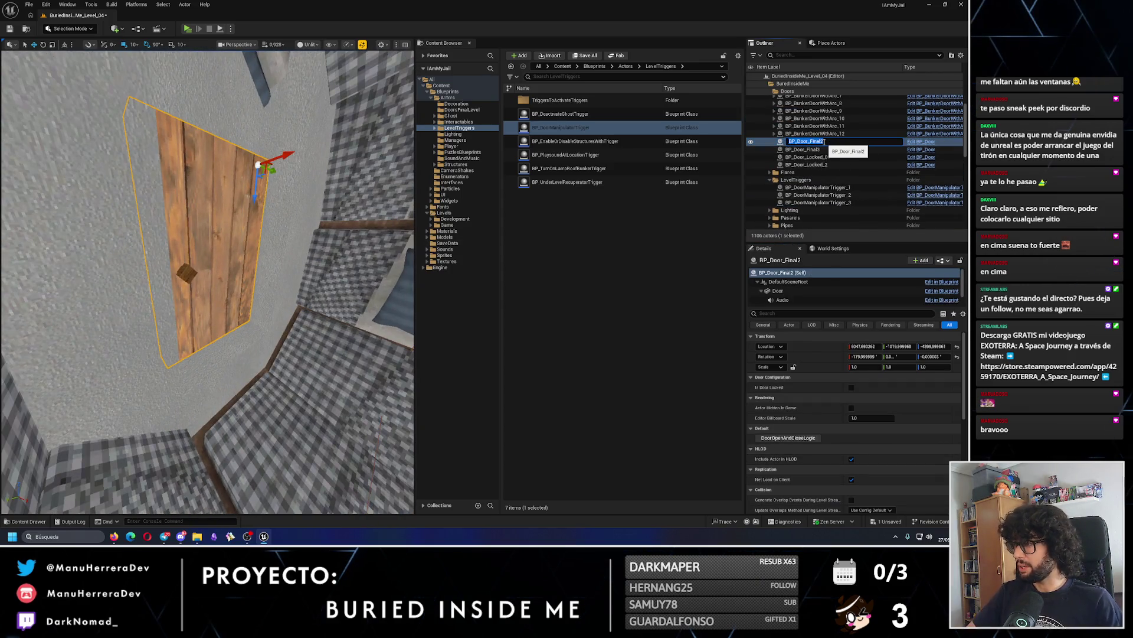
# Rename BP_Door_Final2 to BP_Door_1 and BP_Door_Final3 to BP_Door_2 in the Outliner.
pyautogui.press('BackSpace')
pyautogui.write('1')
pyautogui.press('Return')
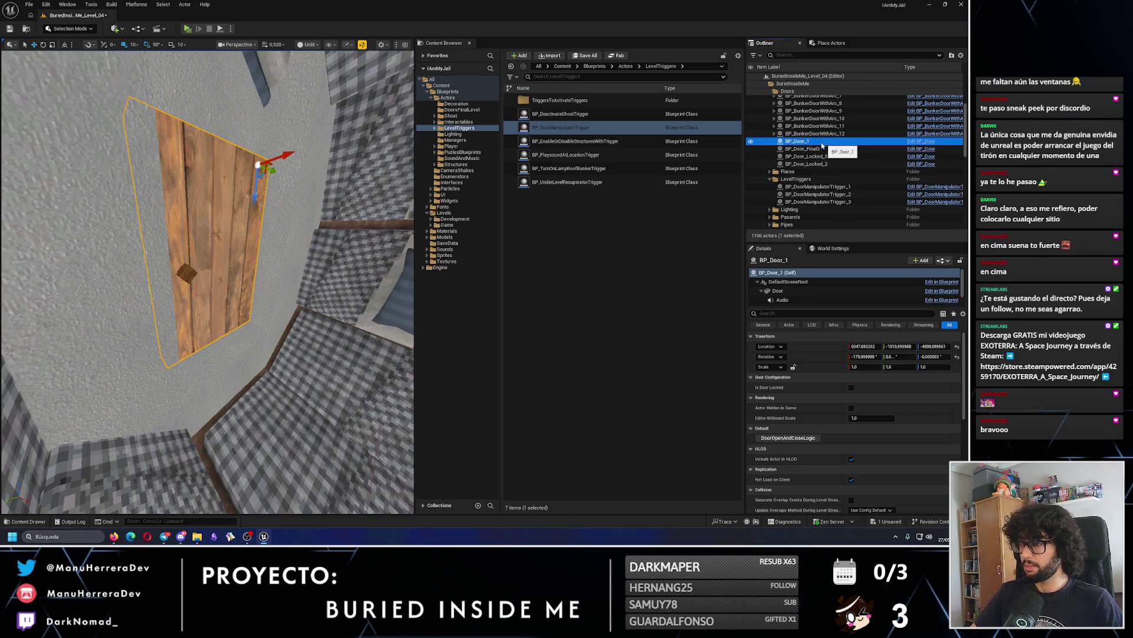
pyautogui.click(807, 149)
pyautogui.press('F2')
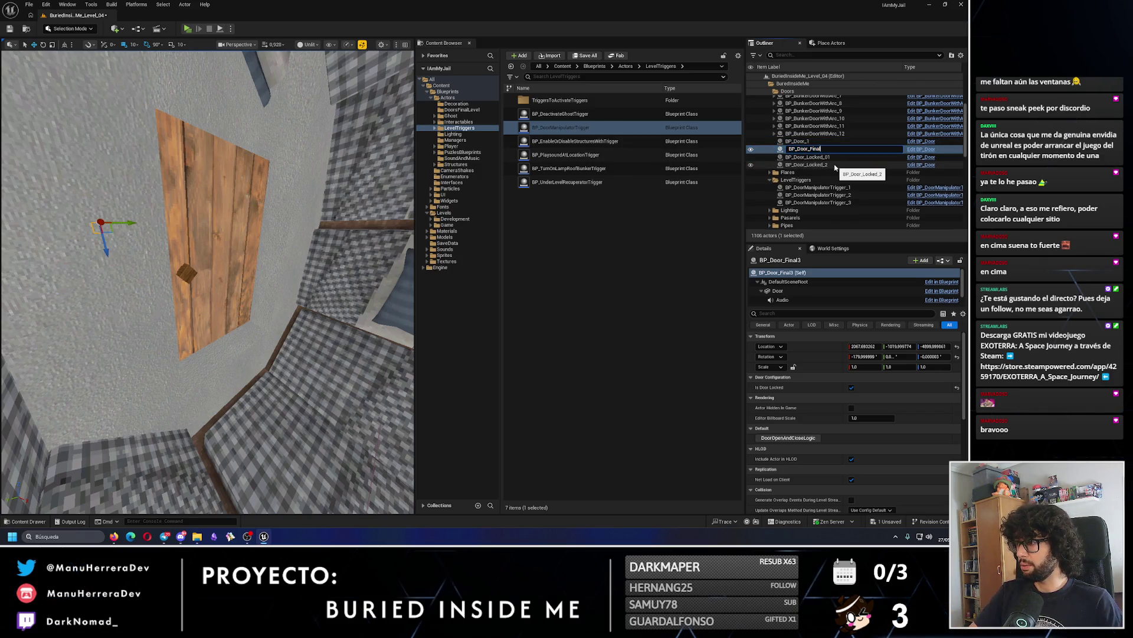
pyautogui.write('2')
pyautogui.press('Return')
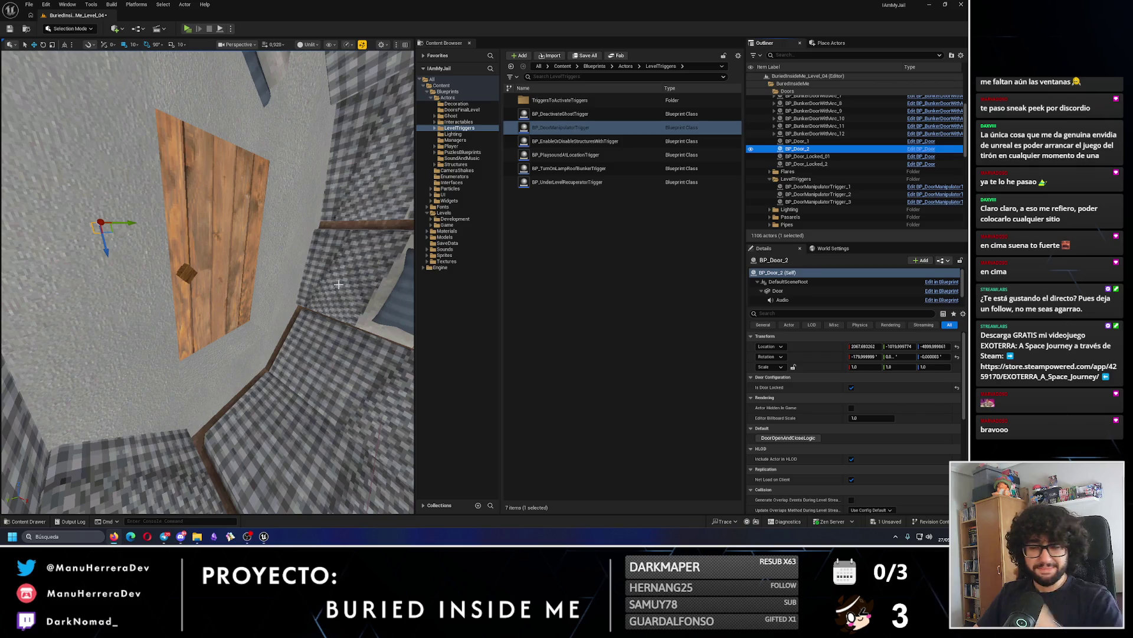
pyautogui.moveTo(381, 297); pyautogui.dragTo(83, 245)
# Focus on BP_DoorManipulatorTrigger_3 in the brick corridor and run a brief playtest.
pyautogui.doubleClick(818, 201)
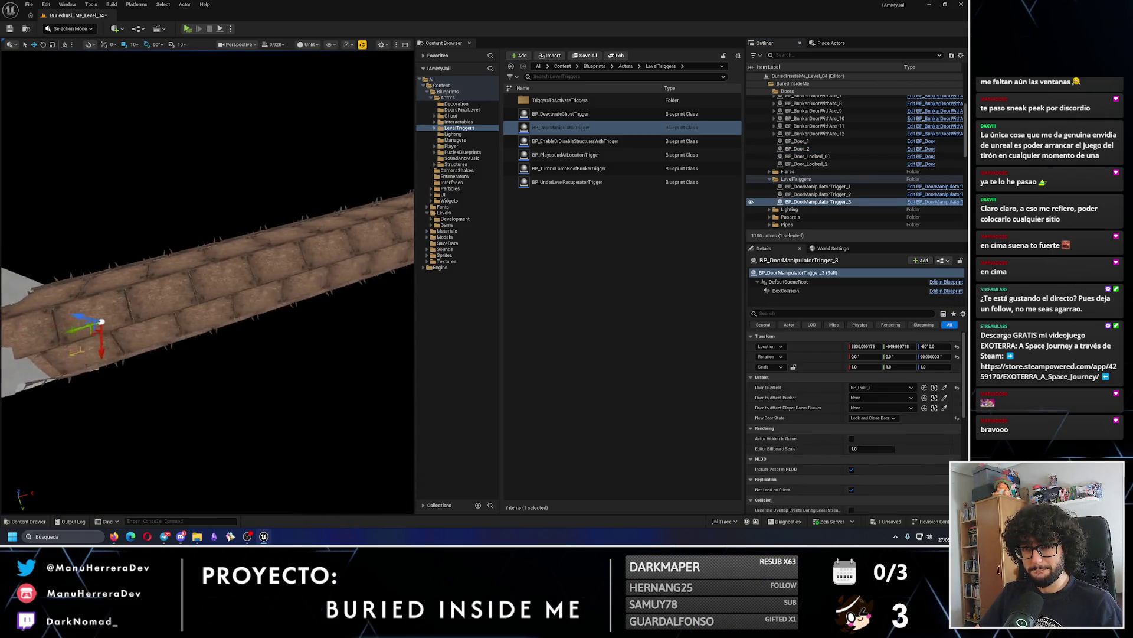
pyautogui.moveTo(152, 262); pyautogui.dragTo(144, 203)
pyautogui.press('f')
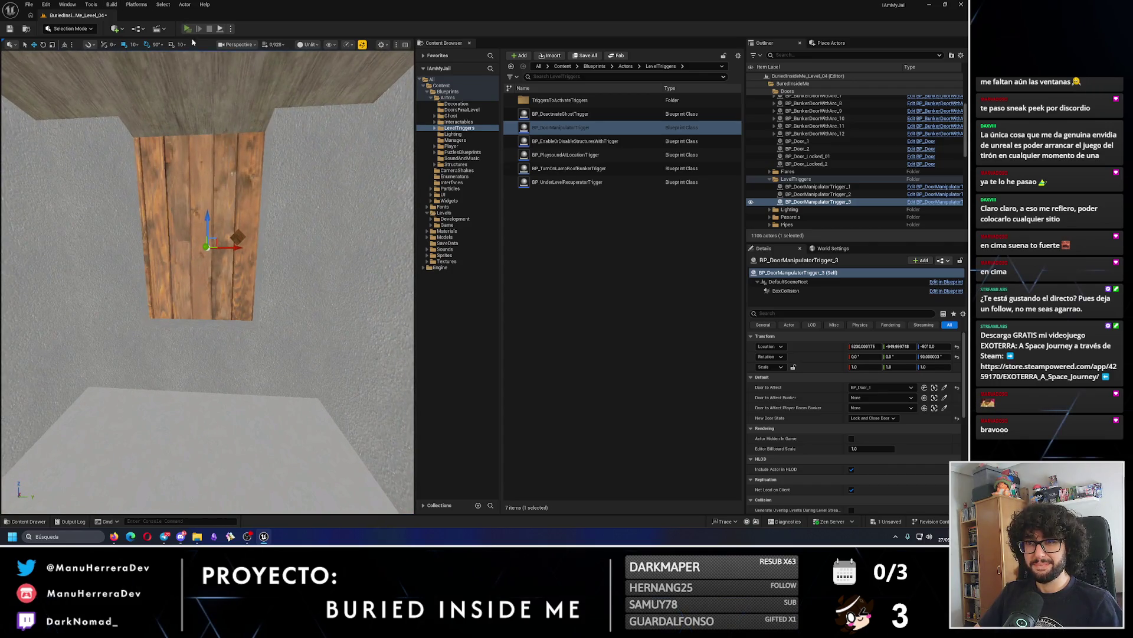
pyautogui.click(187, 28)
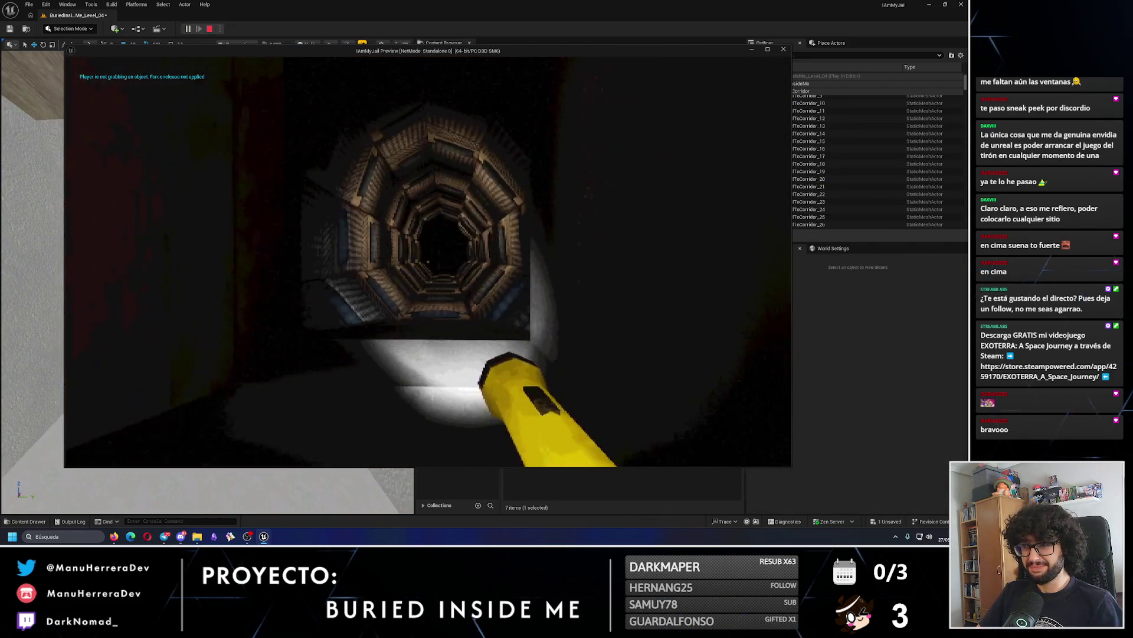
pyautogui.moveTo(428, 262)
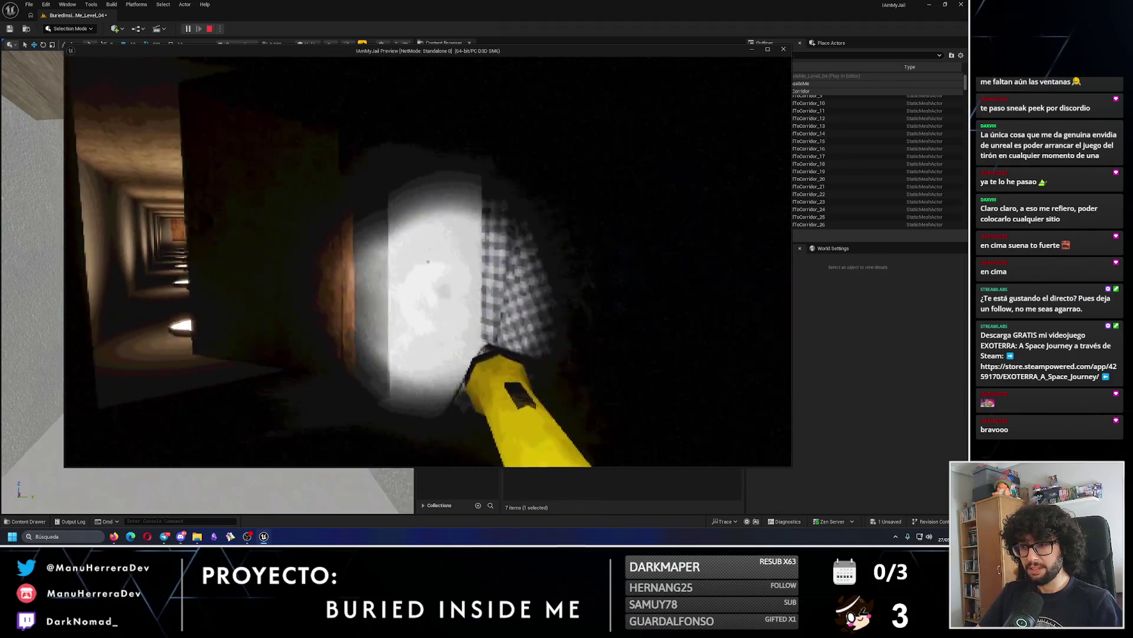
pyautogui.press('Escape')
# Playtest from the checkered tunnel, walking and running up to the wooden door.
pyautogui.moveTo(151, 224); pyautogui.dragTo(151, 224)
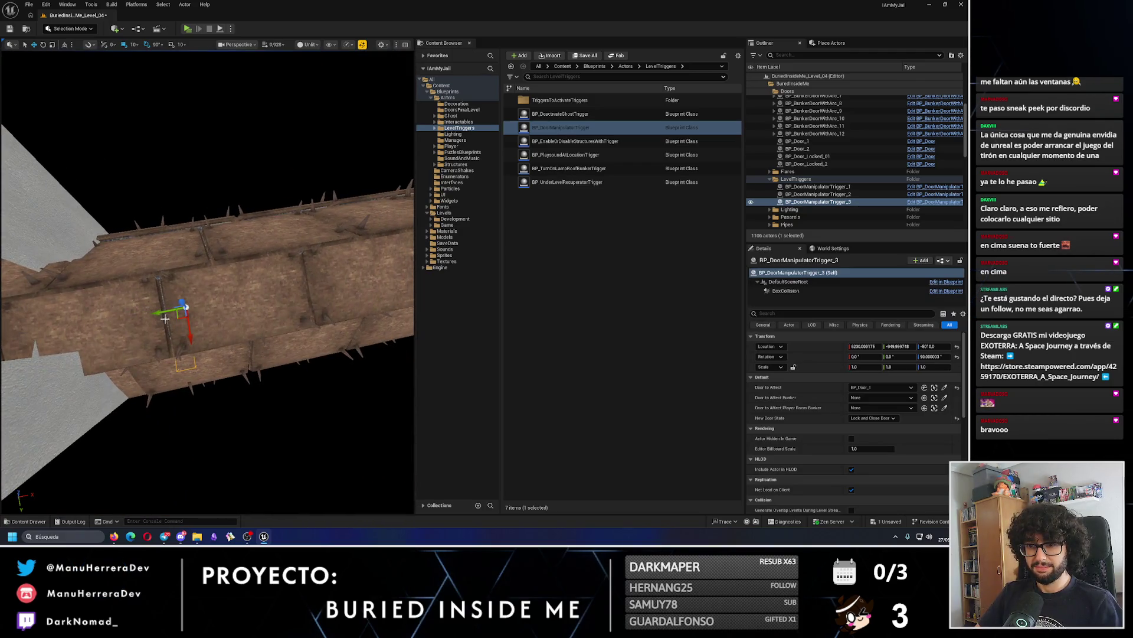
pyautogui.moveTo(206, 280); pyautogui.dragTo(244, 311)
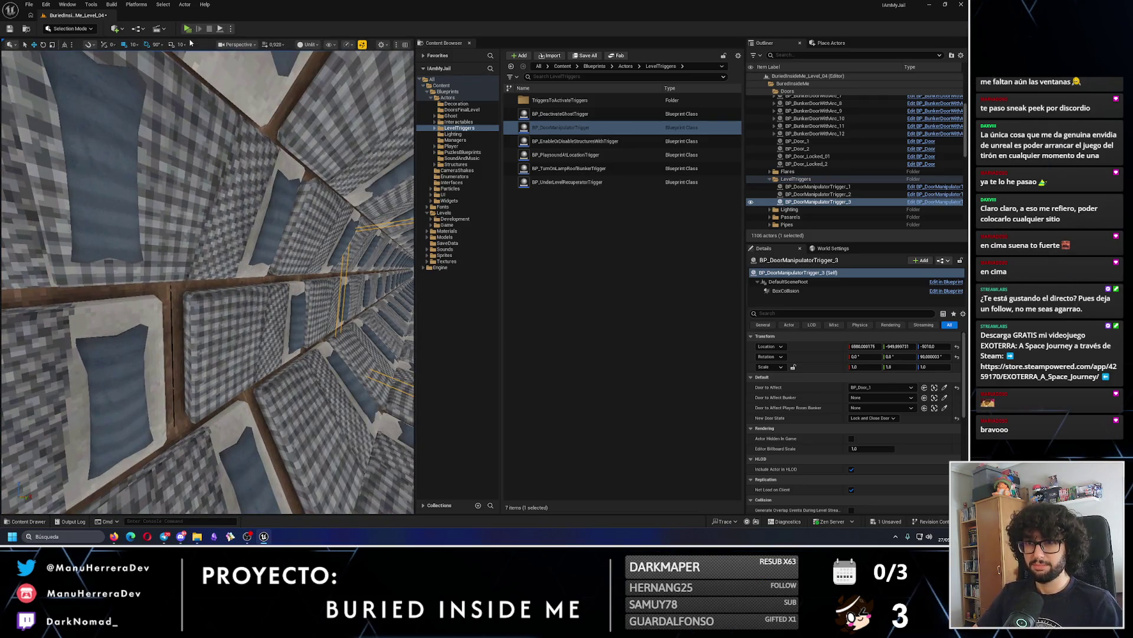
pyautogui.hotkey('alt', 'p')
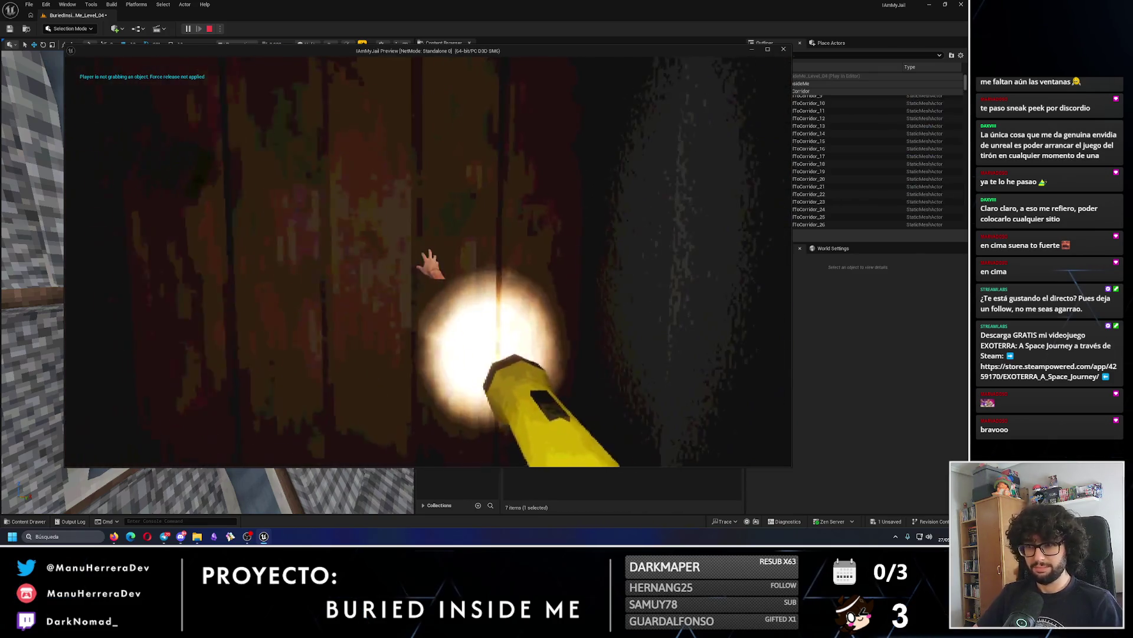
pyautogui.press('w')
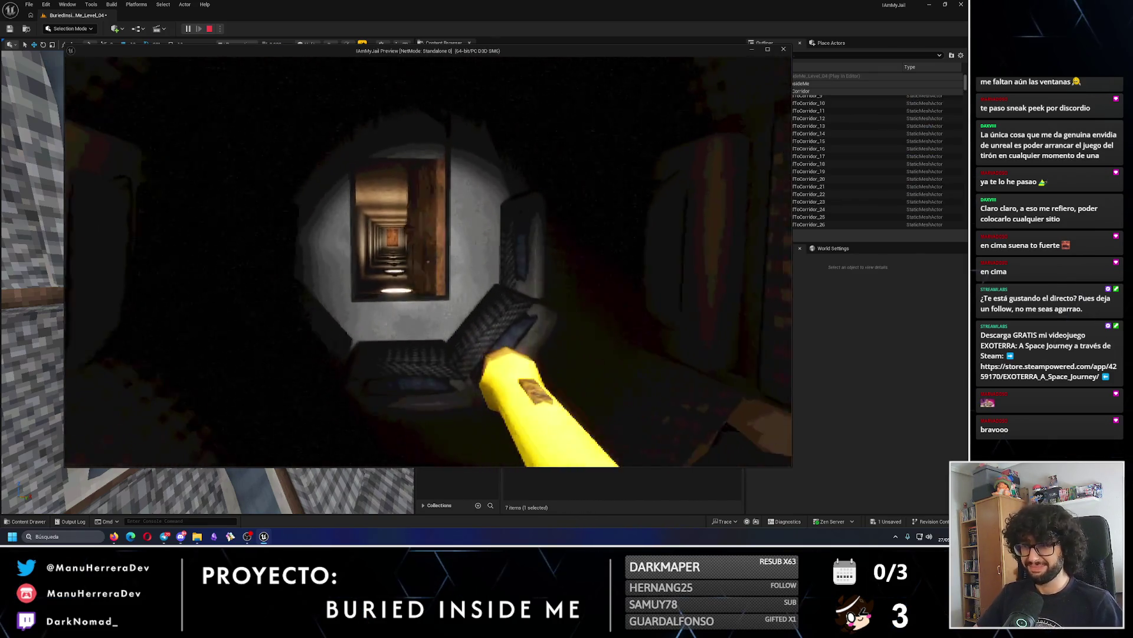
pyautogui.press('shift')
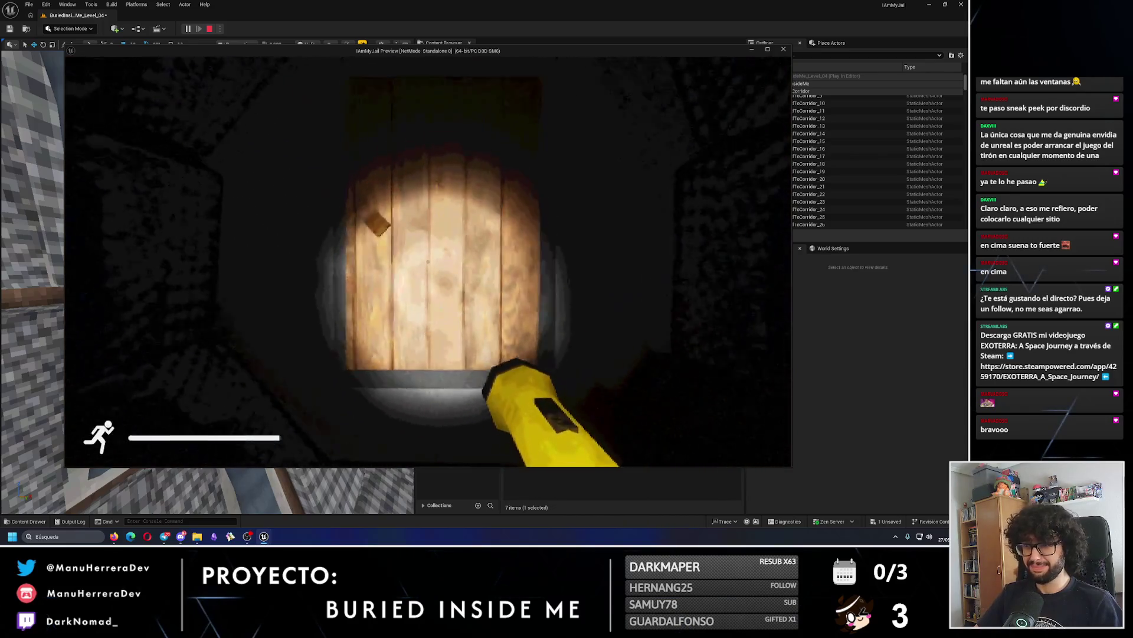
pyautogui.press('Escape')
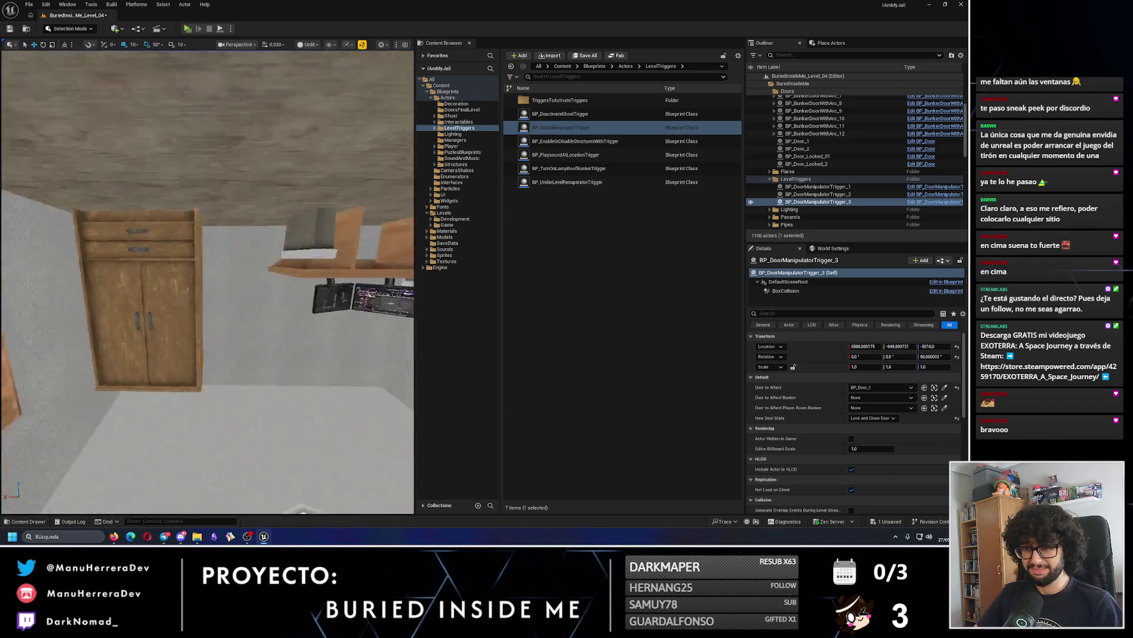
# Playtest the dark corridor up to the lit door panel, then frame the trigger's room.
pyautogui.hotkey('alt', 'p')
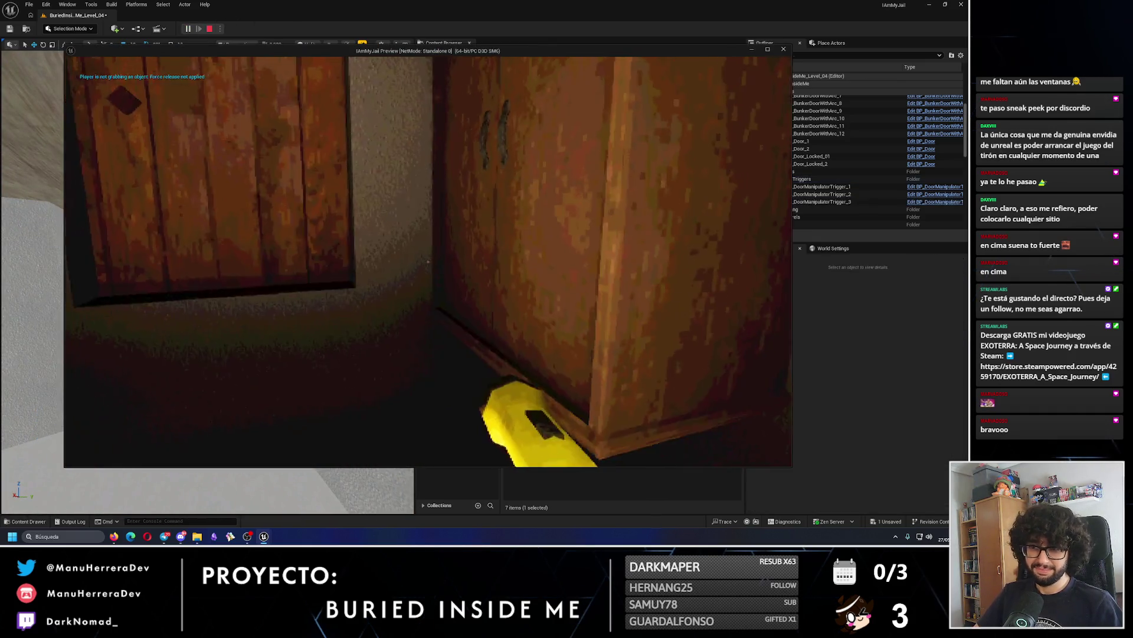
pyautogui.press('w')
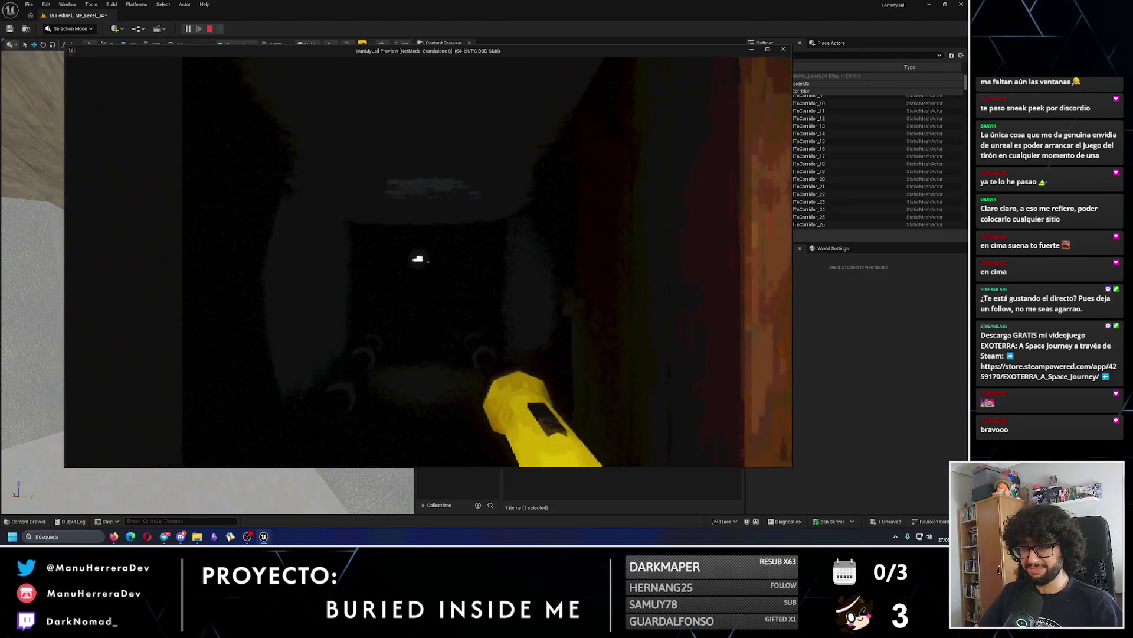
pyautogui.press('w')
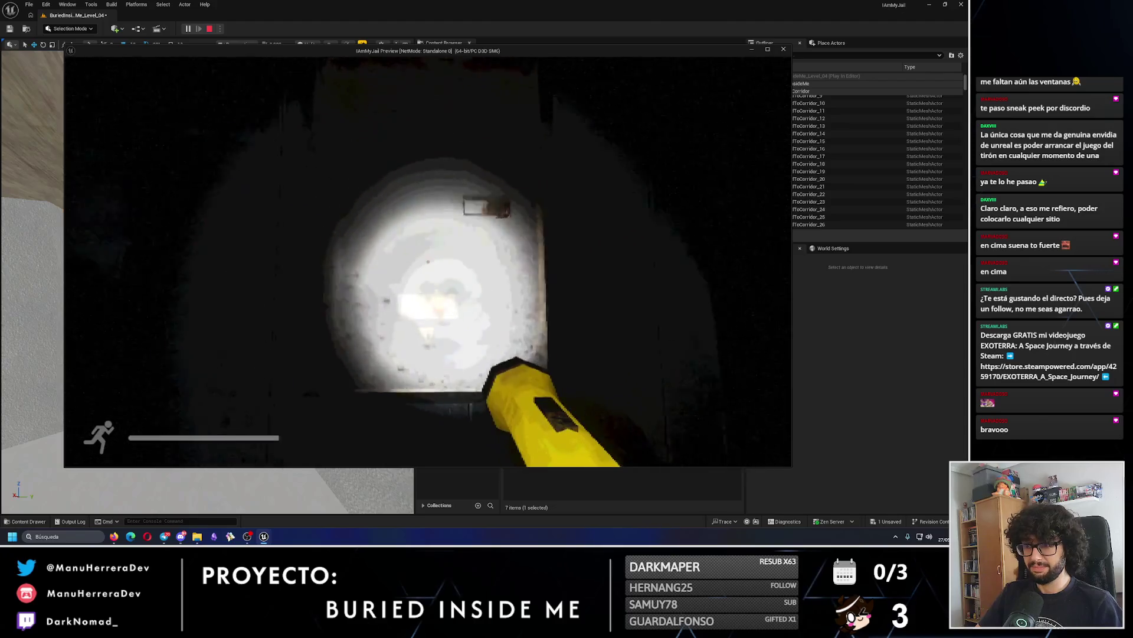
pyautogui.press('Escape')
pyautogui.scroll(-10, 31, 191)
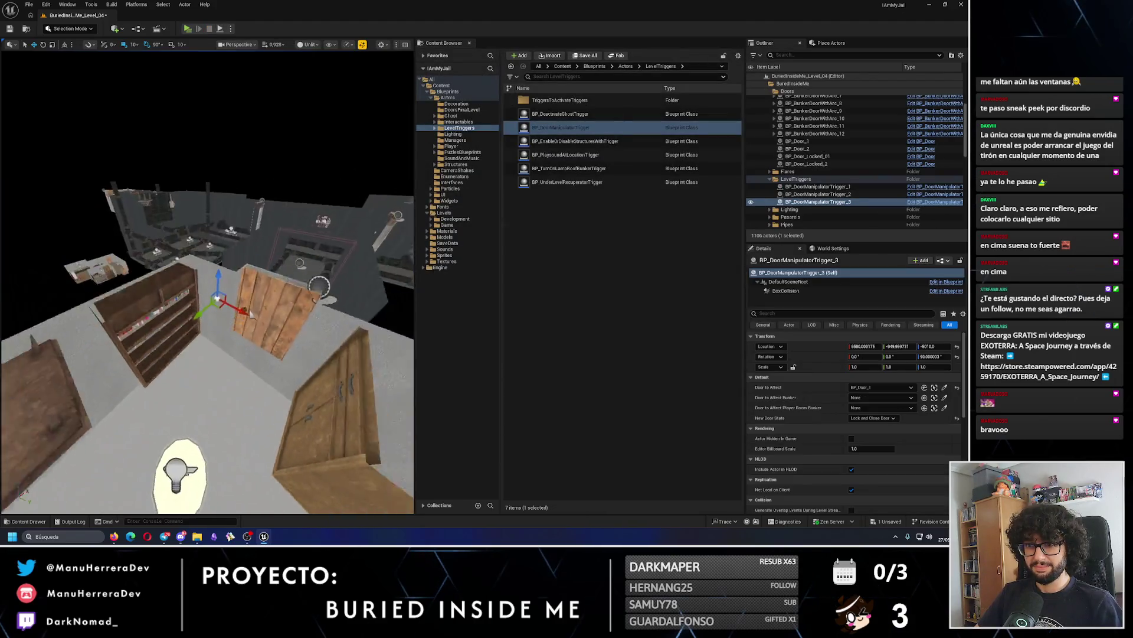
pyautogui.press('f')
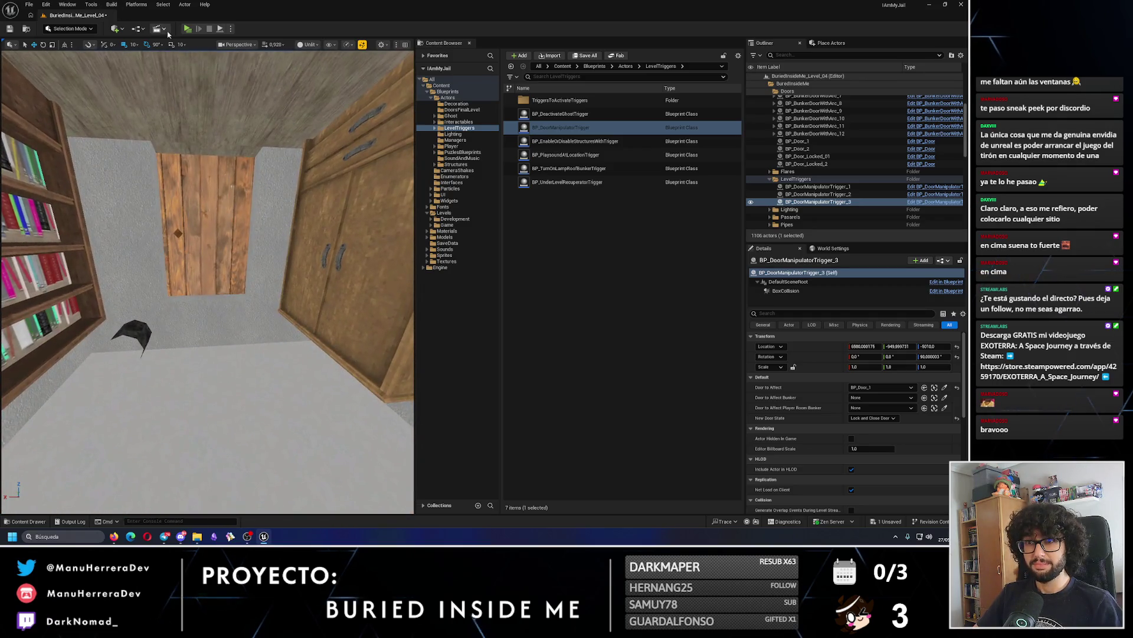
# Set Pipe_217's Scale X to 0.7 and launch a new playtest.
pyautogui.moveTo(192, 177); pyautogui.dragTo(192, 177)
pyautogui.moveTo(213, 312)
pyautogui.mouseDown()
pyautogui.moveTo(190, 288)
pyautogui.moveTo(233, 278)
pyautogui.mouseUp()
pyautogui.click(213, 312)
pyautogui.click(190, 288)
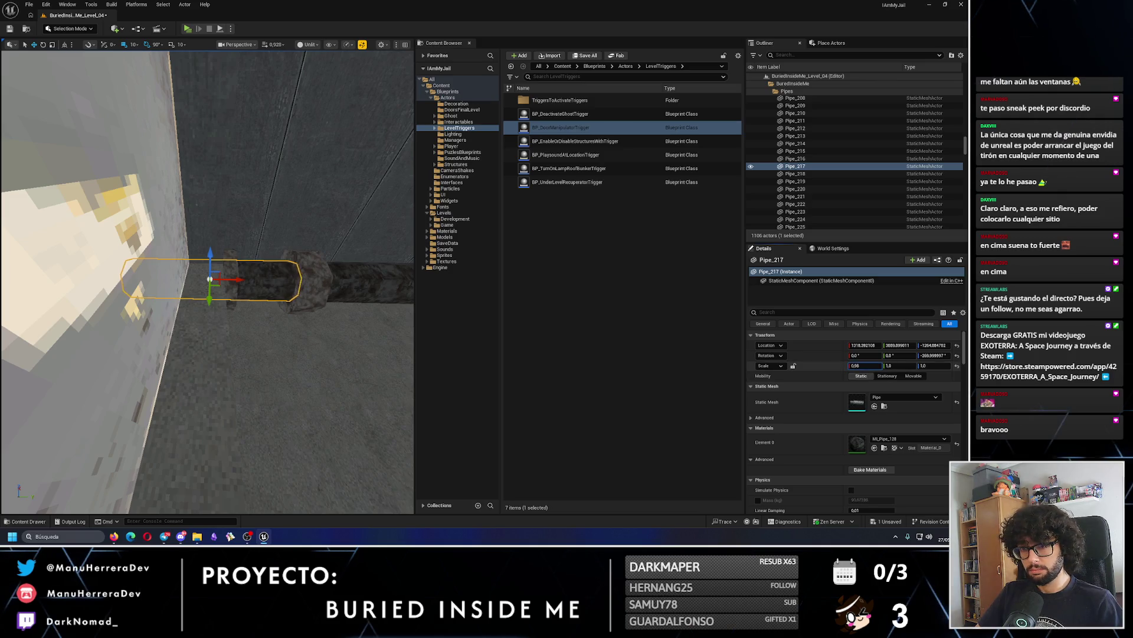
pyautogui.click(862, 366)
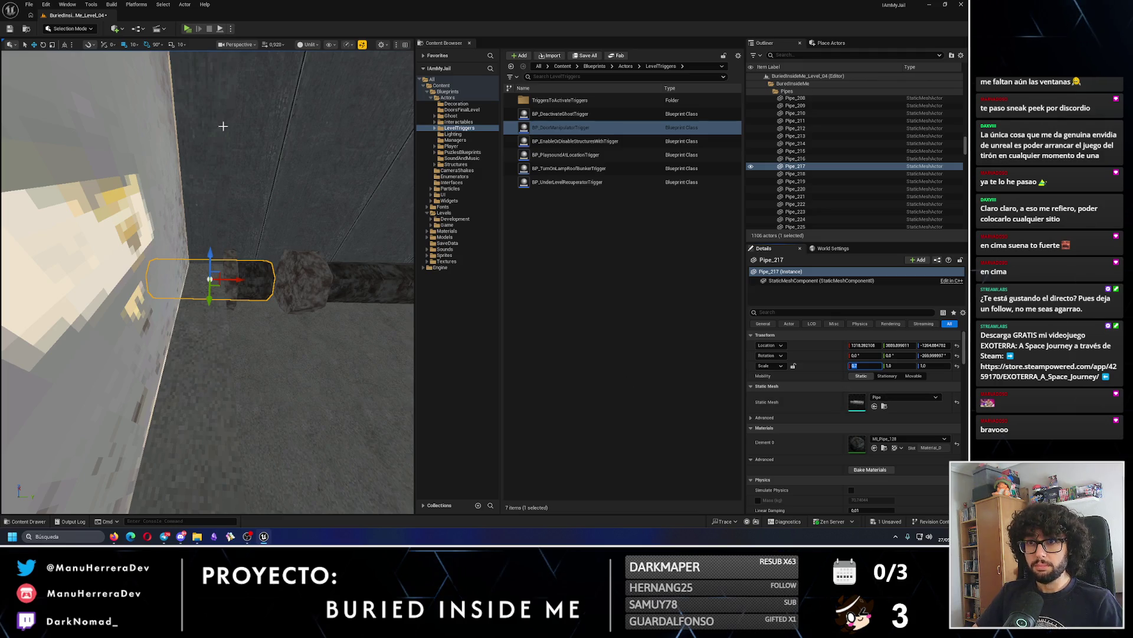
pyautogui.write('0.7')
pyautogui.moveTo(248, 280)
pyautogui.mouseDown()
pyautogui.moveTo(225, 277)
pyautogui.moveTo(278, 251)
pyautogui.moveTo(262, 276)
pyautogui.mouseUp()
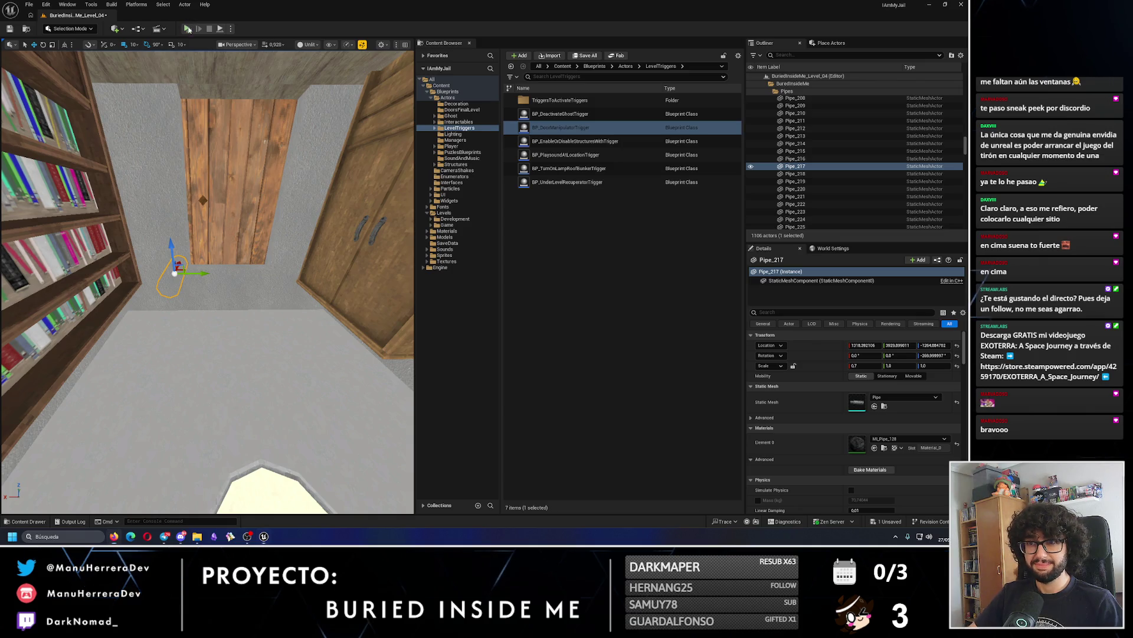
pyautogui.hotkey('alt', 'p')
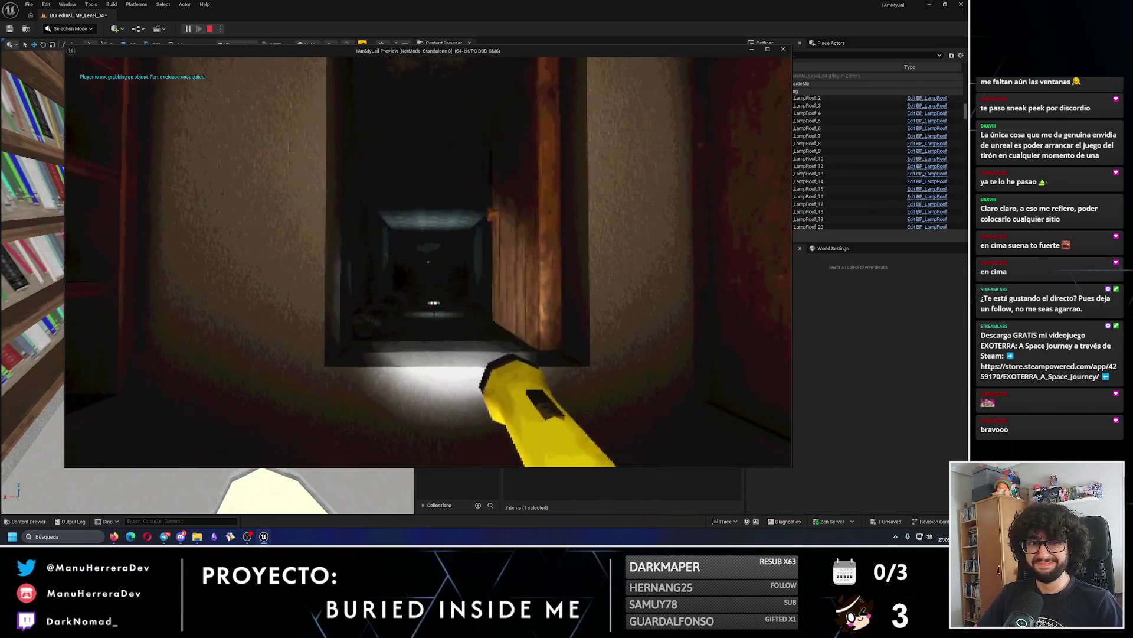
# Walk past the lamp to the wall vent, then switch to the 'Mi Abuela es TOP 1 en Fortnite' video.
pyautogui.press('w')
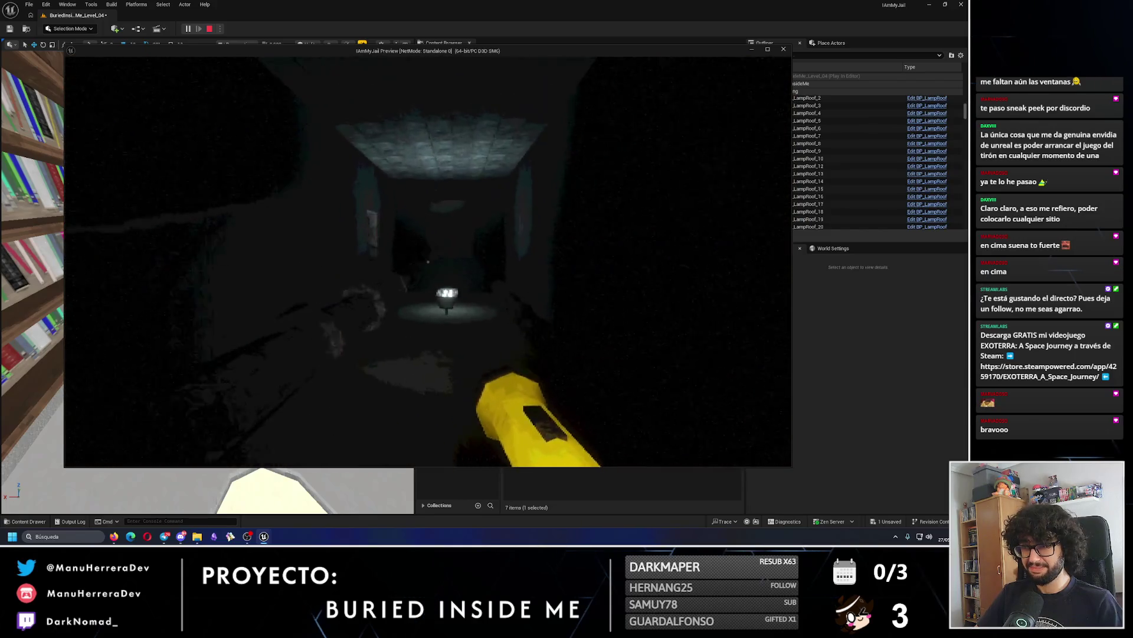
pyautogui.press('w')
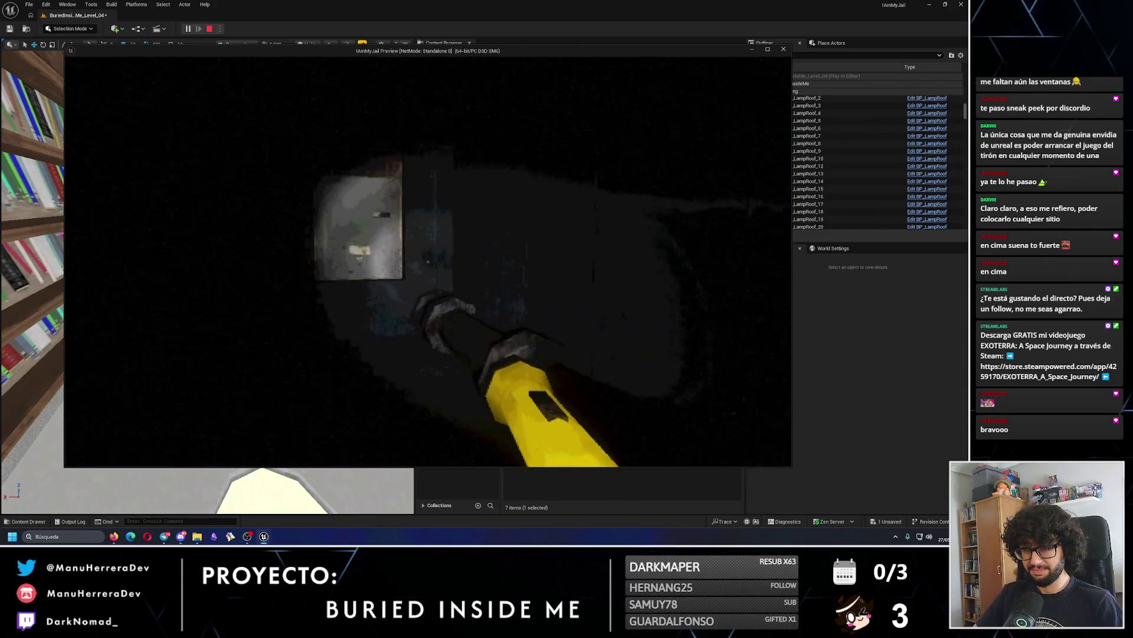
pyautogui.hotkey('shift', 'w')
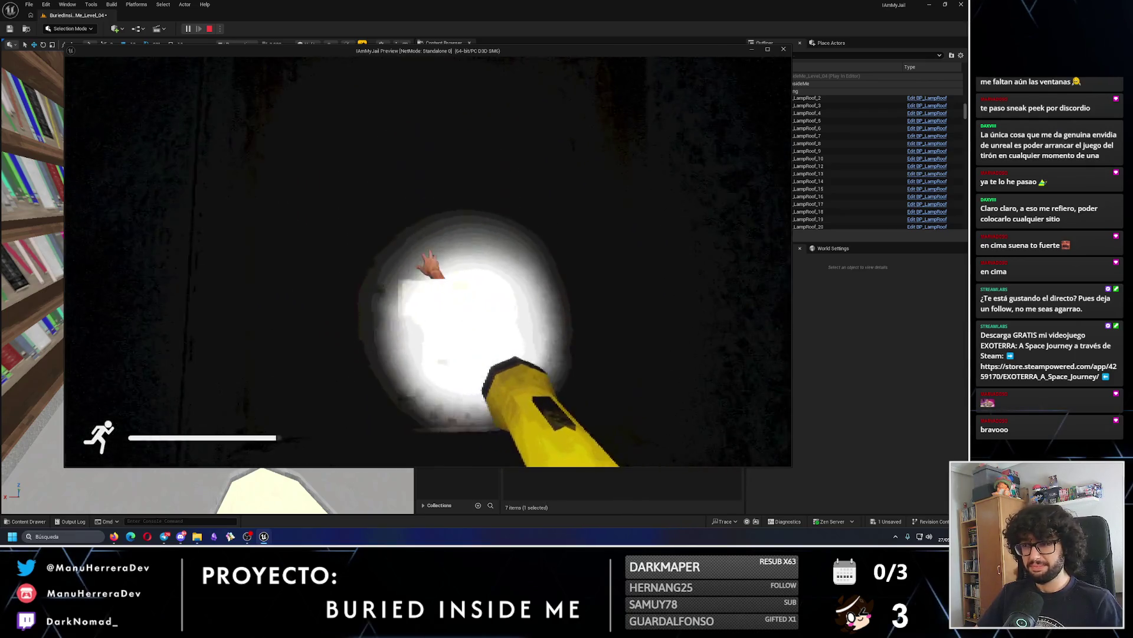
pyautogui.hotkey('shift', 'w')
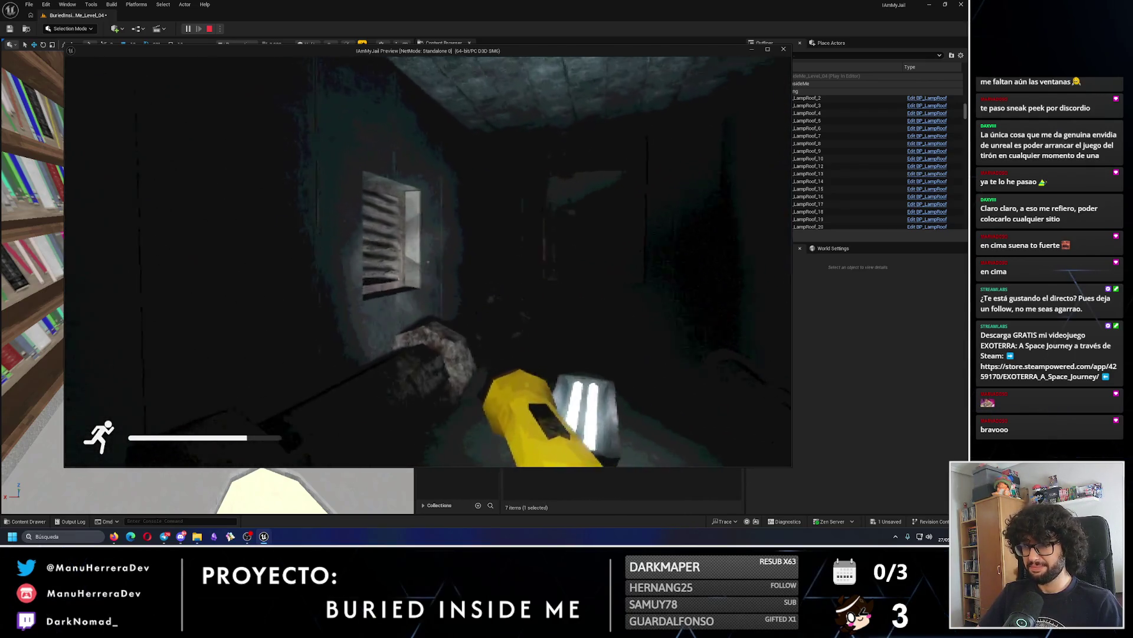
pyautogui.press('w')
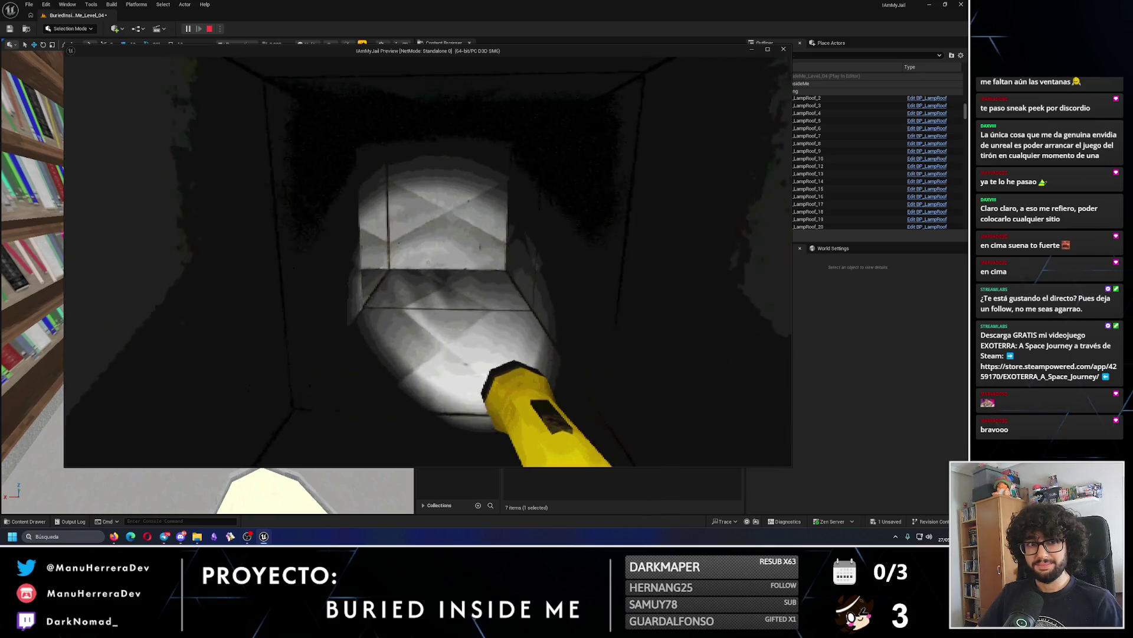
pyautogui.press('Escape')
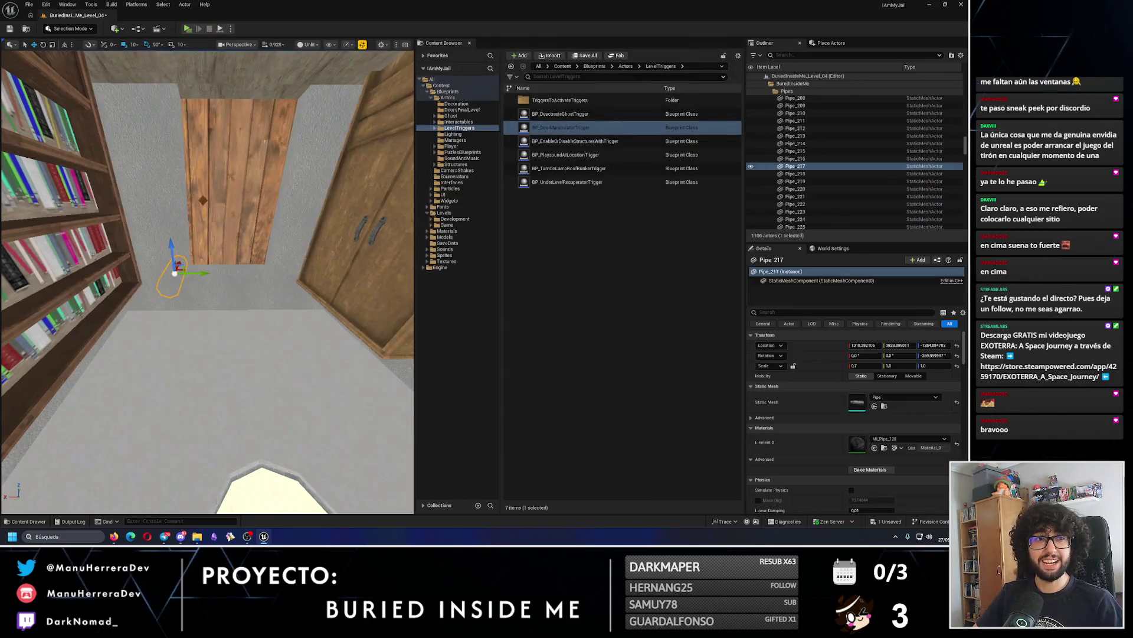
pyautogui.hotkey('alt', 'Tab')
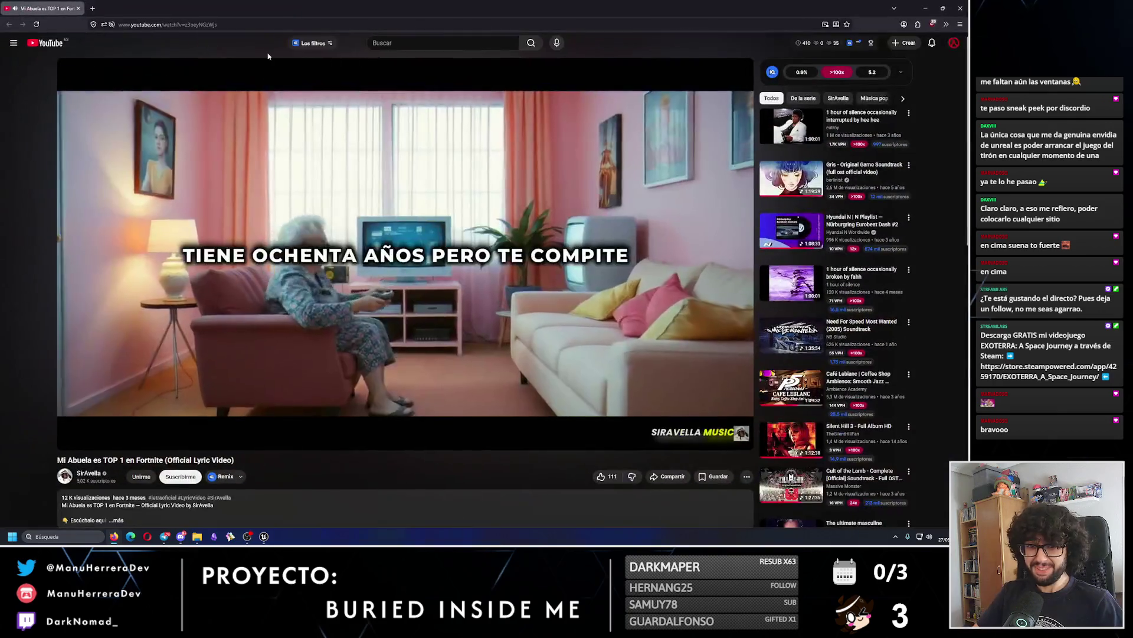
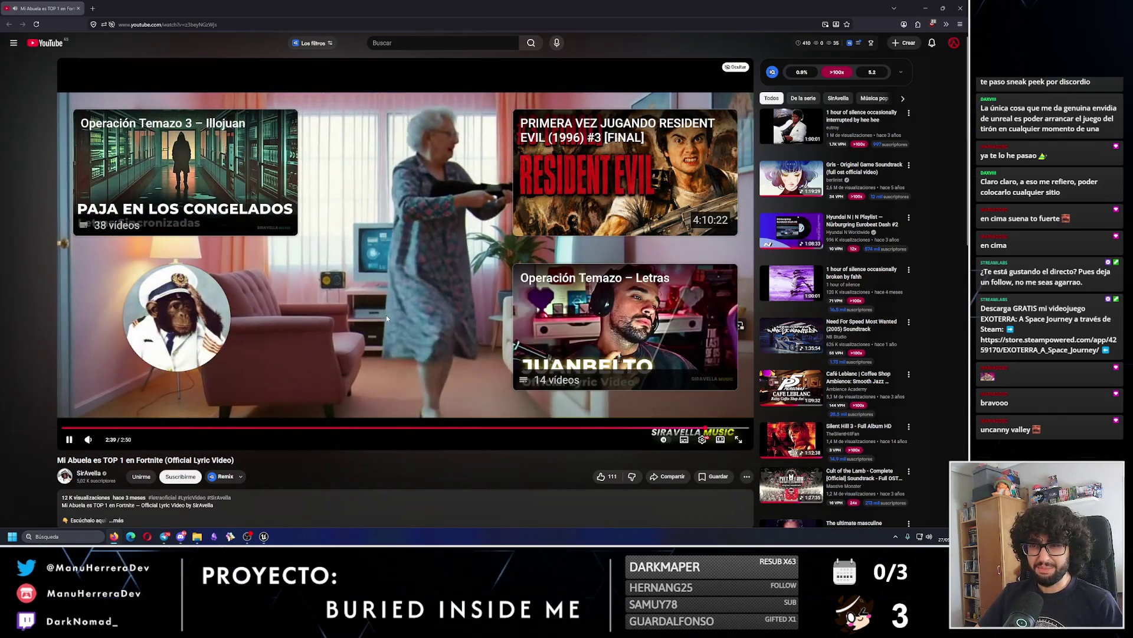
# Go to the uploader's channel and show all of its uploaded videos.
pyautogui.click(376, 318)
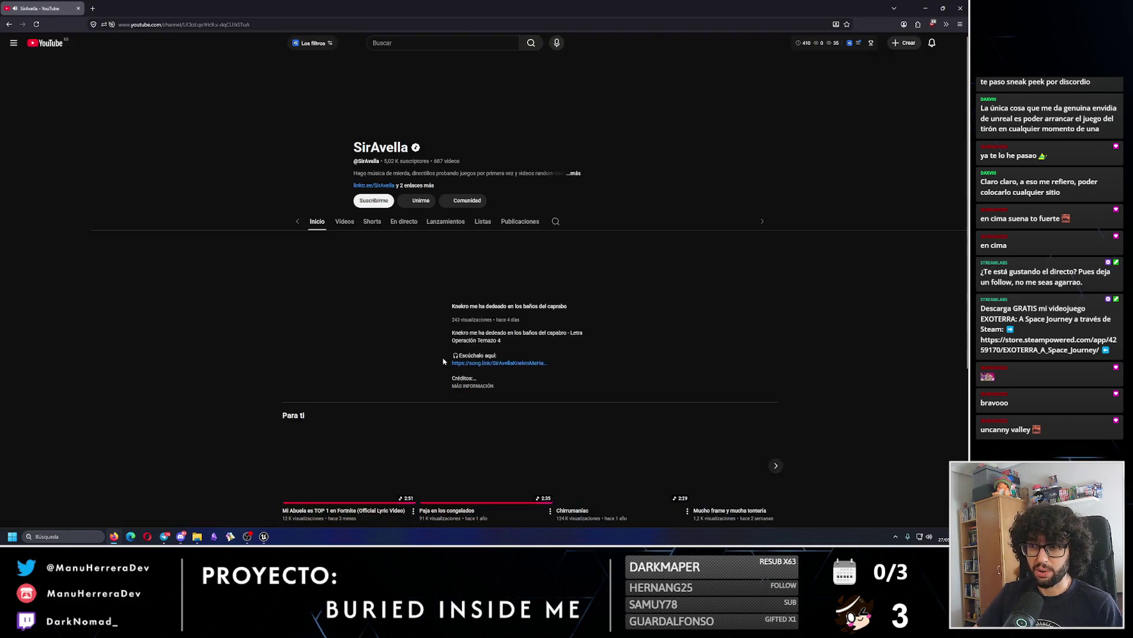
pyautogui.click(323, 227)
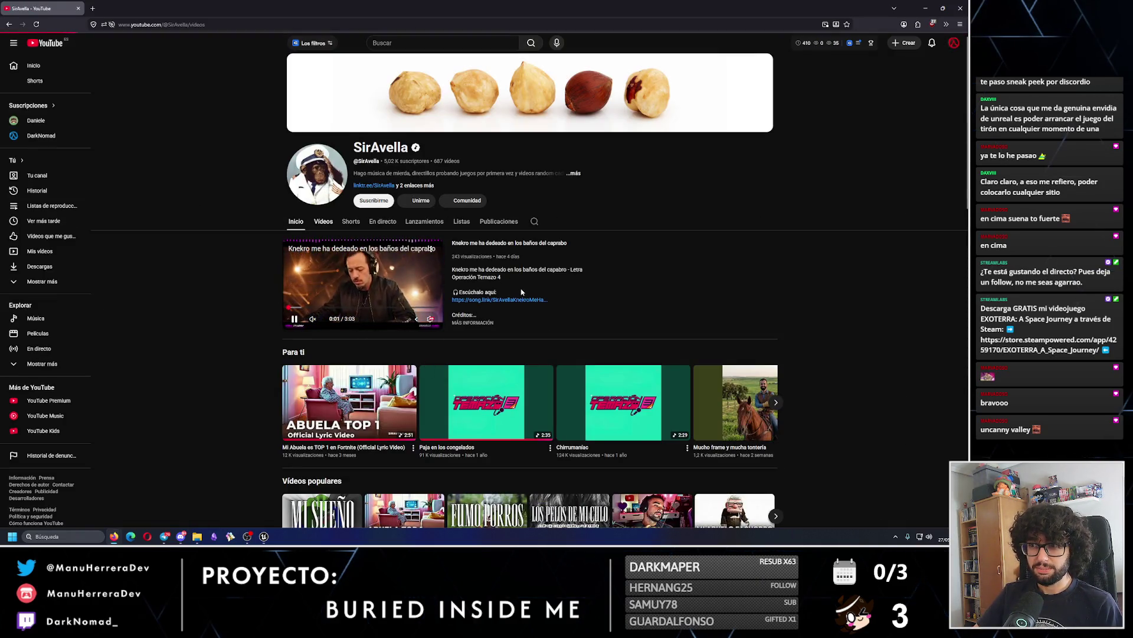
pyautogui.scroll(-5, 832, 344)
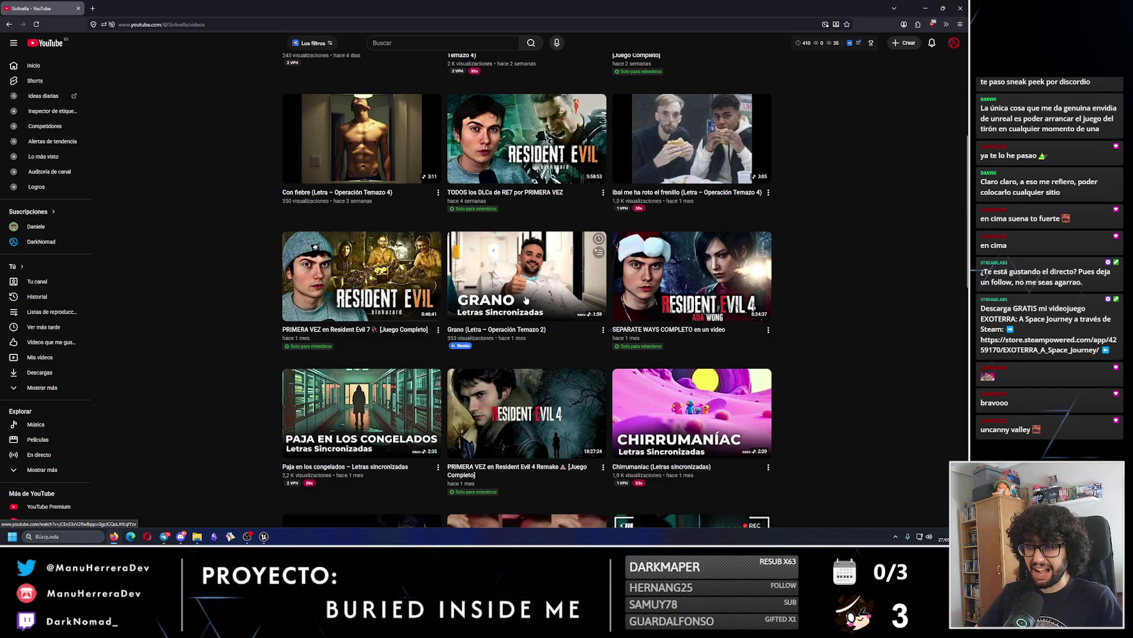
# Scroll through the channel's video grid and switch to the newly opened video tab.
pyautogui.scroll(2, 841, 343)
pyautogui.scroll(-3, 838, 352)
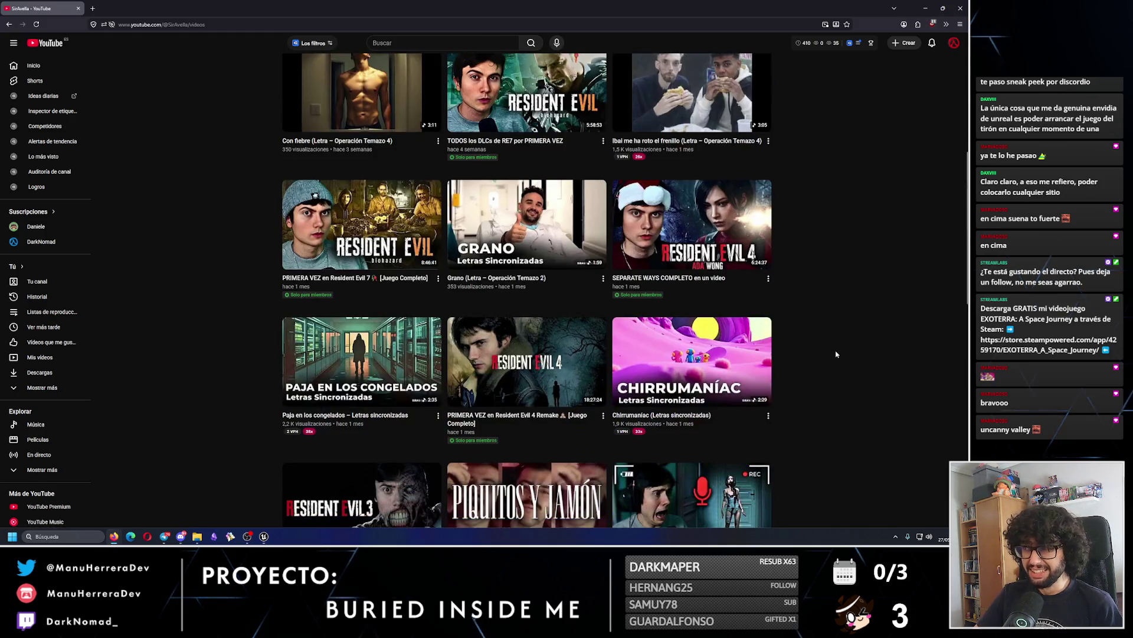
pyautogui.scroll(-2, 836, 354)
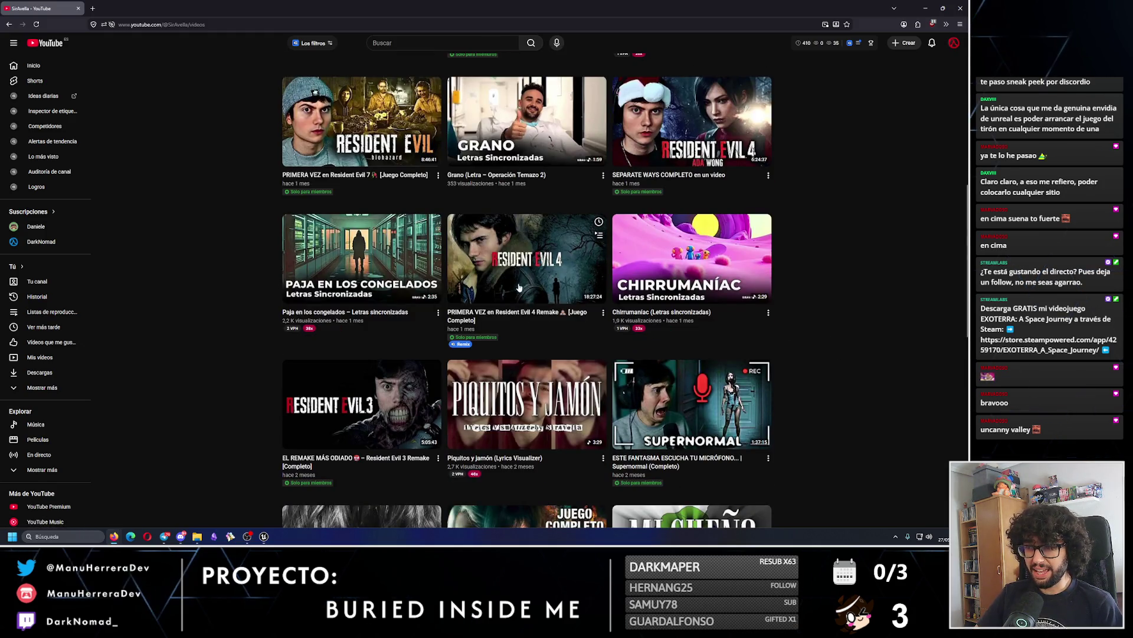
pyautogui.scroll(-3, 496, 299)
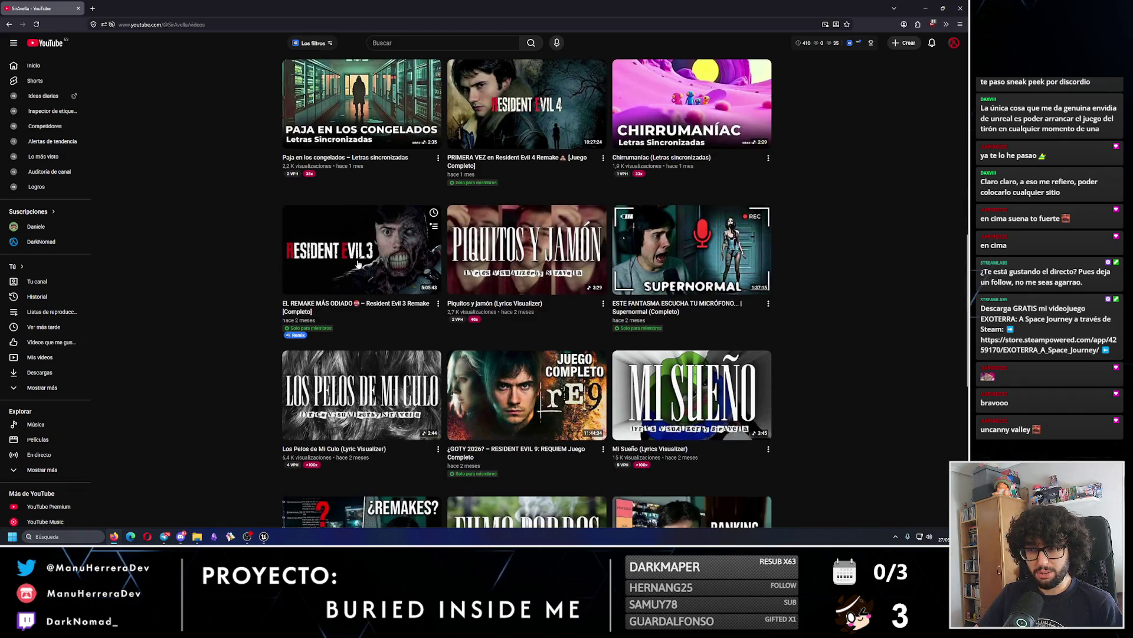
pyautogui.click(108, 5)
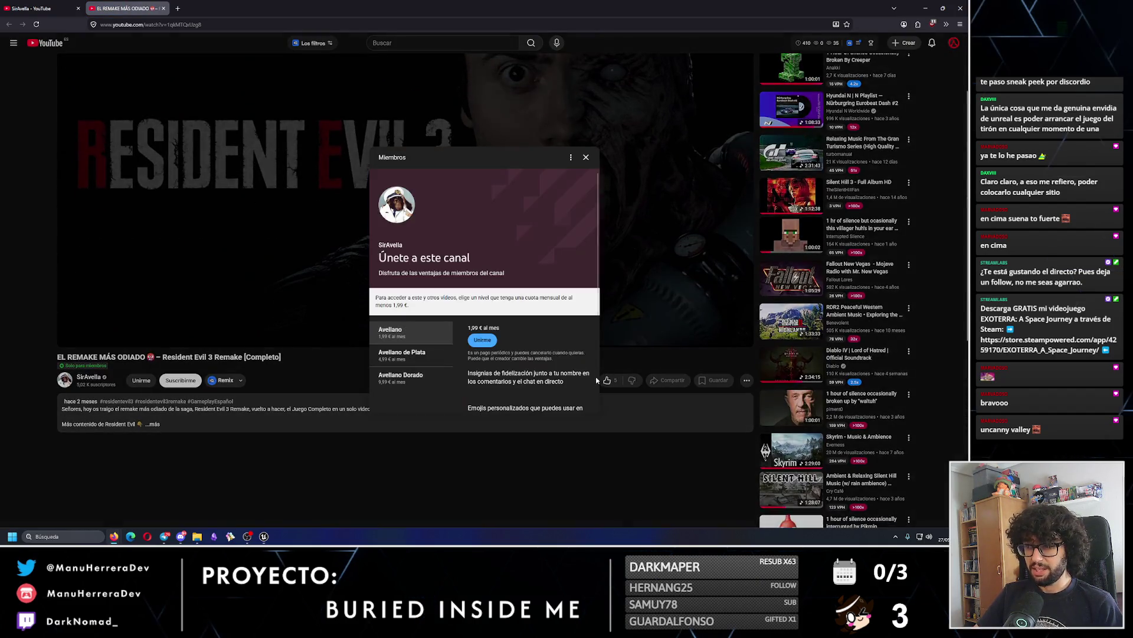
# Dismiss the membership offer and close the members-only Resident Evil 3 Remake tab.
pyautogui.click(587, 158)
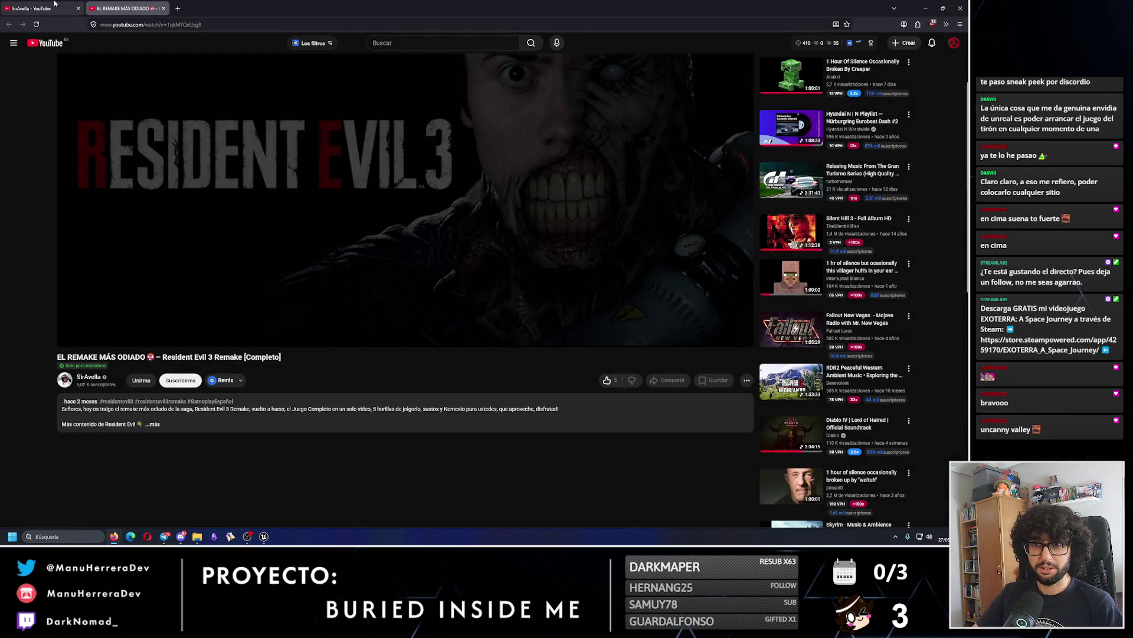
pyautogui.click(163, 8)
pyautogui.scroll(-1, 916, 425)
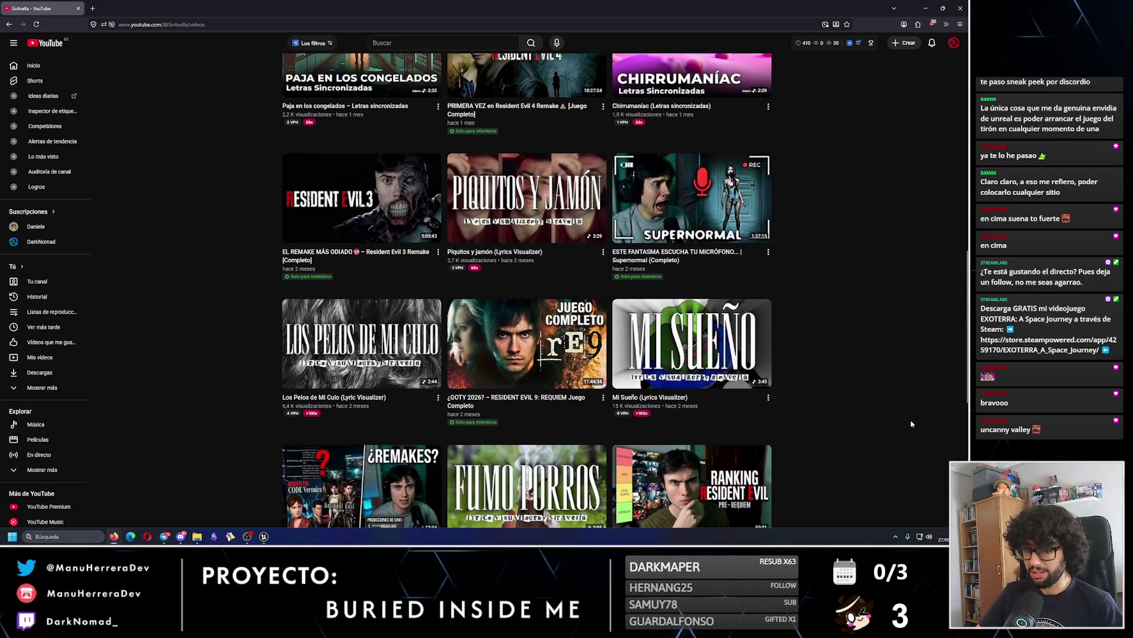
# Scroll further down the channel's Videos grid, then switch to the Escuadrón Suicida video tab.
pyautogui.scroll(-4, 916, 425)
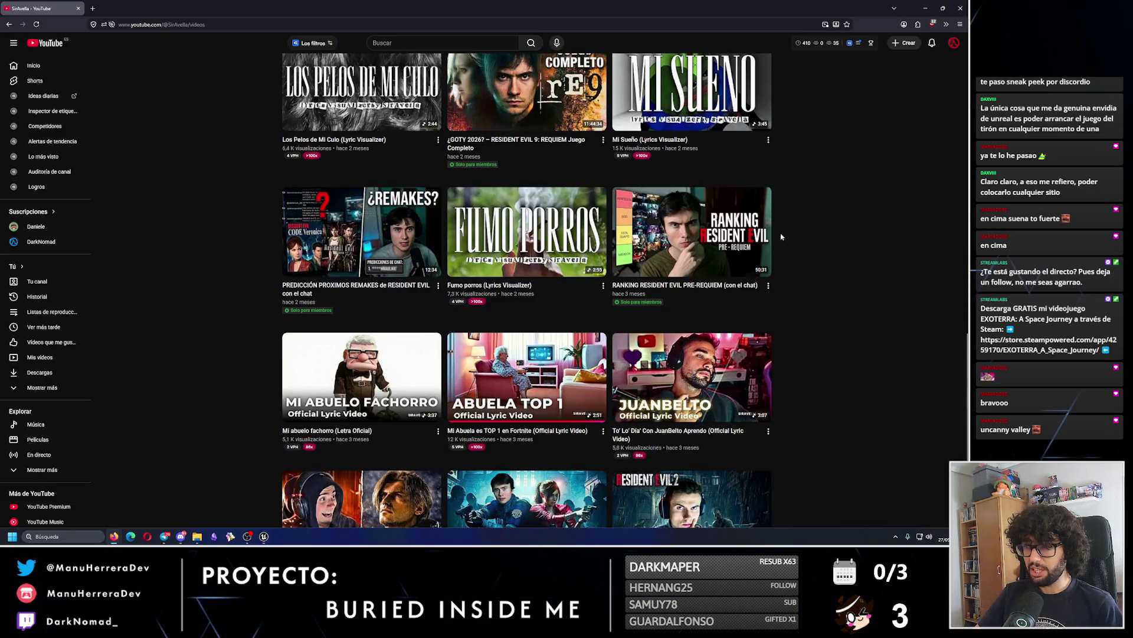
pyautogui.scroll(-2, 835, 388)
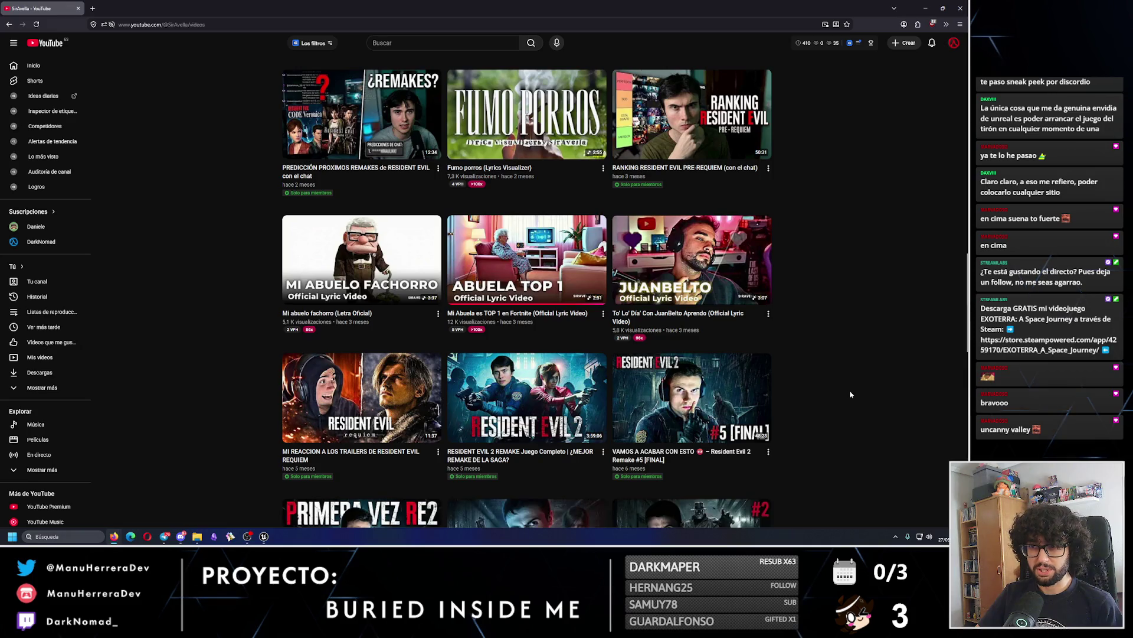
pyautogui.scroll(-3, 851, 394)
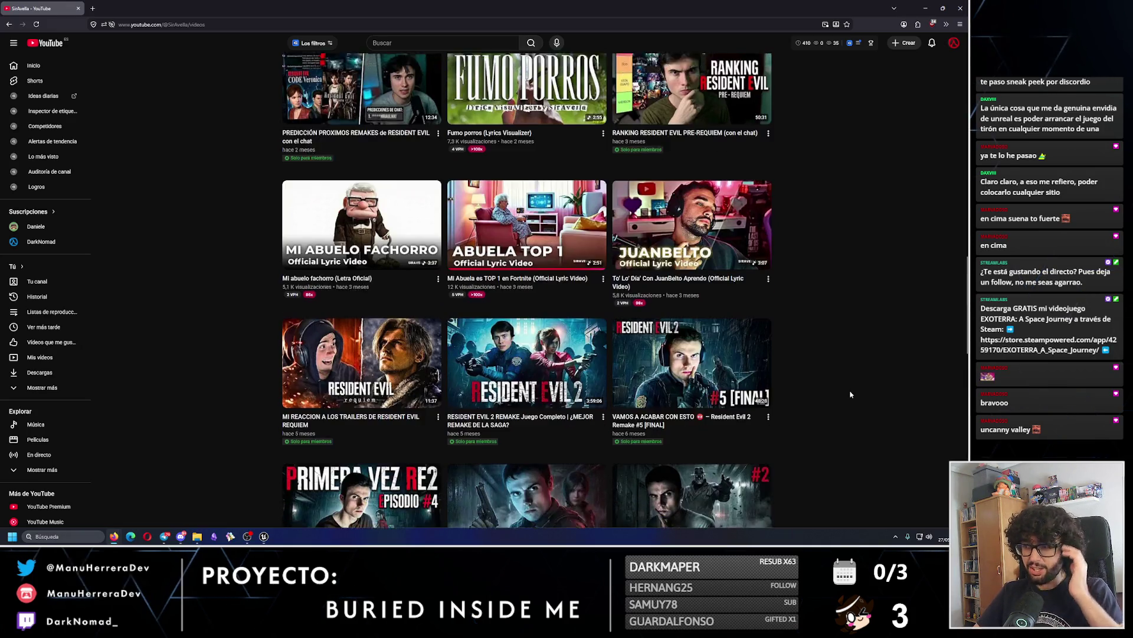
pyautogui.moveTo(966, 327)
pyautogui.mouseDown()
pyautogui.moveTo(970, 90)
pyautogui.moveTo(967, 220)
pyautogui.mouseUp()
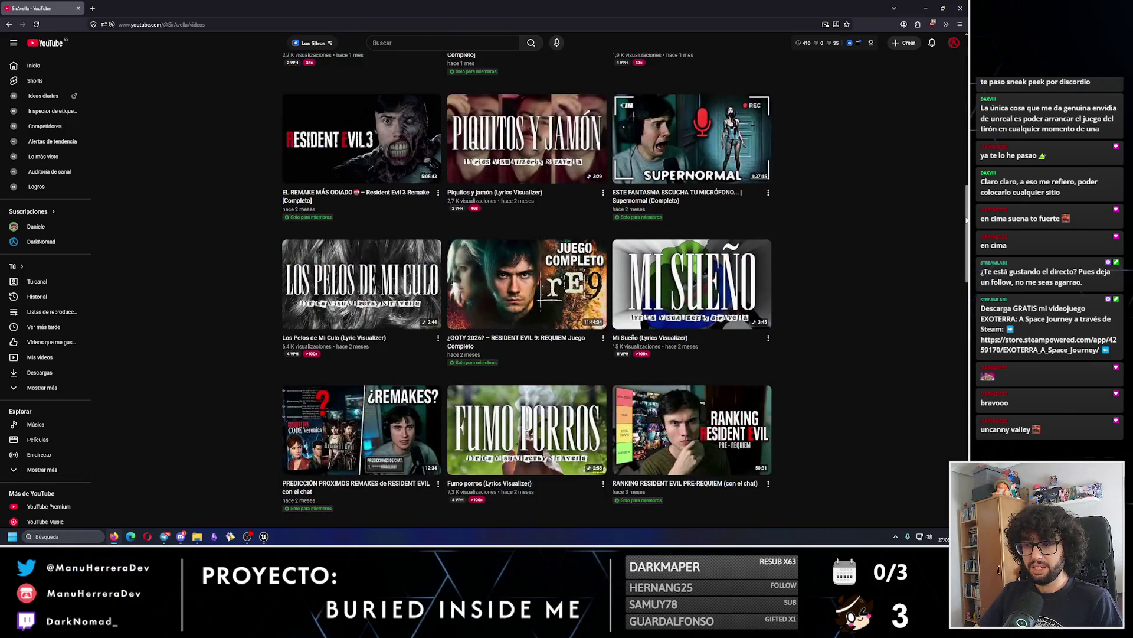
pyautogui.scroll(-2, 969, 240)
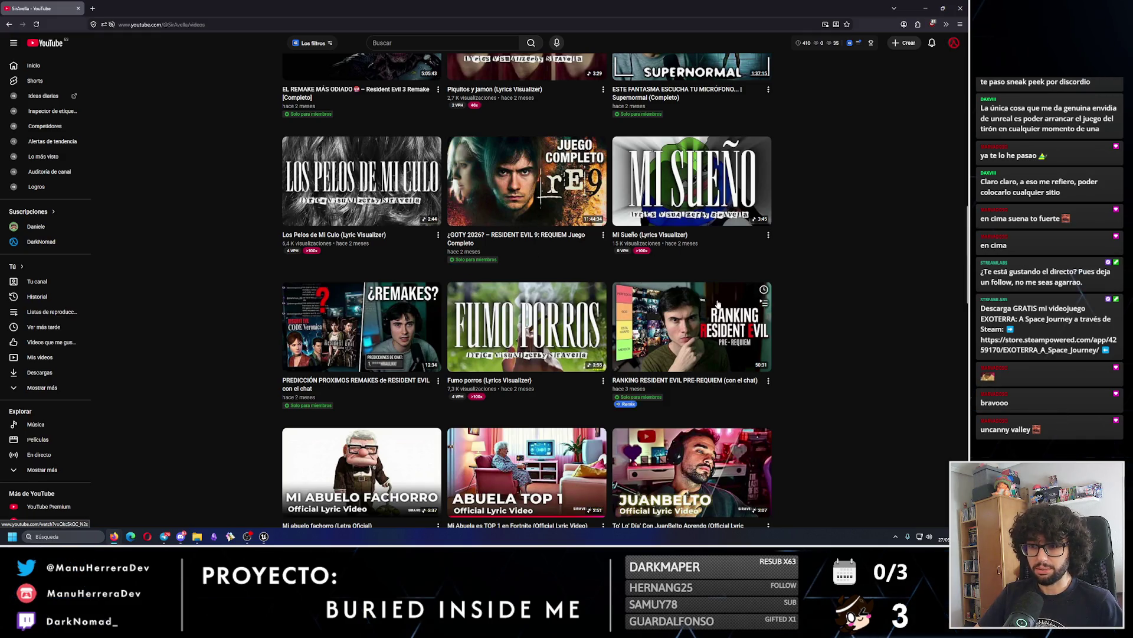
pyautogui.scroll(-6, 850, 336)
pyautogui.scroll(-1, 844, 341)
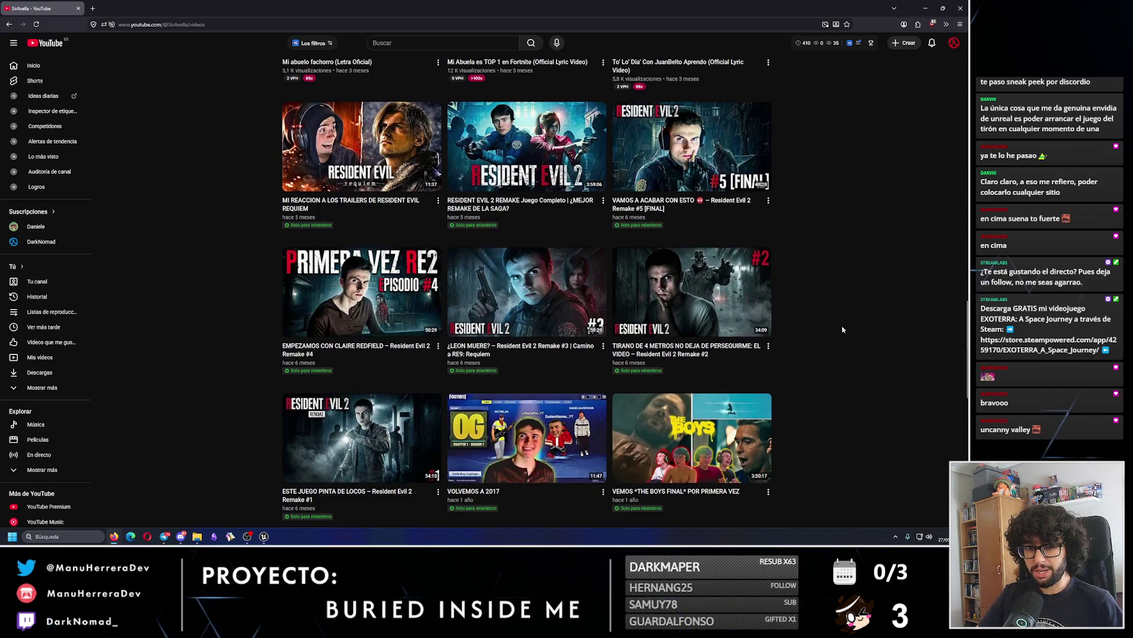
pyautogui.scroll(-3, 655, 303)
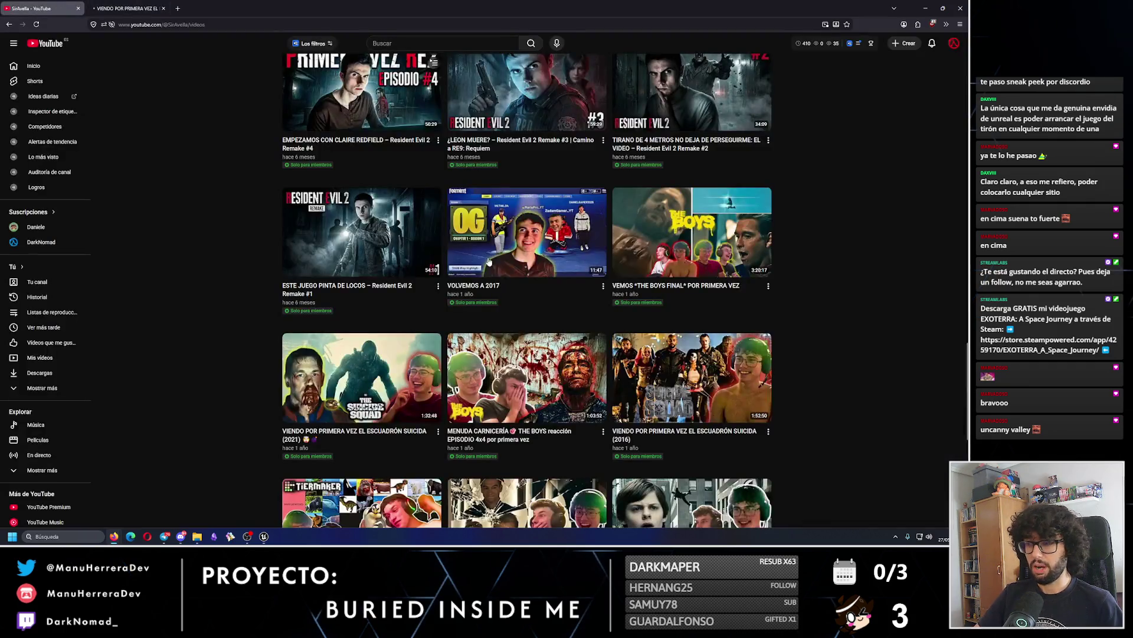
pyautogui.click(121, 5)
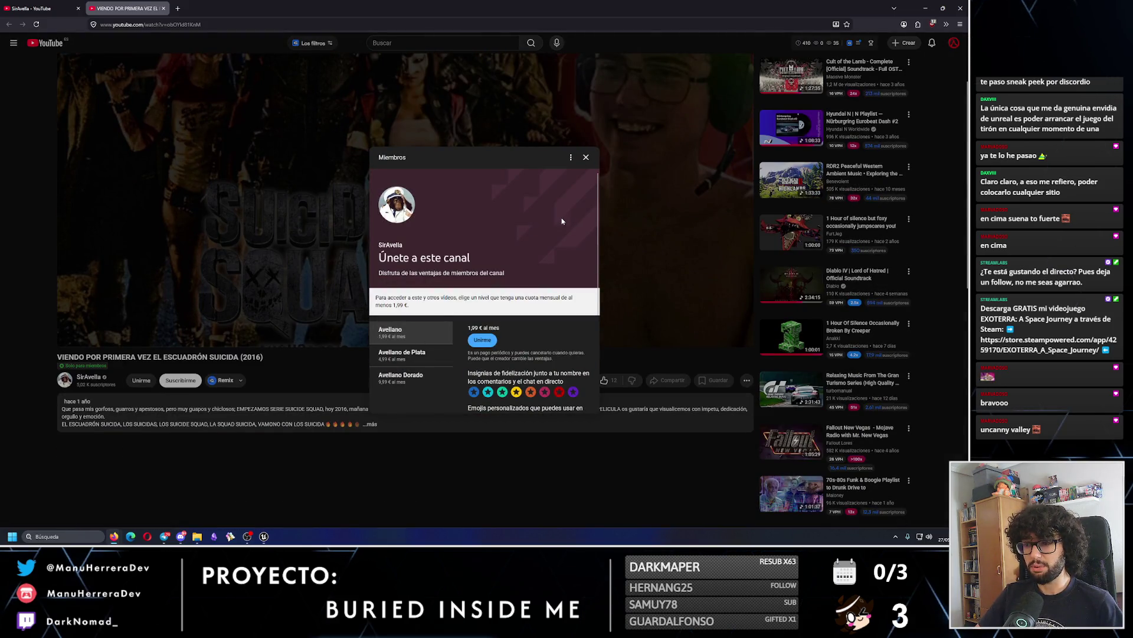
# Dismiss the membership offer and close the Escuadrón Suicida video tab.
pyautogui.click(584, 157)
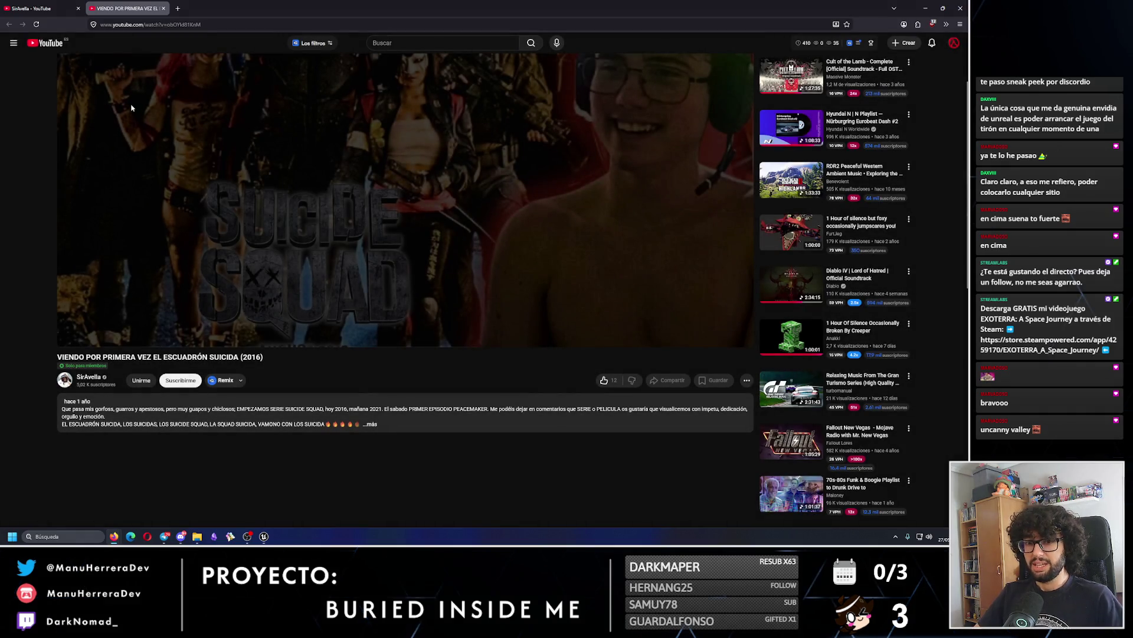
pyautogui.click(163, 9)
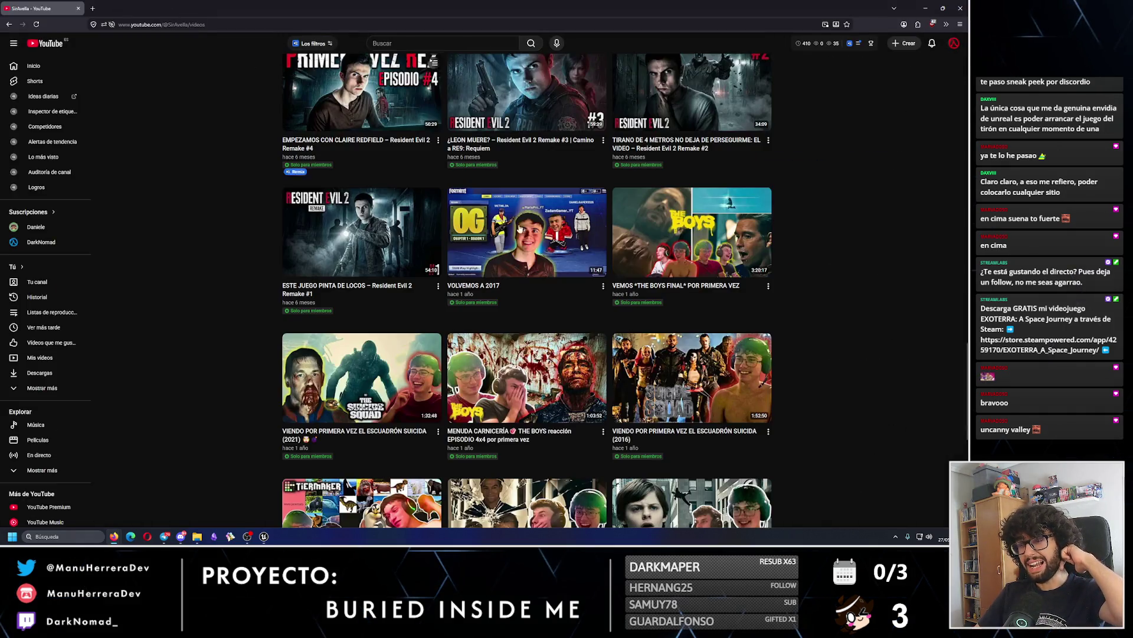
pyautogui.scroll(-5, 802, 401)
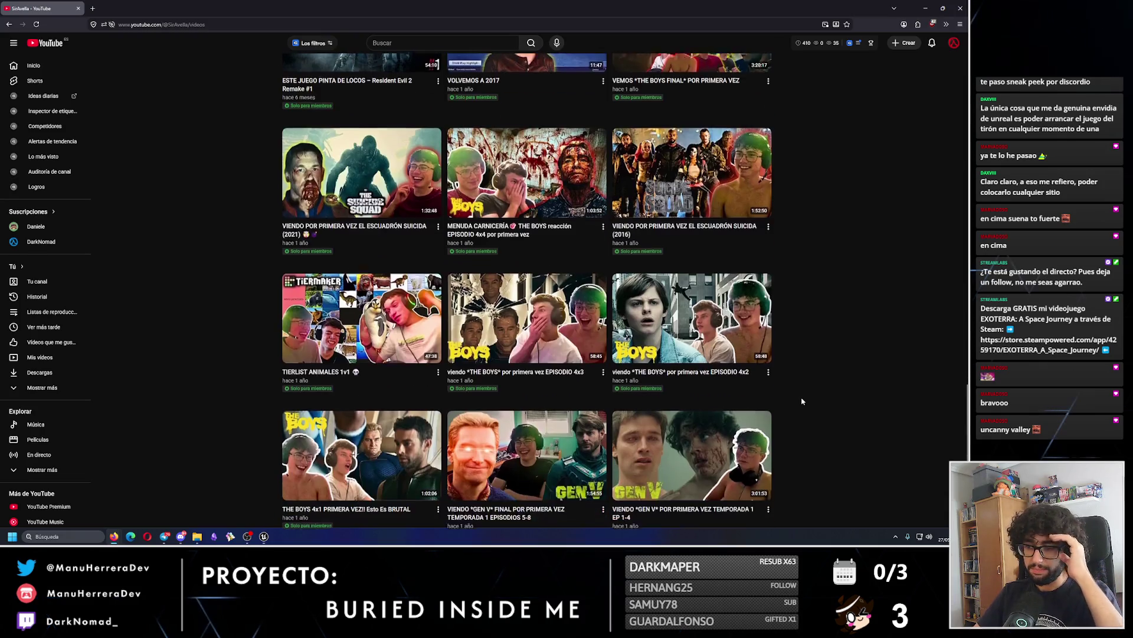
# Scroll the channel's Videos grid down and then back up.
pyautogui.scroll(-1, 802, 401)
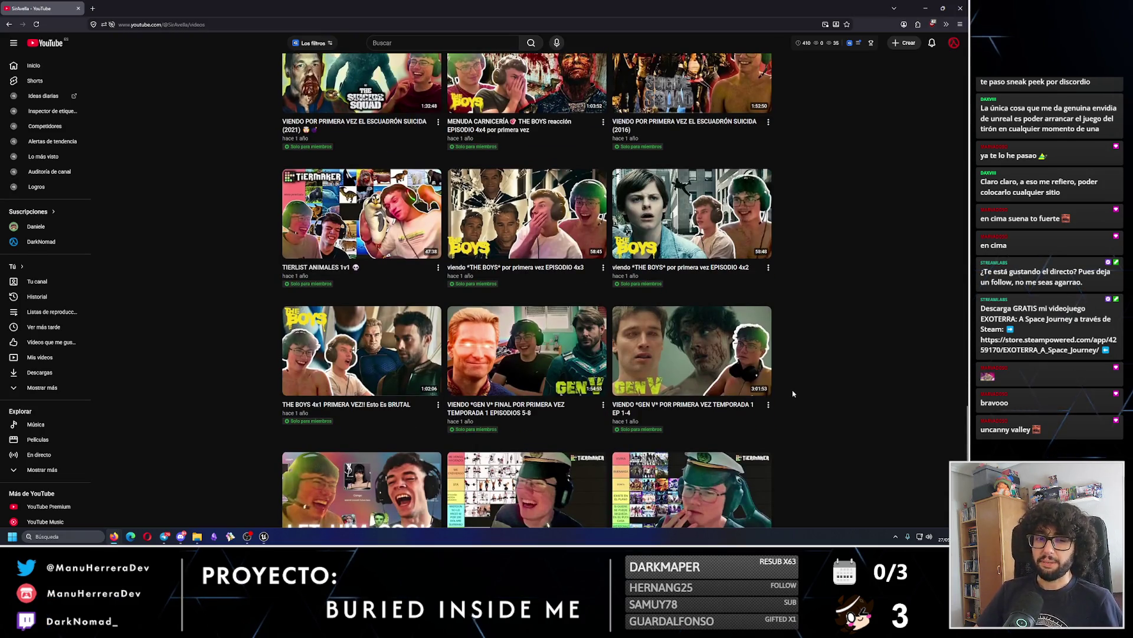
pyautogui.scroll(-2, 781, 409)
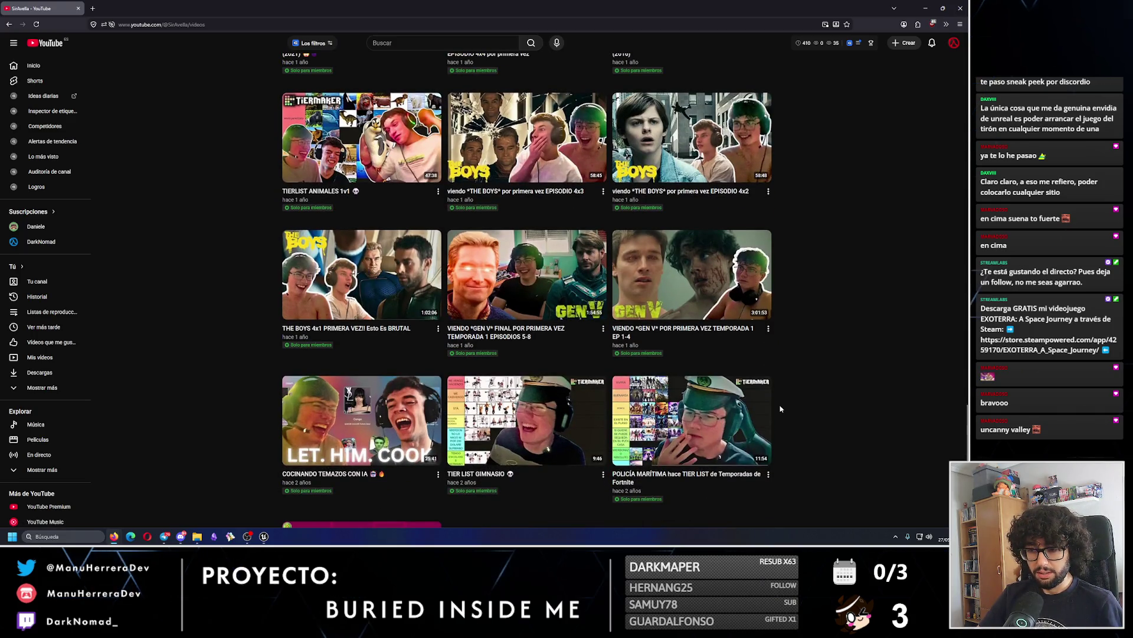
pyautogui.scroll(-1, 781, 408)
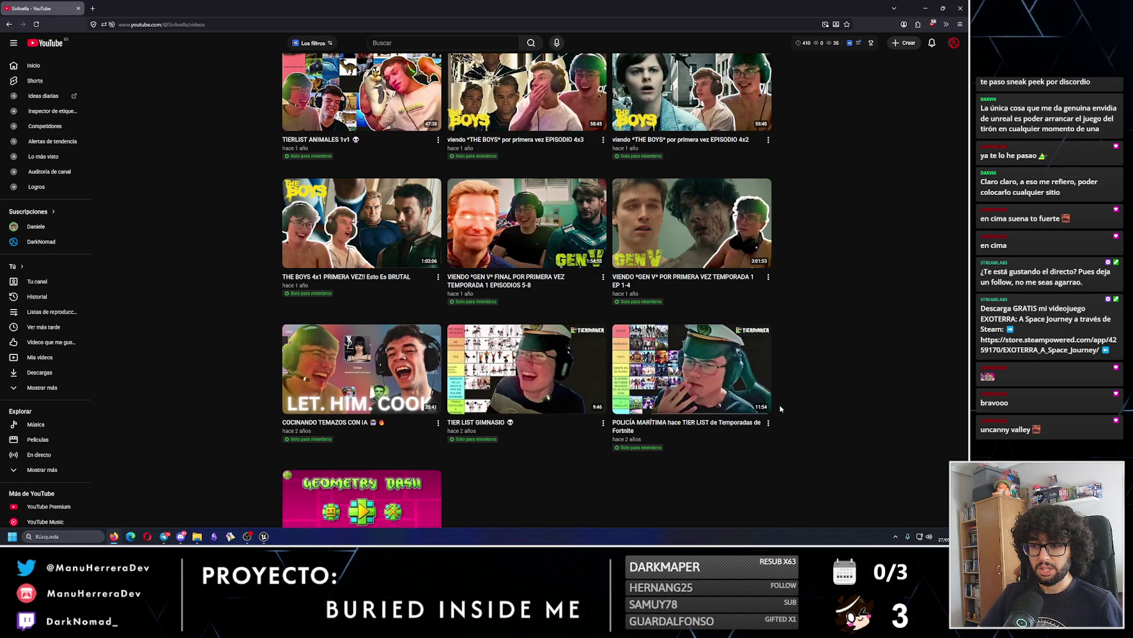
pyautogui.scroll(-2, 780, 409)
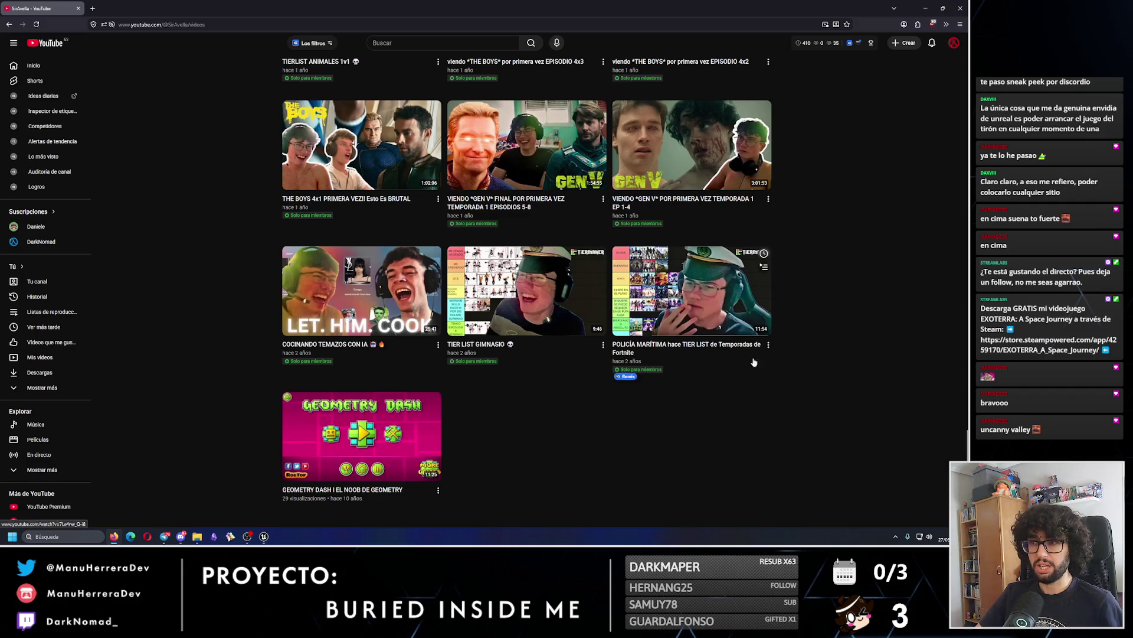
pyautogui.scroll(4, 311, 137)
pyautogui.scroll(1, 280, 321)
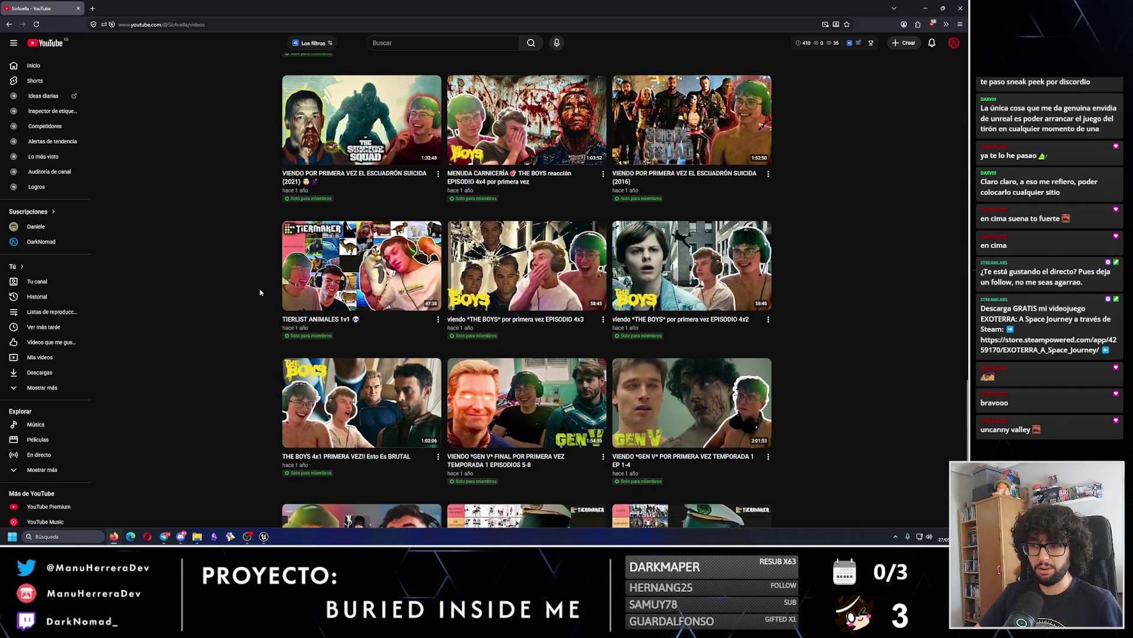
pyautogui.scroll(3, 299, 264)
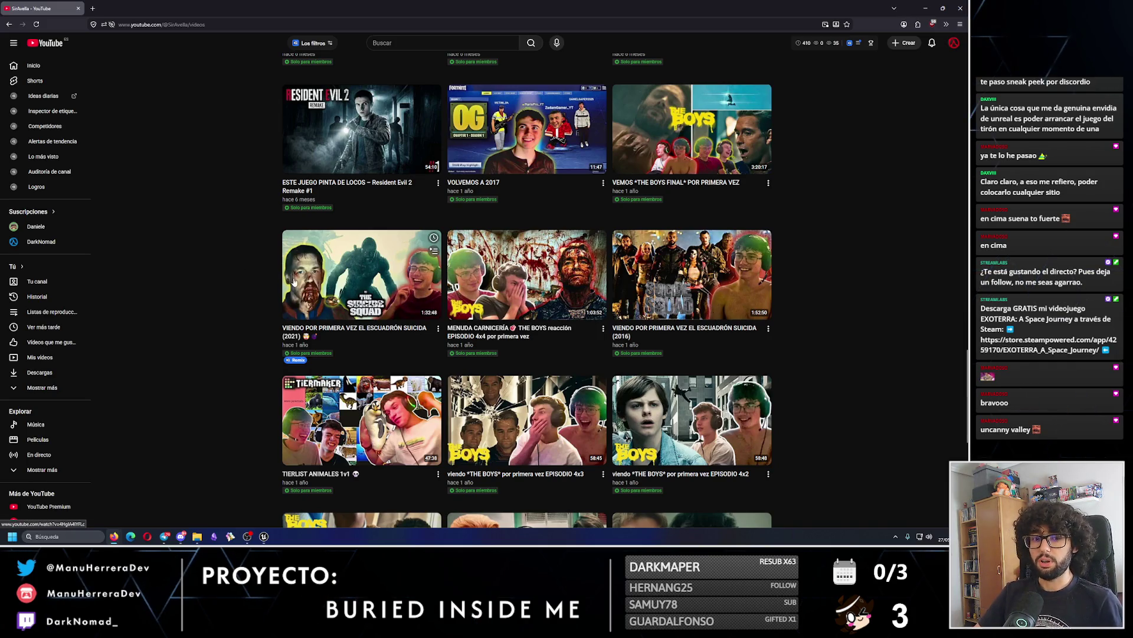
pyautogui.scroll(3, 313, 292)
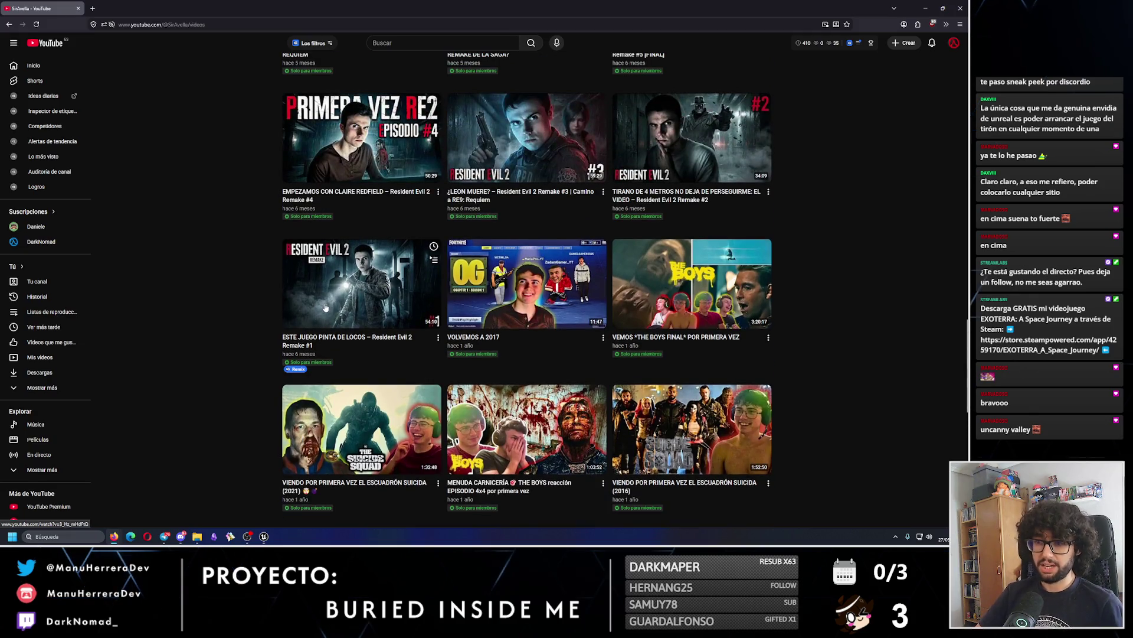
# Open the members-only Resident Evil 2 Remake #1 video and dismiss the membership offer.
pyautogui.click(355, 300)
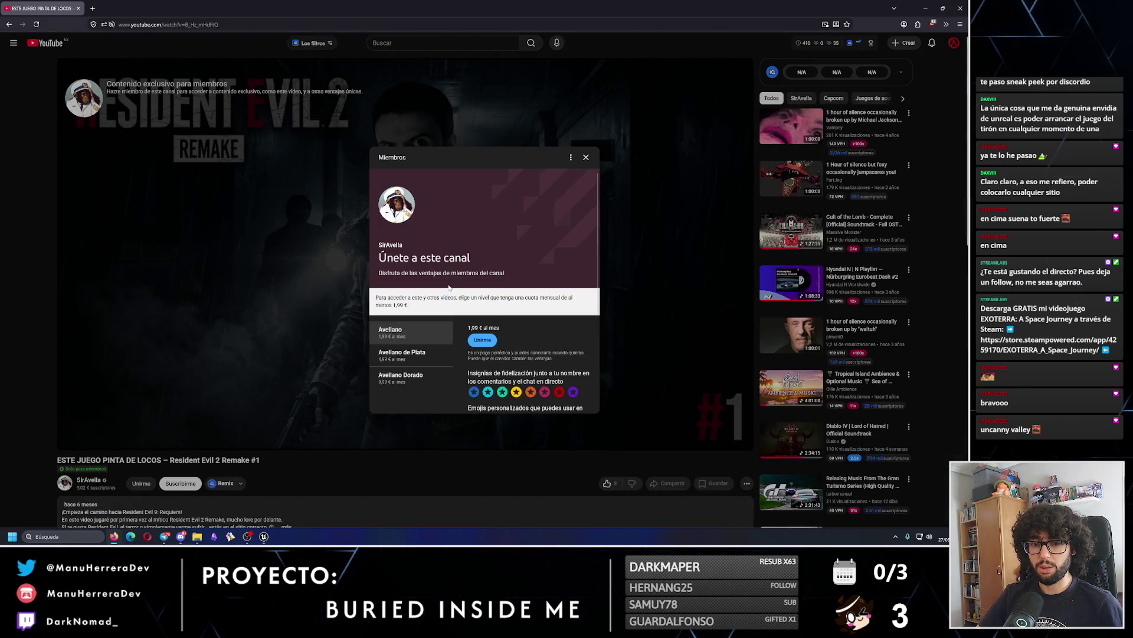
pyautogui.click(582, 160)
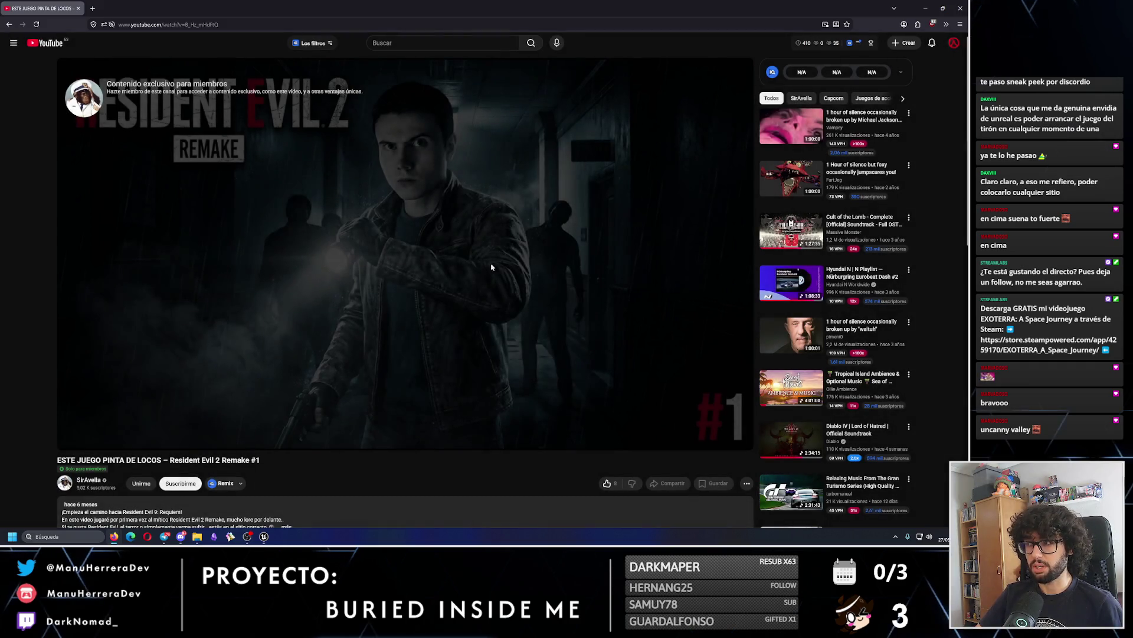
pyautogui.scroll(-2, 301, 390)
pyautogui.scroll(-3, 342, 389)
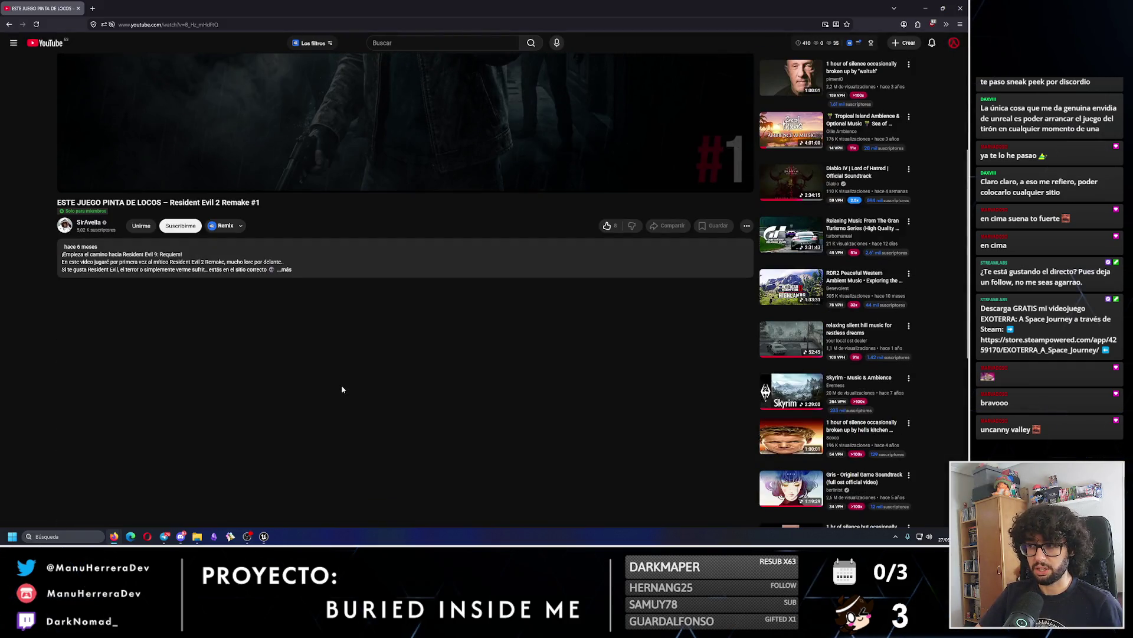
pyautogui.scroll(2, 138, 335)
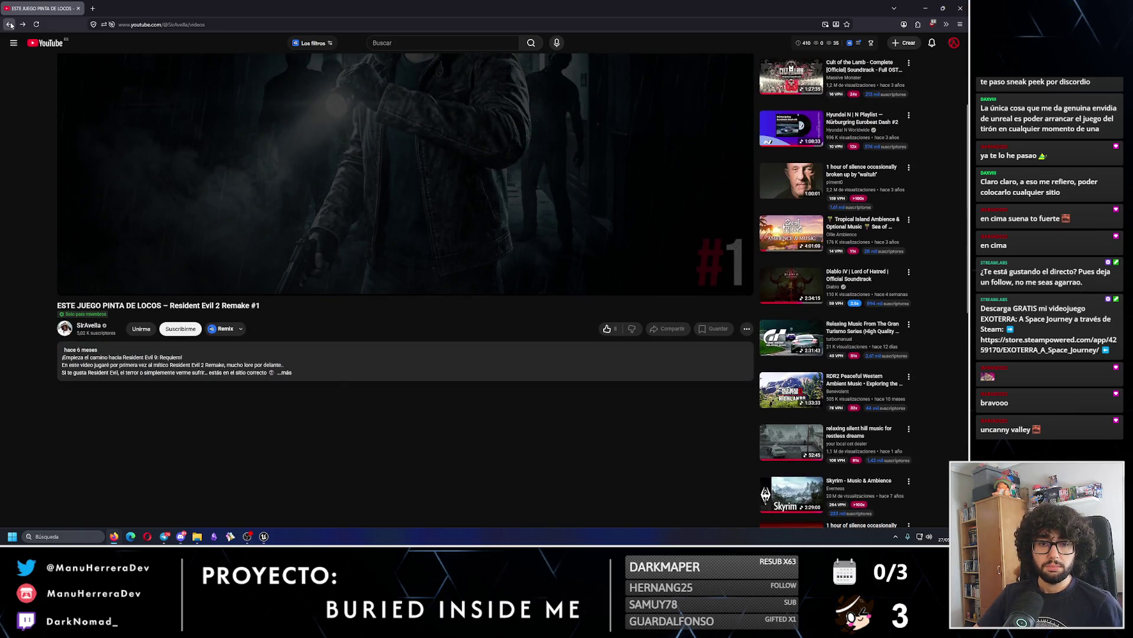
# Go back to the channel's Videos grid, scroll to the top, and return to the editor.
pyautogui.click(10, 25)
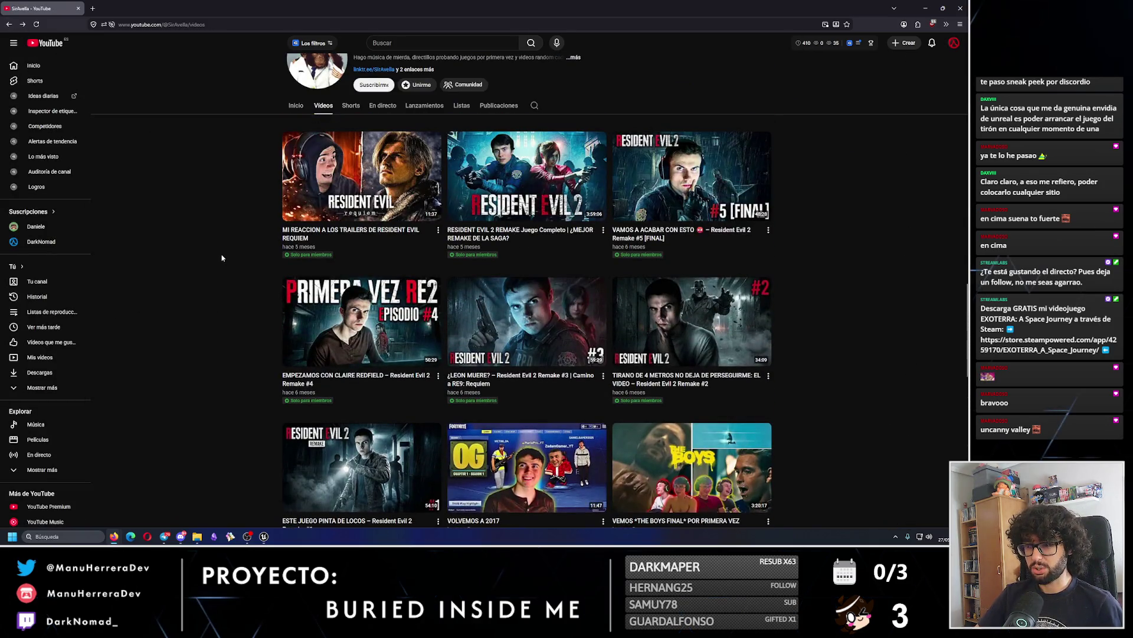
pyautogui.scroll(4, 221, 258)
pyautogui.scroll(3, 254, 269)
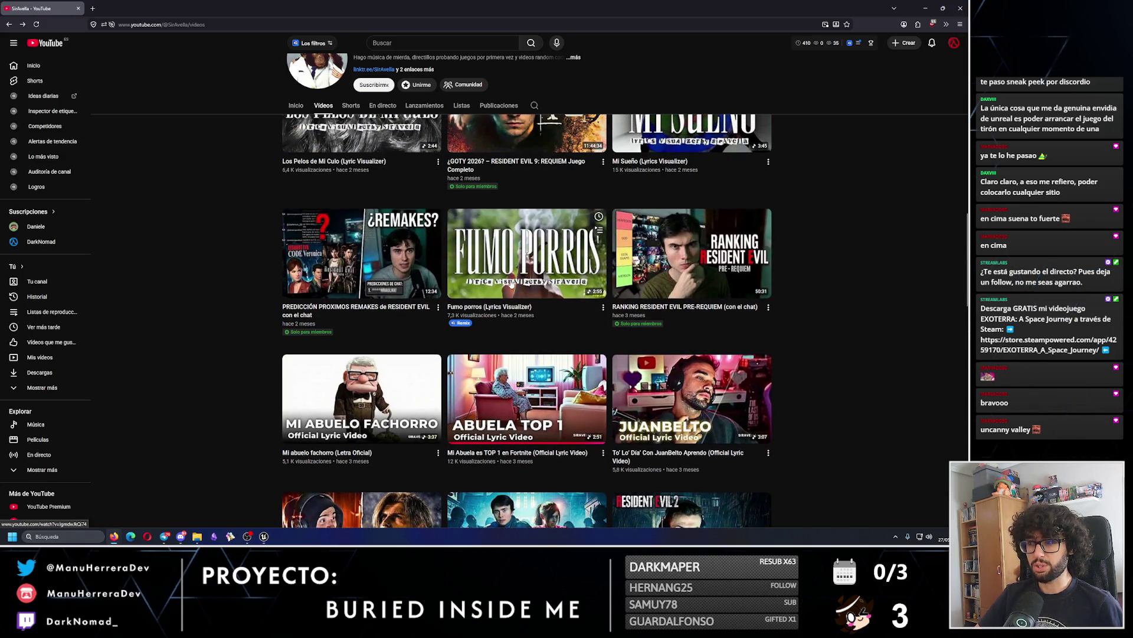
pyautogui.scroll(3, 512, 283)
pyautogui.scroll(3, 703, 304)
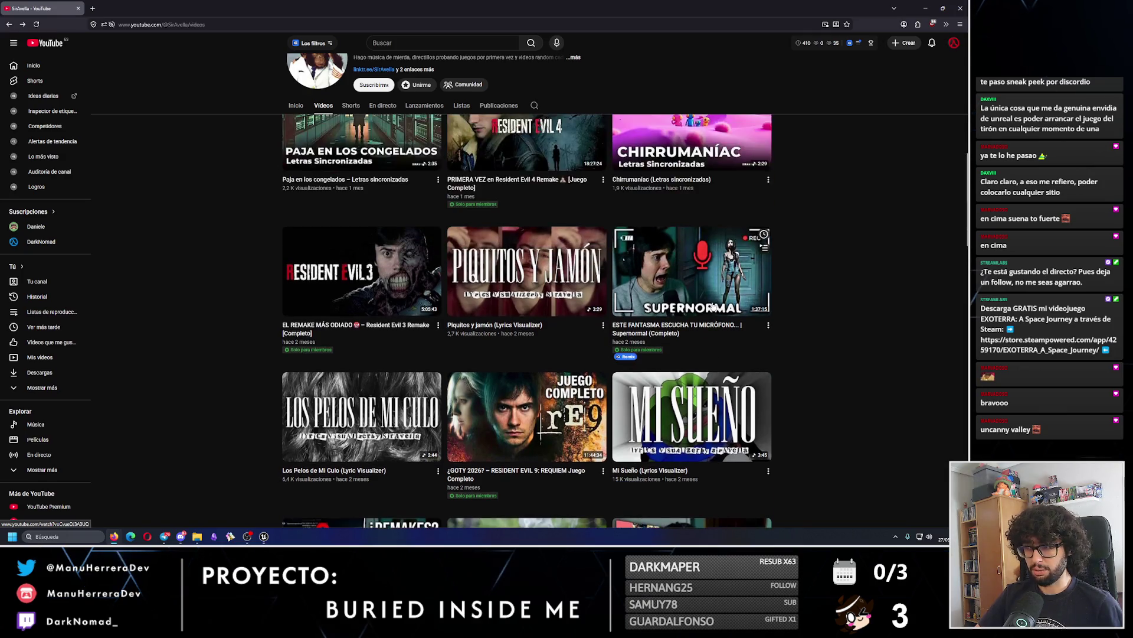
pyautogui.scroll(3, 154, 246)
pyautogui.scroll(3, 235, 260)
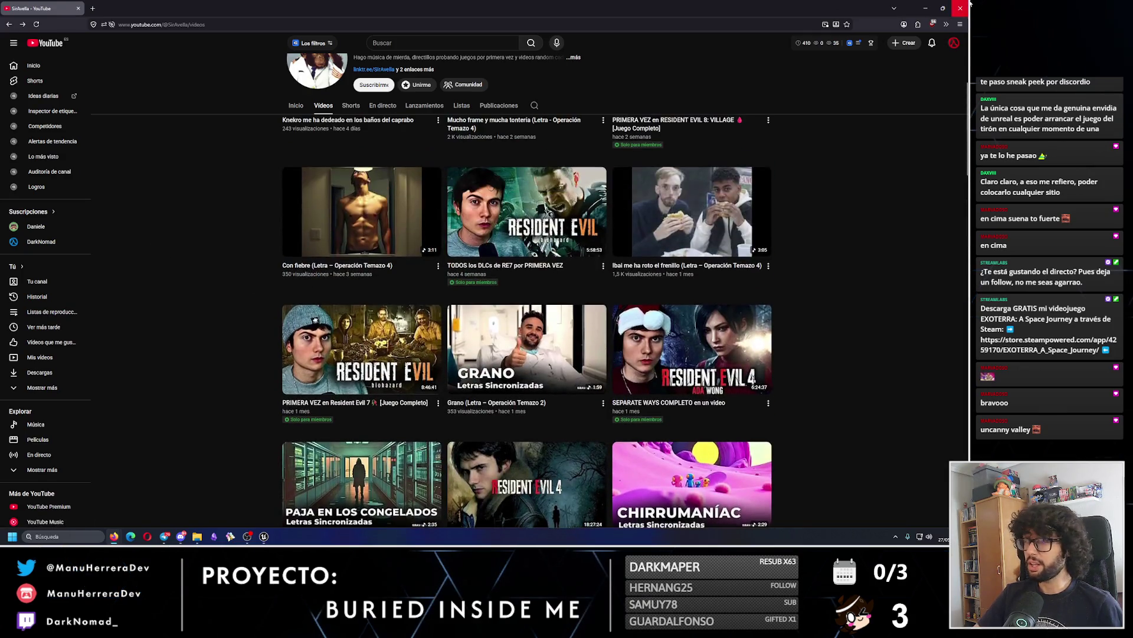
pyautogui.hotkey('alt', 'Tab')
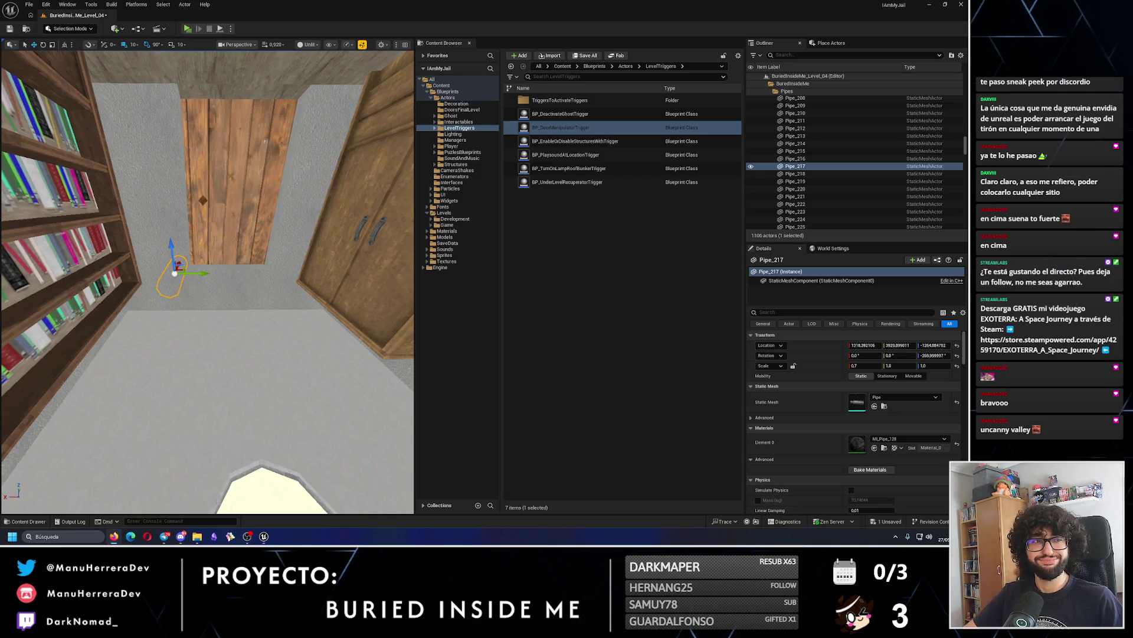
# Frame the wall pipe run and slide Pipe_217 along it.
pyautogui.press('f')
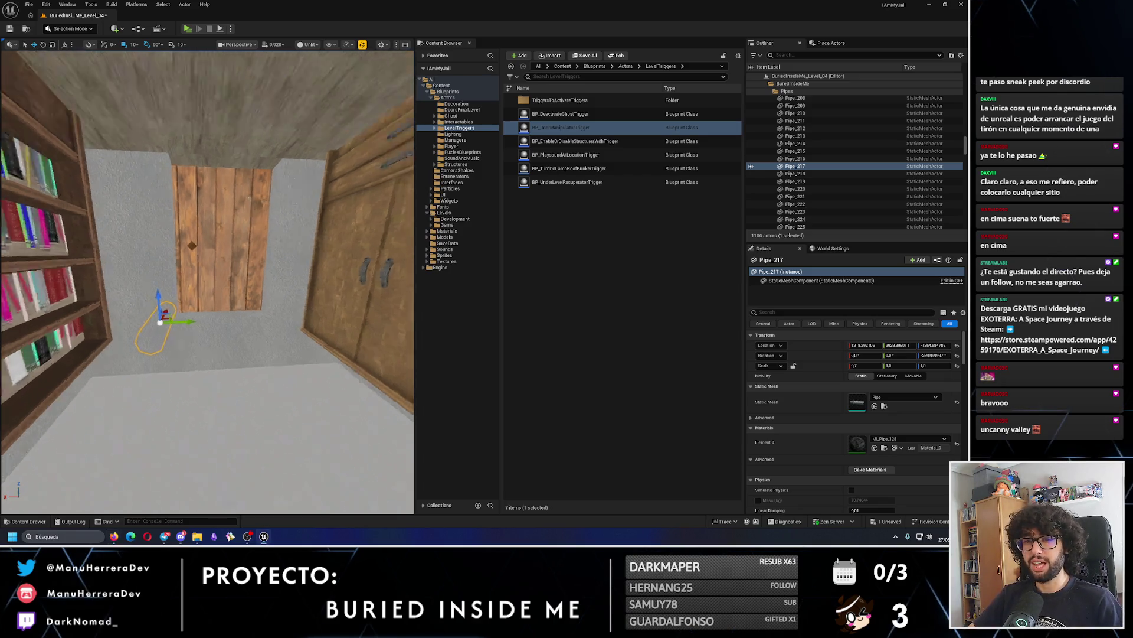
pyautogui.click(224, 242)
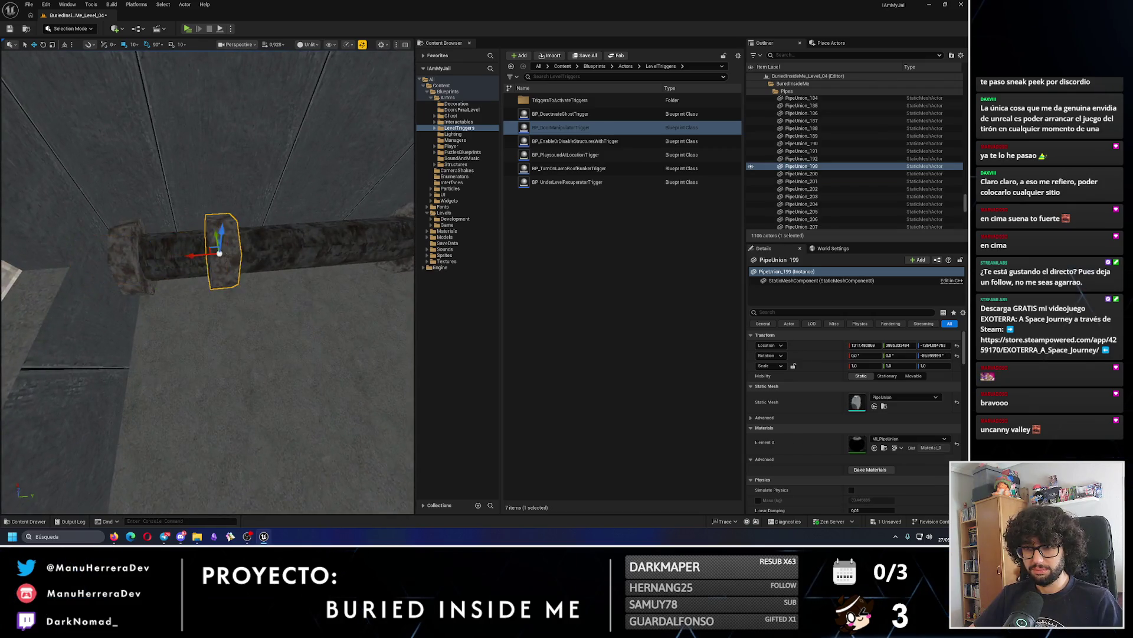
pyautogui.click(160, 244)
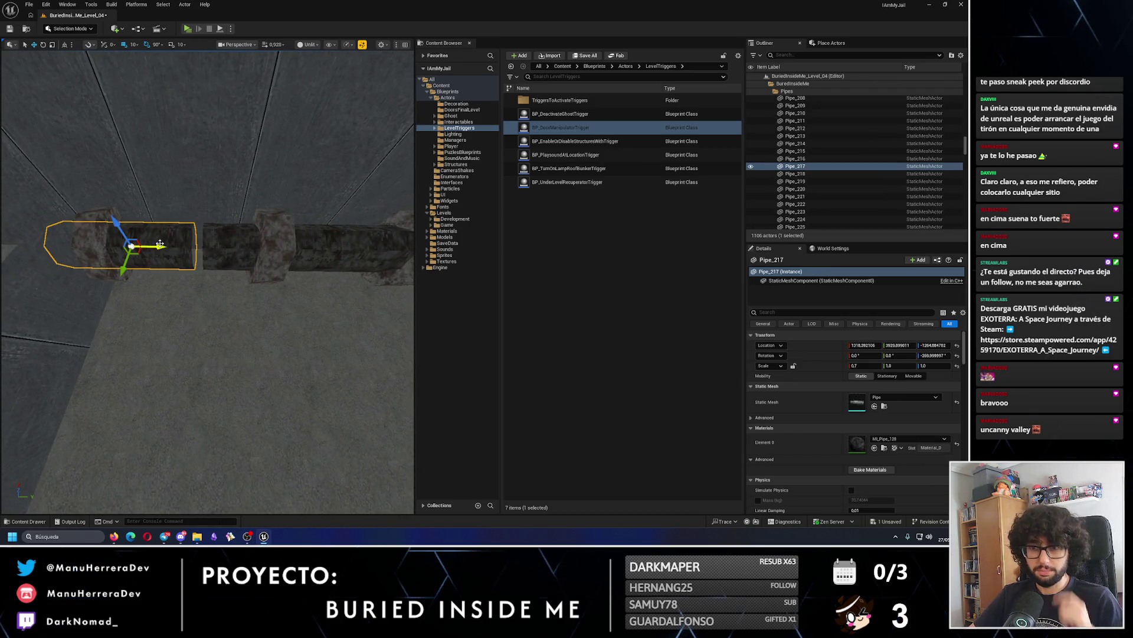
pyautogui.moveTo(157, 248); pyautogui.dragTo(161, 247)
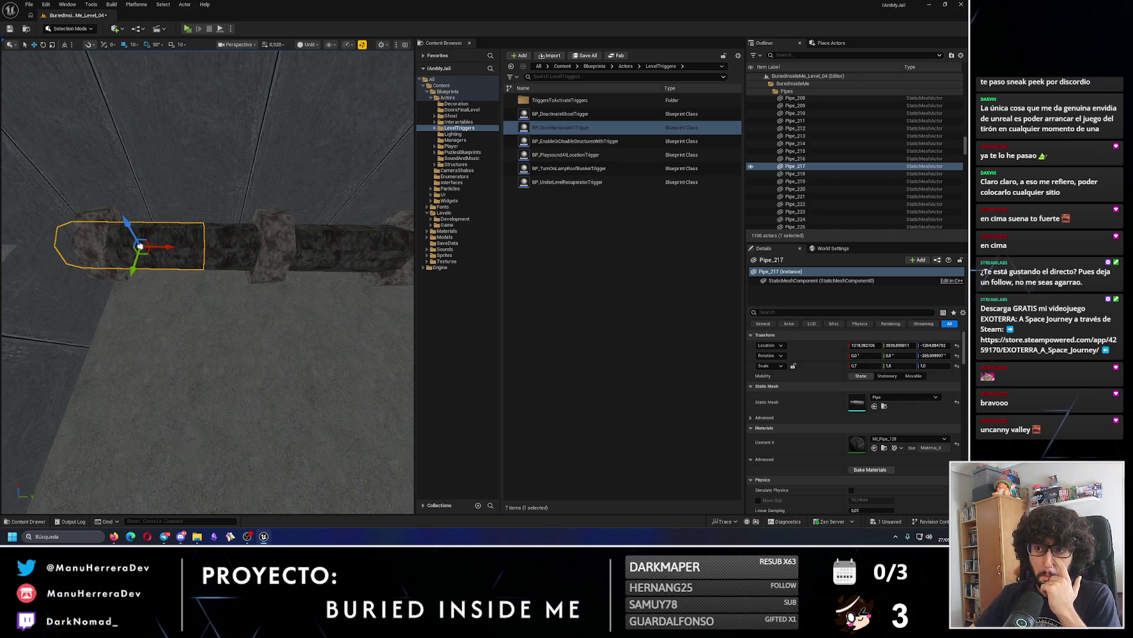
# Inspect PipeUnion_199, PipeUnion_200, Pipe_211 and Pipe_217 from another angle along the run.
pyautogui.click(245, 240)
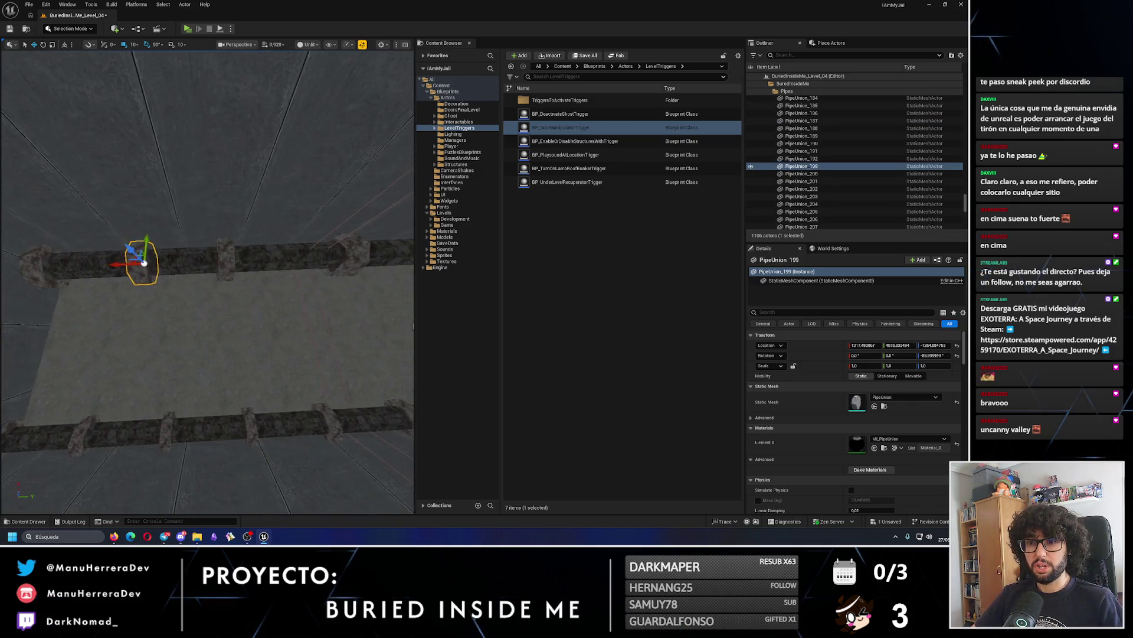
pyautogui.click(170, 270)
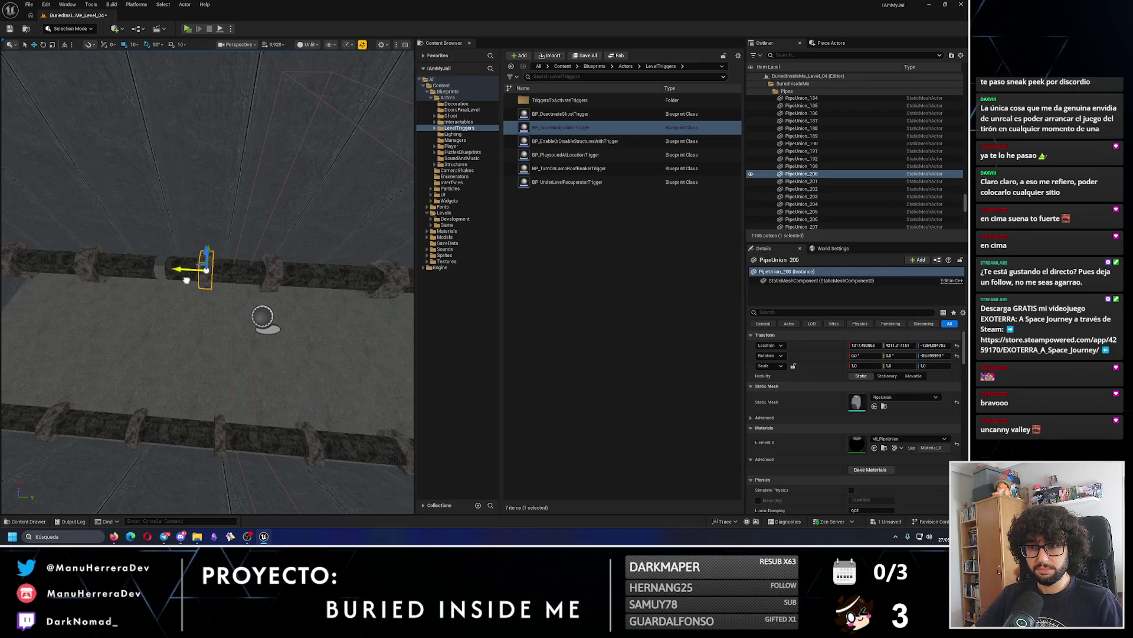
pyautogui.click(153, 291)
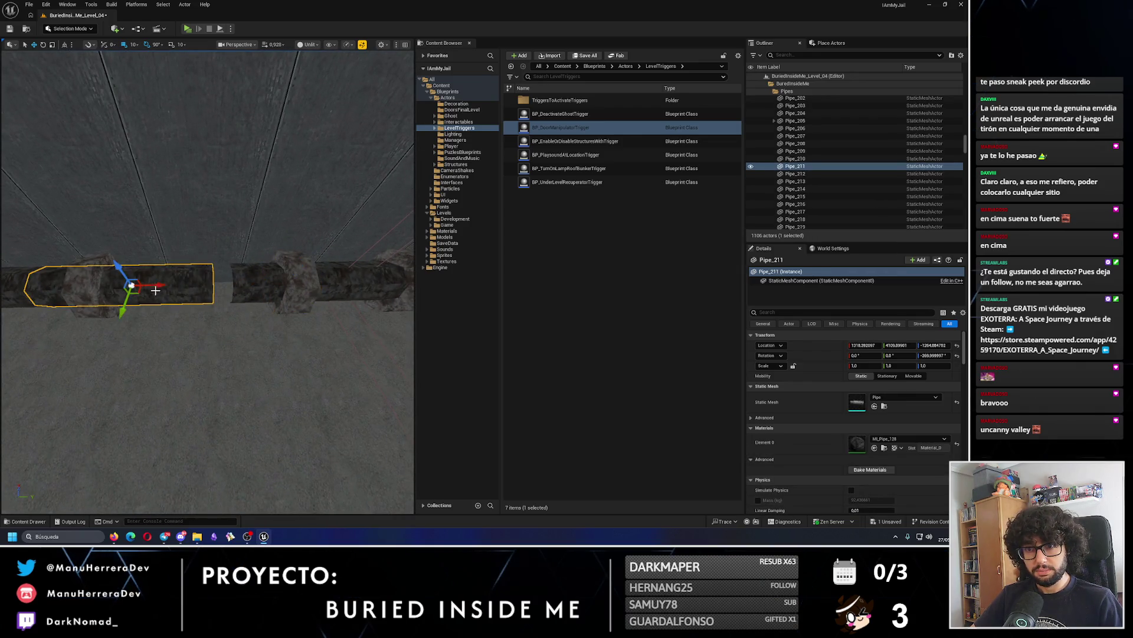
pyautogui.click(208, 293)
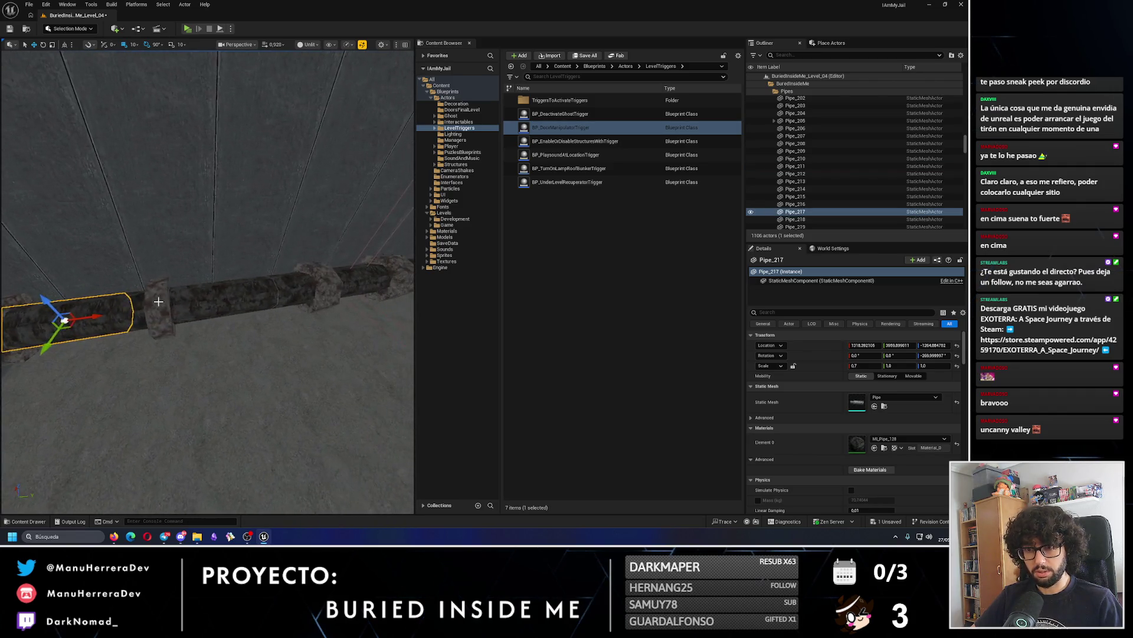
pyautogui.click(233, 303)
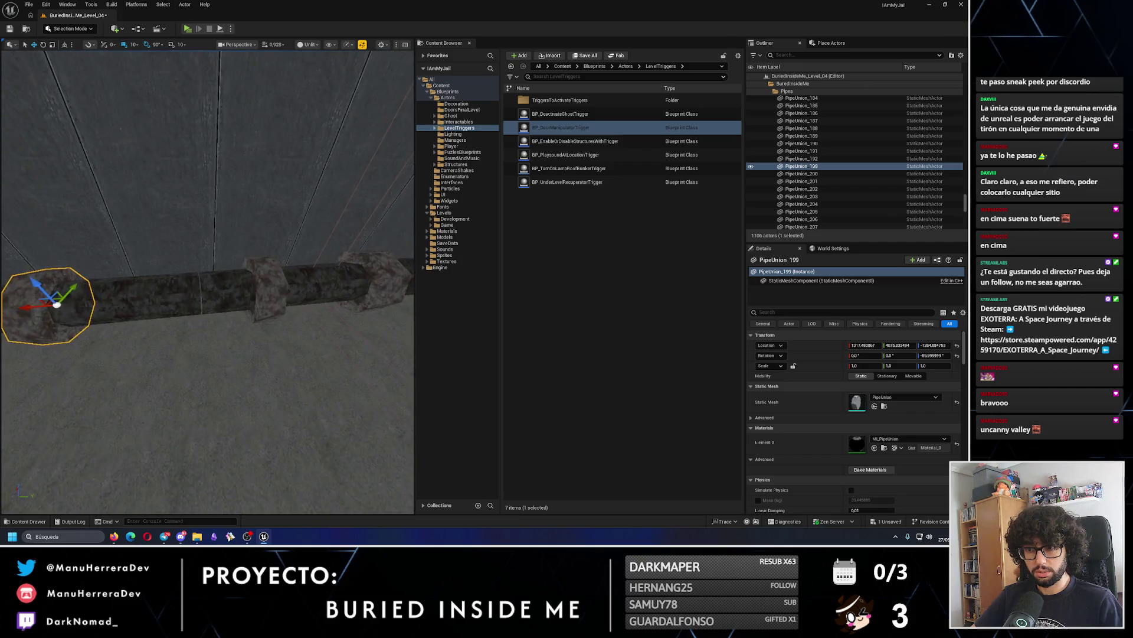
pyautogui.click(244, 291)
pyautogui.moveTo(175, 294); pyautogui.dragTo(236, 288)
pyautogui.click(236, 288)
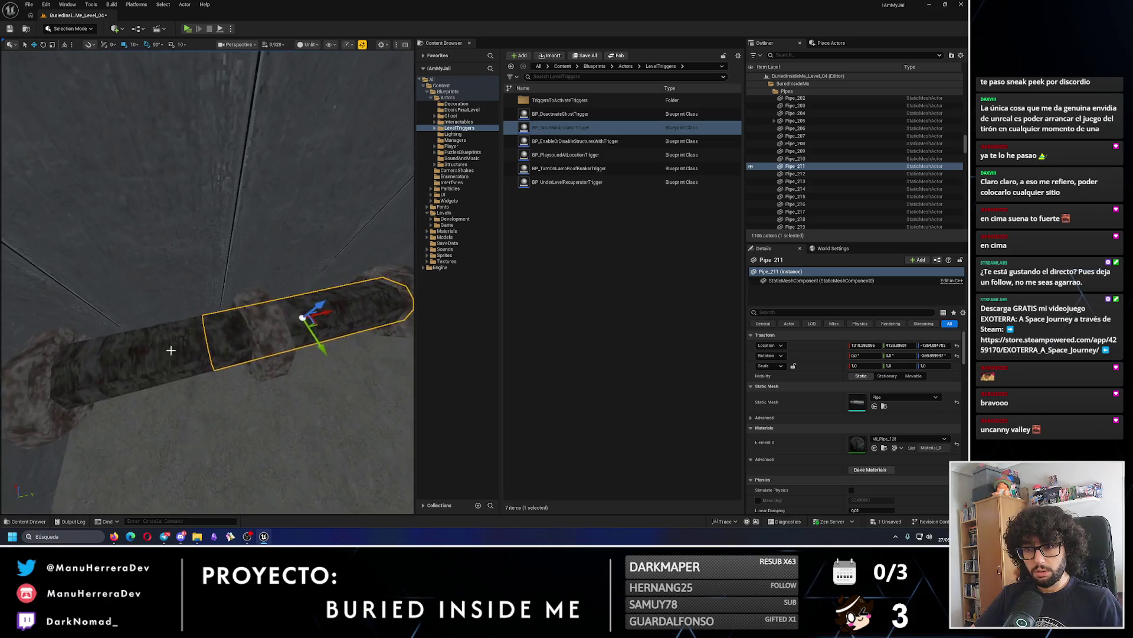
pyautogui.click(270, 325)
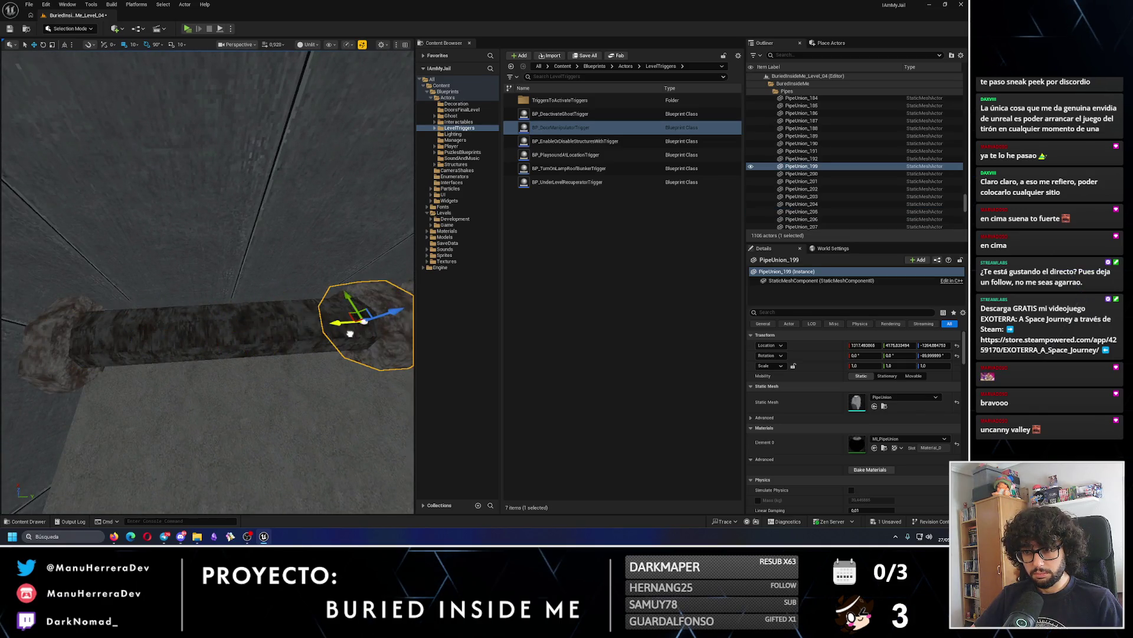
pyautogui.click(236, 307)
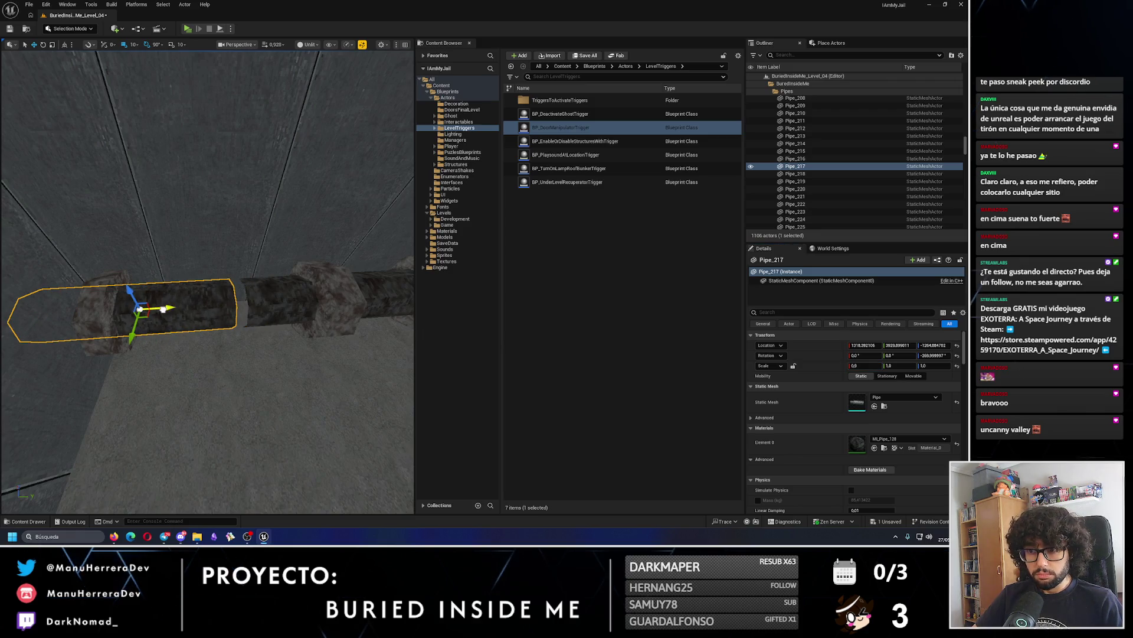
# Turn to face the wall and move PipeUnion_199 along the pipe run.
pyautogui.moveTo(165, 264)
pyautogui.mouseDown()
pyautogui.moveTo(107, 224)
pyautogui.moveTo(164, 264)
pyautogui.mouseUp()
pyautogui.click(165, 264)
pyautogui.moveTo(205, 313); pyautogui.dragTo(205, 283)
pyautogui.click(172, 331)
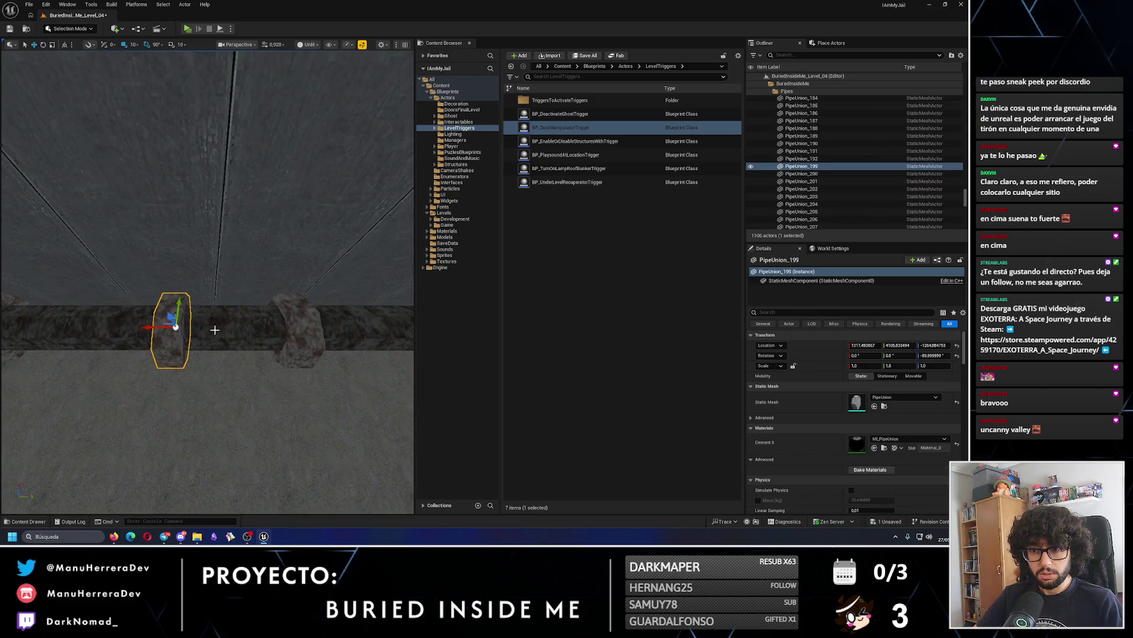
pyautogui.moveTo(152, 327)
pyautogui.mouseDown()
pyautogui.moveTo(100, 324)
pyautogui.moveTo(207, 307)
pyautogui.moveTo(155, 329)
pyautogui.moveTo(171, 366)
pyautogui.moveTo(284, 390)
pyautogui.moveTo(284, 360)
pyautogui.mouseUp()
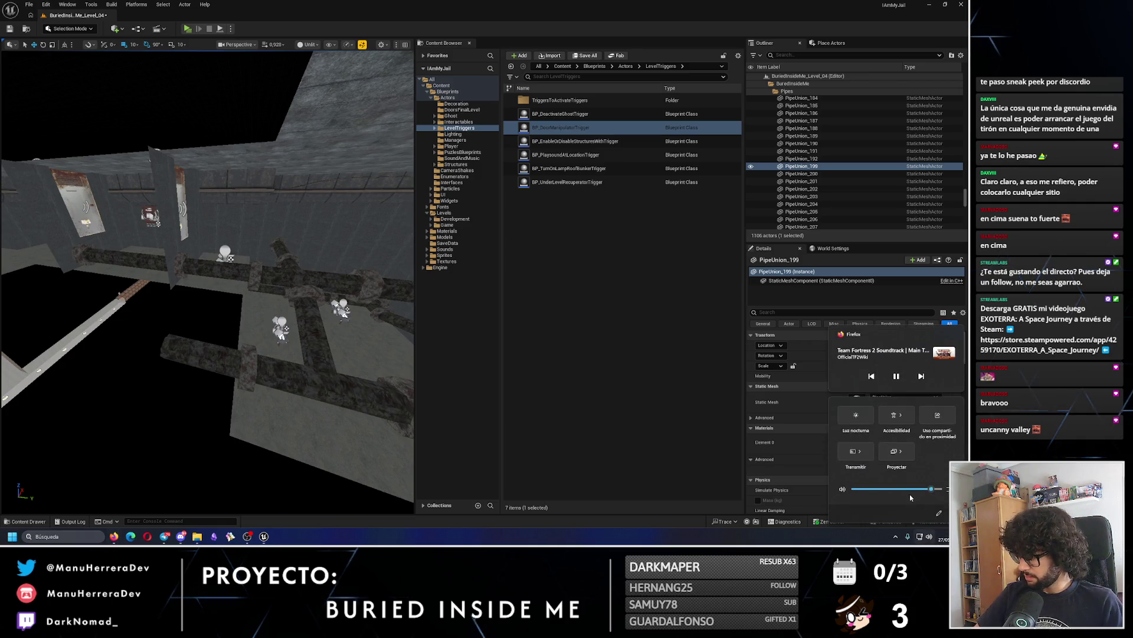
# Save Level_04 and fly to the final player room to select BP_Bed_Final.
pyautogui.moveTo(236, 325)
pyautogui.mouseDown()
pyautogui.moveTo(266, 319)
pyautogui.moveTo(208, 245)
pyautogui.mouseUp()
pyautogui.hotkey('ctrl', 's')
pyautogui.moveTo(98, 140)
pyautogui.mouseDown()
pyautogui.moveTo(118, 178)
pyautogui.moveTo(257, 315)
pyautogui.moveTo(212, 330)
pyautogui.mouseUp()
pyautogui.click(205, 327)
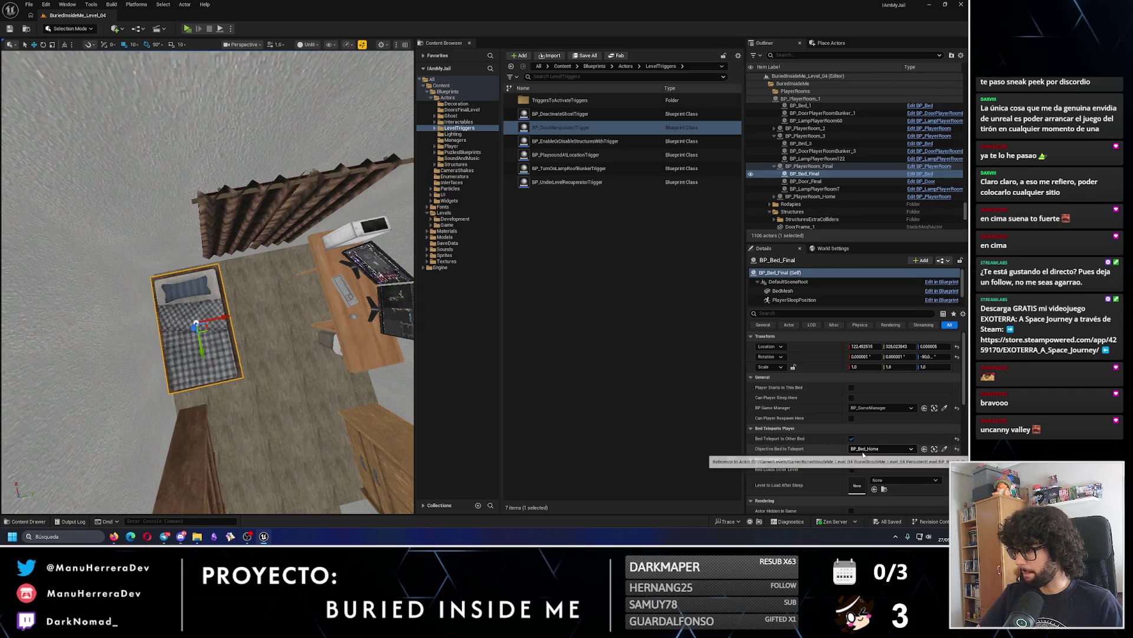
# Look over the bed from close up and above, then save the level again.
pyautogui.moveTo(206, 283)
pyautogui.mouseDown()
pyautogui.moveTo(218, 272)
pyautogui.moveTo(230, 284)
pyautogui.mouseUp()
pyautogui.moveTo(235, 334)
pyautogui.mouseDown()
pyautogui.moveTo(227, 348)
pyautogui.moveTo(188, 340)
pyautogui.mouseUp()
pyautogui.moveTo(206, 283); pyautogui.dragTo(195, 279)
pyautogui.moveTo(147, 154); pyautogui.dragTo(147, 154)
pyautogui.click(11, 29)
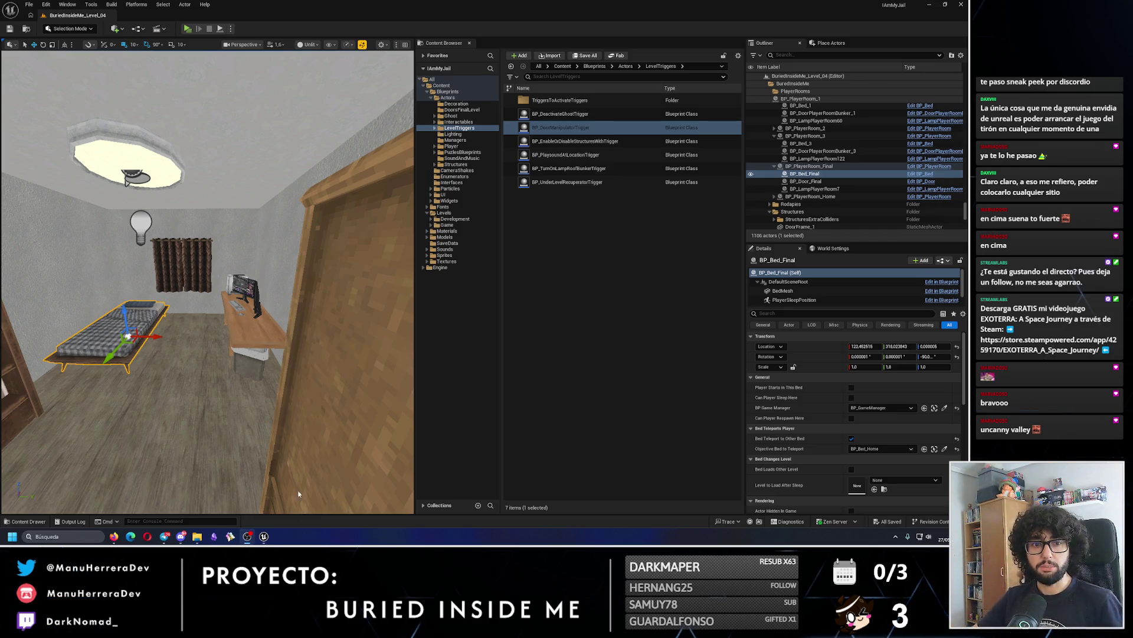
pyautogui.scroll(-5, 285, 289)
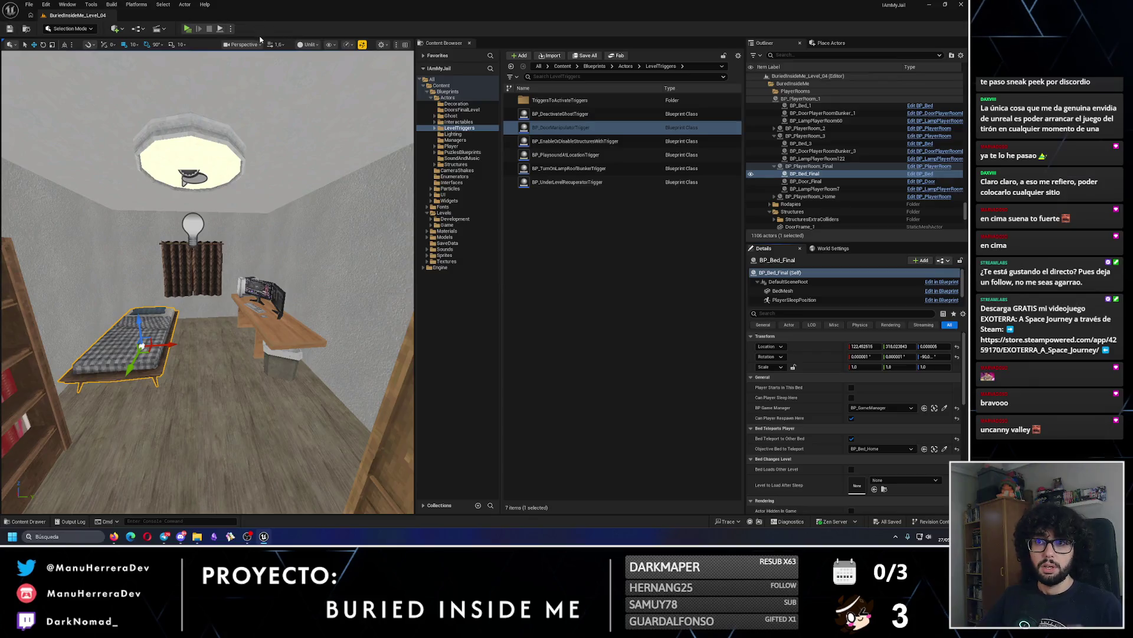
# After a quick play test, enable Bed Loads Other Level on BP_Bed_Final and save.
pyautogui.hotkey('alt', 'p')
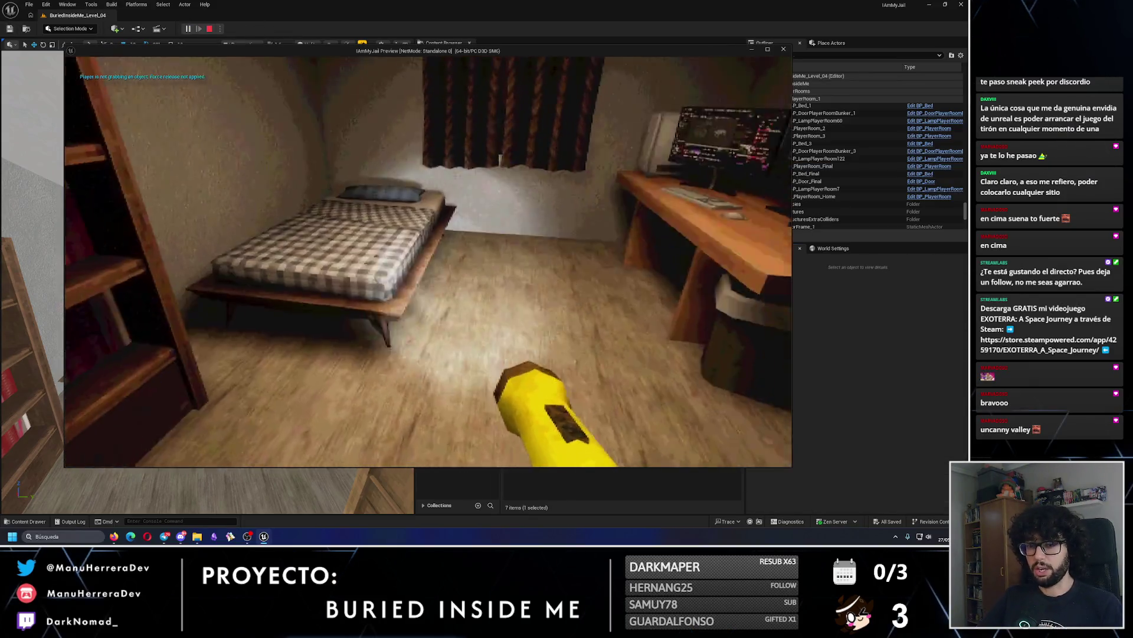
pyautogui.press('Escape')
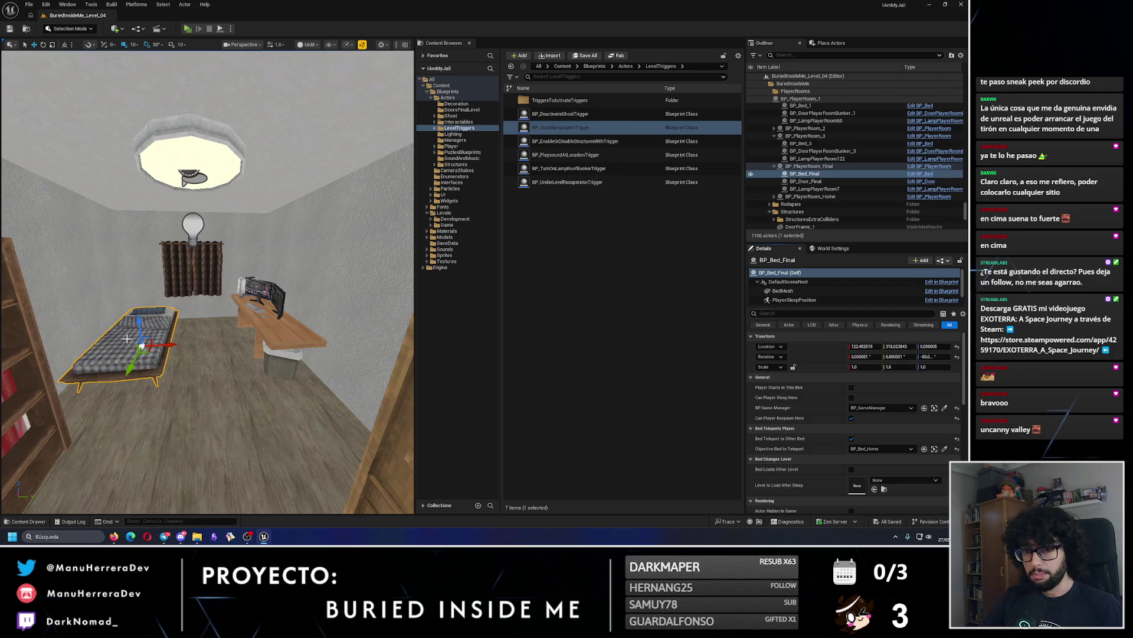
pyautogui.click(851, 470)
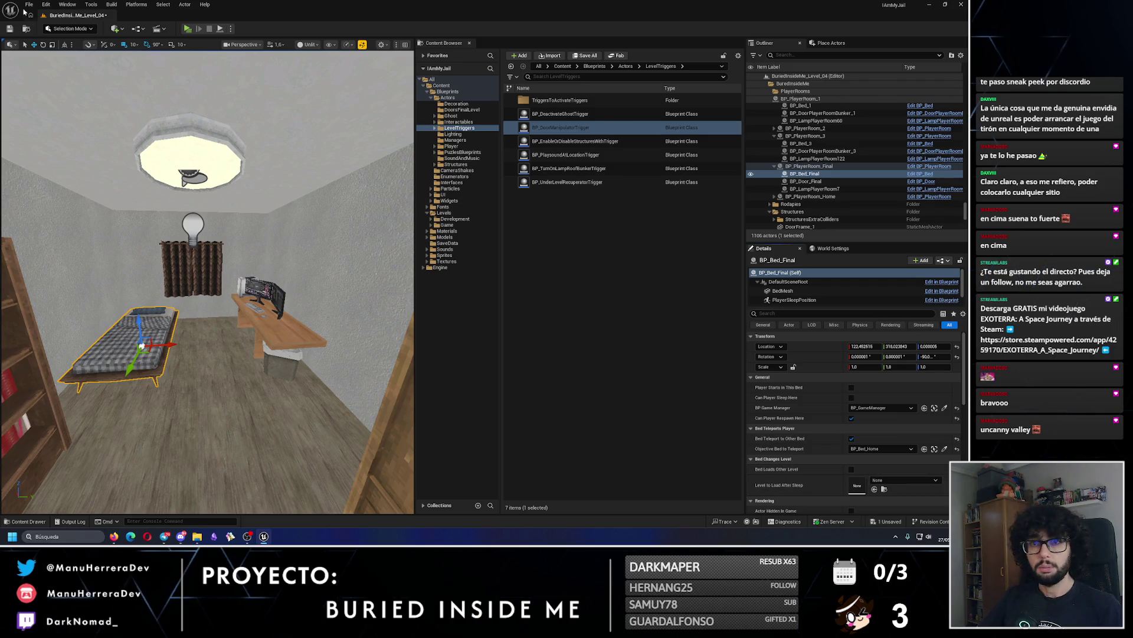
pyautogui.click(8, 29)
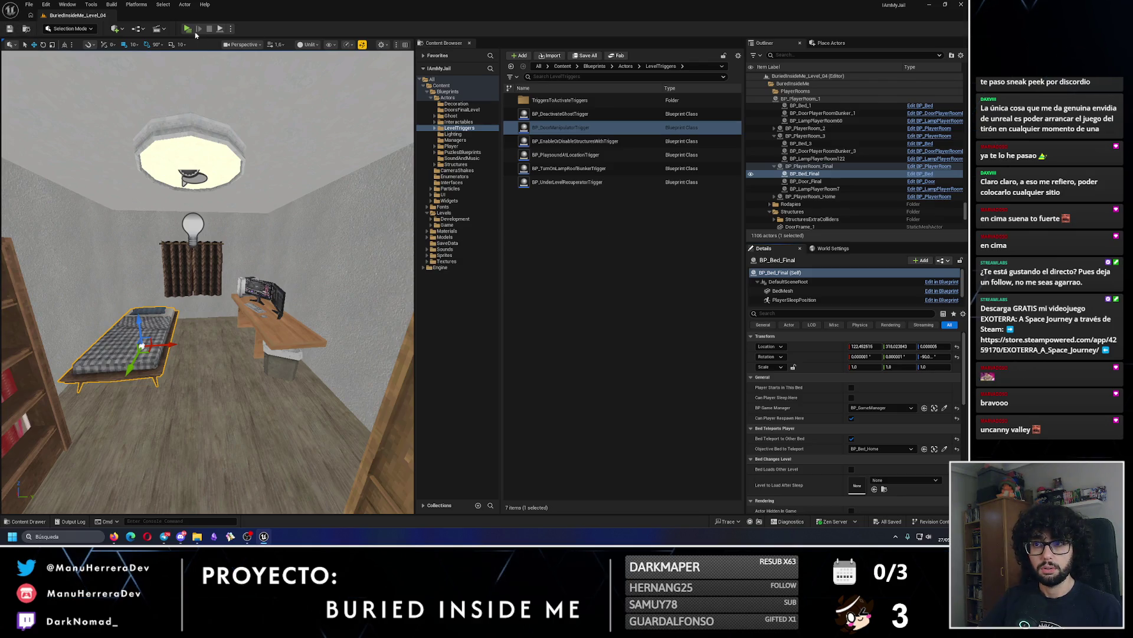
# Play-test Level_04 again, then view the whole bed from higher up.
pyautogui.hotkey('alt', 'p')
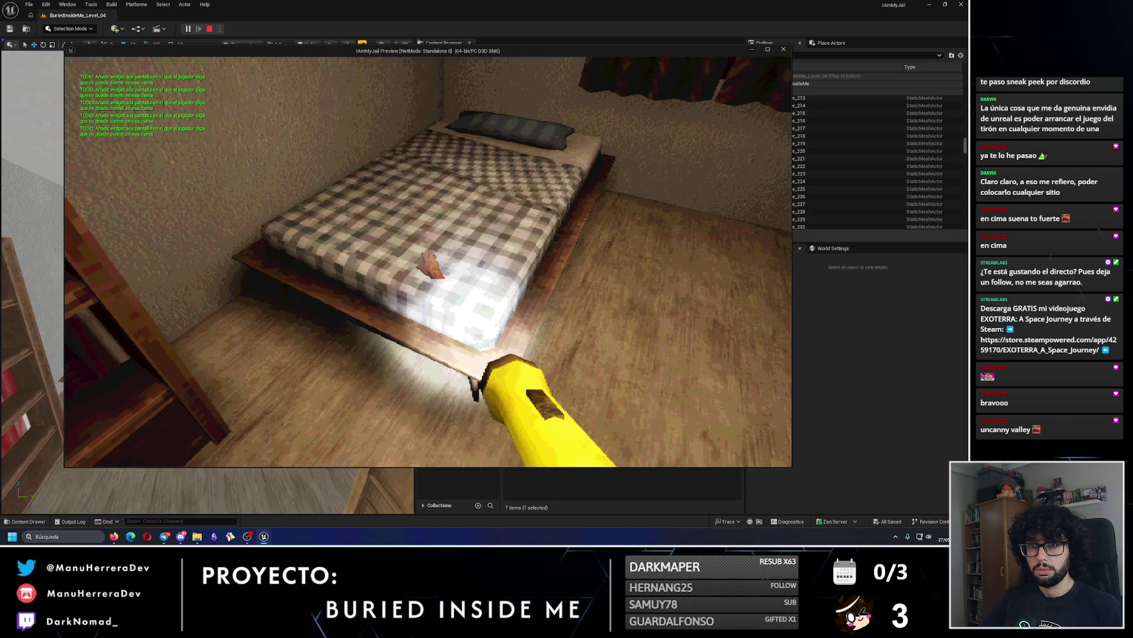
pyautogui.press('Escape')
pyautogui.press('f')
pyautogui.moveTo(203, 397)
pyautogui.mouseDown()
pyautogui.moveTo(236, 285)
pyautogui.moveTo(205, 276)
pyautogui.mouseUp()
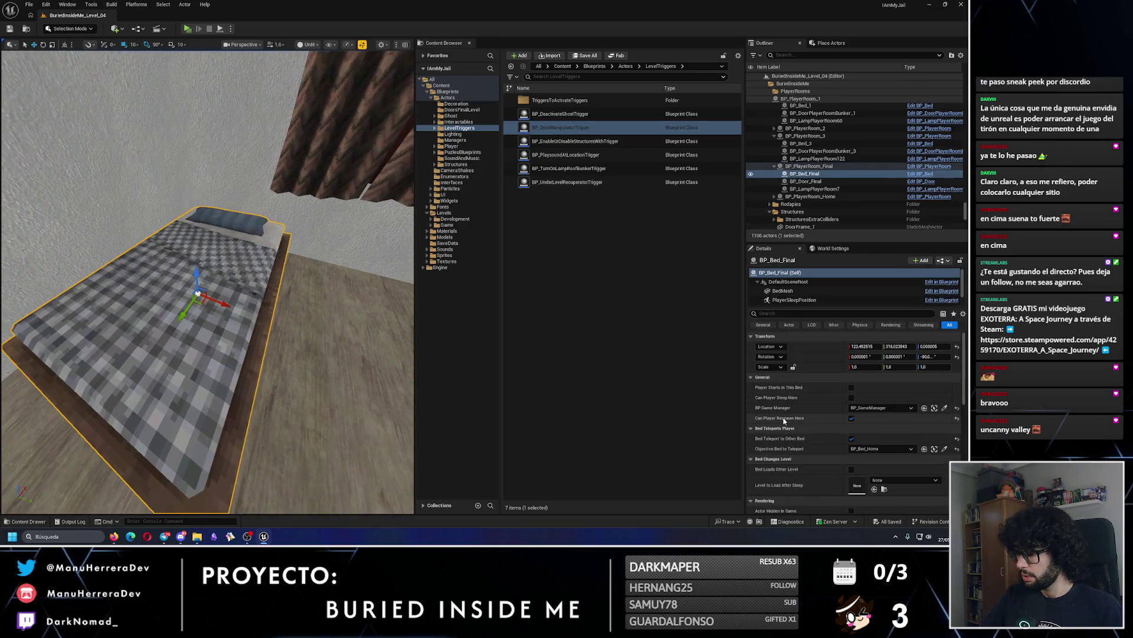
pyautogui.click(852, 418)
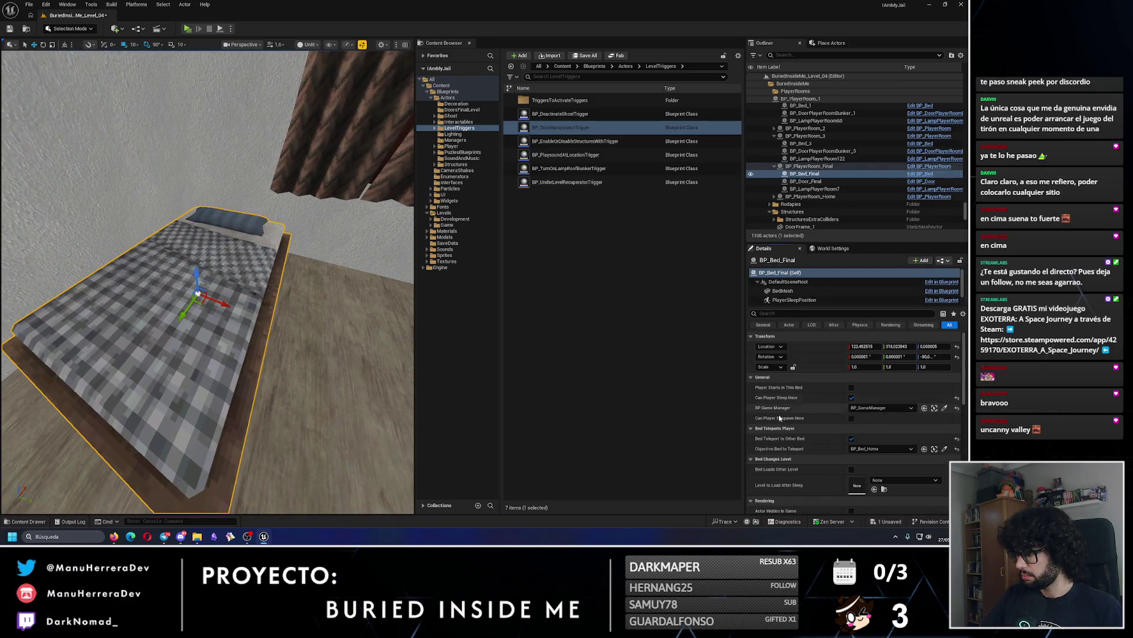
pyautogui.press('f')
pyautogui.hotkey('ctrl', 's')
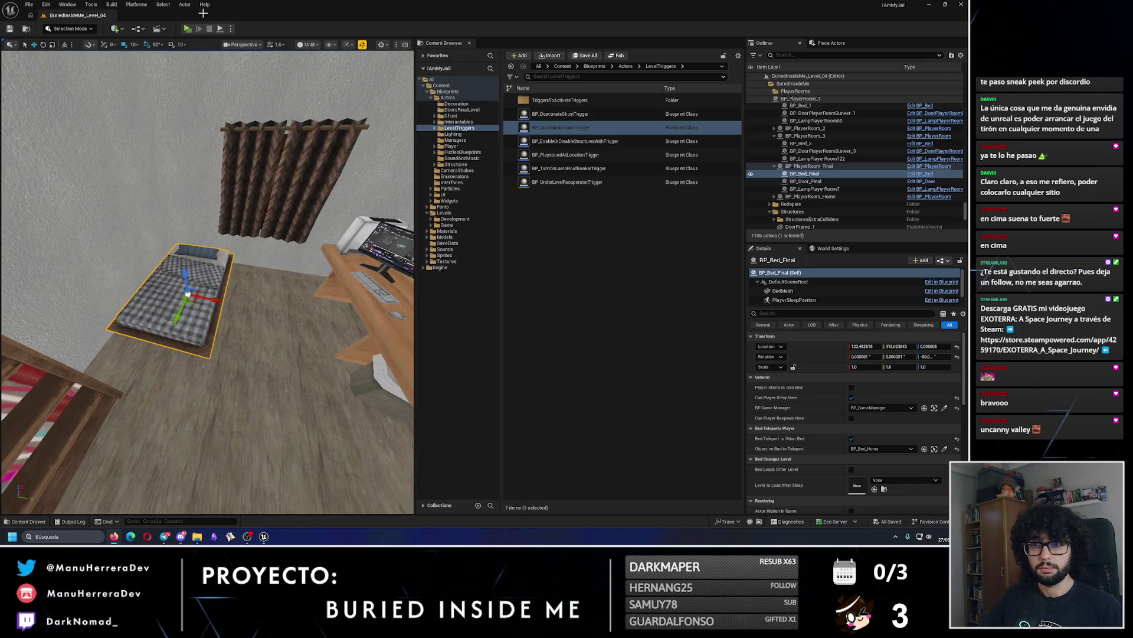
pyautogui.hotkey('alt', 'p')
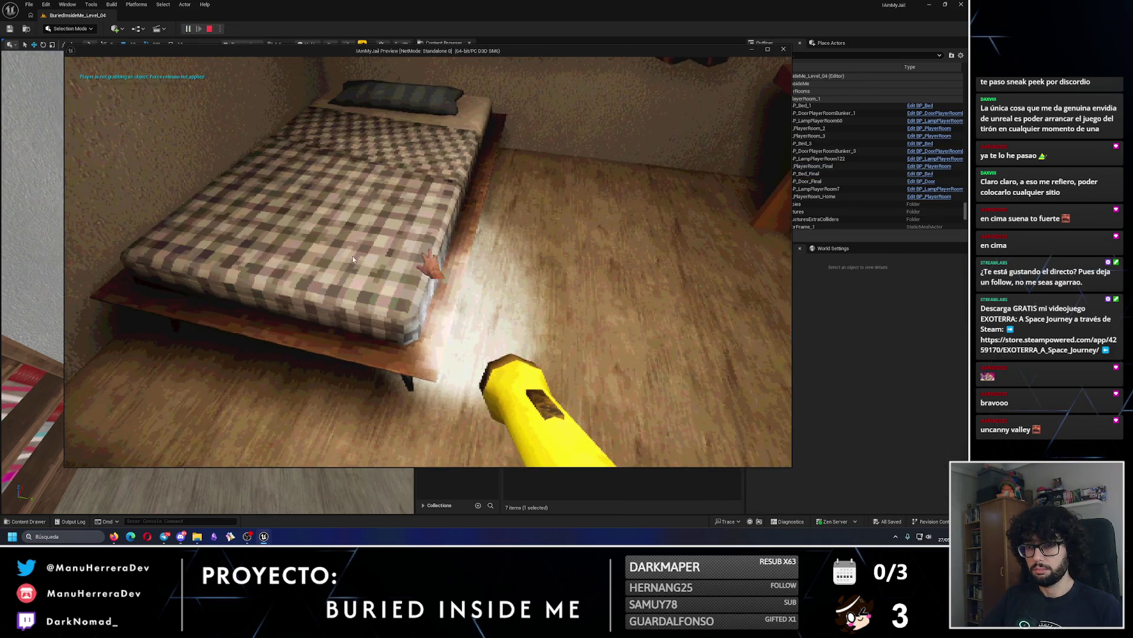
pyautogui.click(338, 256)
pyautogui.press('w')
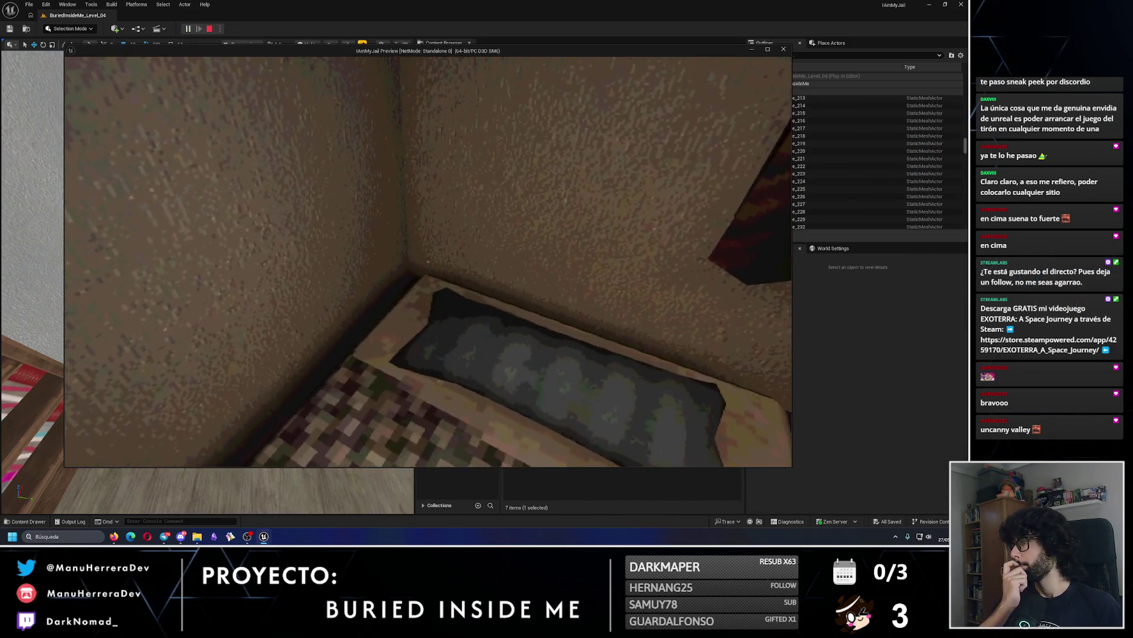
pyautogui.press('e')
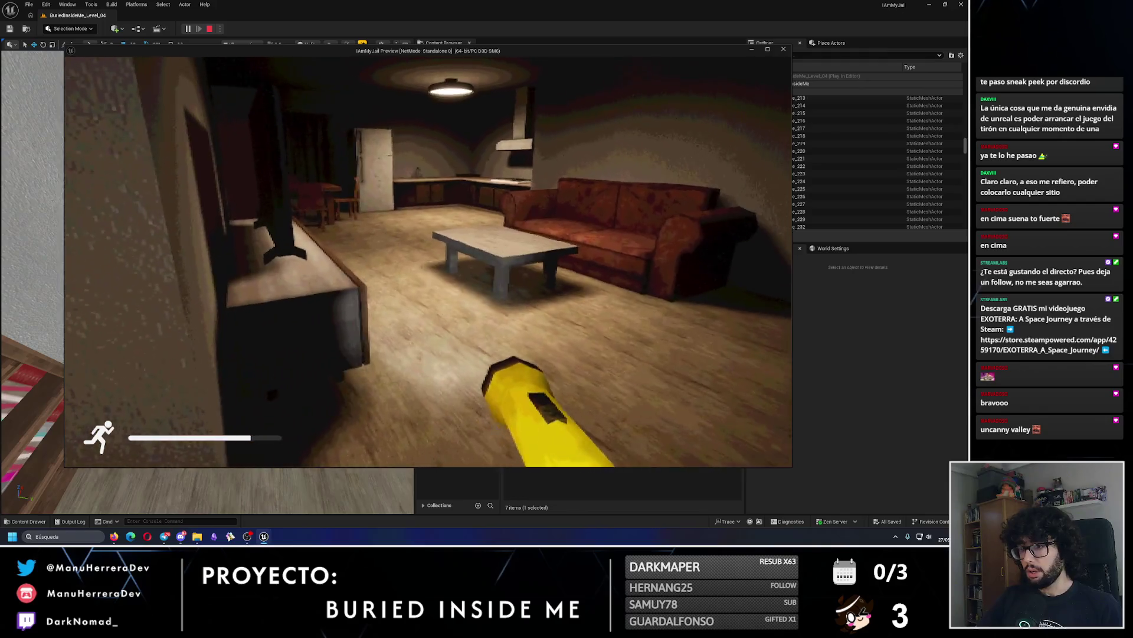
pyautogui.press('Escape')
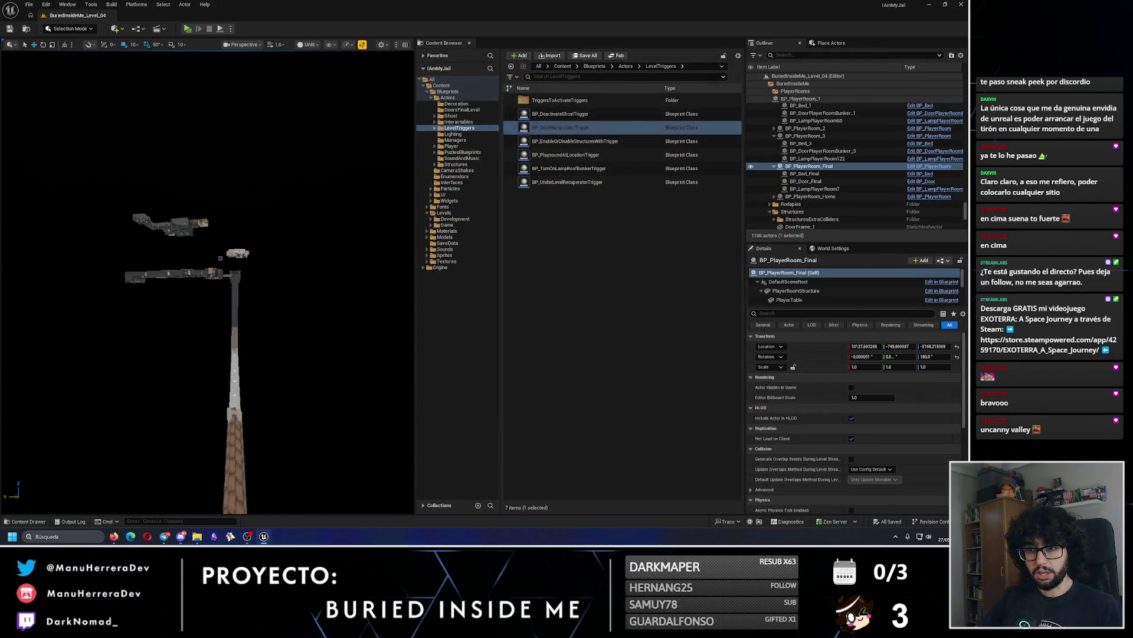
# Select PlayerFlat_Structure, locate its mesh asset, and rename PlayerFlatCopy to PlayerFlat.
pyautogui.press('f')
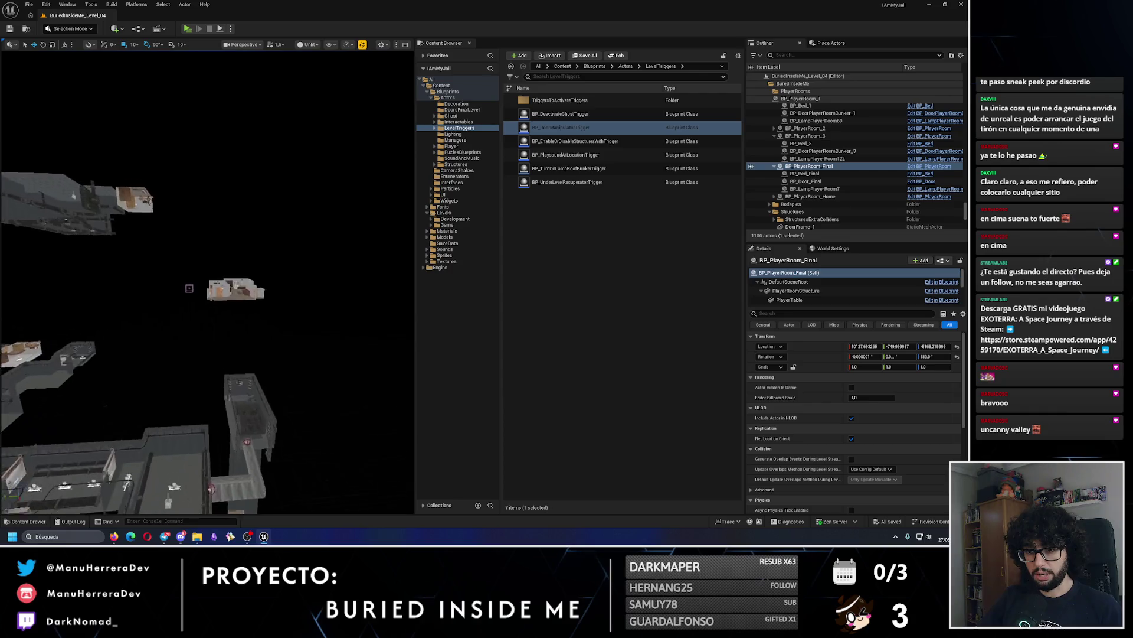
pyautogui.click(222, 226)
pyautogui.press('f')
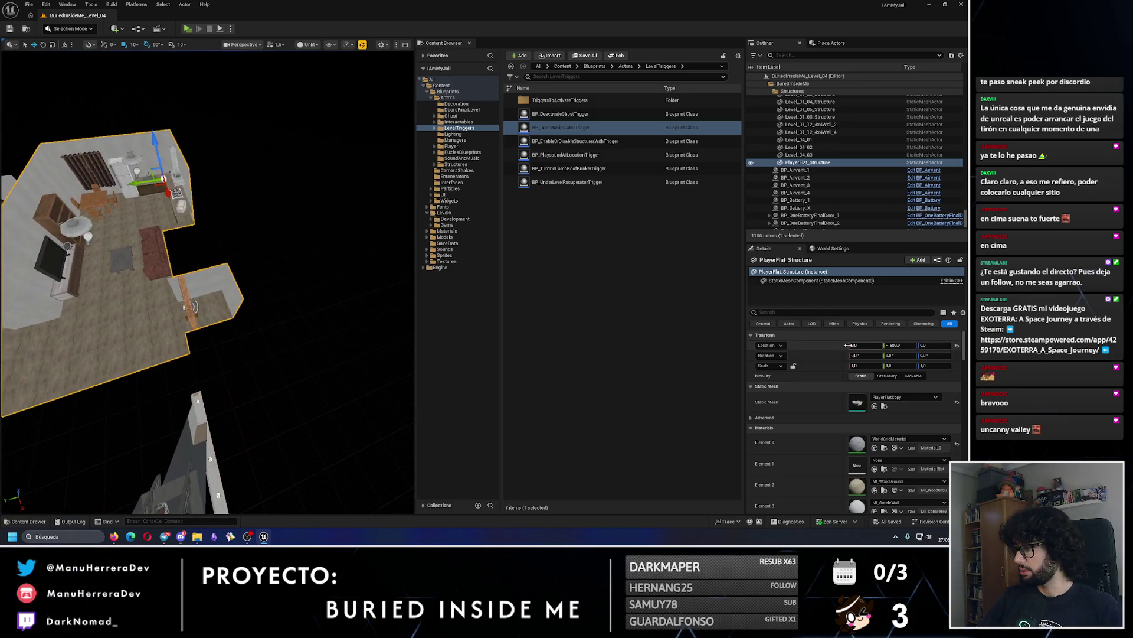
pyautogui.hotkey('ctrl', 'b')
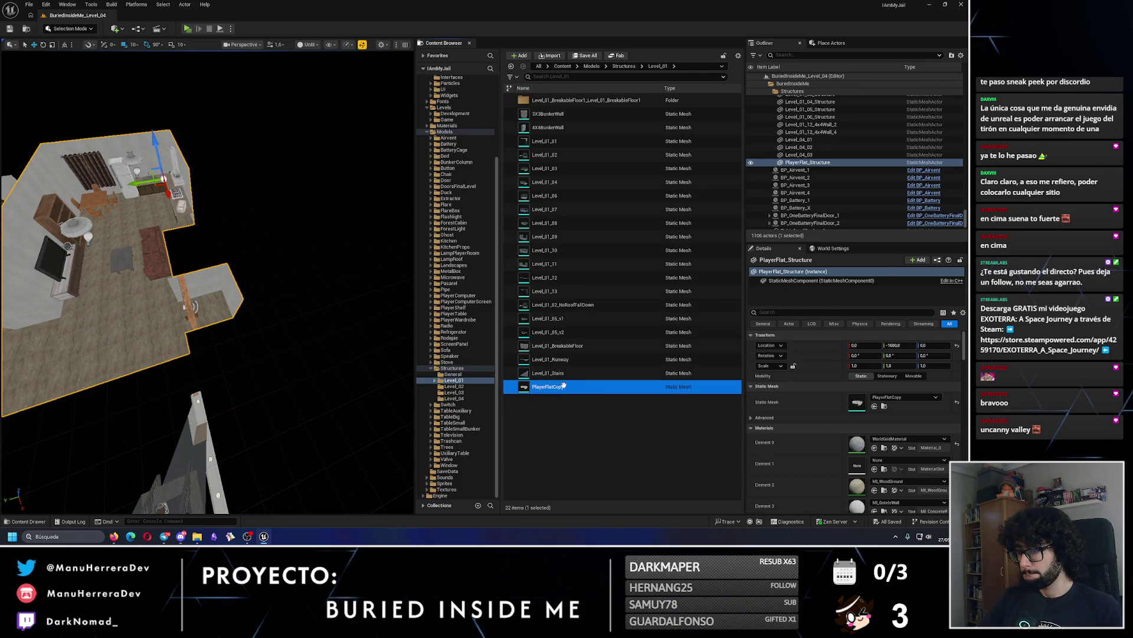
pyautogui.click(573, 76)
pyautogui.write('player')
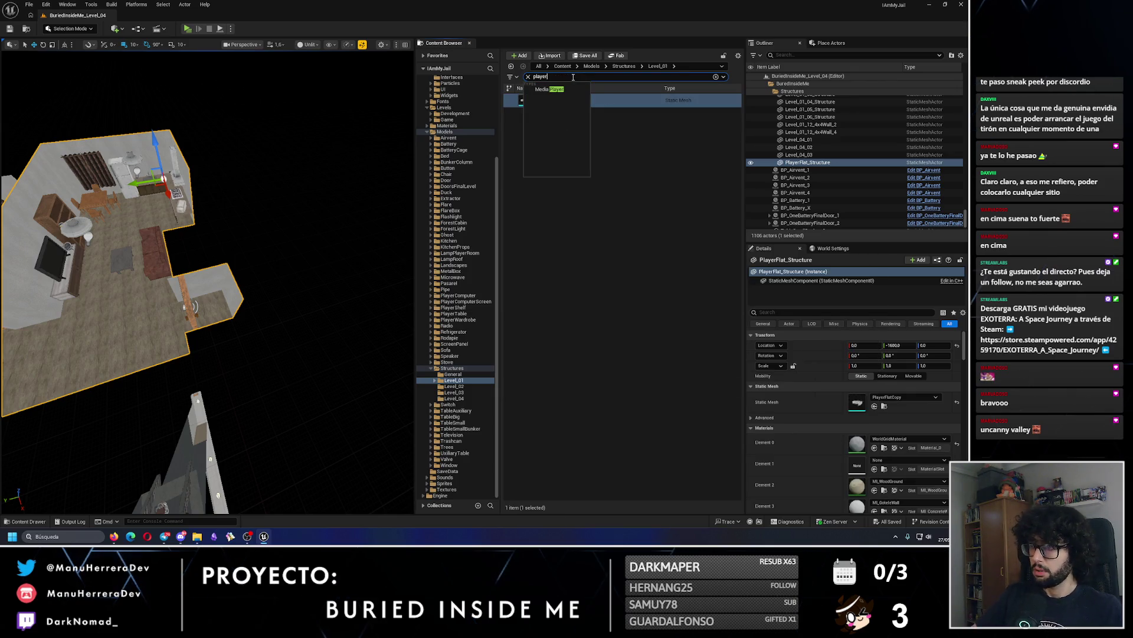
pyautogui.click(552, 100)
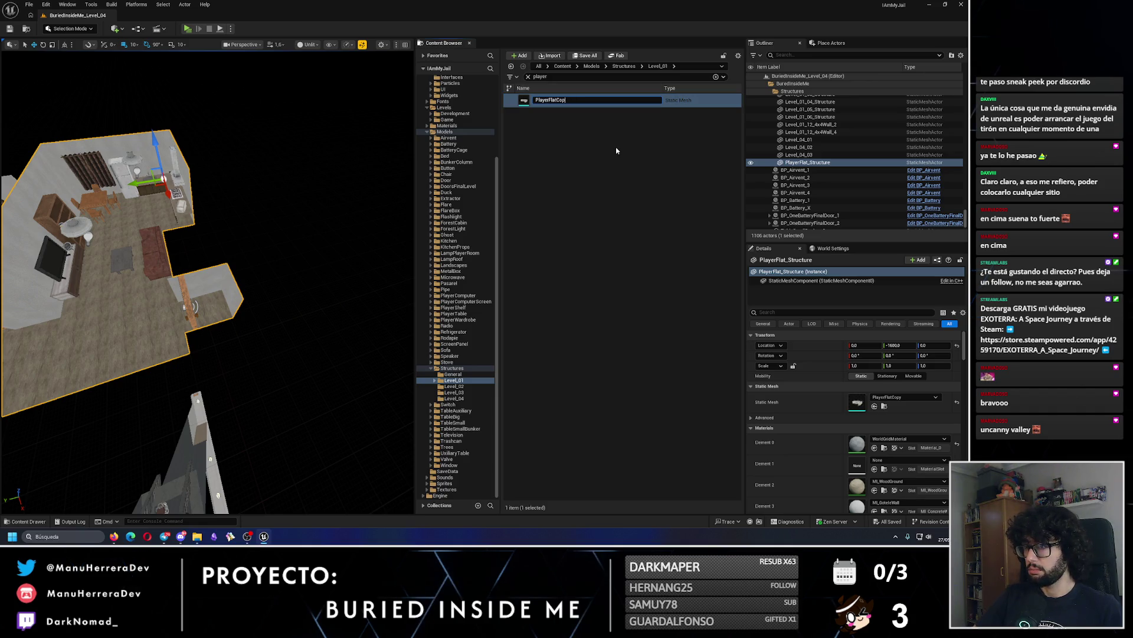
pyautogui.press('Return')
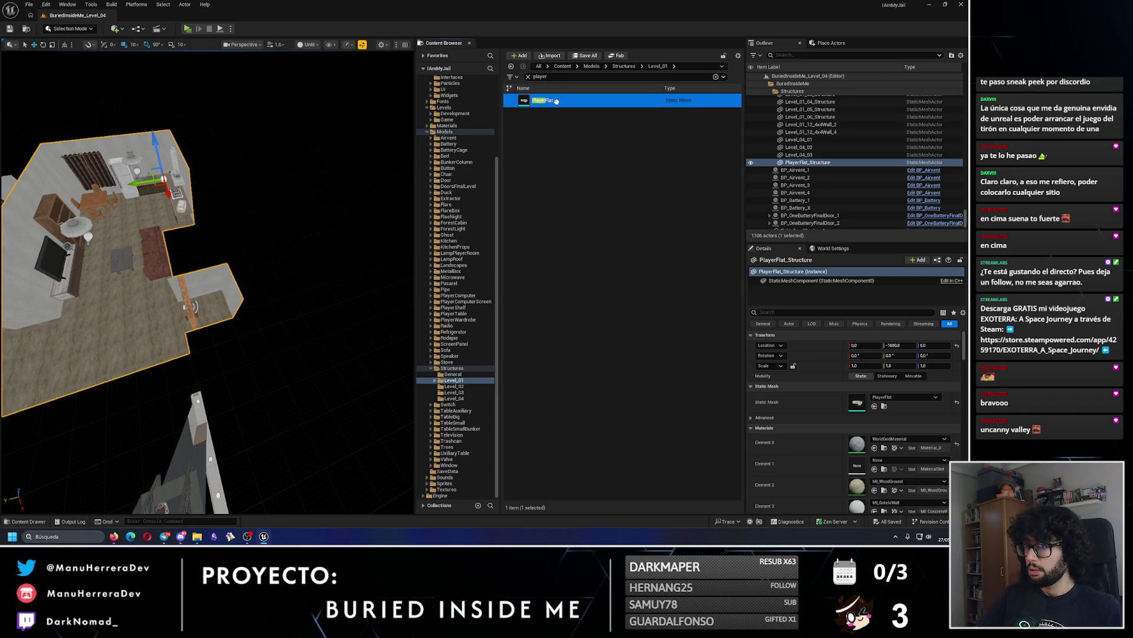
# Duplicate the mesh as PlayerFlatLevel4, assign it as the flat's Static Mesh, and save.
pyautogui.moveTo(322, 213); pyautogui.dragTo(311, 205)
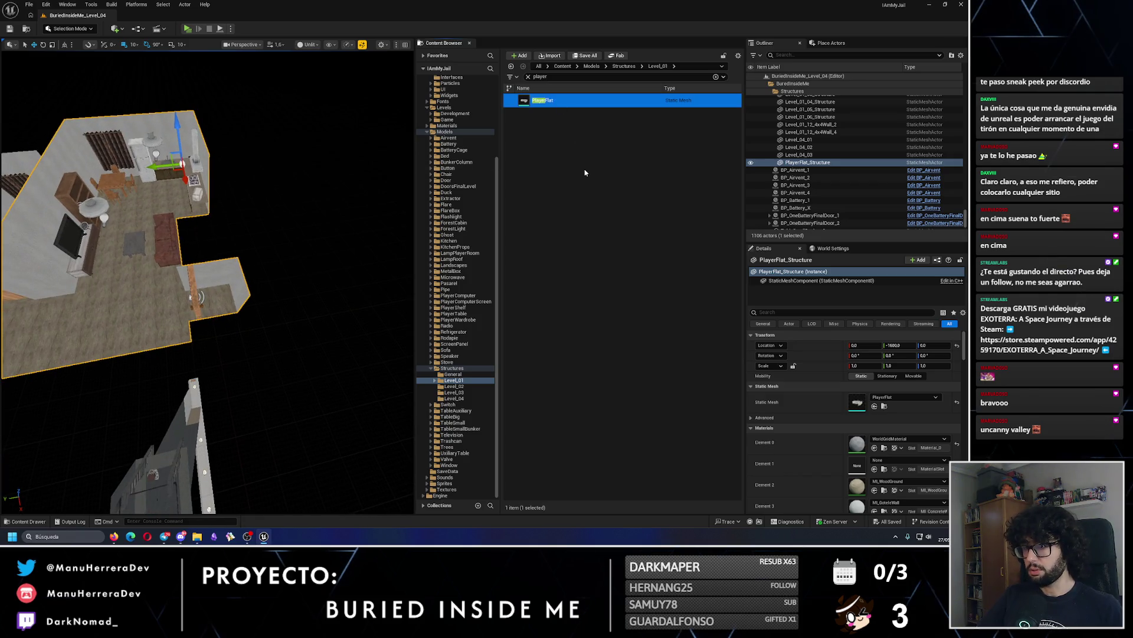
pyautogui.hotkey('ctrl', 'd')
pyautogui.write('PlayerFlatFina')
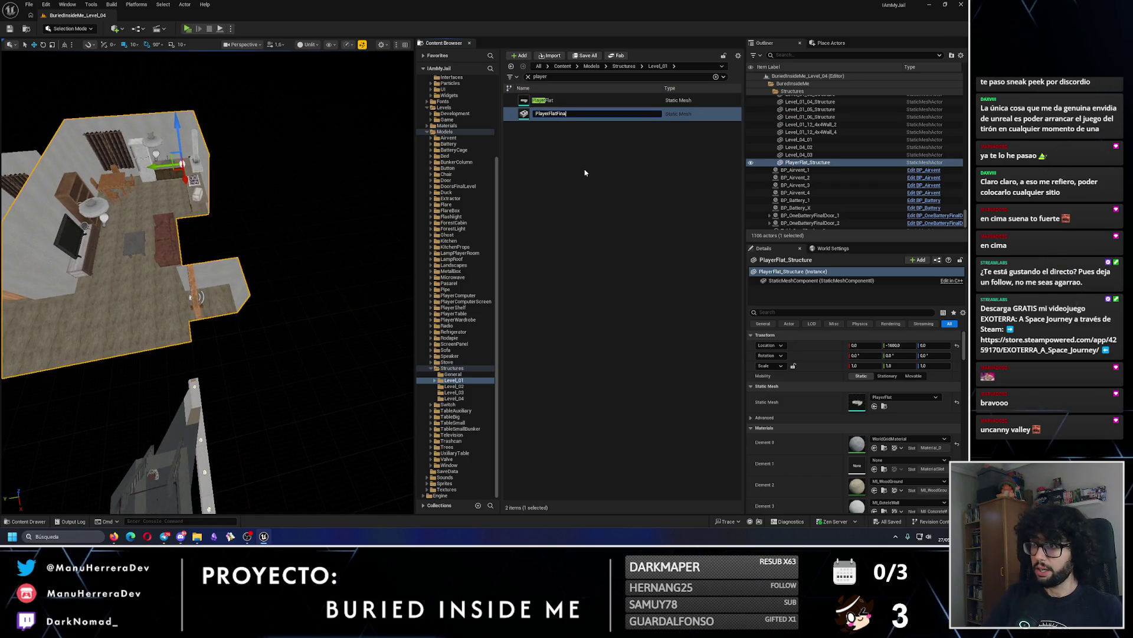
pyautogui.press('BackSpace')
pyautogui.write('LEVE')
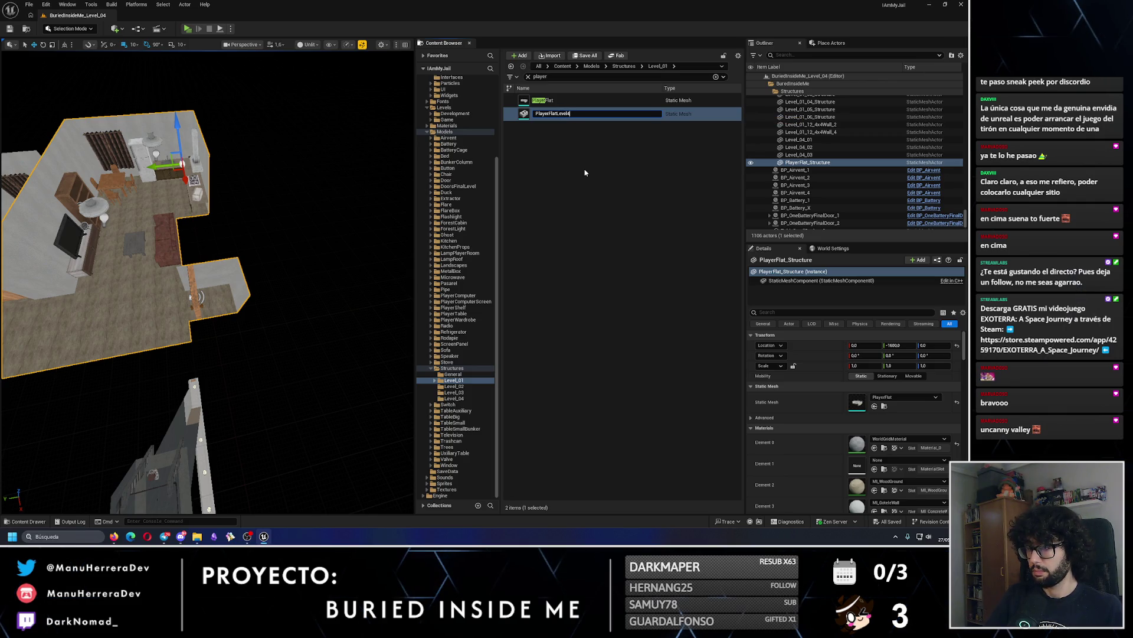
pyautogui.press('Return')
pyautogui.click(874, 406)
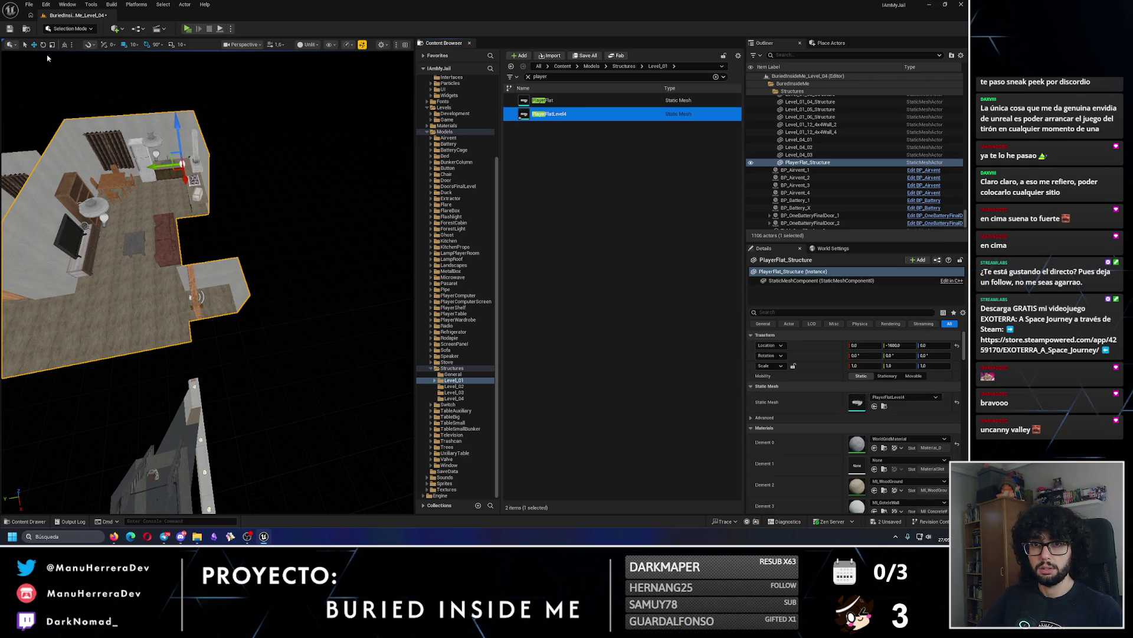
pyautogui.hotkey('ctrl', 's')
pyautogui.moveTo(233, 270)
pyautogui.mouseDown()
pyautogui.moveTo(213, 248)
pyautogui.moveTo(233, 270)
pyautogui.mouseUp()
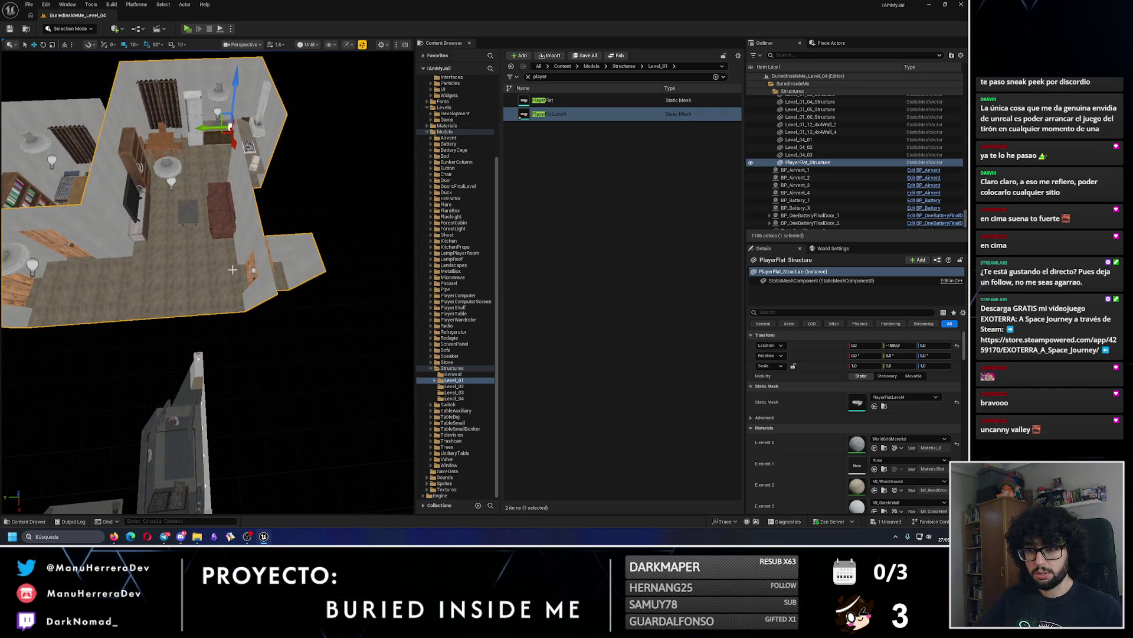
pyautogui.click(71, 28)
# In Modeling Mode, accept a PolyGroup Edit over all the flat's faces, then start Cube Grid.
pyautogui.click(65, 74)
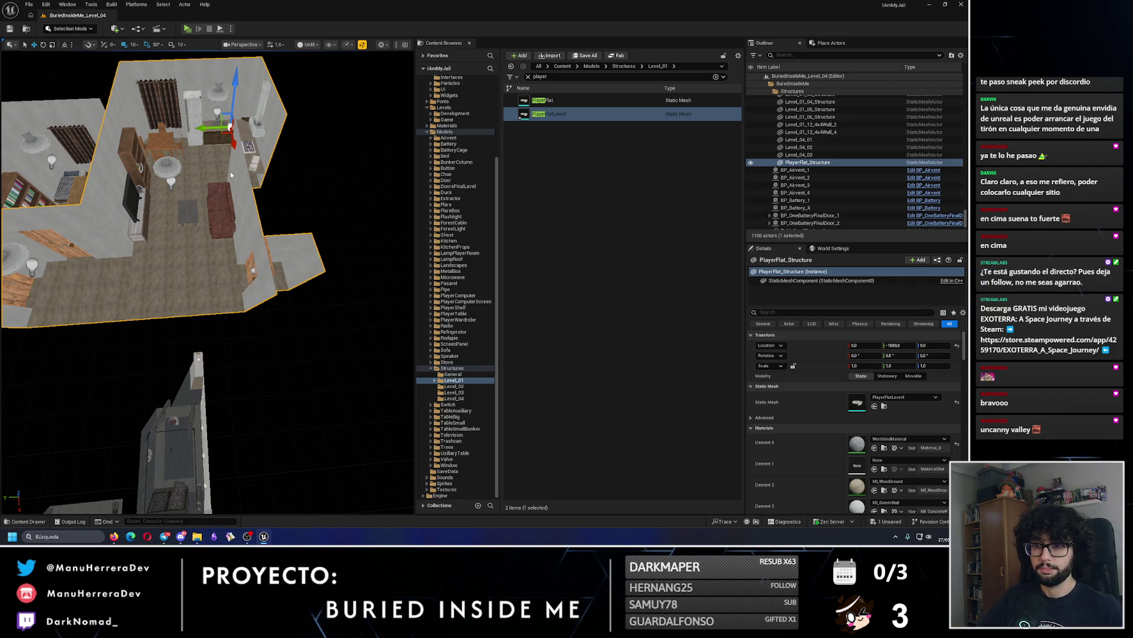
pyautogui.click(13, 165)
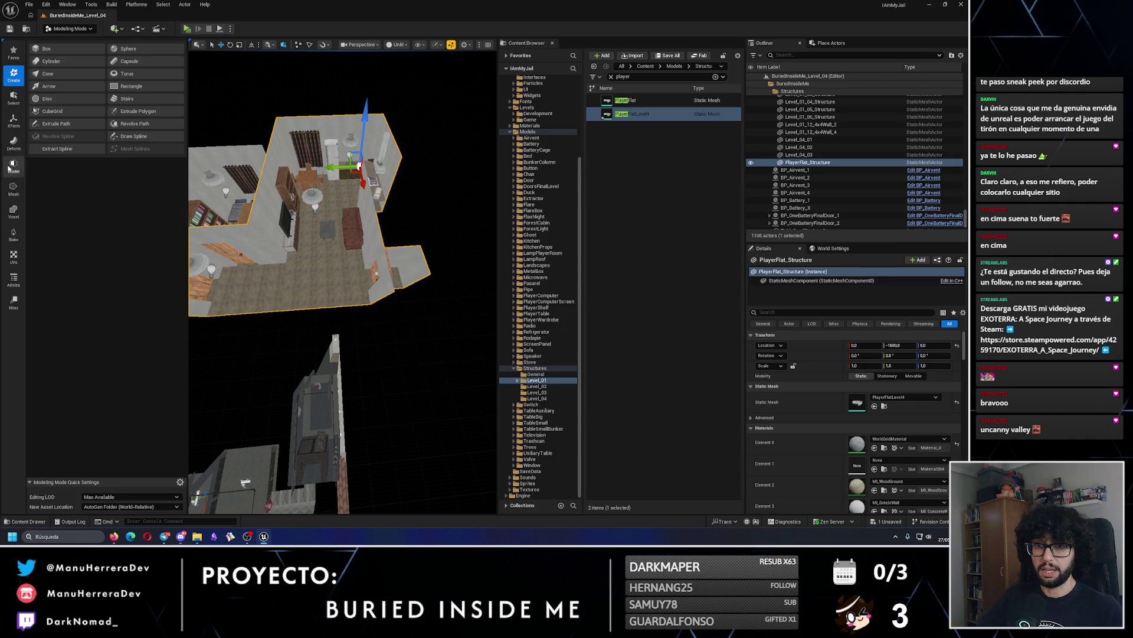
pyautogui.click(50, 48)
pyautogui.moveTo(271, 173)
pyautogui.mouseDown()
pyautogui.moveTo(438, 357)
pyautogui.moveTo(242, 151)
pyautogui.mouseUp()
pyautogui.click(102, 237)
pyautogui.press('f')
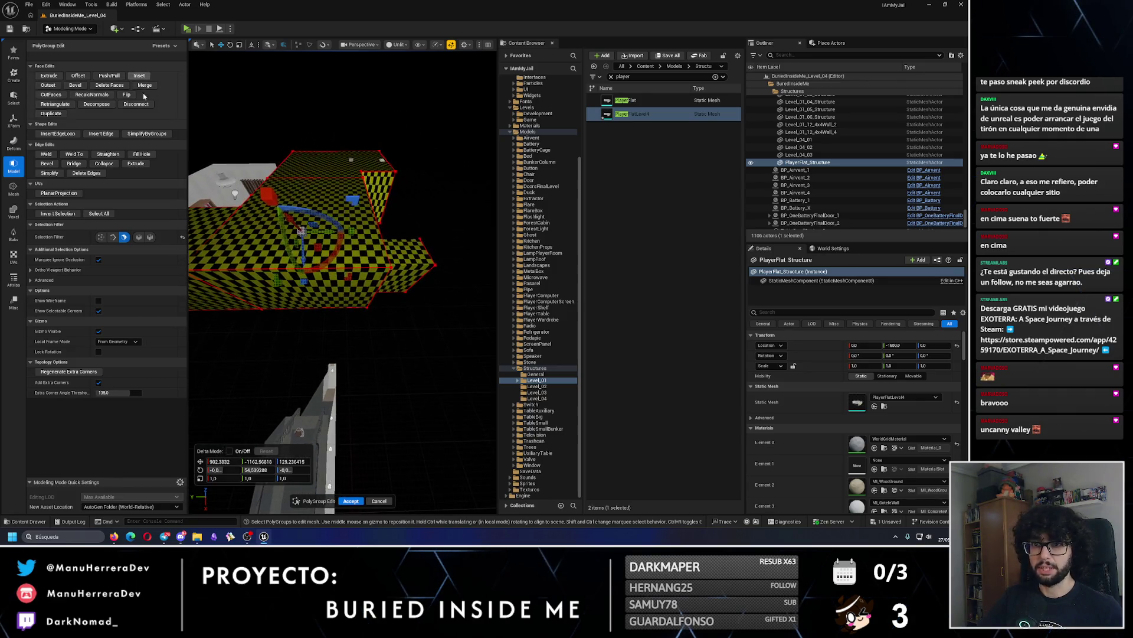
pyautogui.click(351, 501)
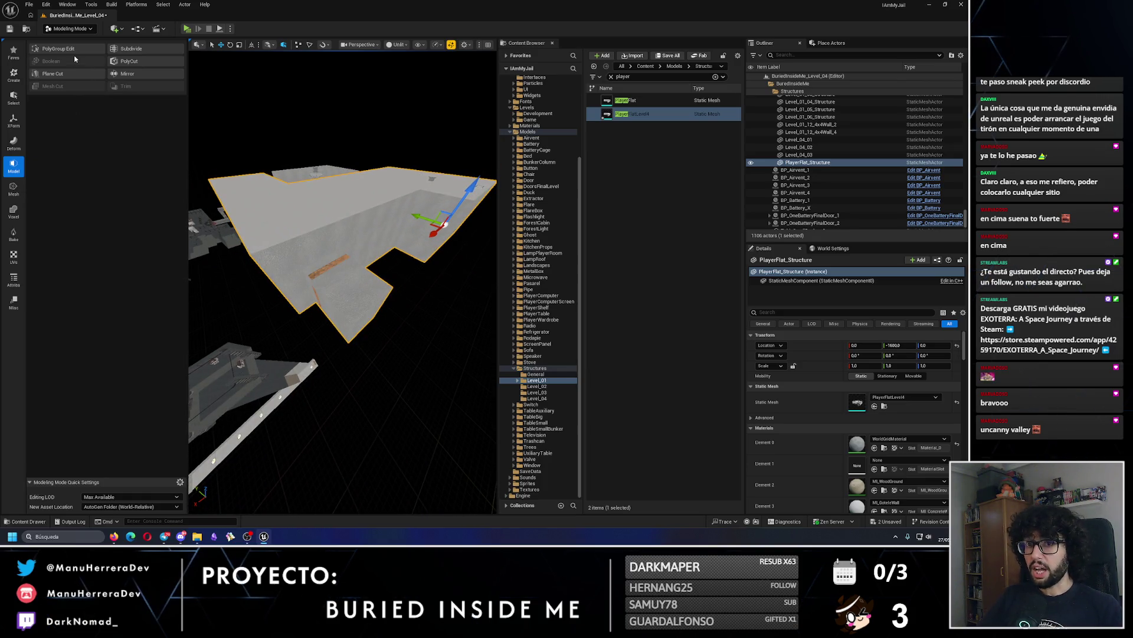
pyautogui.click(13, 75)
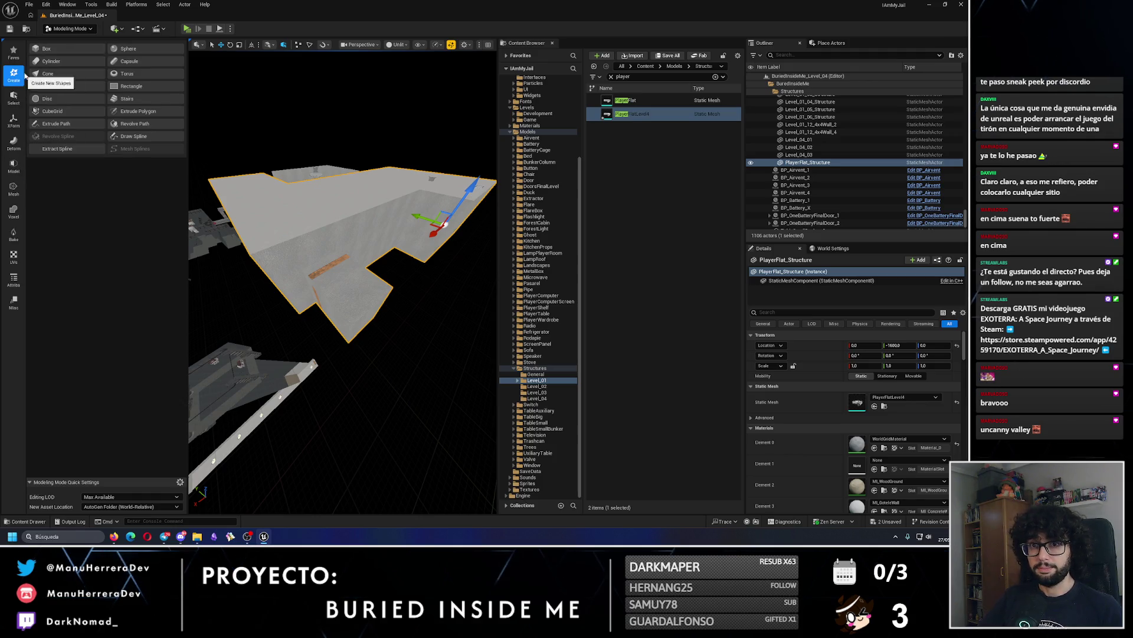
pyautogui.click(52, 110)
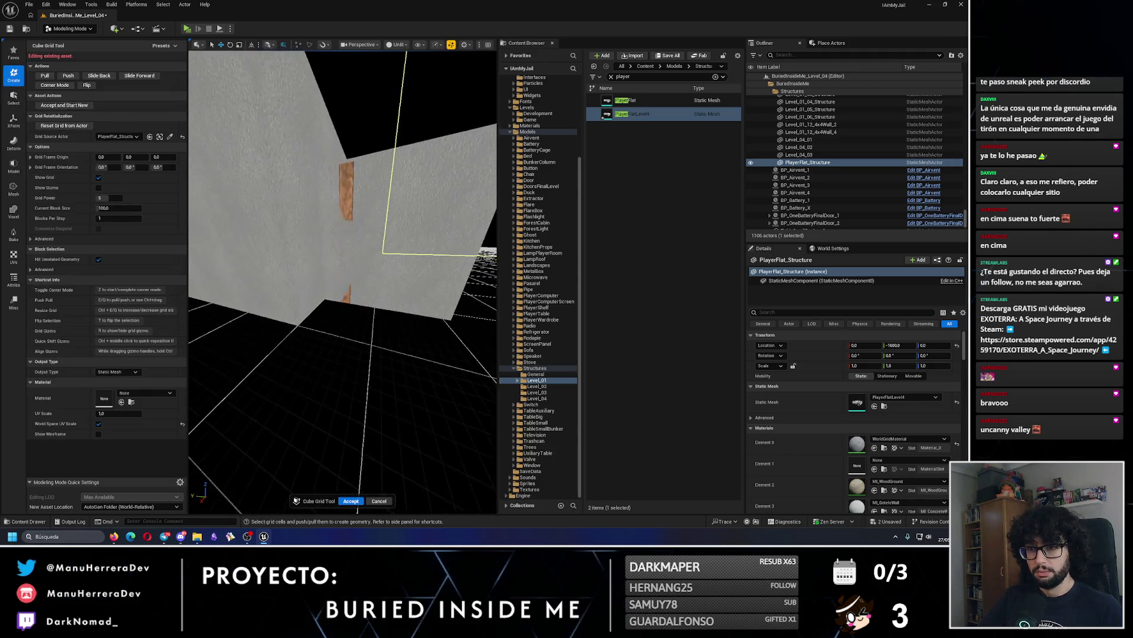
# Reset the Cube Grid from the flat actor and accept it.
pyautogui.click(64, 125)
pyautogui.press('f')
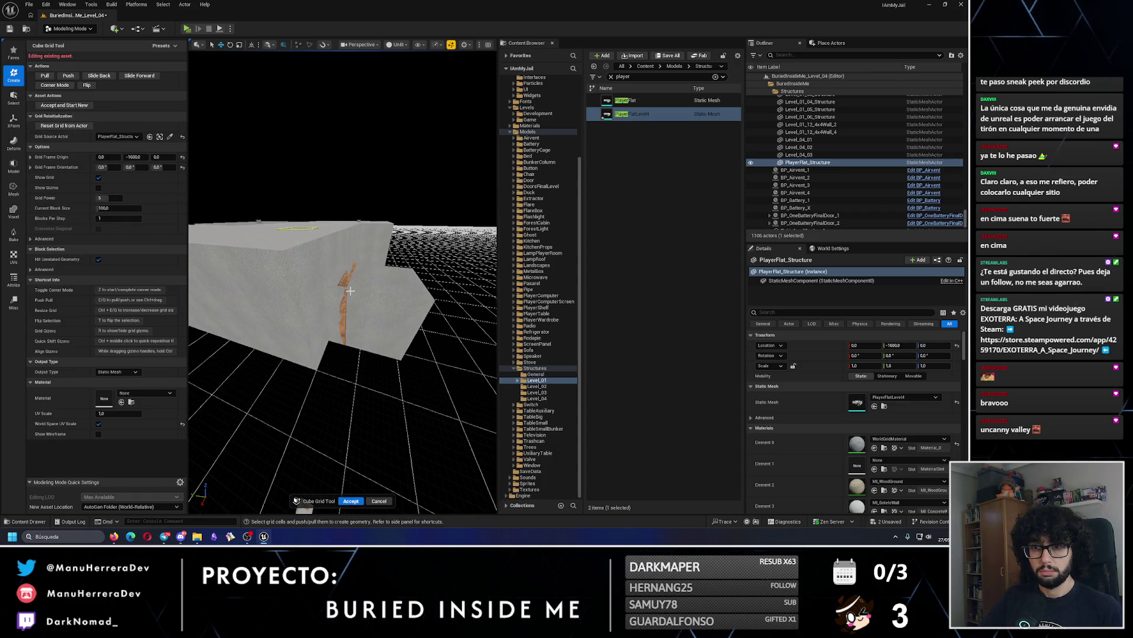
pyautogui.moveTo(359, 294)
pyautogui.mouseDown()
pyautogui.moveTo(337, 277)
pyautogui.moveTo(349, 419)
pyautogui.mouseUp()
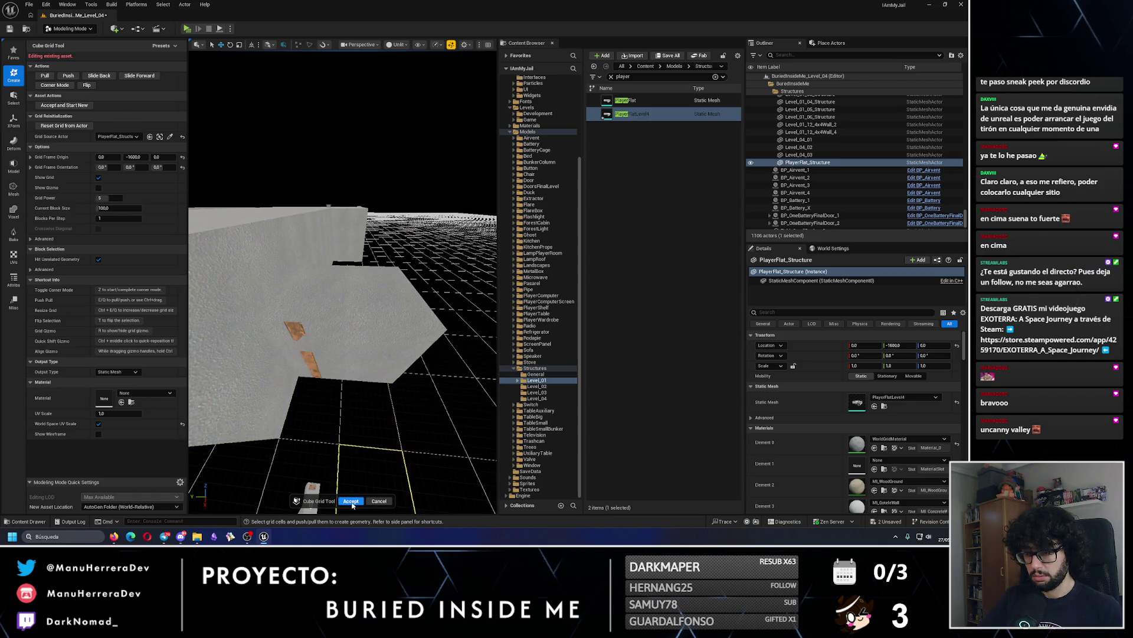
pyautogui.click(351, 500)
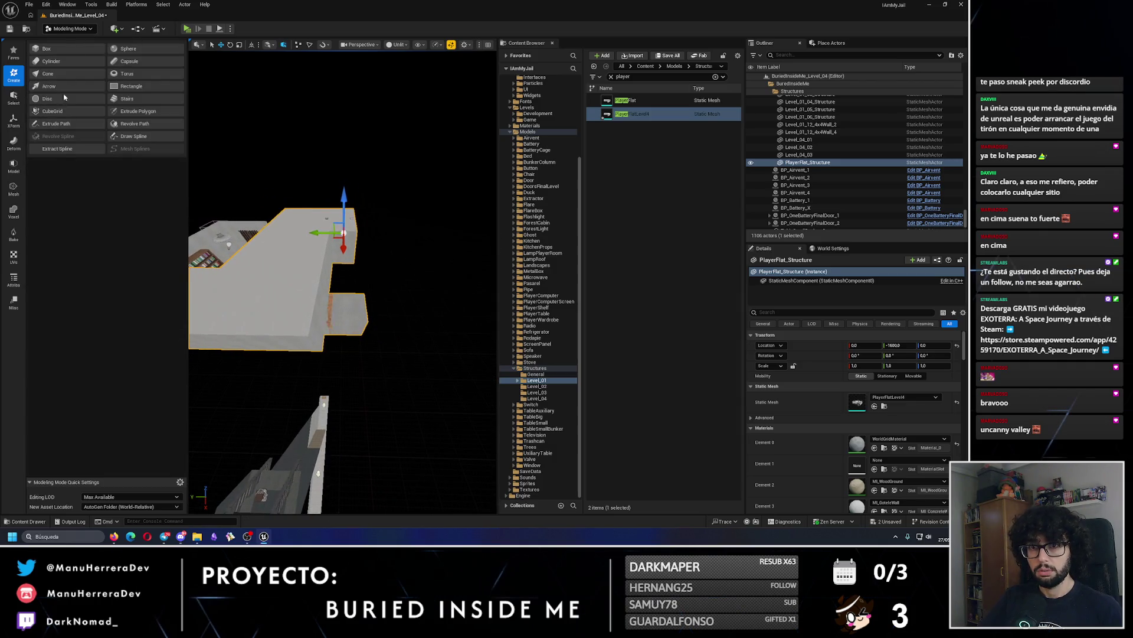
# Reopen Cube Grid on the orange-striped wall, undo a block change, and cancel the edits.
pyautogui.click(61, 113)
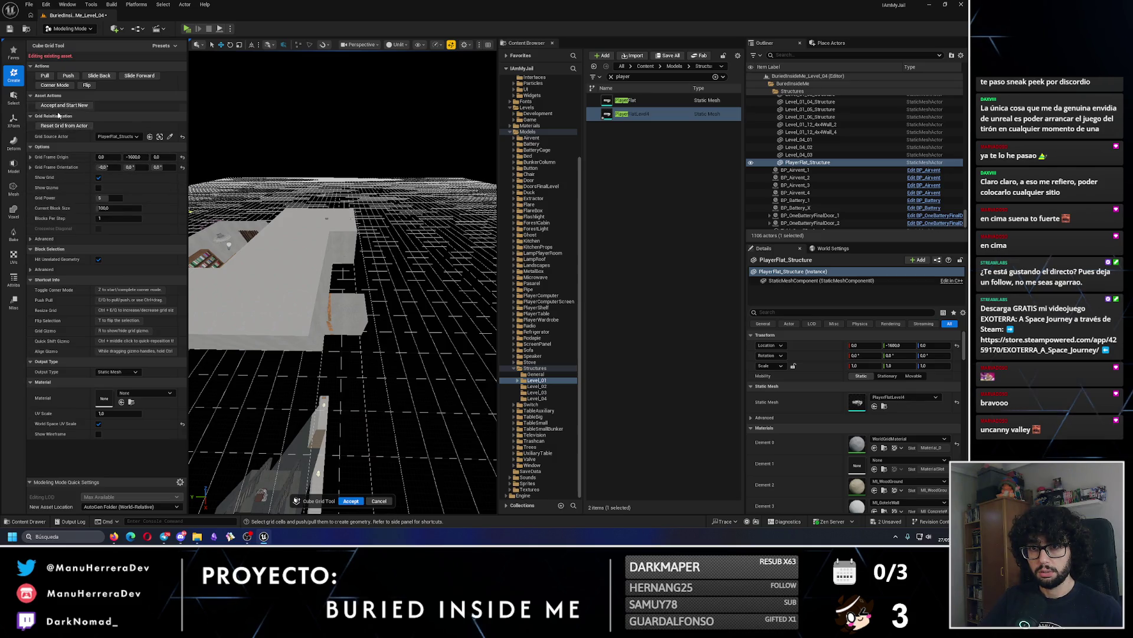
pyautogui.press('f')
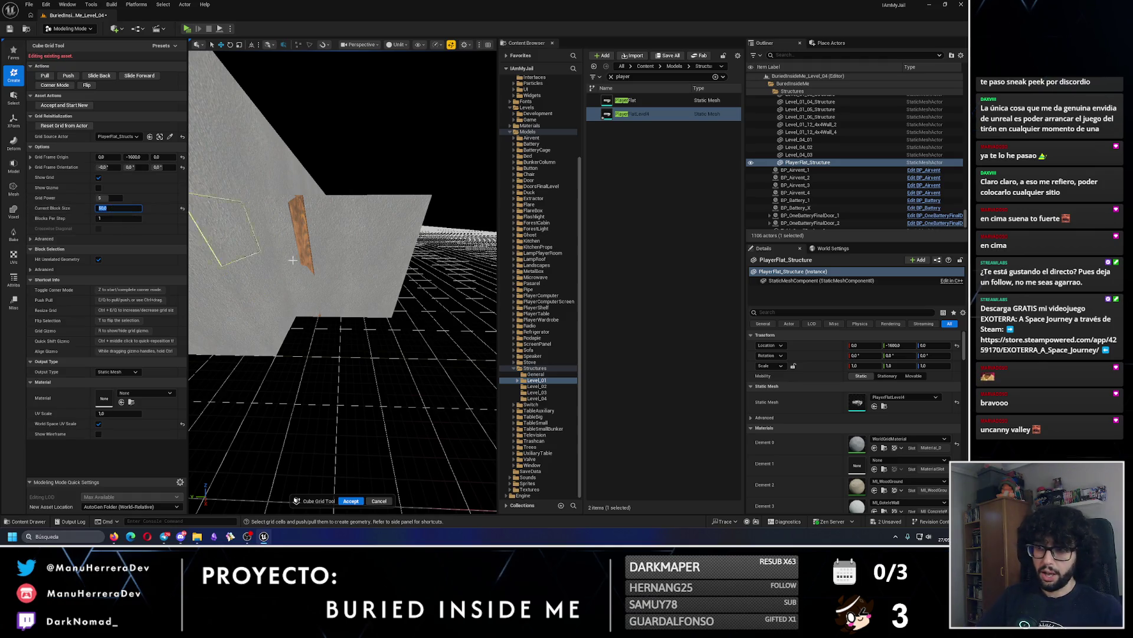
pyautogui.moveTo(190, 289)
pyautogui.mouseDown()
pyautogui.moveTo(212, 278)
pyautogui.moveTo(189, 301)
pyautogui.moveTo(344, 230)
pyautogui.mouseUp()
pyautogui.moveTo(366, 307)
pyautogui.mouseDown()
pyautogui.moveTo(330, 362)
pyautogui.moveTo(360, 343)
pyautogui.moveTo(348, 319)
pyautogui.moveTo(349, 342)
pyautogui.moveTo(336, 330)
pyautogui.moveTo(335, 311)
pyautogui.mouseUp()
pyautogui.hotkey('ctrl', 'z')
pyautogui.moveTo(347, 238); pyautogui.dragTo(330, 372)
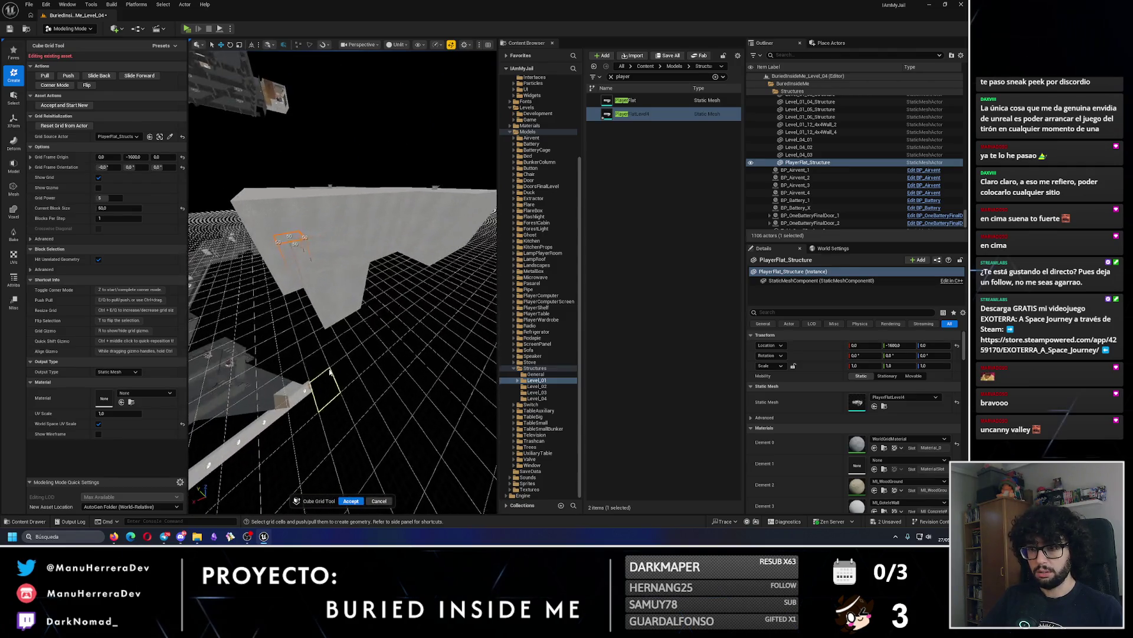
pyautogui.moveTo(333, 278); pyautogui.dragTo(257, 86)
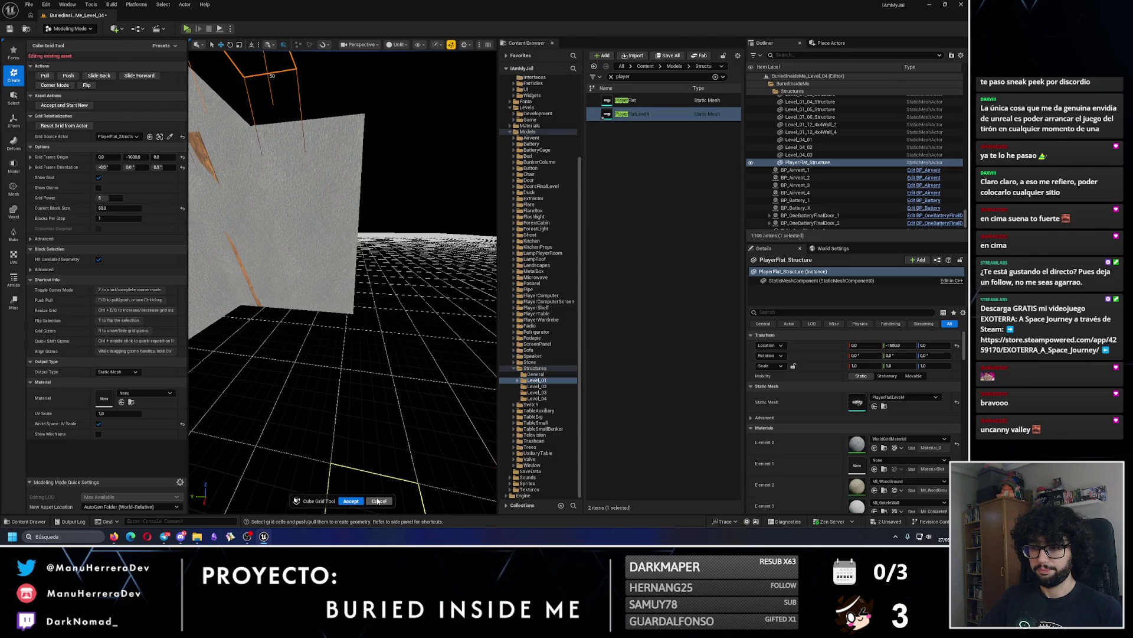
pyautogui.click(378, 500)
# Start PolyGroup Edit on the player flat and select one of its wall faces.
pyautogui.click(13, 163)
pyautogui.click(48, 48)
pyautogui.scroll(-3, 299, 278)
pyautogui.click(299, 278)
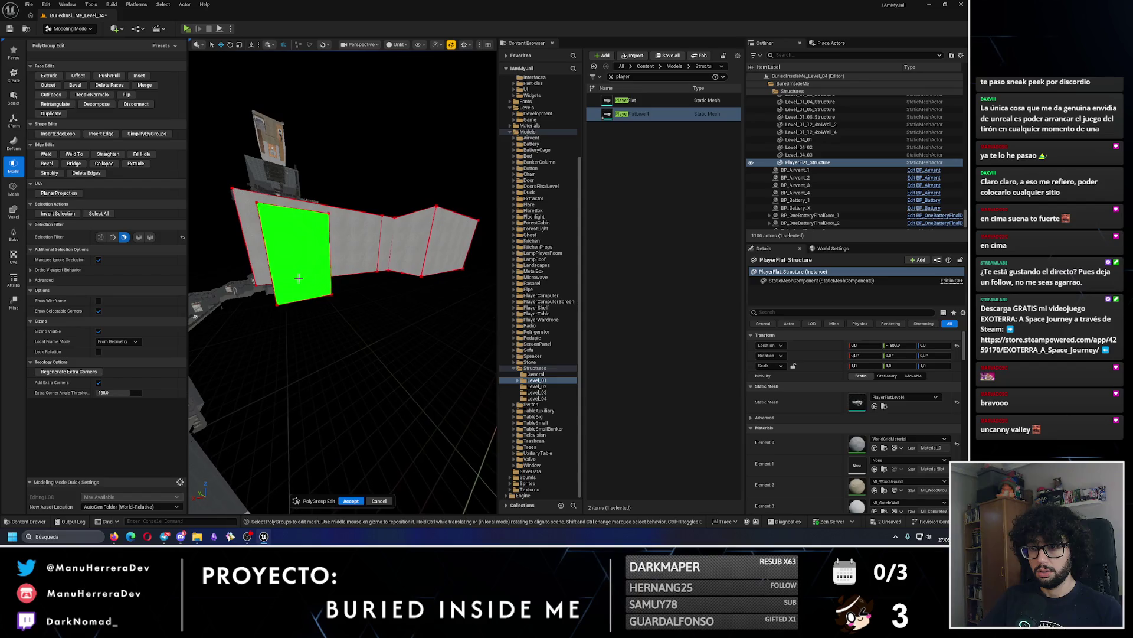
# Frame the player flat's wall and delete a selected wall face.
pyautogui.press('f')
pyautogui.moveTo(330, 266)
pyautogui.mouseDown()
pyautogui.moveTo(319, 241)
pyautogui.moveTo(403, 338)
pyautogui.moveTo(354, 319)
pyautogui.moveTo(328, 286)
pyautogui.mouseUp()
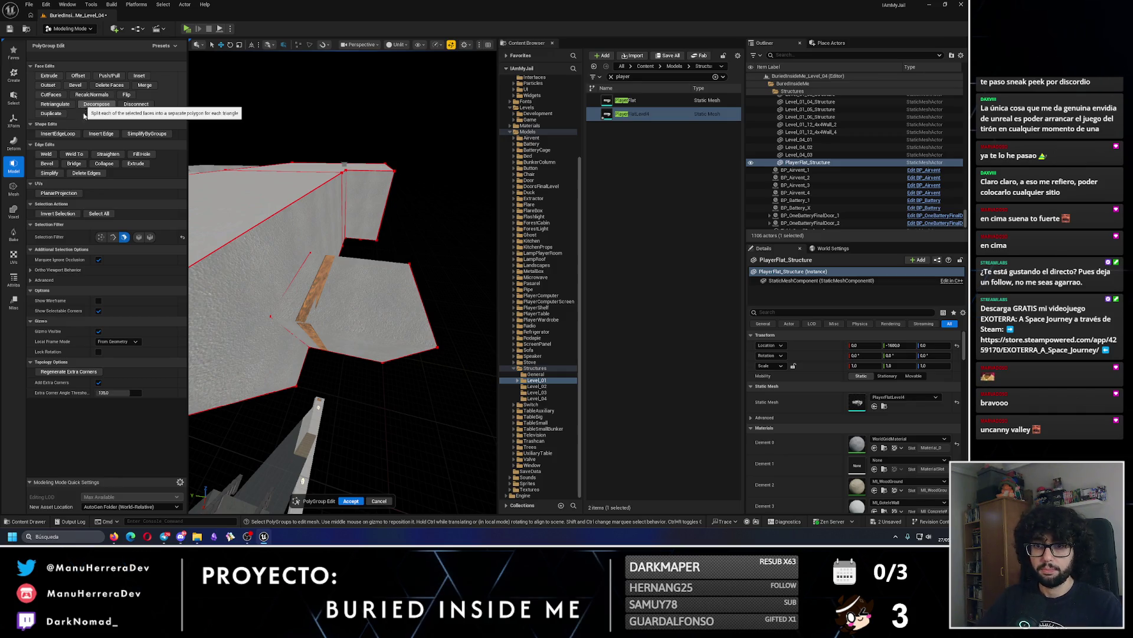
pyautogui.click(258, 291)
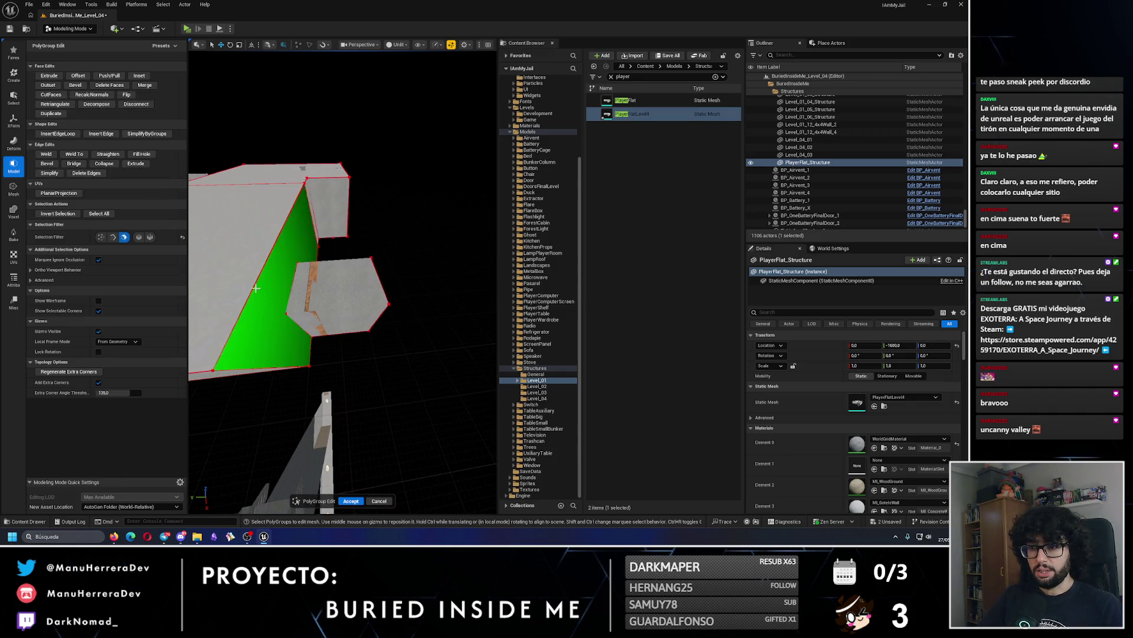
pyautogui.press('Delete')
# Select a vertical edge and the large wall face, then clear the selection.
pyautogui.moveTo(333, 236); pyautogui.dragTo(334, 236)
pyautogui.click(332, 412)
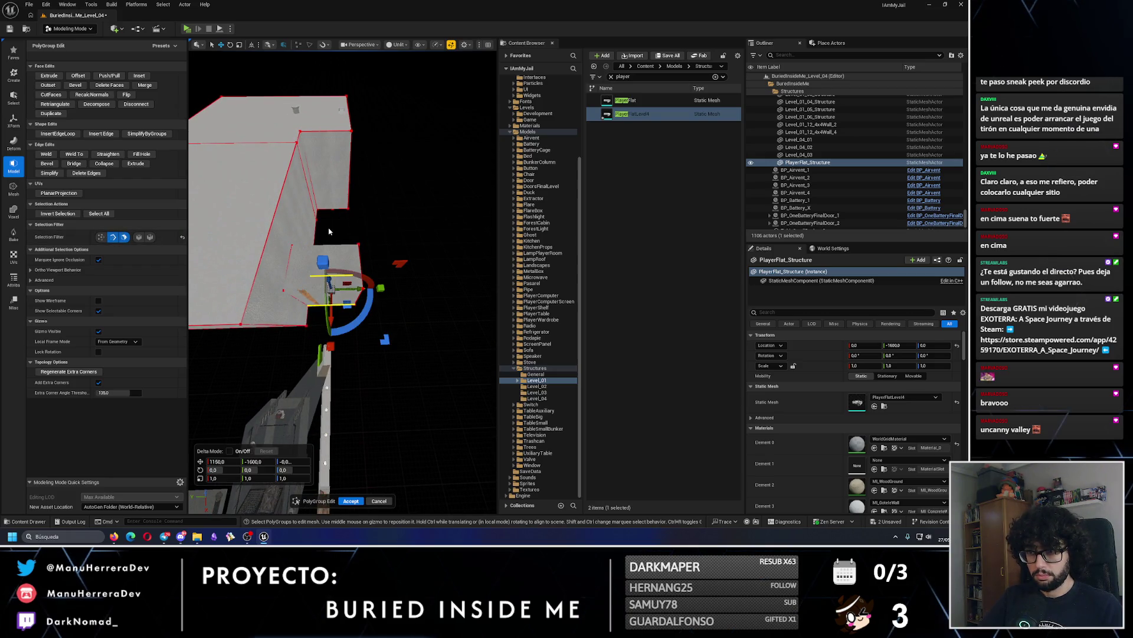
pyautogui.click(404, 340)
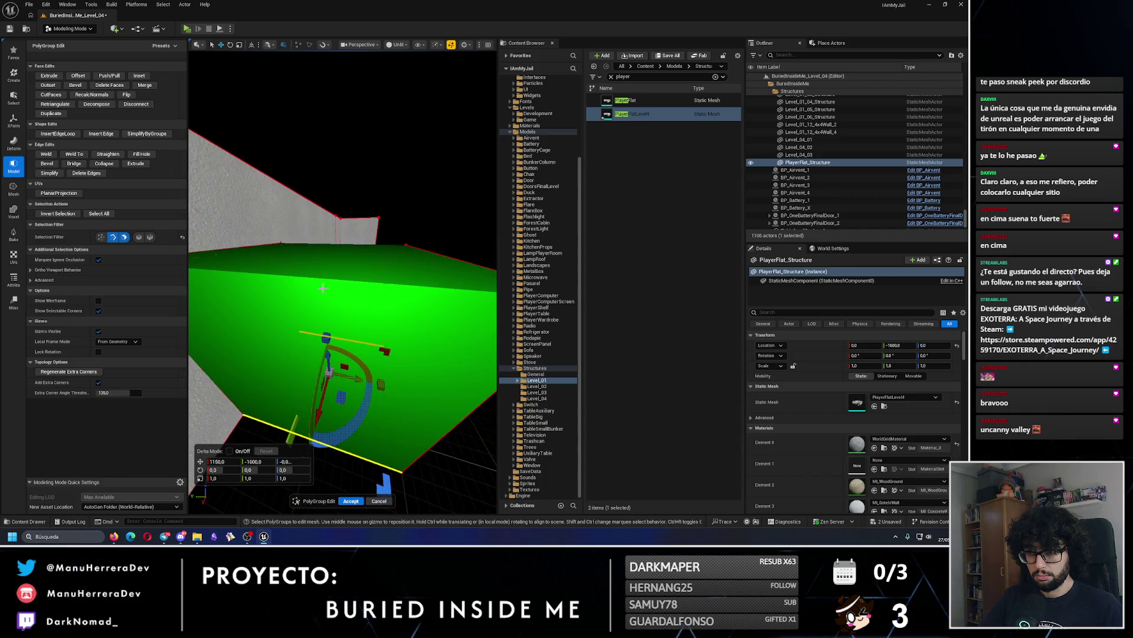
pyautogui.click(404, 339)
pyautogui.moveTo(384, 289)
pyautogui.mouseDown()
pyautogui.moveTo(328, 258)
pyautogui.moveTo(375, 454)
pyautogui.mouseUp()
# Select the wall edges and attempt to Bridge them into a new face, which errors.
pyautogui.click(358, 411)
pyautogui.moveTo(359, 411); pyautogui.dragTo(410, 399)
pyautogui.click(354, 278)
pyautogui.moveTo(354, 277)
pyautogui.mouseDown()
pyautogui.moveTo(360, 334)
pyautogui.moveTo(323, 244)
pyautogui.moveTo(347, 229)
pyautogui.mouseUp()
pyautogui.hotkey('ctrl', 'z')
pyautogui.click(355, 231)
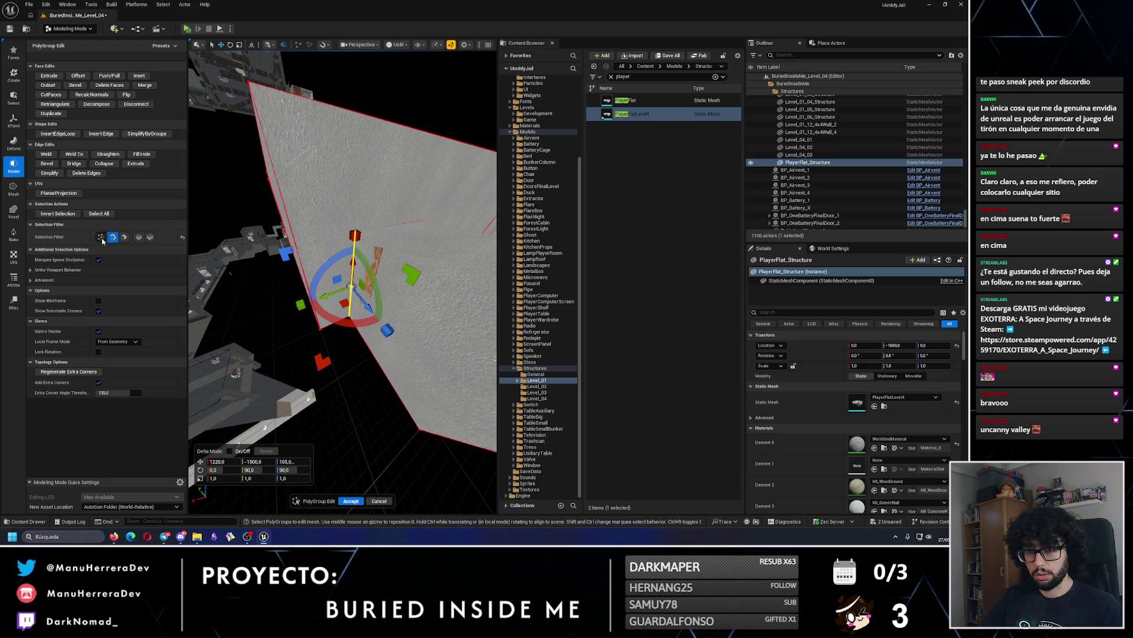
pyautogui.moveTo(307, 277)
pyautogui.mouseDown()
pyautogui.moveTo(324, 295)
pyautogui.moveTo(326, 407)
pyautogui.moveTo(367, 313)
pyautogui.moveTo(385, 306)
pyautogui.mouseUp()
pyautogui.click(323, 254)
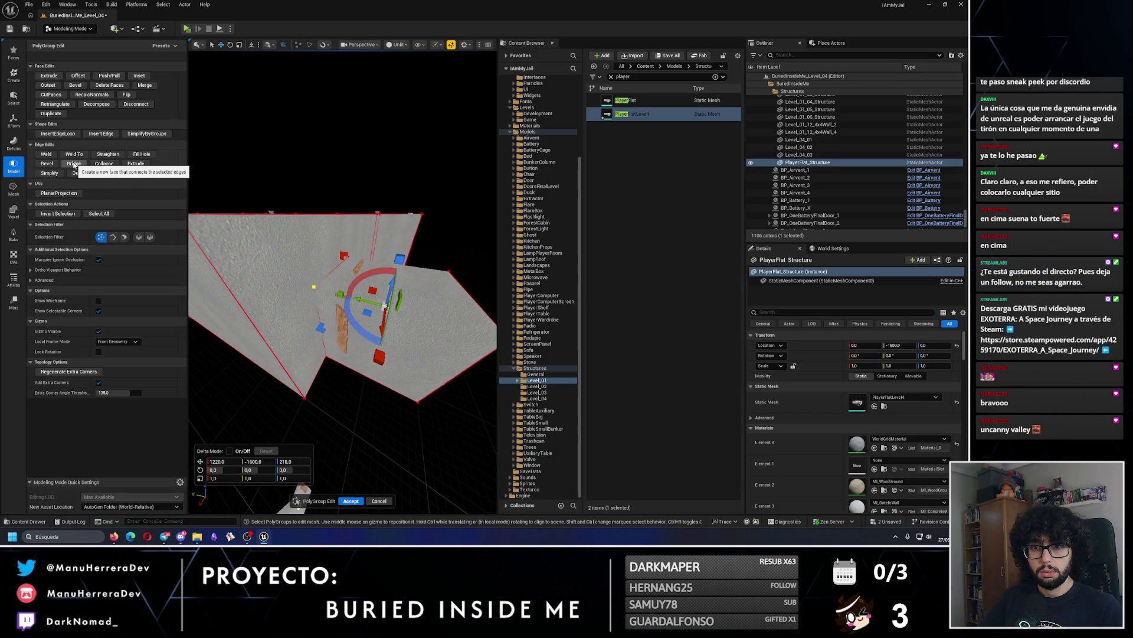
pyautogui.click(75, 164)
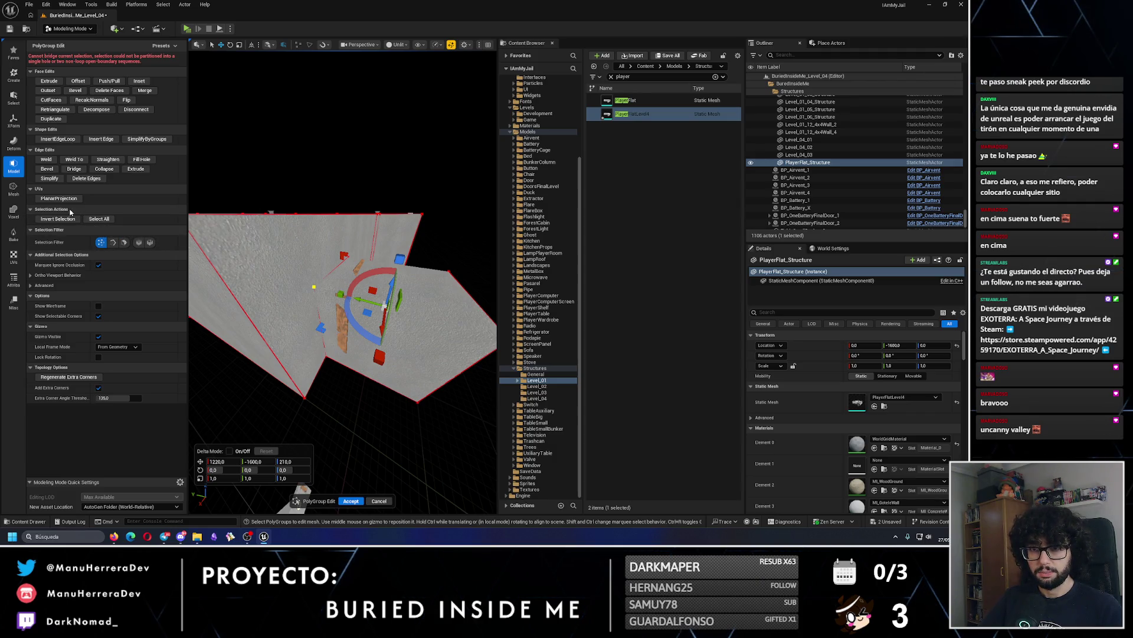
pyautogui.moveTo(342, 295); pyautogui.dragTo(372, 284)
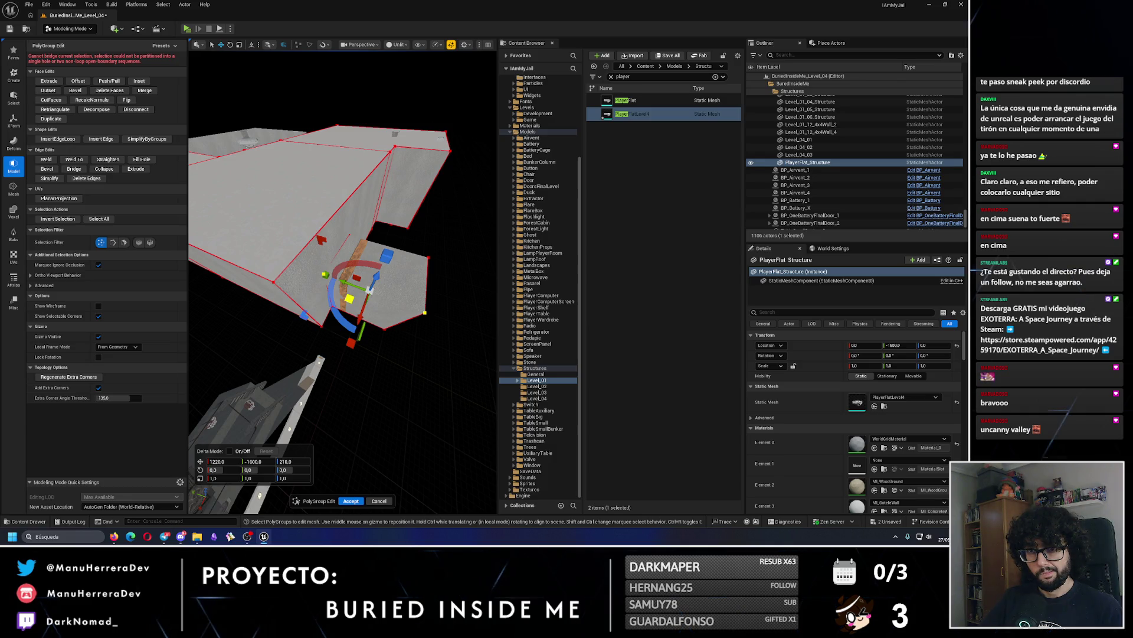
# Accept the PolyGroup Edit changes to the player flat mesh.
pyautogui.click(14, 187)
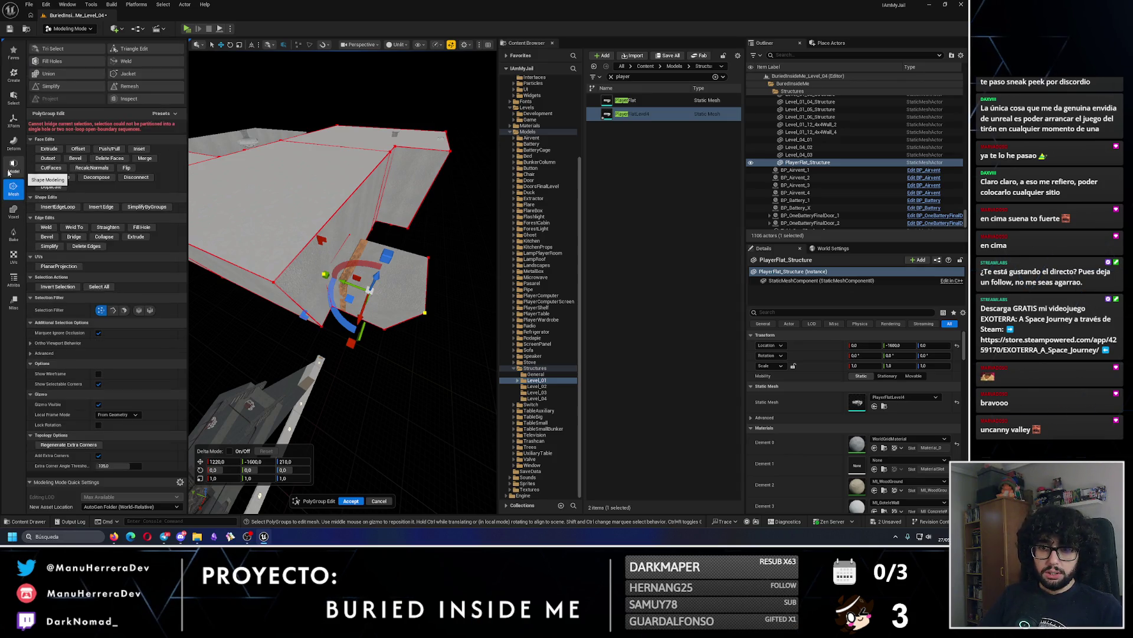
pyautogui.click(8, 172)
pyautogui.moveTo(369, 289); pyautogui.dragTo(236, 259)
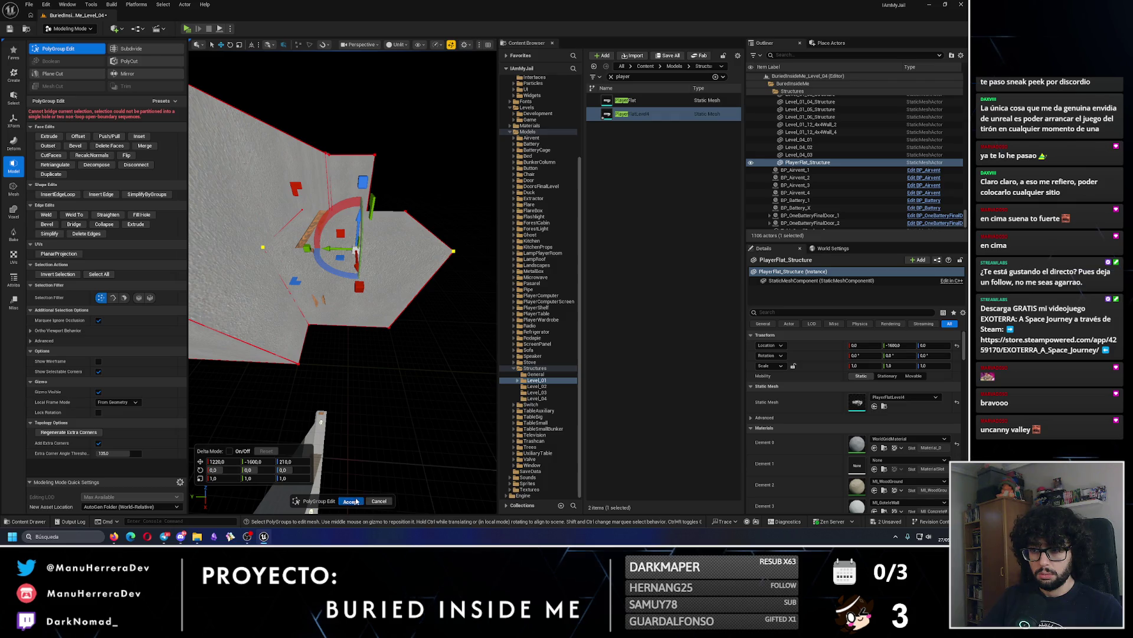
pyautogui.click(351, 502)
pyautogui.click(14, 75)
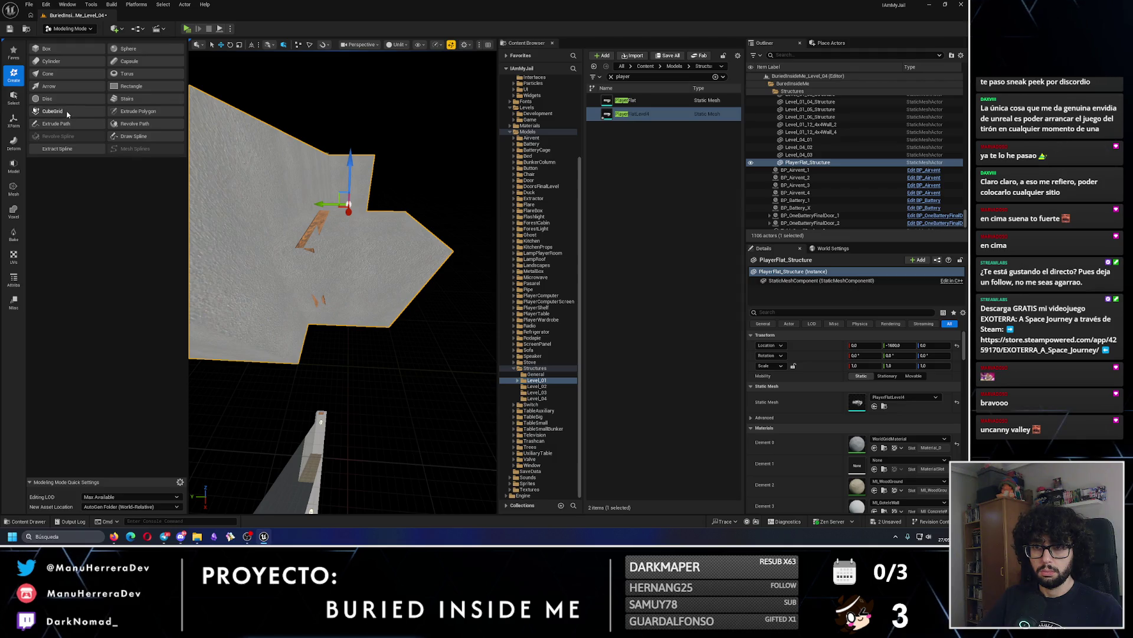
# Start the Cube Grid tool and set the block size to 10.
pyautogui.click(52, 111)
pyautogui.moveTo(394, 298); pyautogui.dragTo(365, 277)
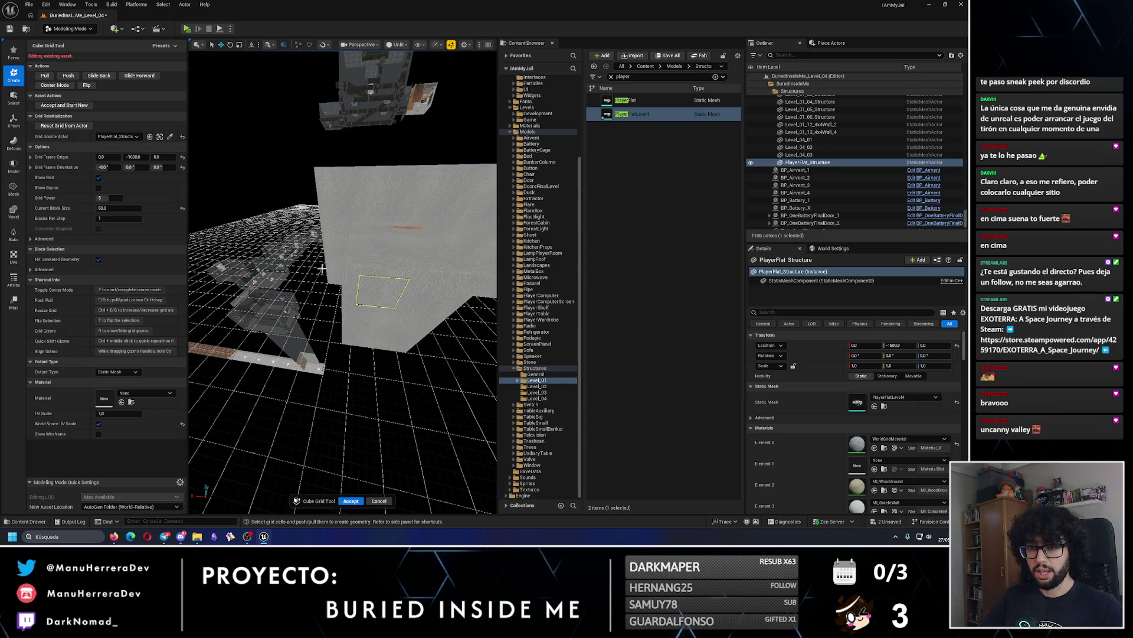
pyautogui.click(49, 117)
pyautogui.click(49, 116)
pyautogui.moveTo(407, 254)
pyautogui.mouseDown()
pyautogui.moveTo(322, 283)
pyautogui.moveTo(417, 280)
pyautogui.moveTo(319, 316)
pyautogui.moveTo(248, 289)
pyautogui.mouseUp()
pyautogui.click(111, 208)
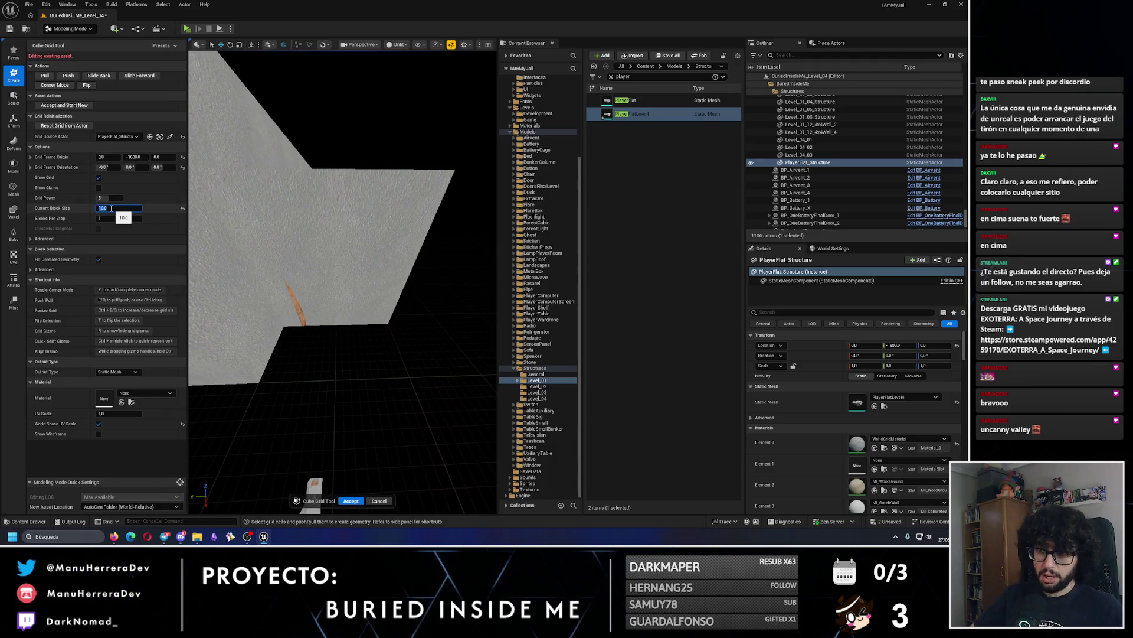
pyautogui.write('0')
pyautogui.press('Return')
# Orbit around the cube-grid geometry and raise the block size to 100.
pyautogui.moveTo(318, 248)
pyautogui.mouseDown()
pyautogui.moveTo(333, 176)
pyautogui.moveTo(308, 237)
pyautogui.mouseUp()
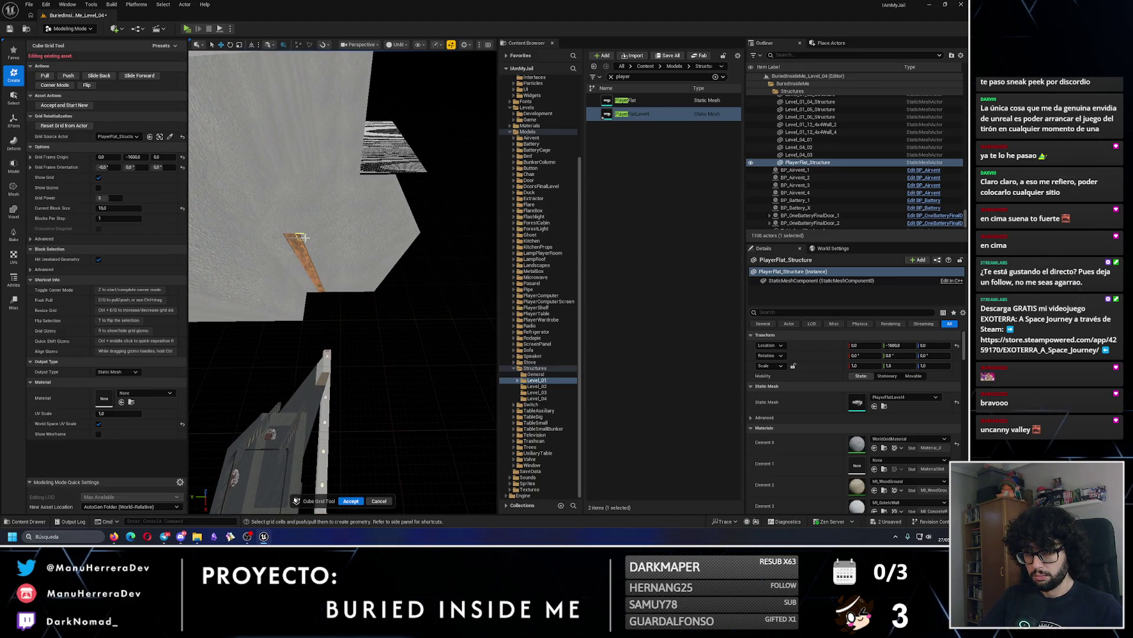
pyautogui.moveTo(362, 220)
pyautogui.mouseDown()
pyautogui.moveTo(481, 346)
pyautogui.moveTo(416, 345)
pyautogui.mouseUp()
pyautogui.moveTo(417, 345)
pyautogui.mouseDown()
pyautogui.moveTo(375, 340)
pyautogui.moveTo(389, 294)
pyautogui.mouseUp()
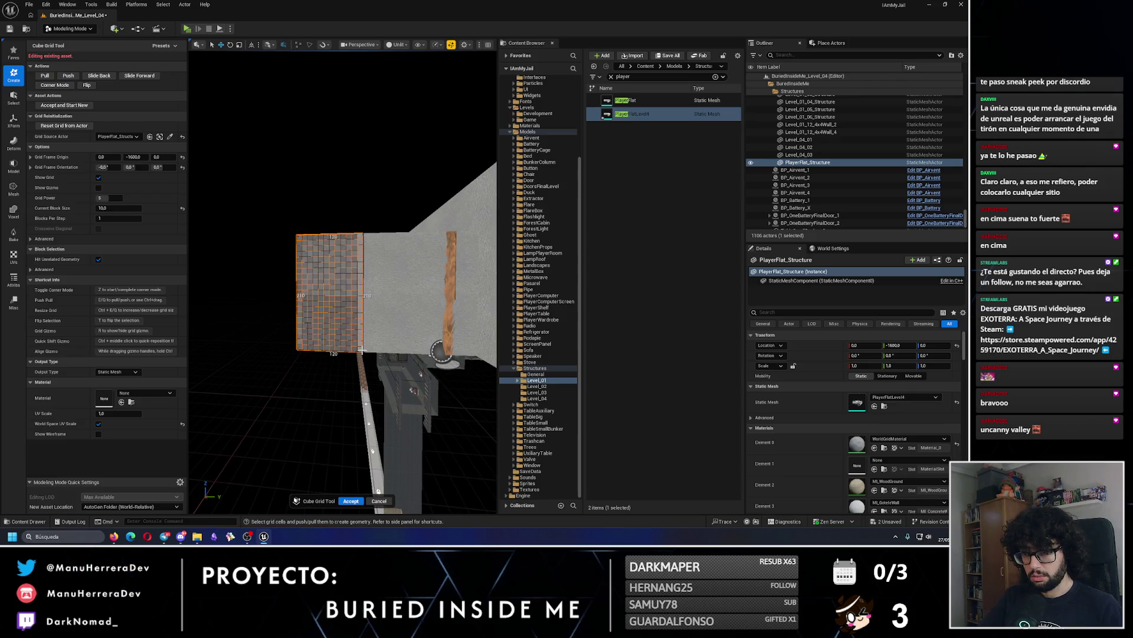
pyautogui.moveTo(384, 329); pyautogui.dragTo(381, 316)
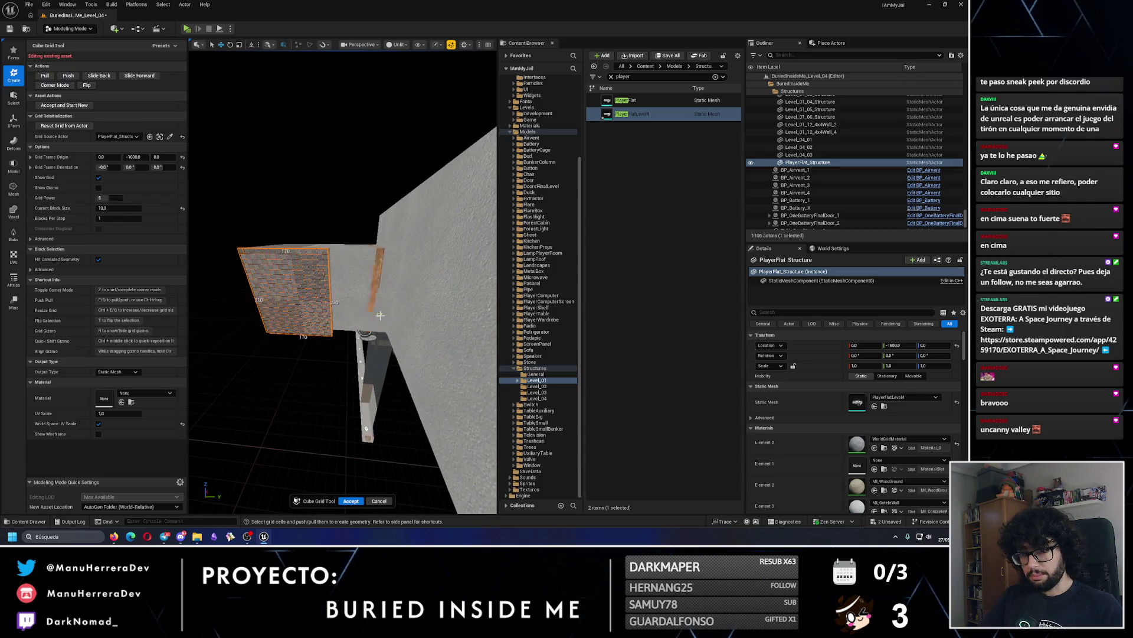
pyautogui.moveTo(115, 208); pyautogui.dragTo(137, 208)
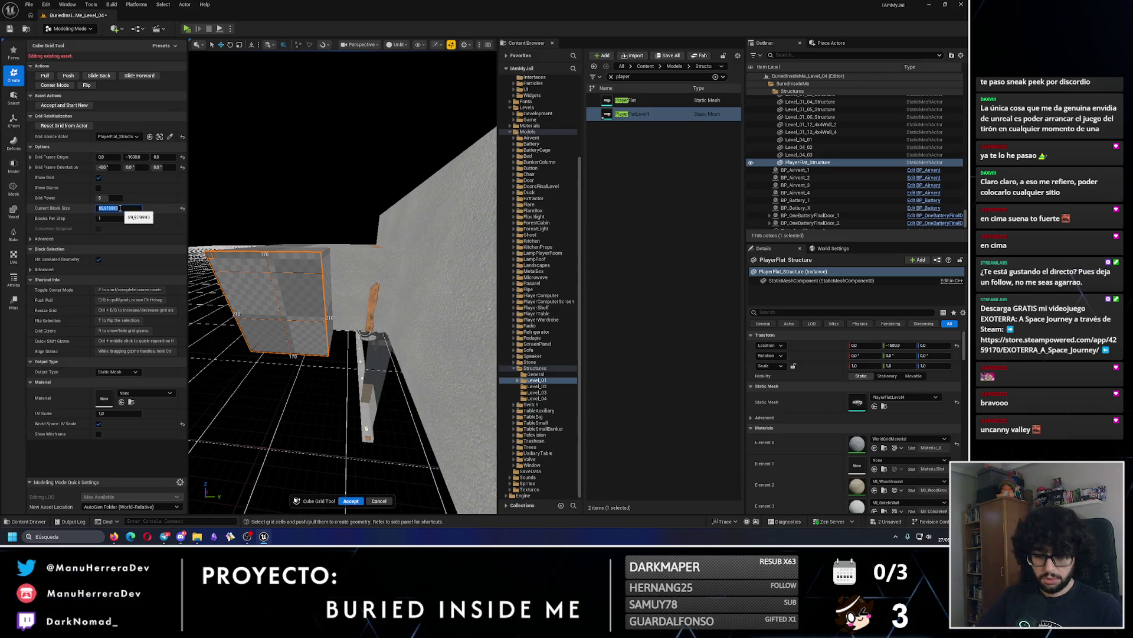
pyautogui.write('0')
pyautogui.press('Return')
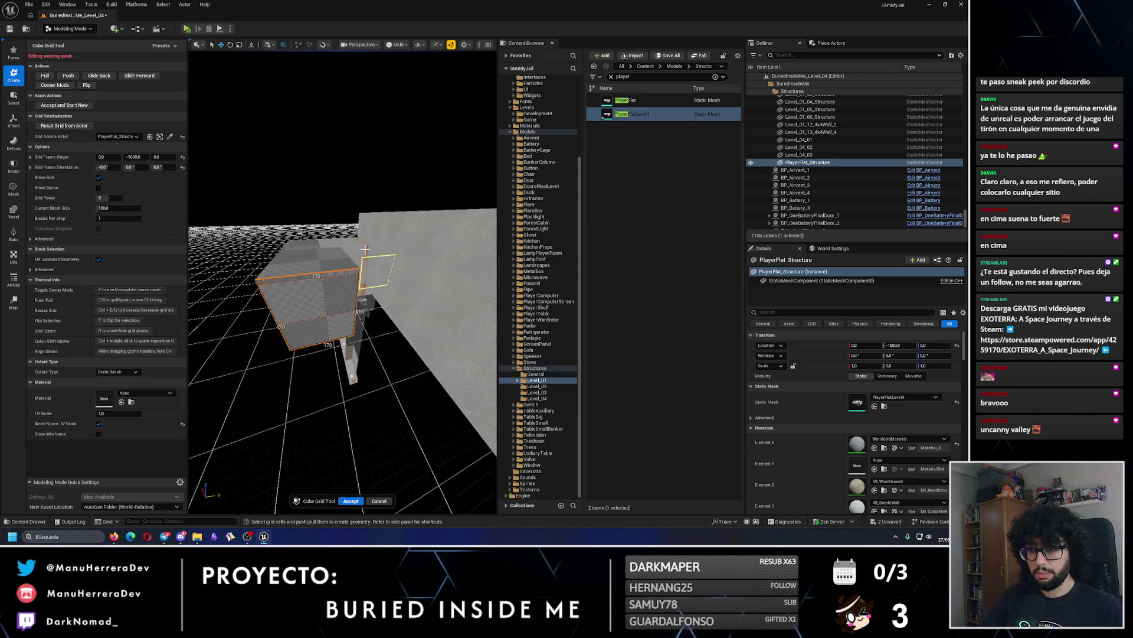
# Pull back for a wider view of the structure and accept the cube-grid geometry.
pyautogui.moveTo(366, 252)
pyautogui.mouseDown()
pyautogui.moveTo(349, 272)
pyautogui.moveTo(366, 254)
pyautogui.mouseUp()
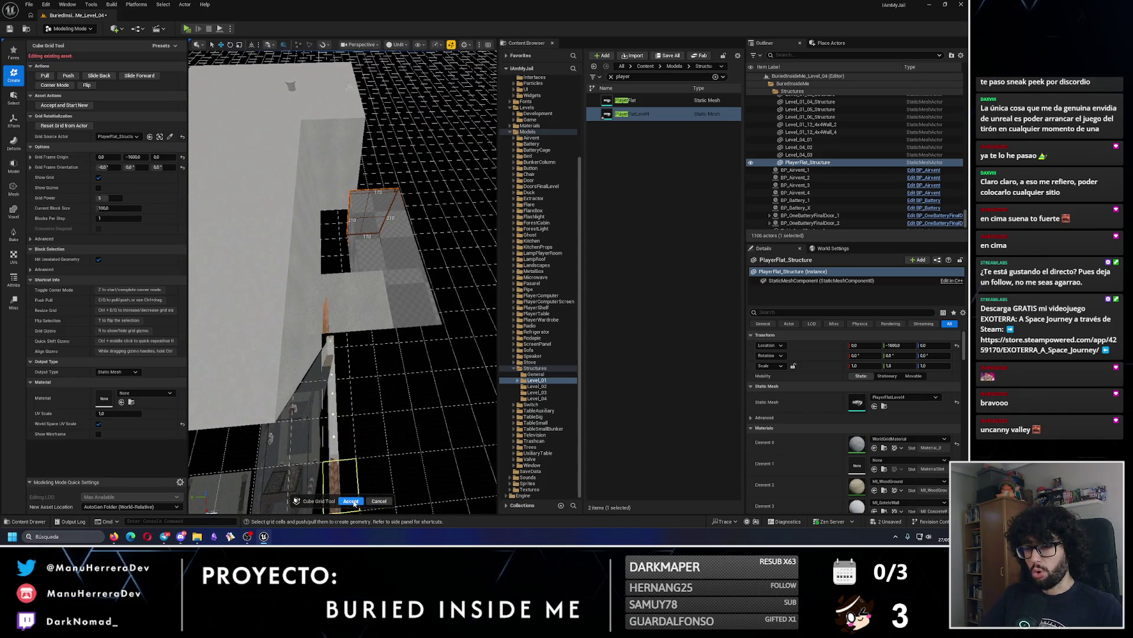
pyautogui.moveTo(360, 478); pyautogui.dragTo(284, 240)
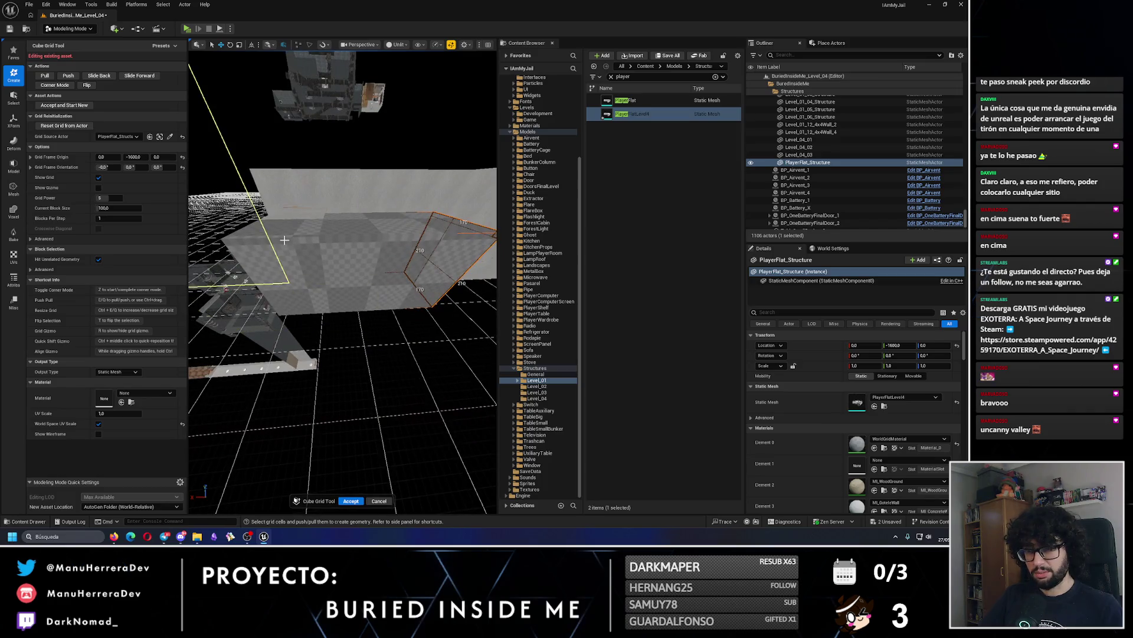
pyautogui.click(376, 501)
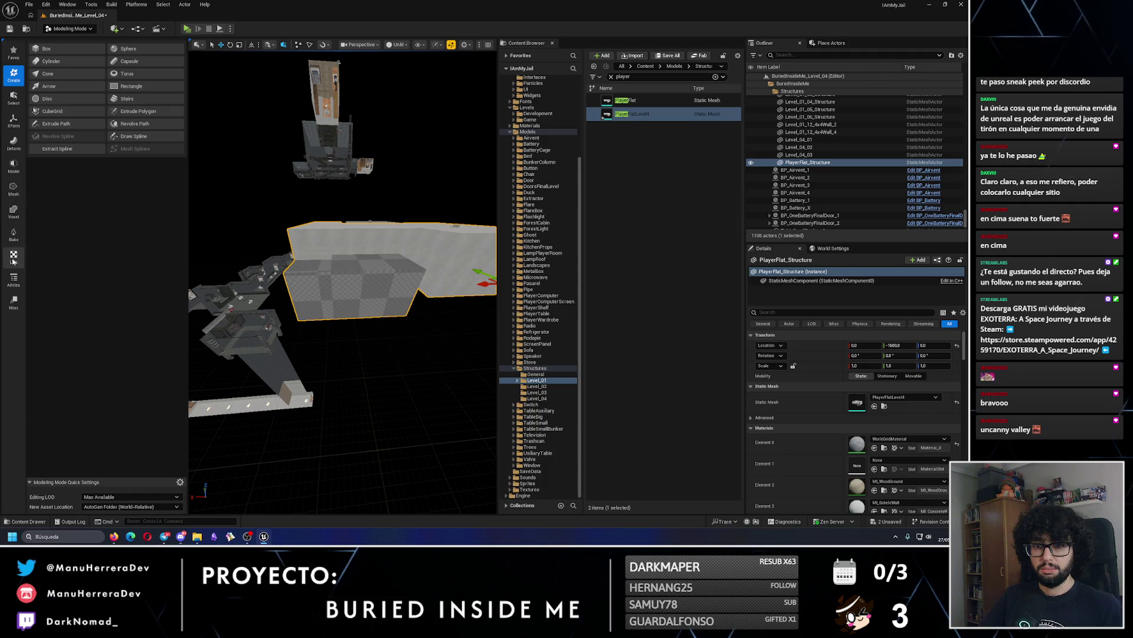
pyautogui.click(13, 277)
# Start Edit Materials, brush-select the box's triangles, then cancel without changing materials.
pyautogui.click(142, 83)
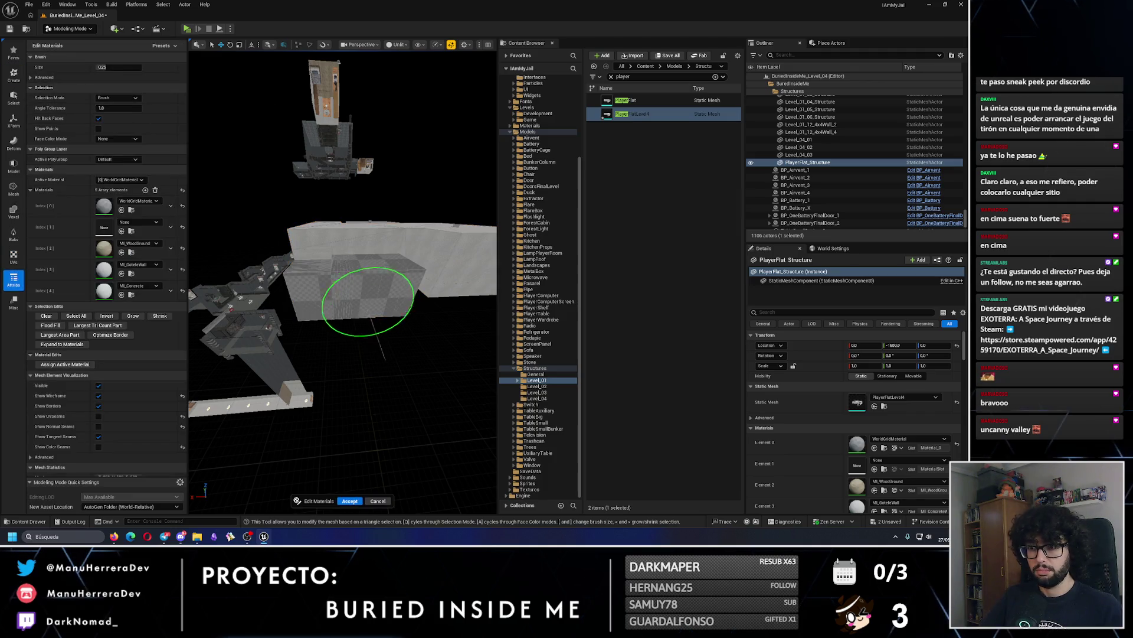
pyautogui.scroll(6, 360, 312)
pyautogui.click(360, 311)
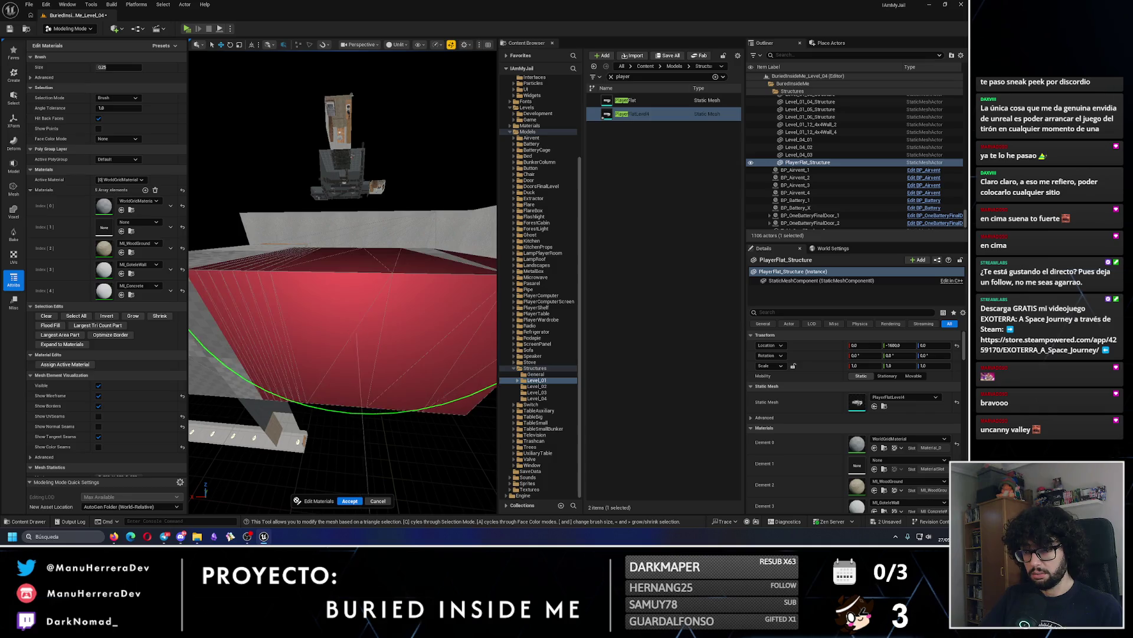
pyautogui.moveTo(328, 351); pyautogui.dragTo(271, 372)
pyautogui.click(378, 501)
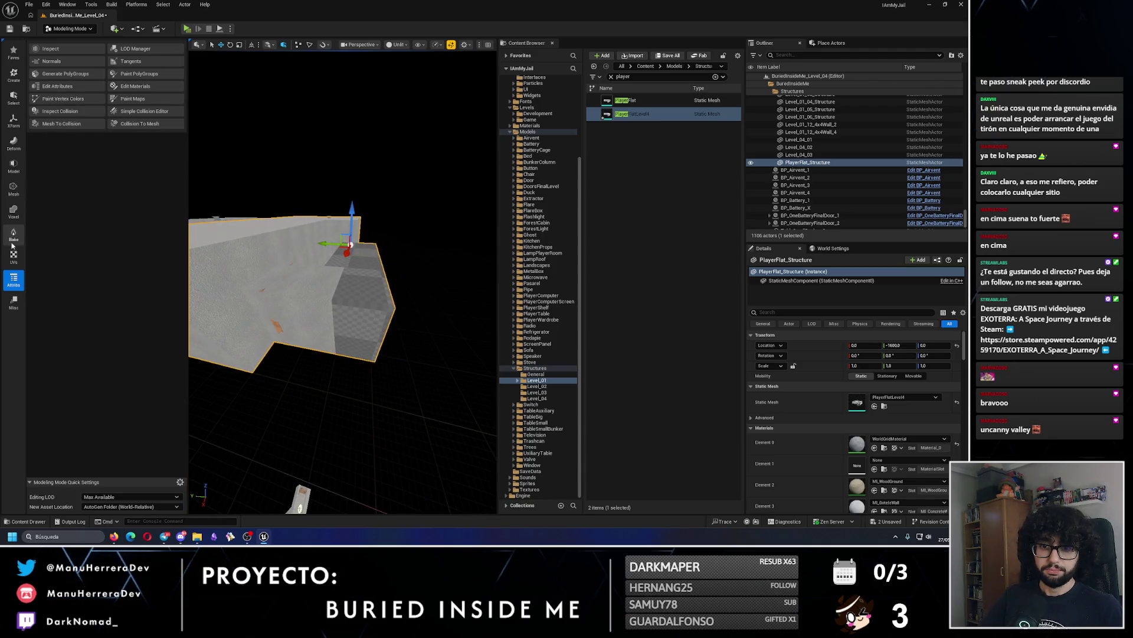
# Marquee-select all the box's faces with the face filter, flip them inward, and accept.
pyautogui.click(10, 165)
pyautogui.click(59, 52)
pyautogui.press('f')
pyautogui.moveTo(236, 199); pyautogui.dragTo(464, 394)
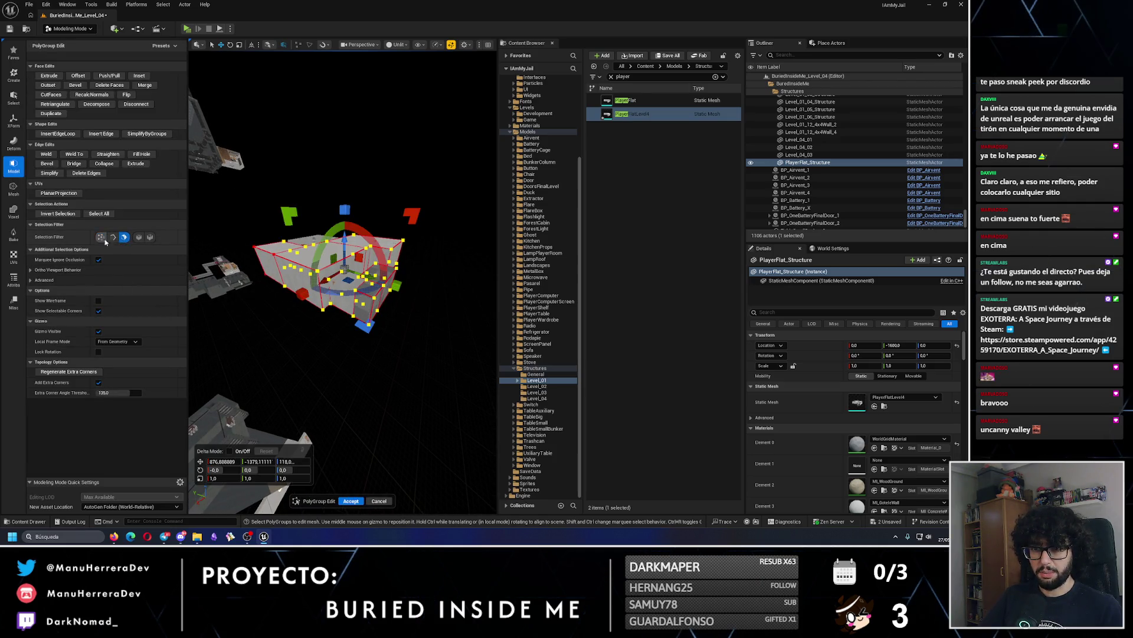
pyautogui.click(101, 238)
pyautogui.moveTo(215, 195); pyautogui.dragTo(458, 382)
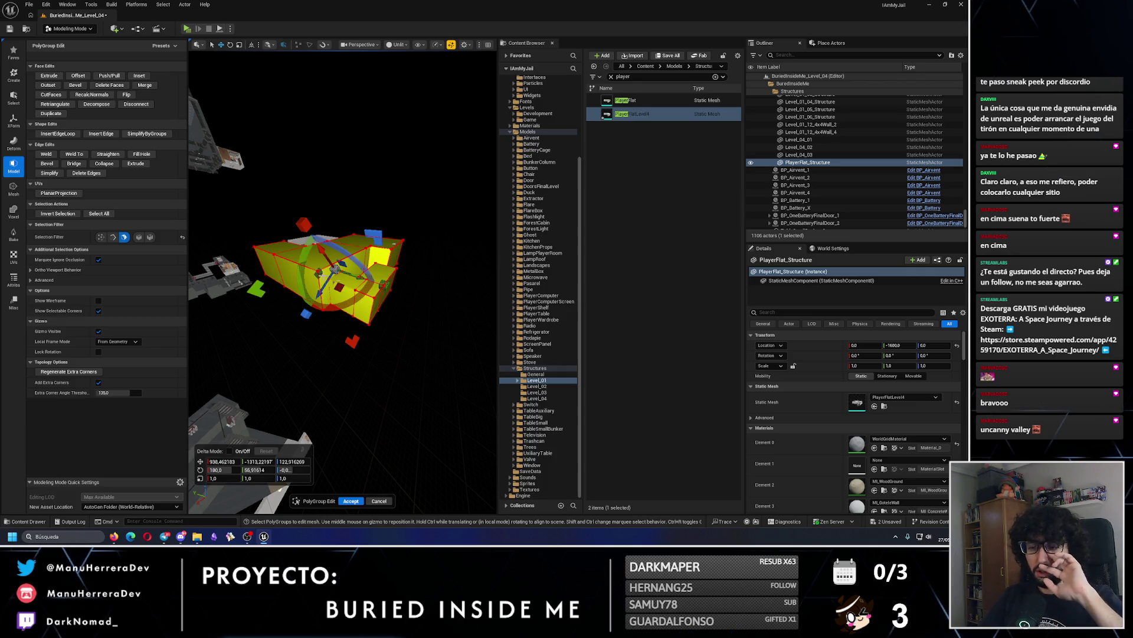
pyautogui.click(126, 95)
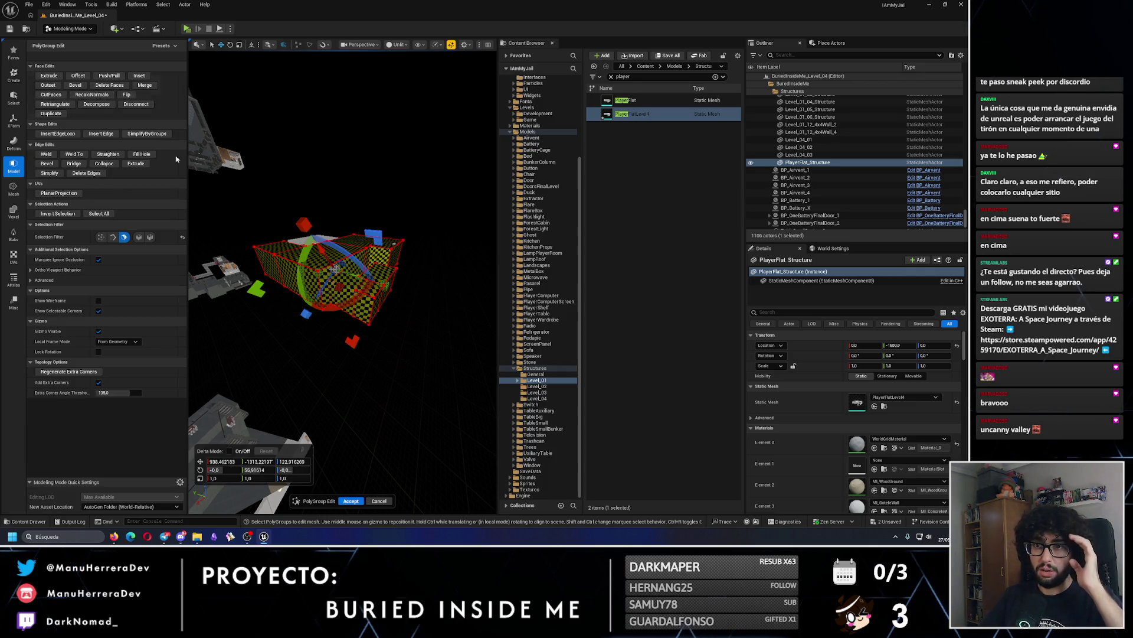
pyautogui.click(352, 501)
# Reselect PlayerFlat_Structure and reopen PolyGroup Edit, then Edit Materials.
pyautogui.scroll(10, 342, 278)
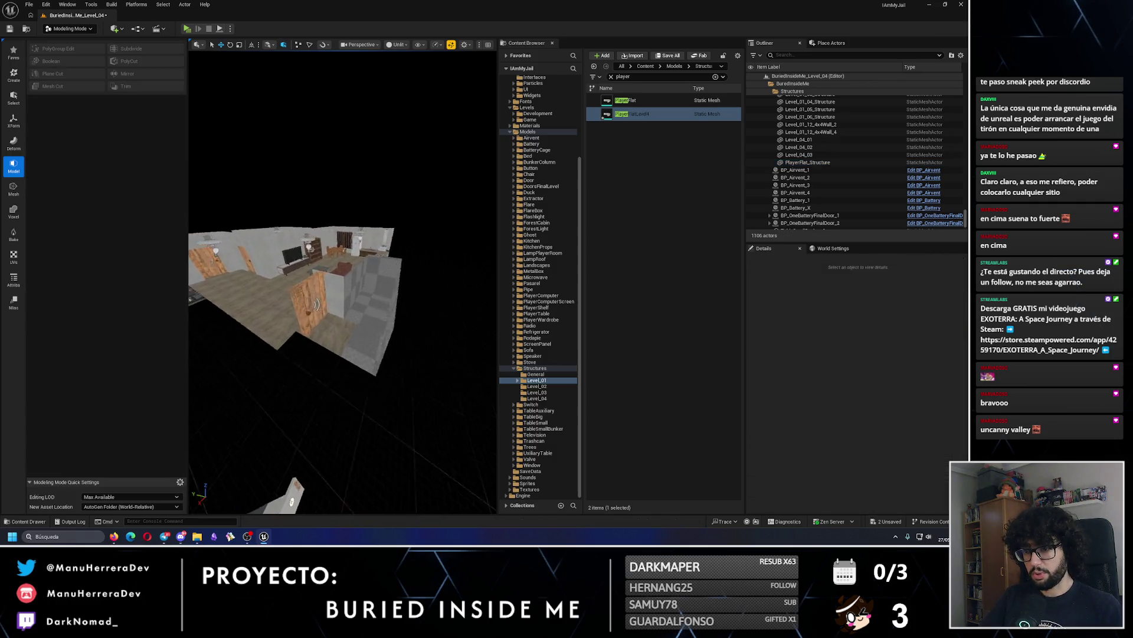
pyautogui.scroll(-5, 342, 277)
pyautogui.click(313, 269)
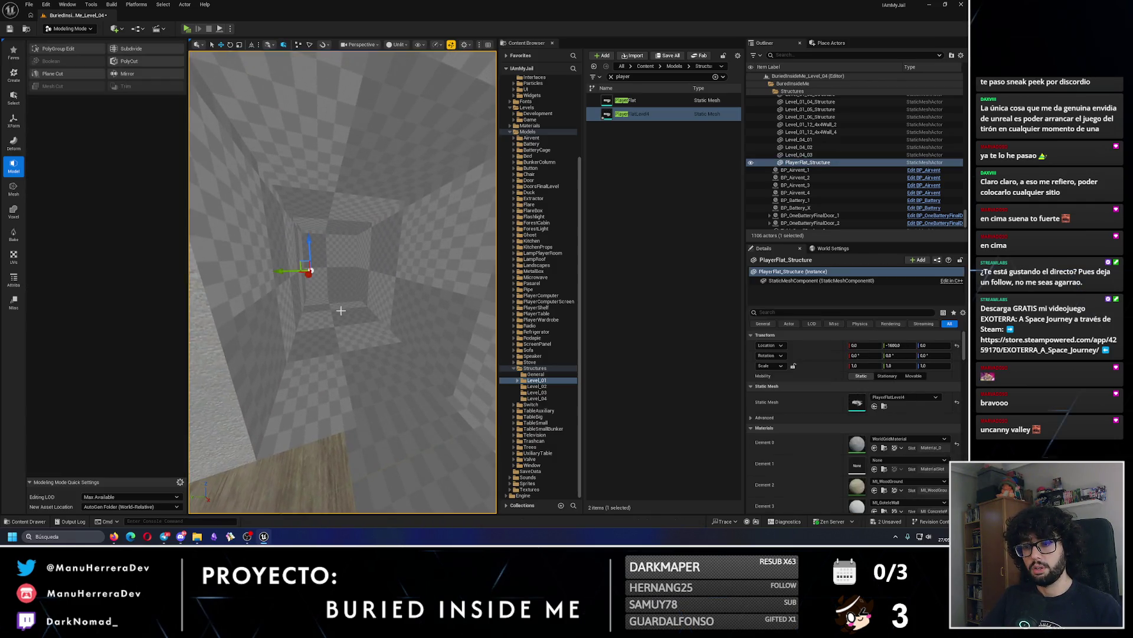
pyautogui.moveTo(319, 265); pyautogui.dragTo(297, 293)
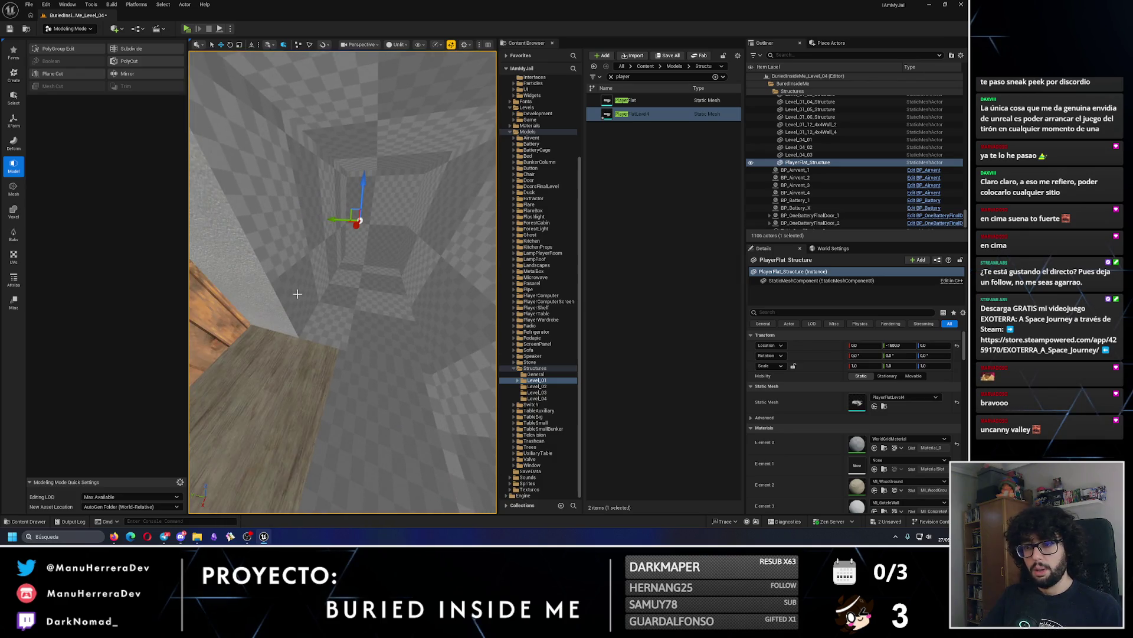
pyautogui.click(73, 50)
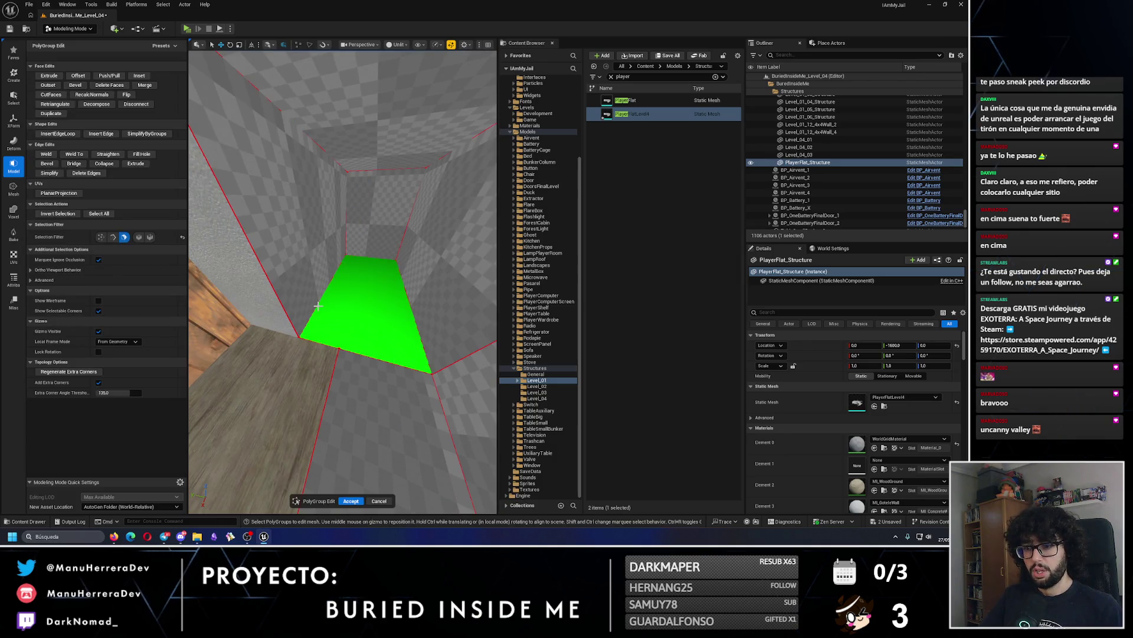
pyautogui.click(14, 279)
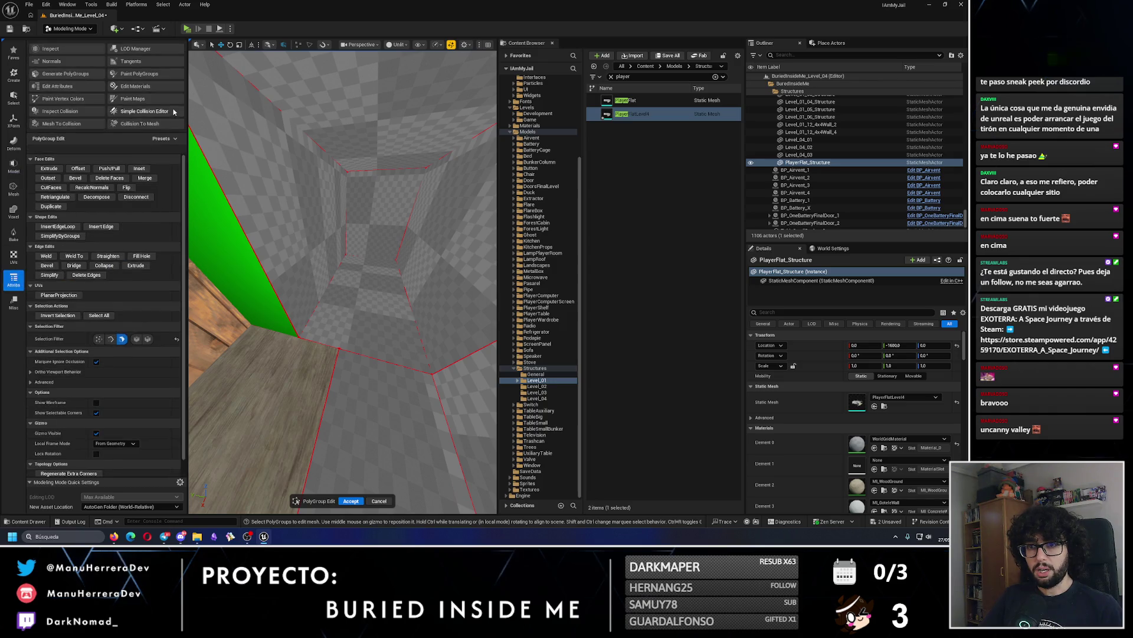
pyautogui.click(136, 87)
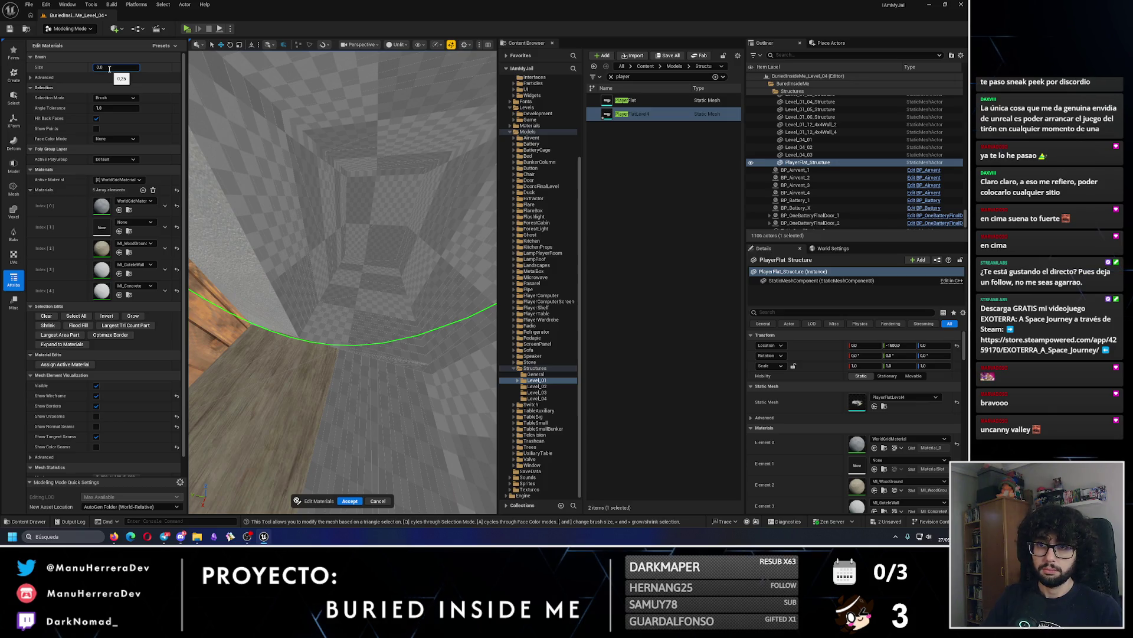
# Brush-select the corridor floor triangles and assign them MI_WoodGround.
pyautogui.moveTo(354, 334)
pyautogui.mouseDown()
pyautogui.moveTo(360, 397)
pyautogui.moveTo(321, 400)
pyautogui.moveTo(376, 411)
pyautogui.moveTo(426, 388)
pyautogui.mouseUp()
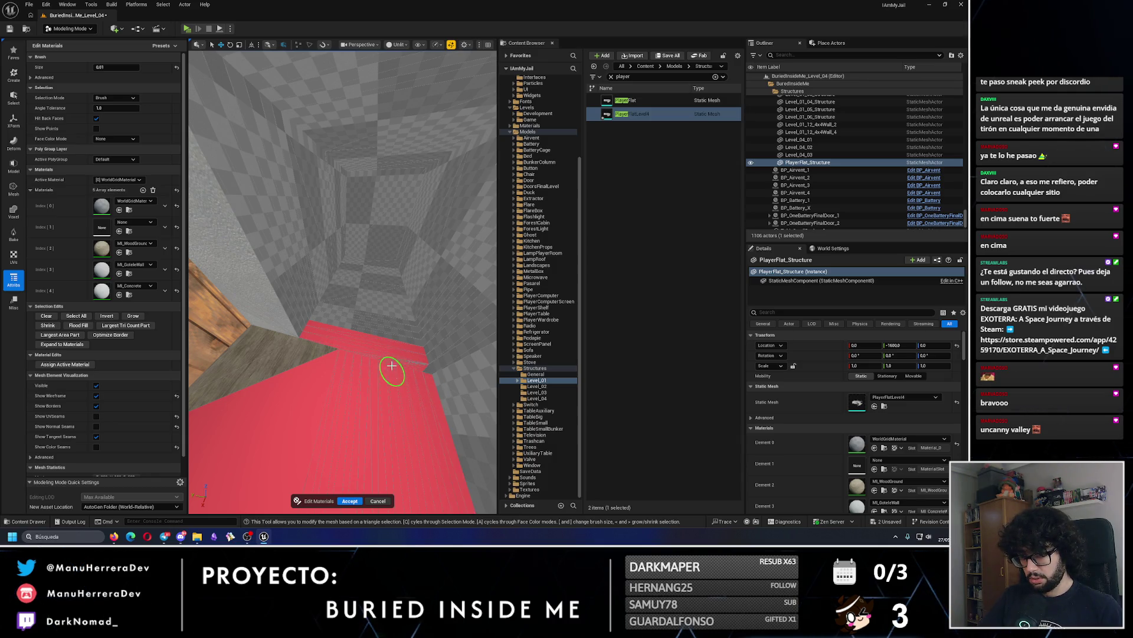
pyautogui.moveTo(391, 369); pyautogui.dragTo(374, 277)
pyautogui.scroll(10, 348, 328)
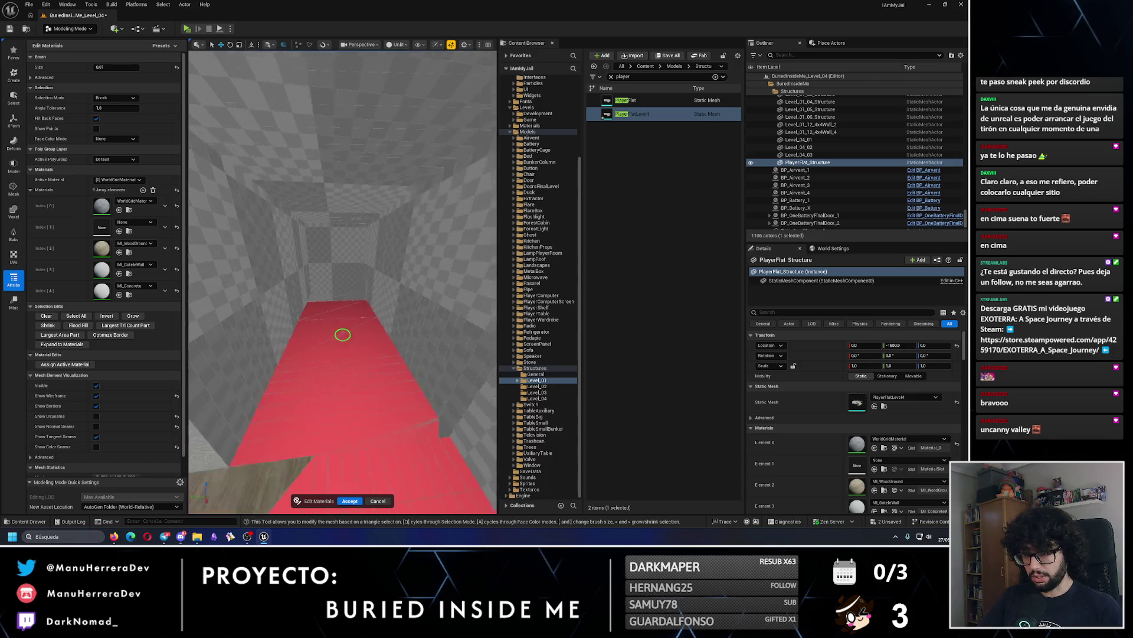
pyautogui.scroll(-5, 296, 272)
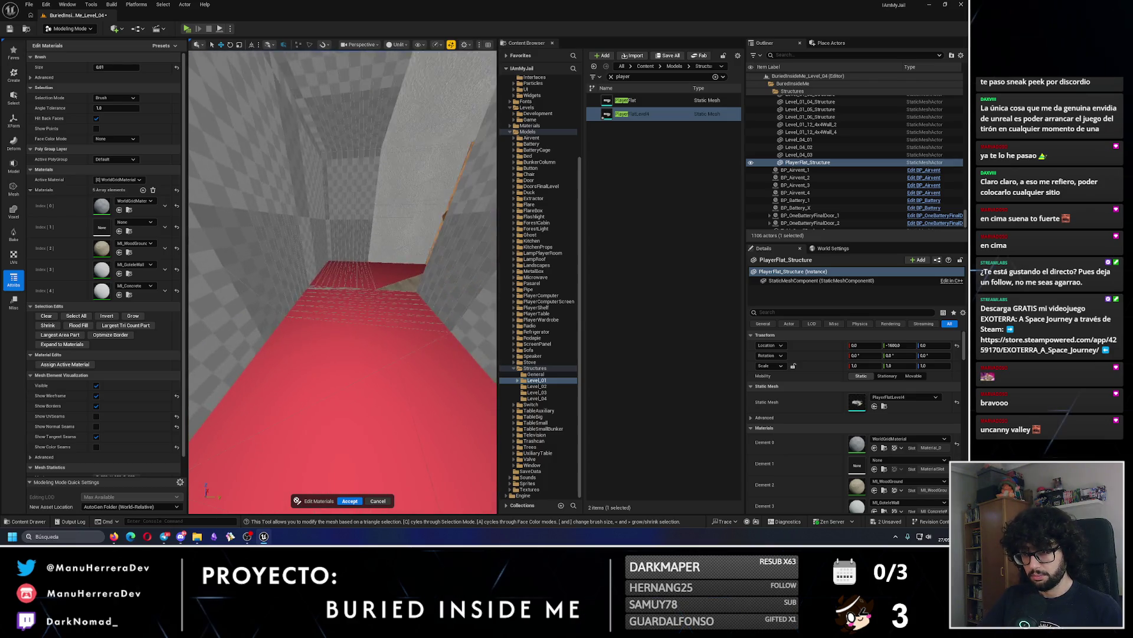
pyautogui.scroll(5, 384, 269)
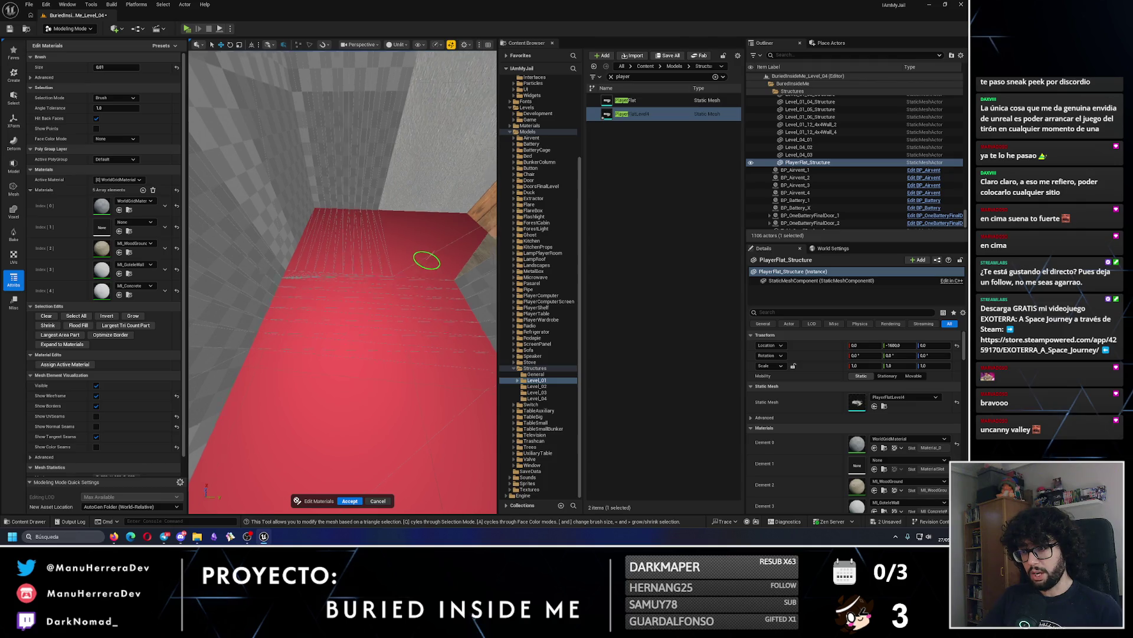
pyautogui.click(118, 180)
pyautogui.click(121, 202)
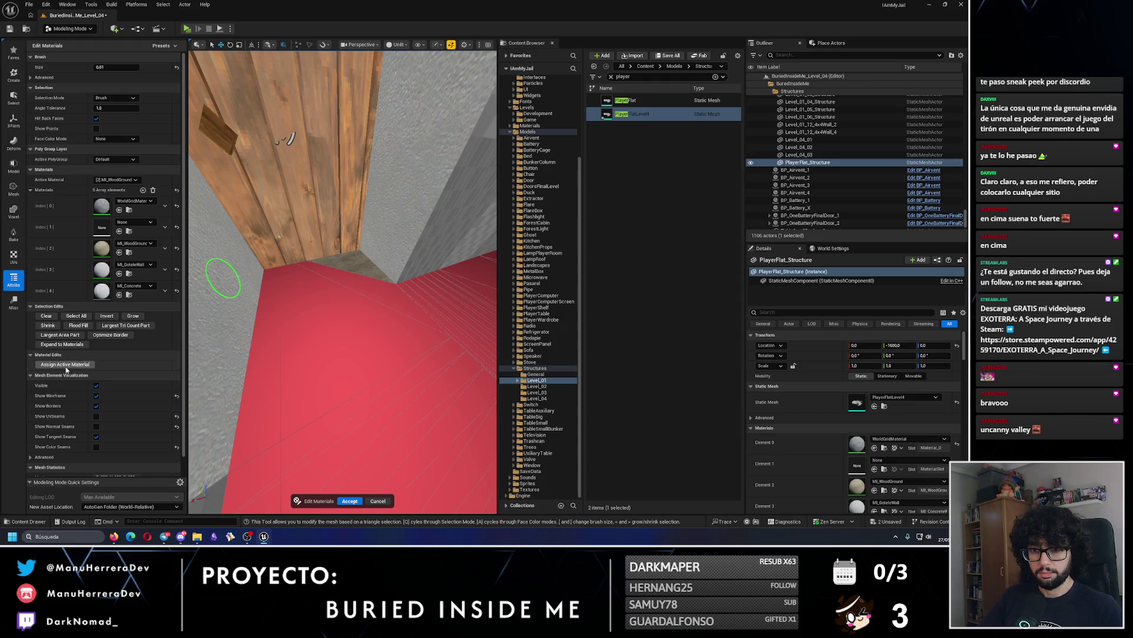
pyautogui.click(65, 365)
# Extend the brush selection leftward along the wall and make MI_GoteleWall the active material.
pyautogui.scroll(3, 331, 319)
pyautogui.moveTo(334, 268)
pyautogui.mouseDown()
pyautogui.moveTo(322, 267)
pyautogui.moveTo(293, 213)
pyautogui.moveTo(306, 260)
pyautogui.moveTo(316, 190)
pyautogui.moveTo(389, 270)
pyautogui.moveTo(296, 245)
pyautogui.moveTo(380, 286)
pyautogui.moveTo(238, 273)
pyautogui.moveTo(388, 291)
pyautogui.moveTo(288, 288)
pyautogui.mouseUp()
pyautogui.moveTo(325, 244)
pyautogui.mouseDown()
pyautogui.moveTo(240, 263)
pyautogui.moveTo(311, 316)
pyautogui.moveTo(243, 284)
pyautogui.moveTo(283, 294)
pyautogui.moveTo(281, 304)
pyautogui.moveTo(278, 254)
pyautogui.mouseUp()
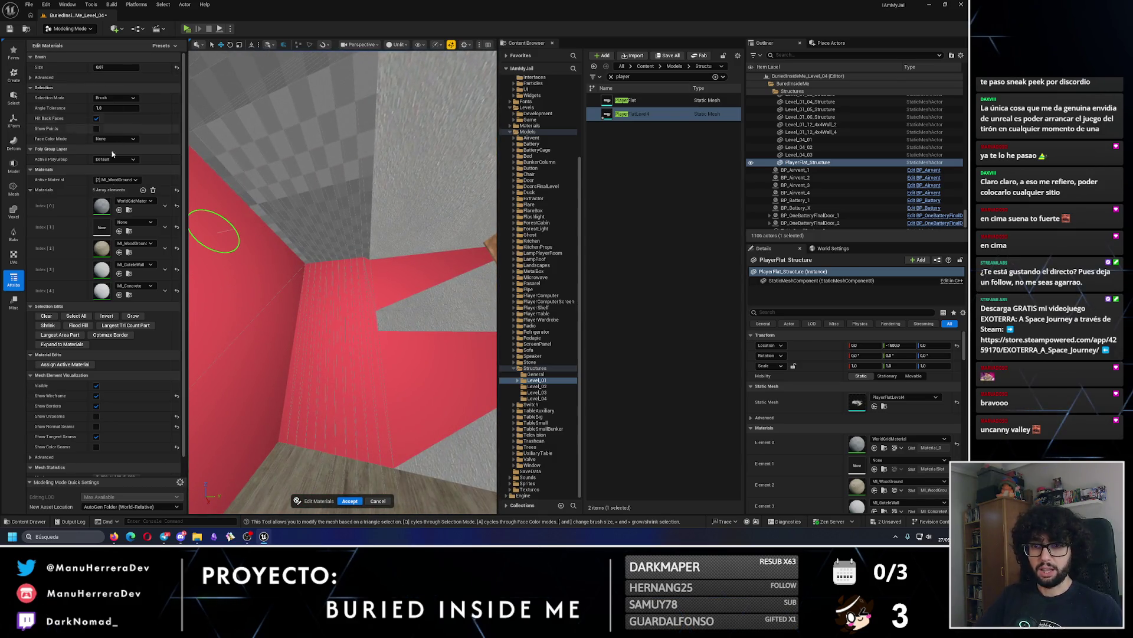
pyautogui.click(115, 208)
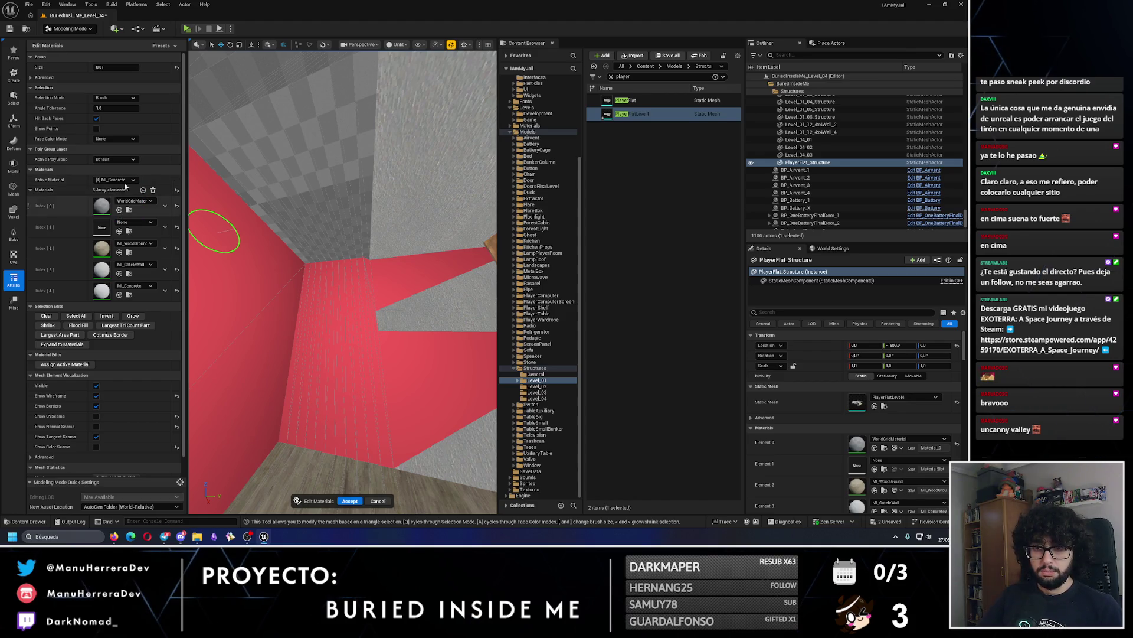
# Assign MI_GoteleWall to the selected walls and brush-select the wall strip beneath the ceiling.
pyautogui.click(54, 364)
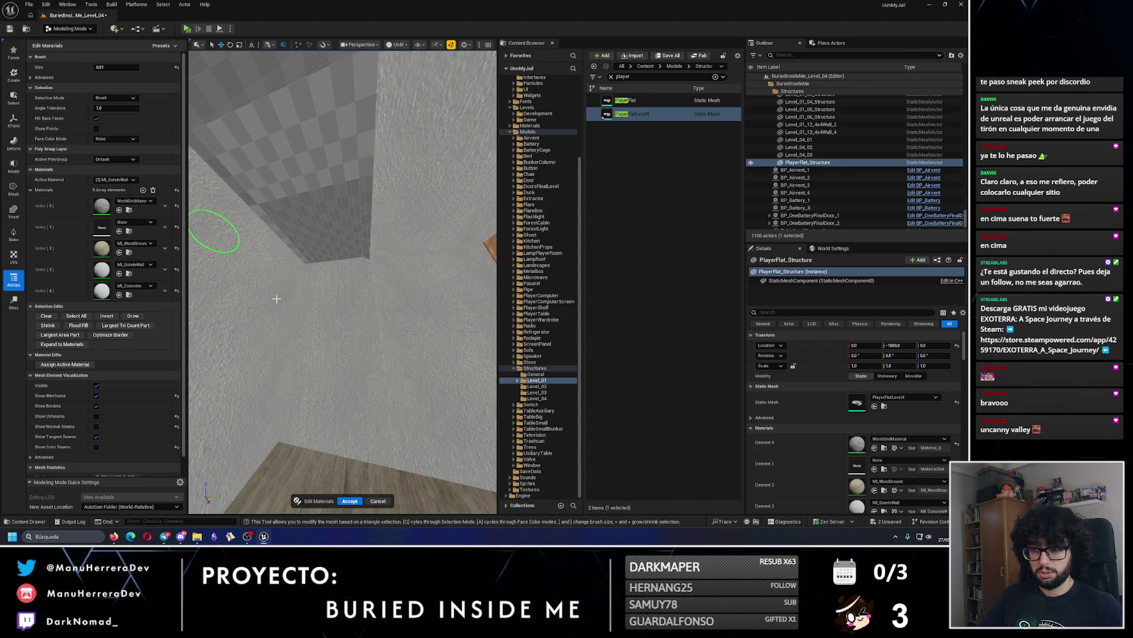
pyautogui.moveTo(366, 248); pyautogui.dragTo(313, 281)
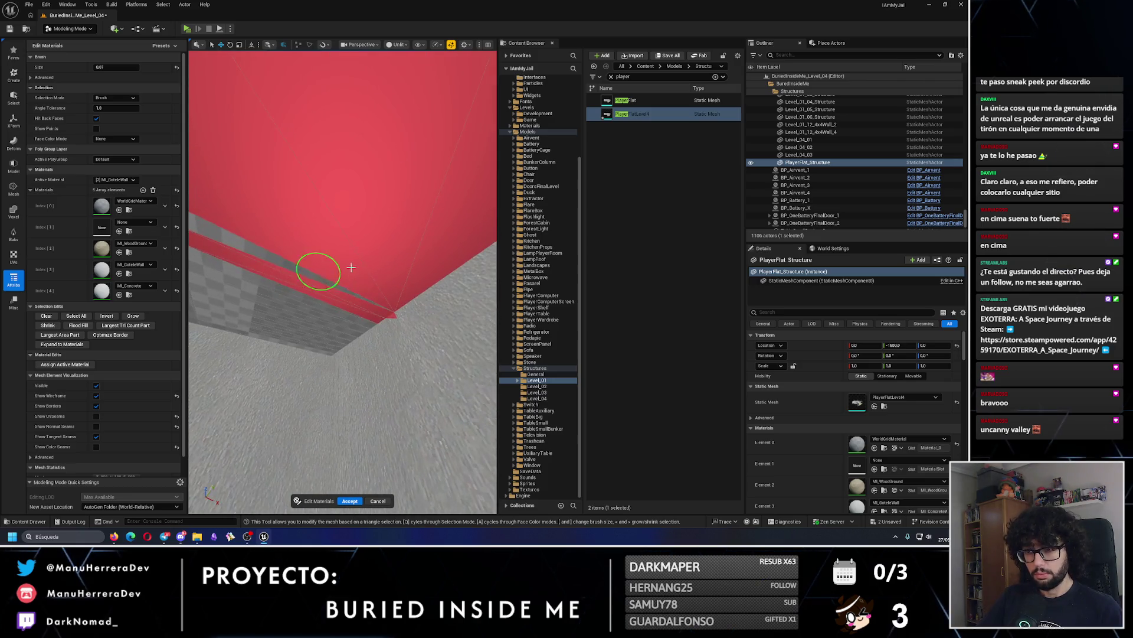
pyautogui.moveTo(305, 311); pyautogui.dragTo(294, 339)
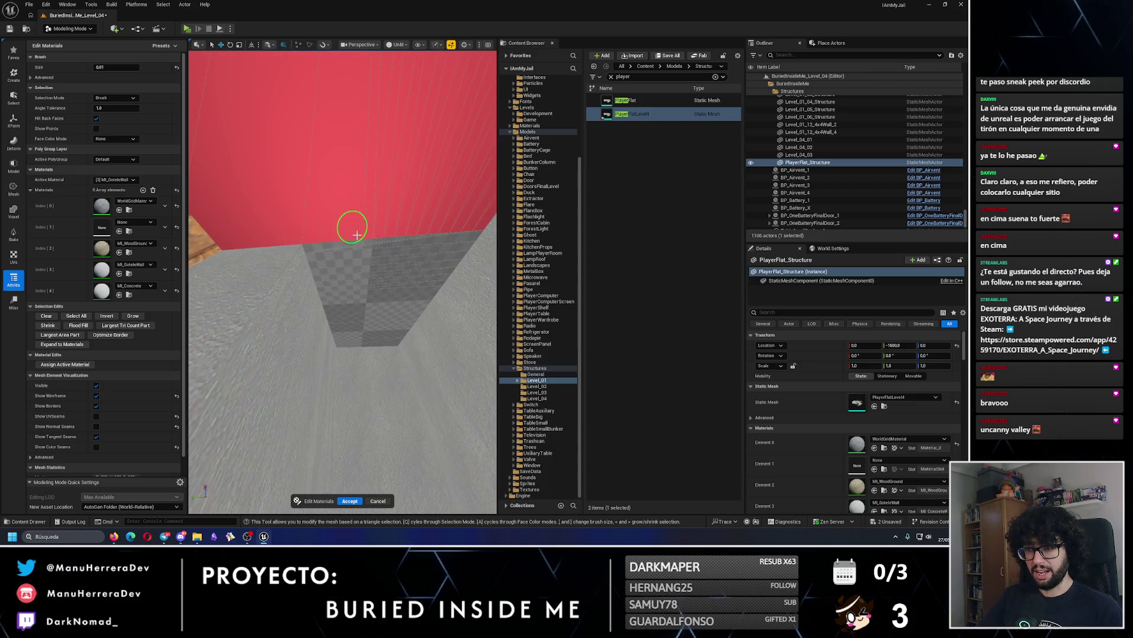
pyautogui.moveTo(365, 294); pyautogui.dragTo(370, 336)
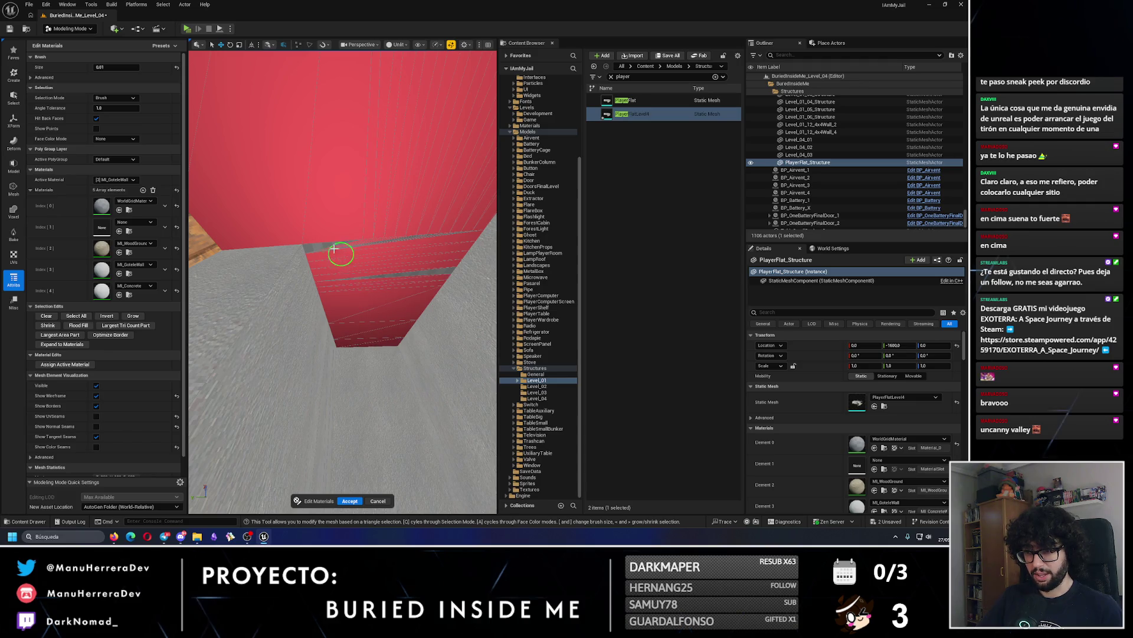
# Assign MI_Concrete to the selected ceiling-area faces.
pyautogui.scroll(-5, 393, 242)
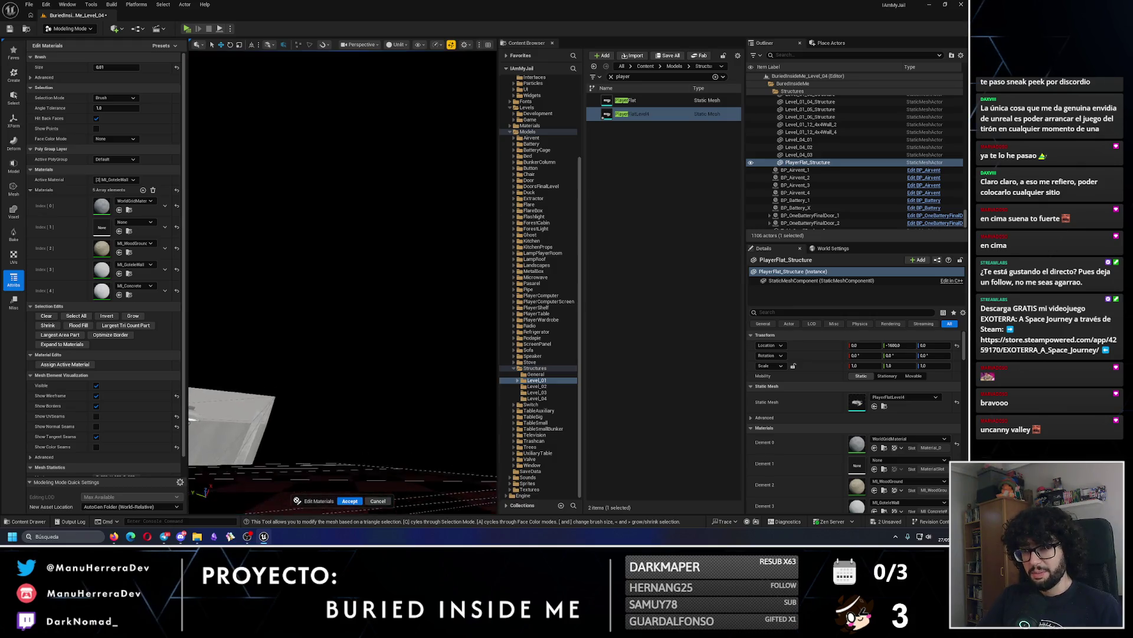
pyautogui.scroll(5, 481, 227)
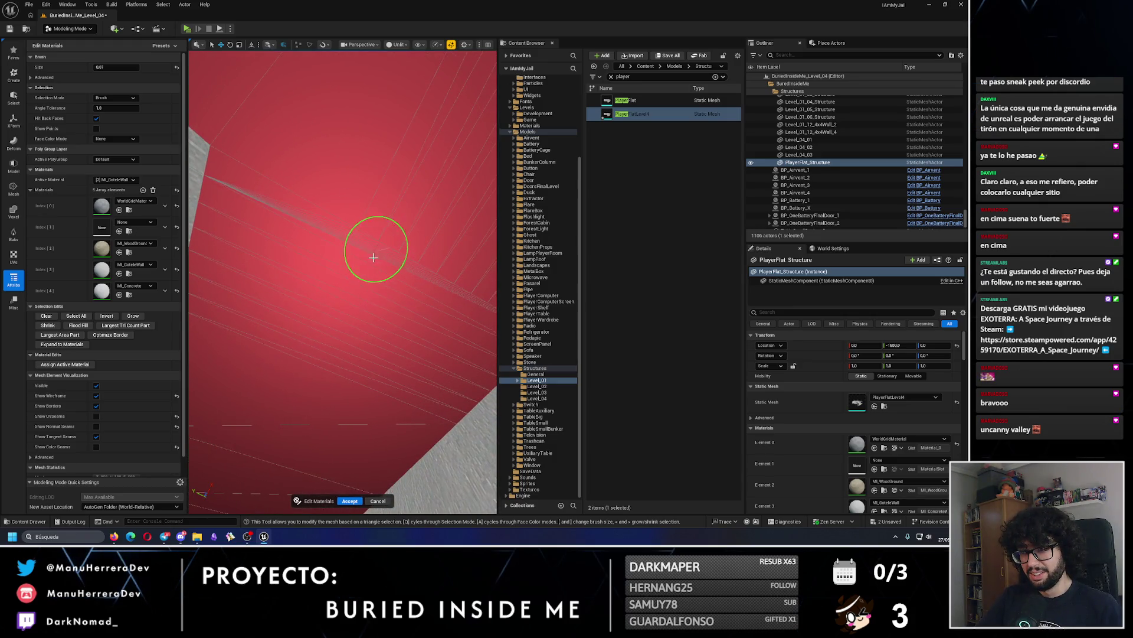
pyautogui.scroll(-5, 376, 252)
pyautogui.click(116, 180)
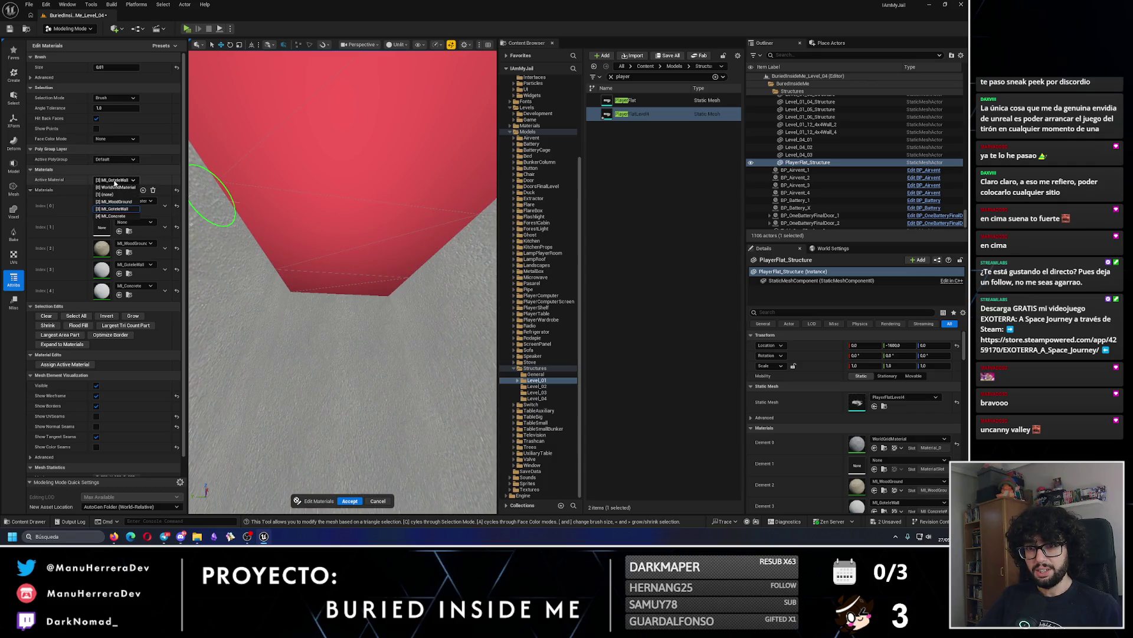
pyautogui.click(116, 216)
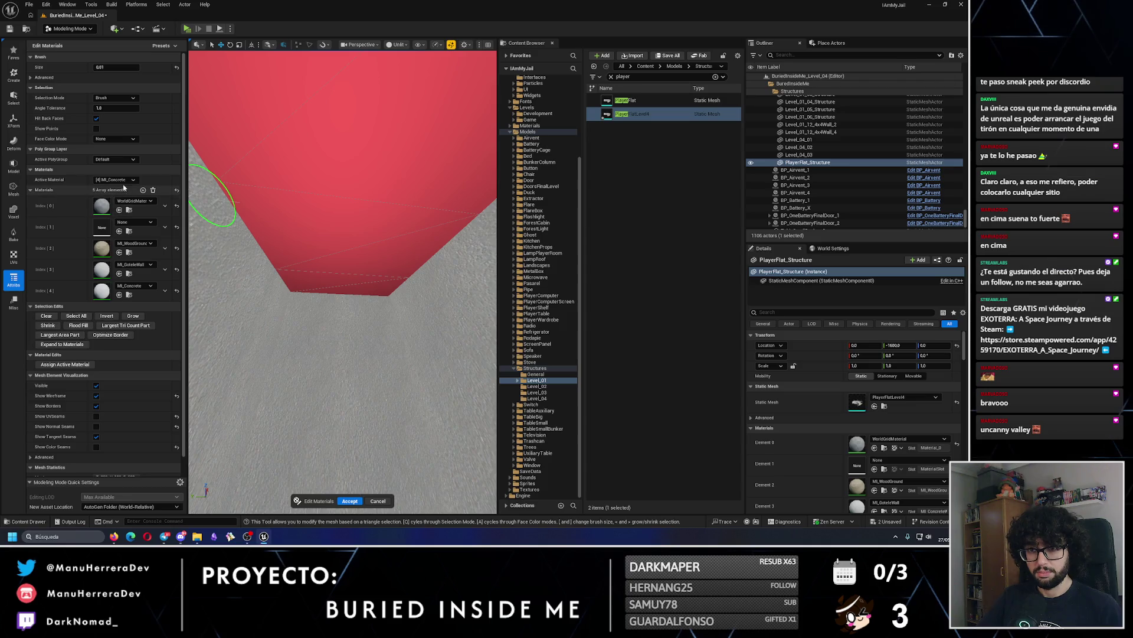
pyautogui.click(116, 180)
pyautogui.click(64, 365)
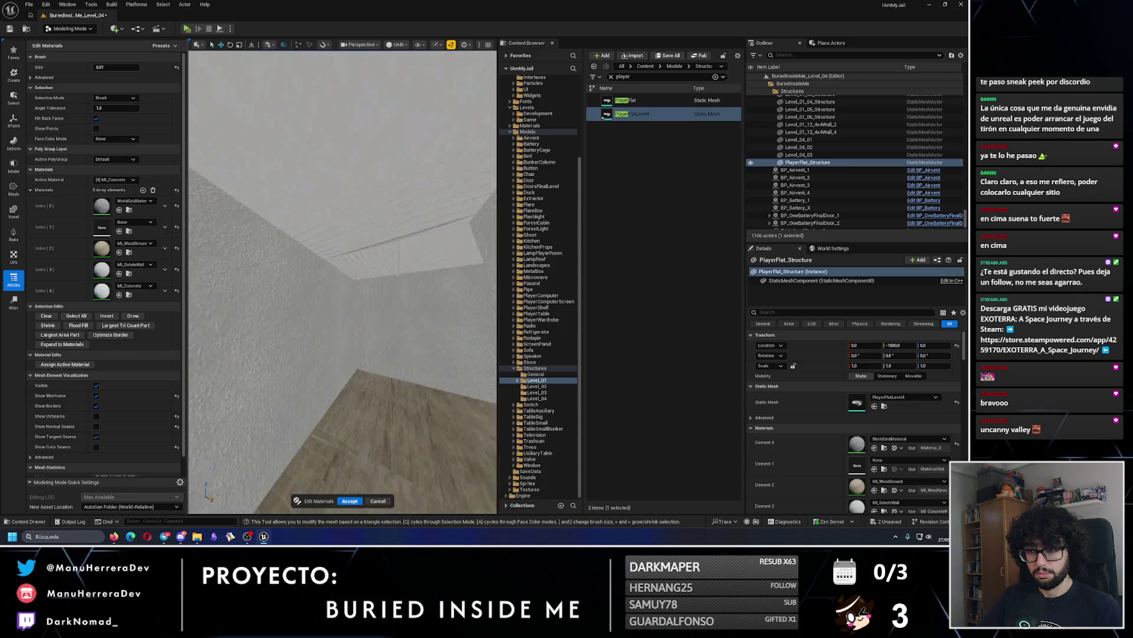
# Select more ceiling and wall triangles, accept, then reapply MI_GoteleWall to the walls and accept.
pyautogui.moveTo(307, 59)
pyautogui.mouseDown()
pyautogui.moveTo(408, 171)
pyautogui.moveTo(407, 160)
pyautogui.moveTo(273, 254)
pyautogui.moveTo(321, 246)
pyautogui.moveTo(291, 279)
pyautogui.moveTo(355, 253)
pyautogui.mouseUp()
pyautogui.moveTo(430, 481); pyautogui.dragTo(353, 505)
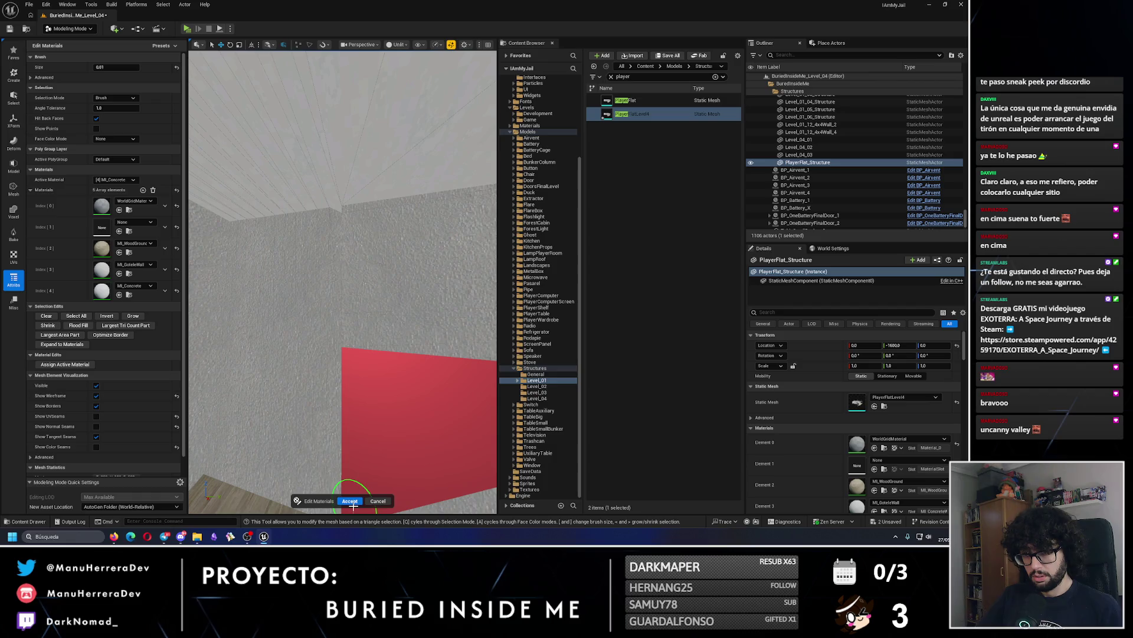
pyautogui.click(350, 500)
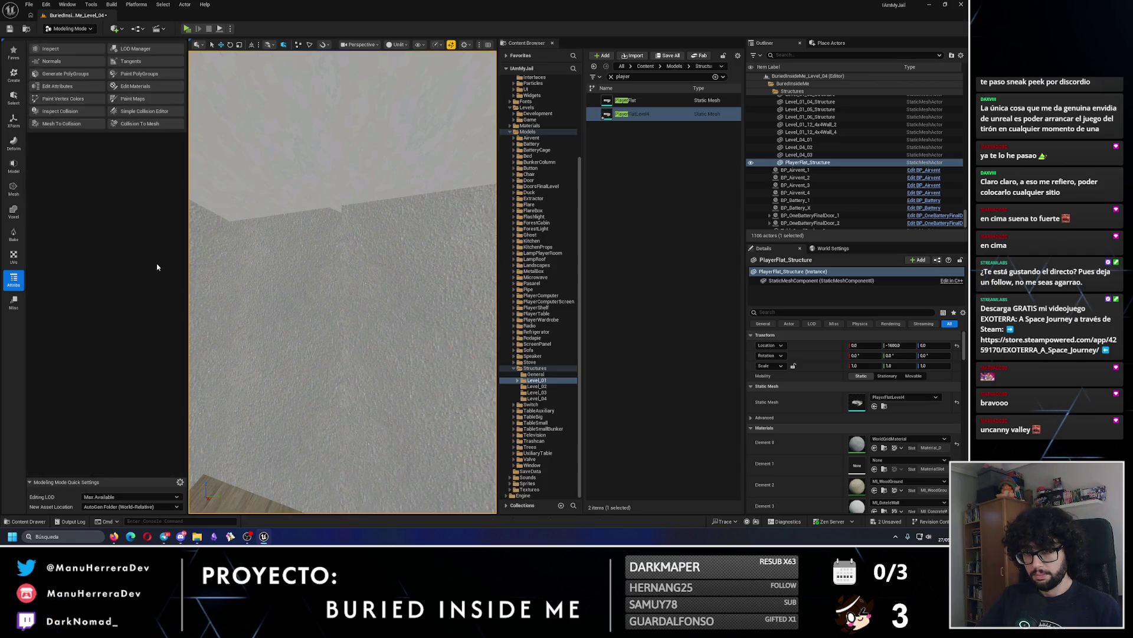
pyautogui.click(135, 86)
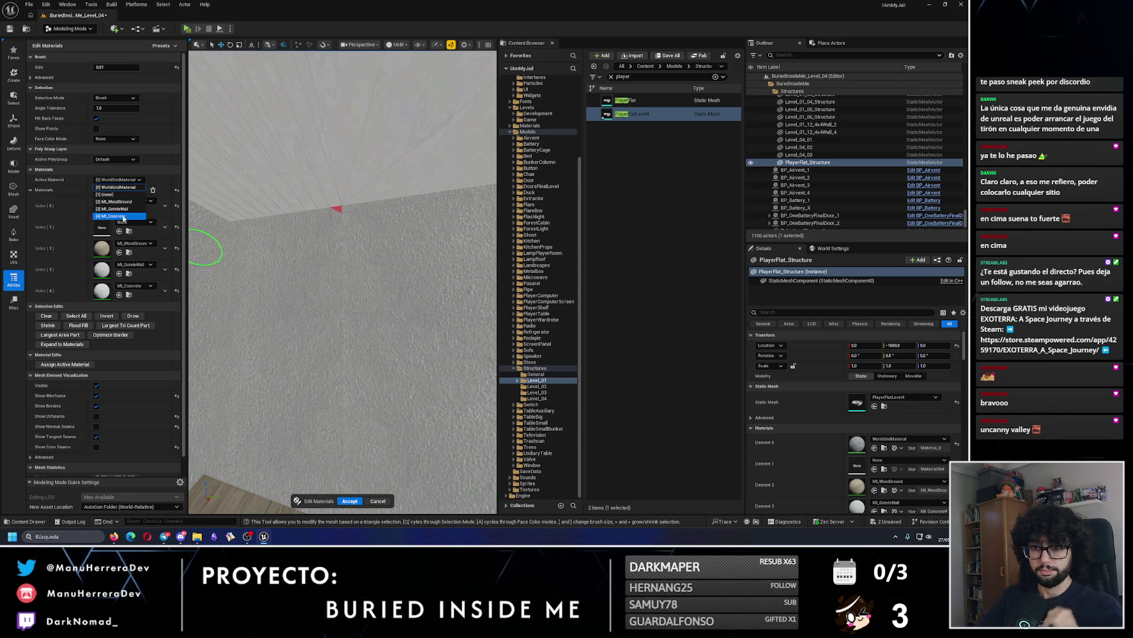
pyautogui.click(121, 209)
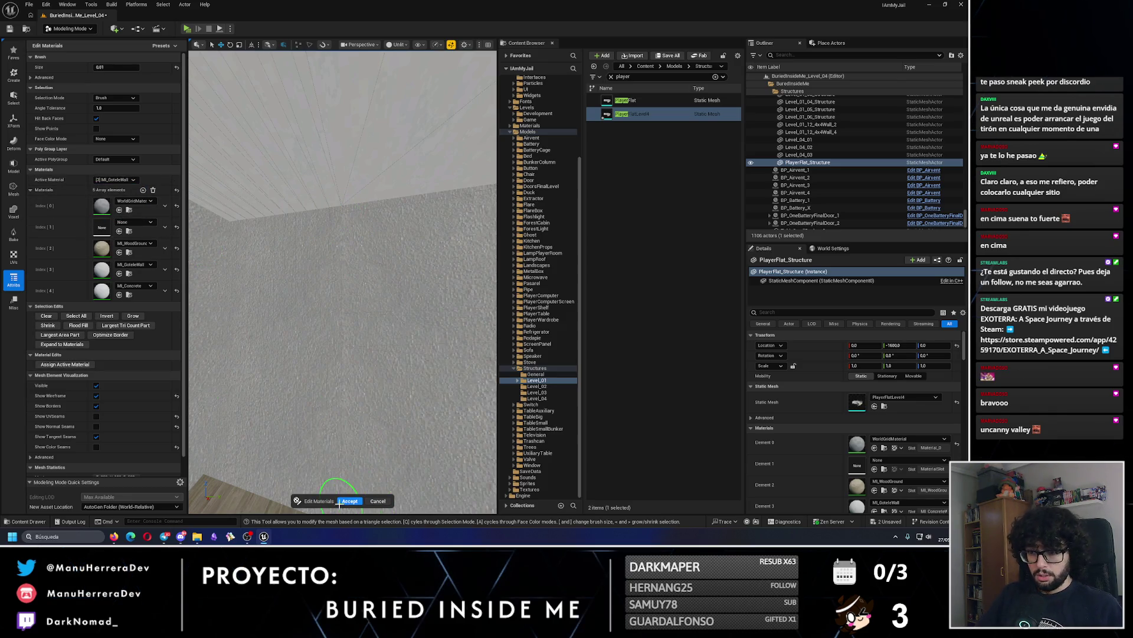
pyautogui.click(348, 501)
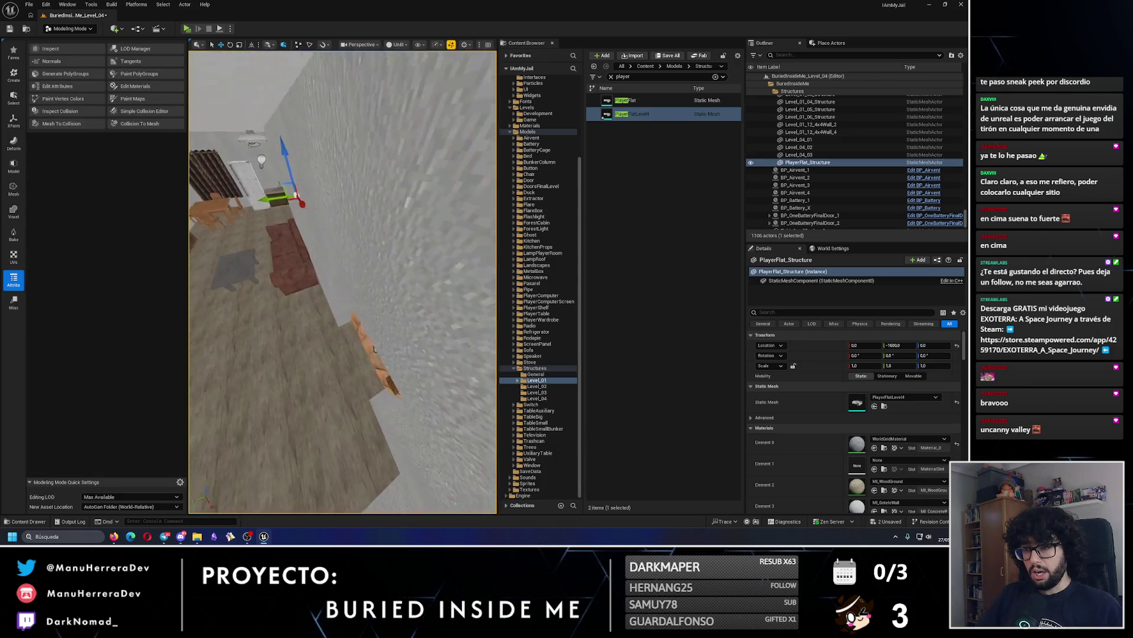
# Return to Selection Mode and save the map.
pyautogui.press('f')
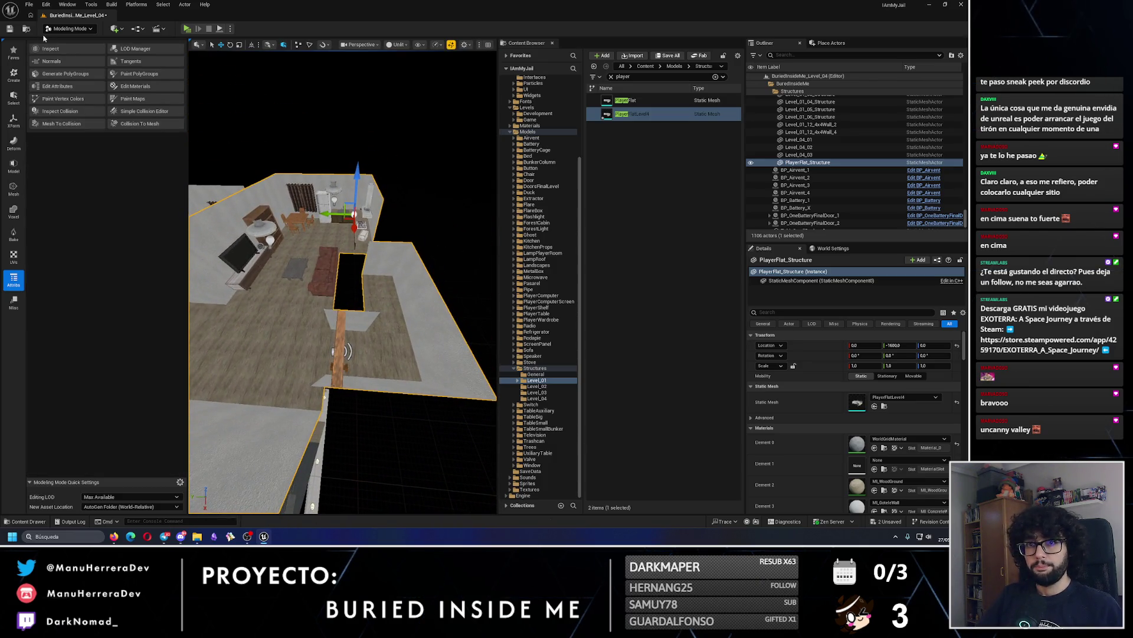
pyautogui.click(66, 28)
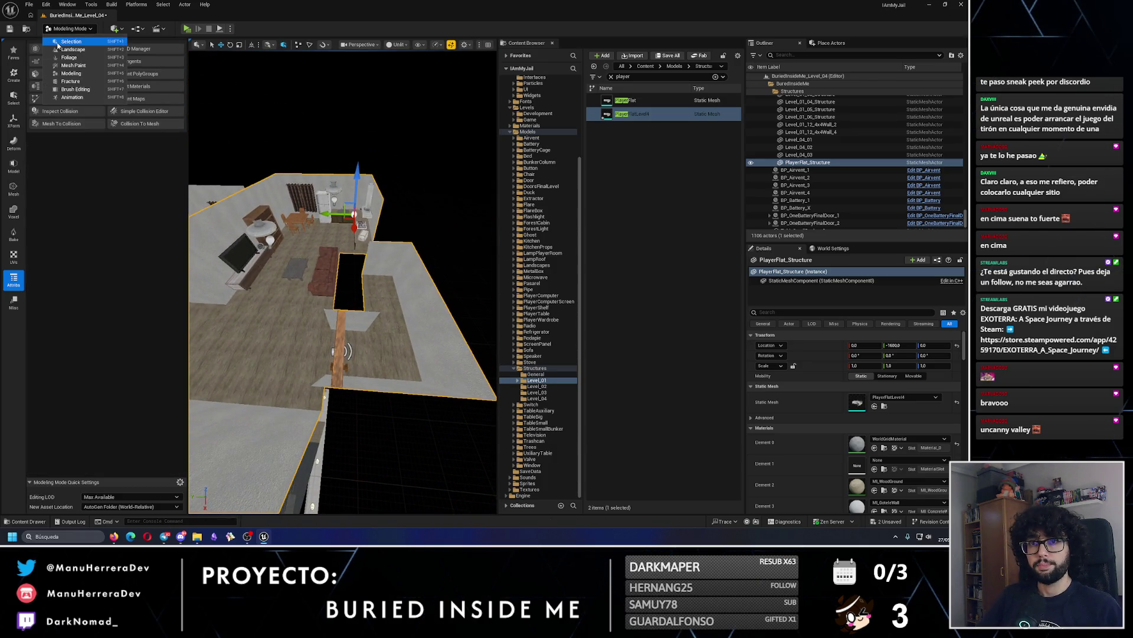
pyautogui.click(62, 41)
pyautogui.hotkey('ctrl', 's')
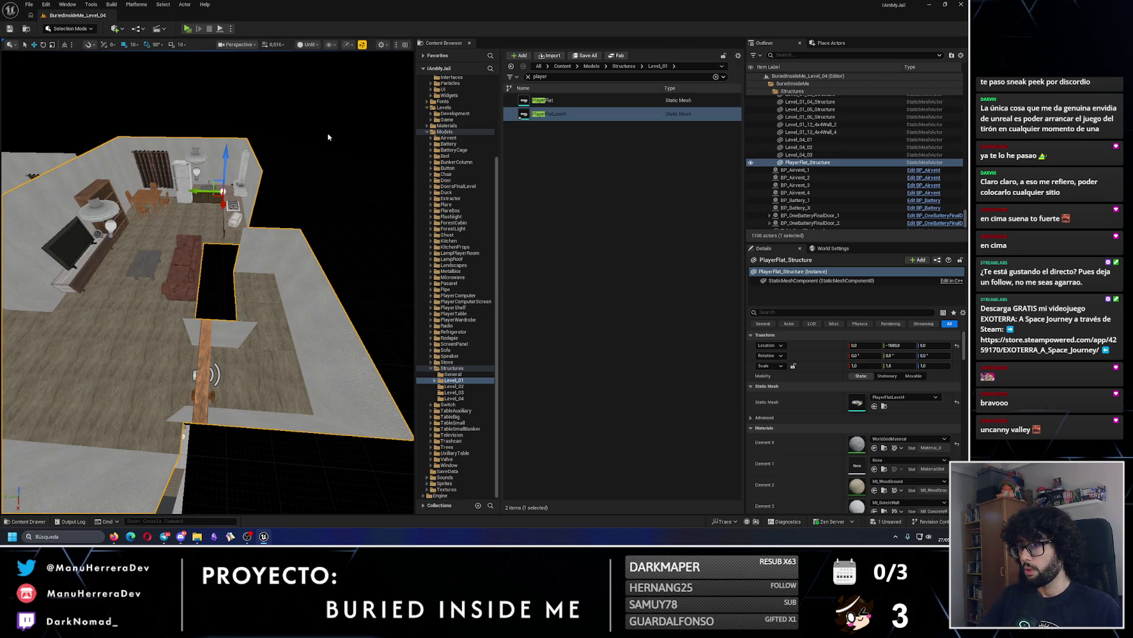
# Browse the Content Browser to the Blueprints/Actors/Ghost folder.
pyautogui.click(428, 133)
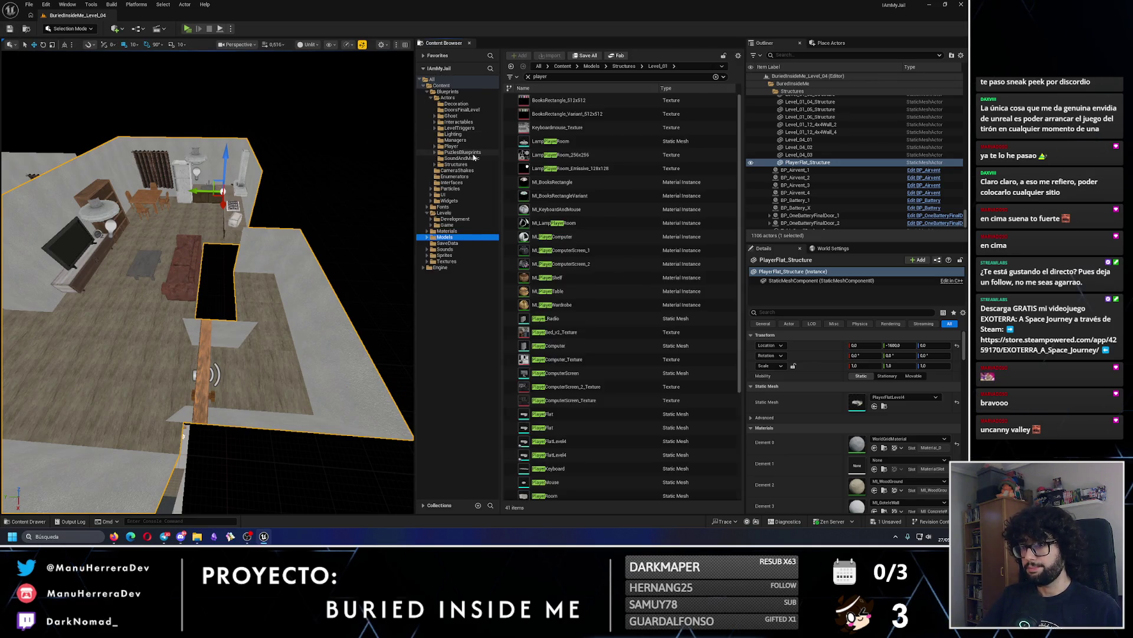
pyautogui.click(434, 116)
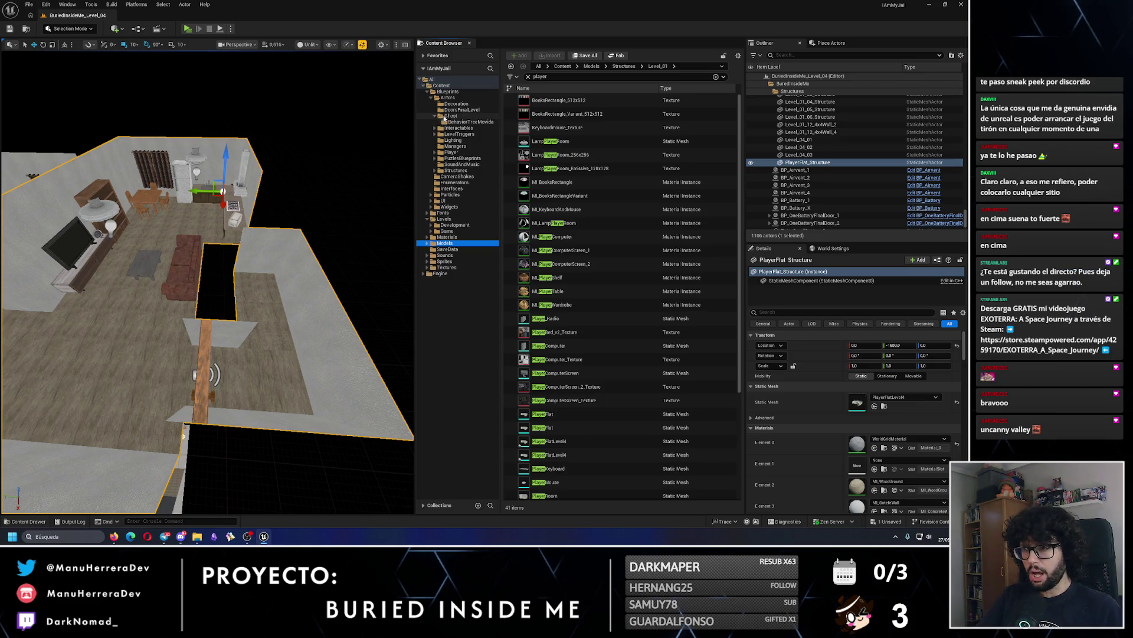
pyautogui.click(449, 115)
pyautogui.click(461, 123)
pyautogui.click(528, 77)
pyautogui.click(511, 66)
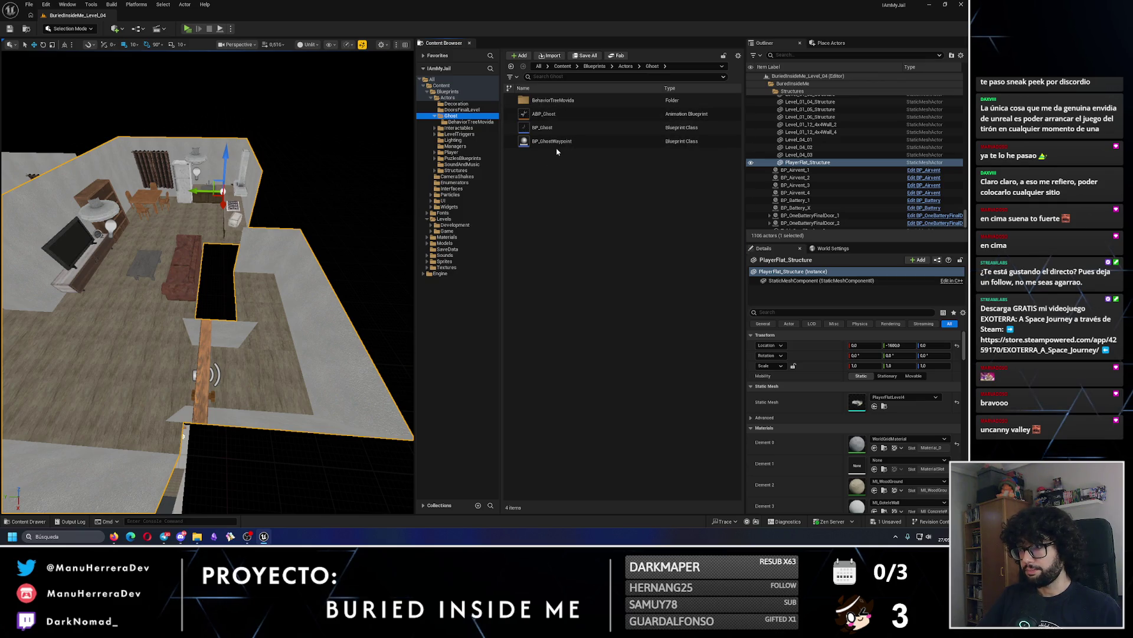
# Drag a BP_Ghost into the level and move it to X 890 beside the sofa.
pyautogui.moveTo(543, 127); pyautogui.dragTo(287, 305)
pyautogui.scroll(5, 289, 307)
pyautogui.press('f')
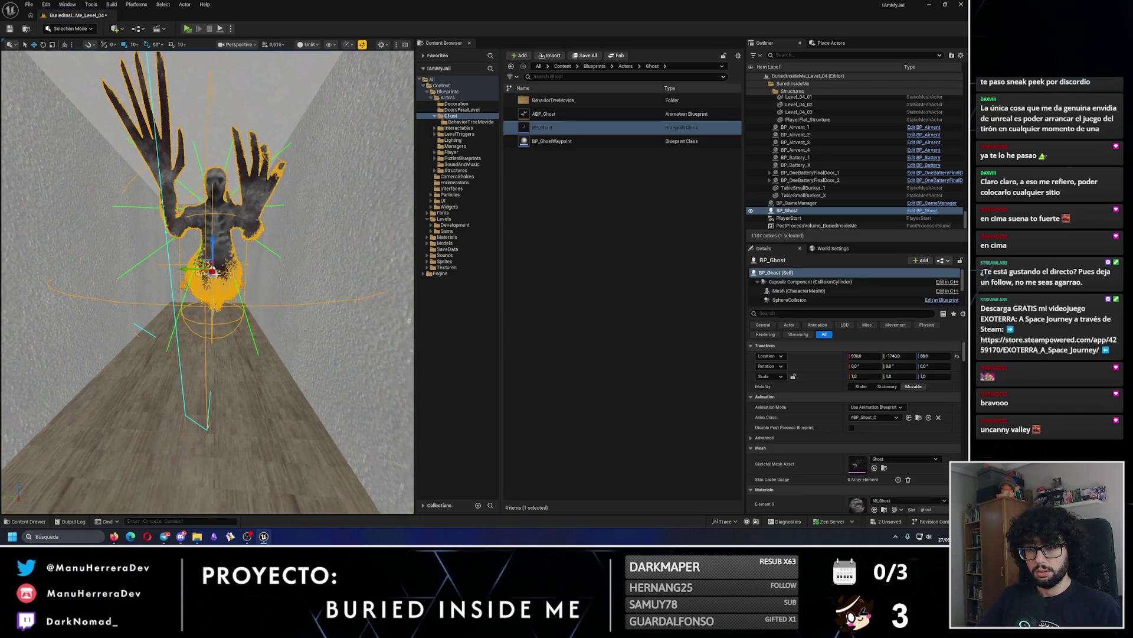
pyautogui.moveTo(195, 269); pyautogui.dragTo(188, 271)
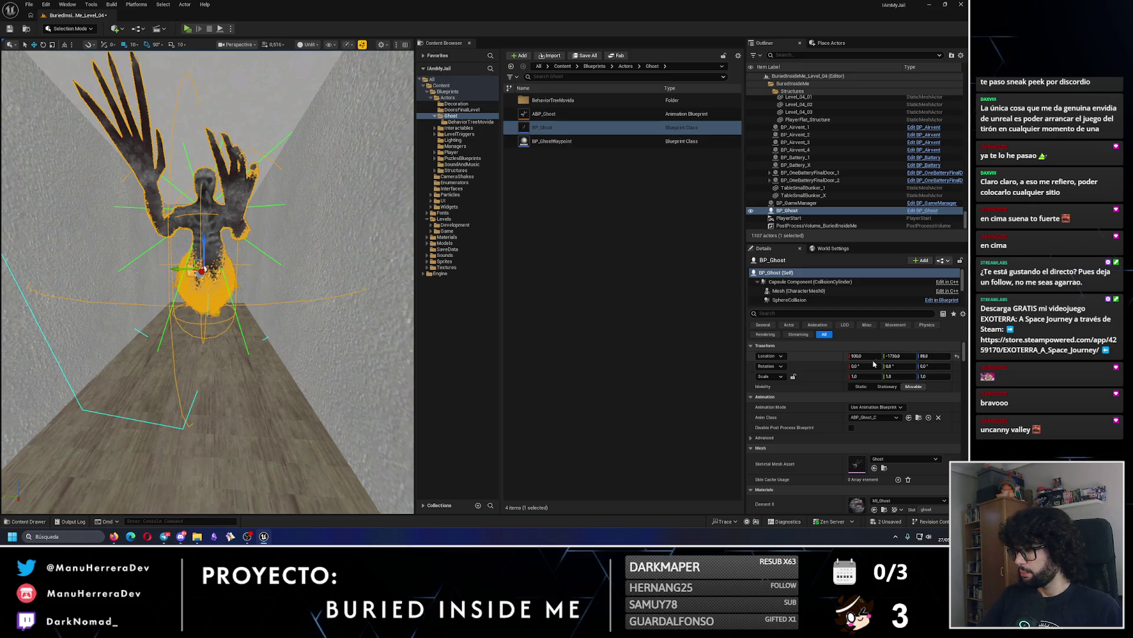
pyautogui.moveTo(353, 225); pyautogui.dragTo(353, 225)
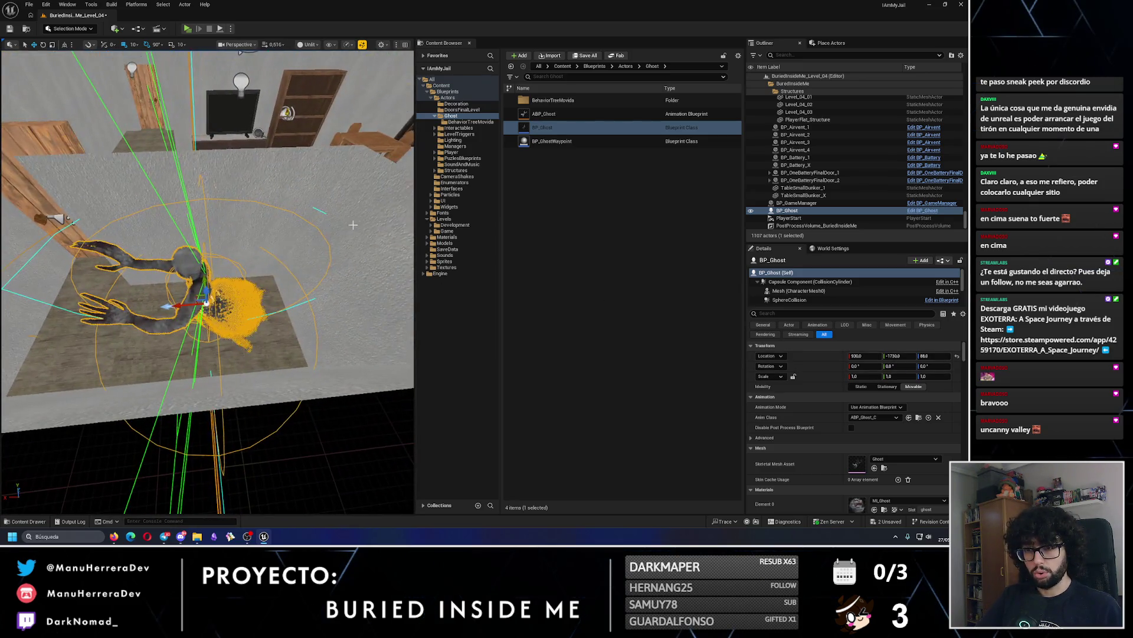
pyautogui.moveTo(180, 301); pyautogui.dragTo(206, 277)
pyautogui.moveTo(6, 222); pyautogui.dragTo(6, 221)
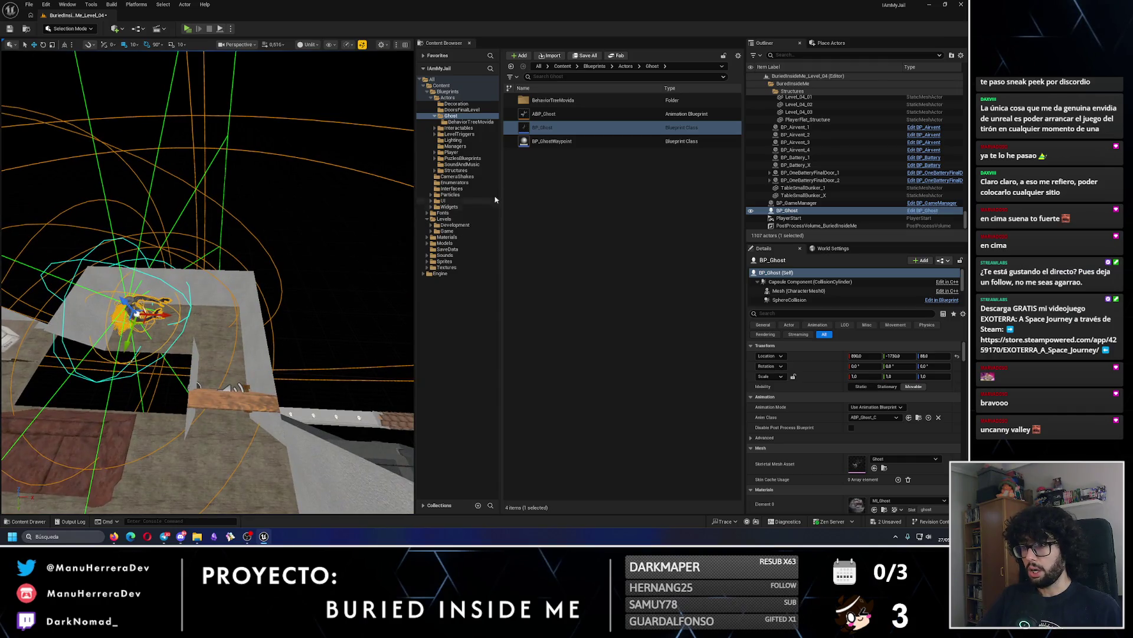
# Place a BP_GhostWaypoint on the floor near the ghost.
pyautogui.click(537, 143)
pyautogui.moveTo(537, 143)
pyautogui.mouseDown()
pyautogui.moveTo(283, 248)
pyautogui.moveTo(201, 307)
pyautogui.mouseUp()
pyautogui.scroll(3, 194, 471)
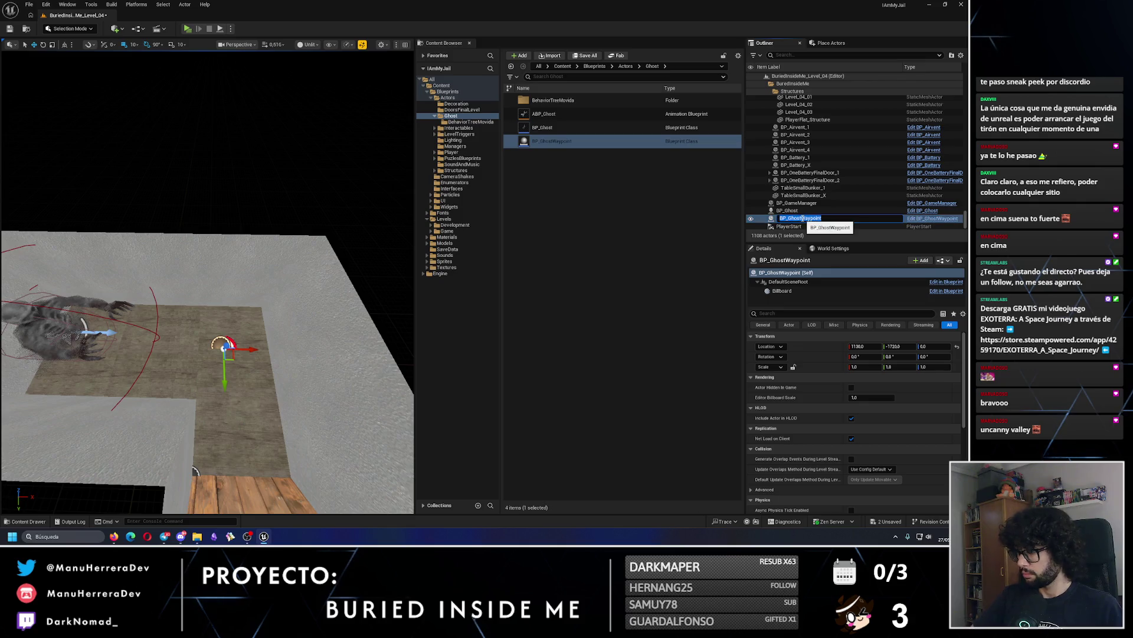
# Commit the name BP_GhostWaypoint_Spawn and Alt-drag a duplicate waypoint along the floor.
pyautogui.press('Return')
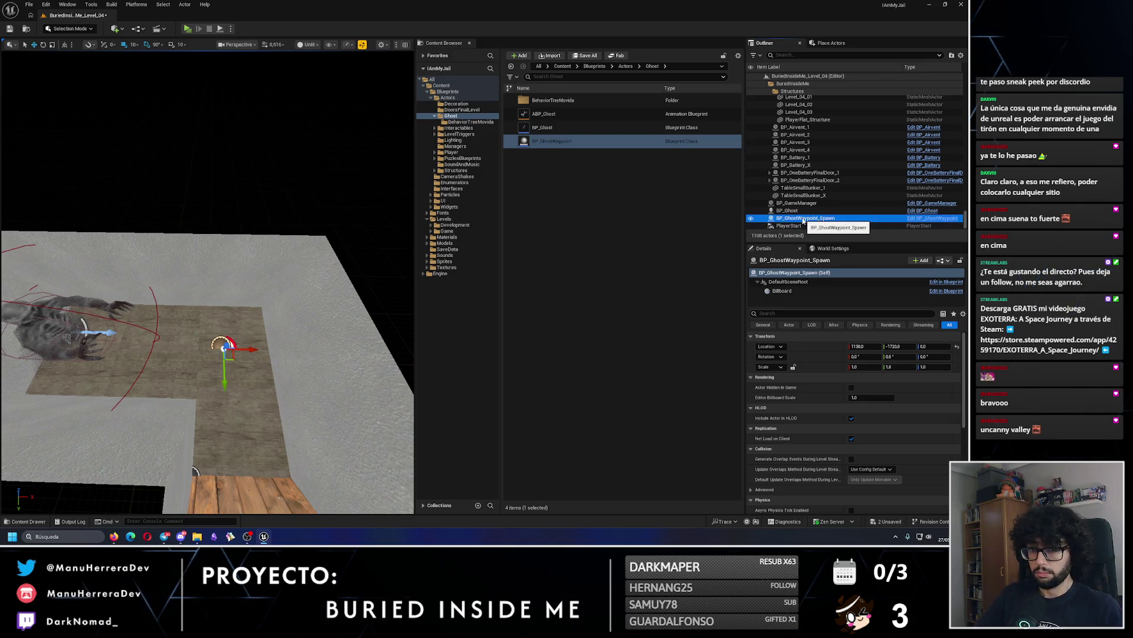
pyautogui.press('f')
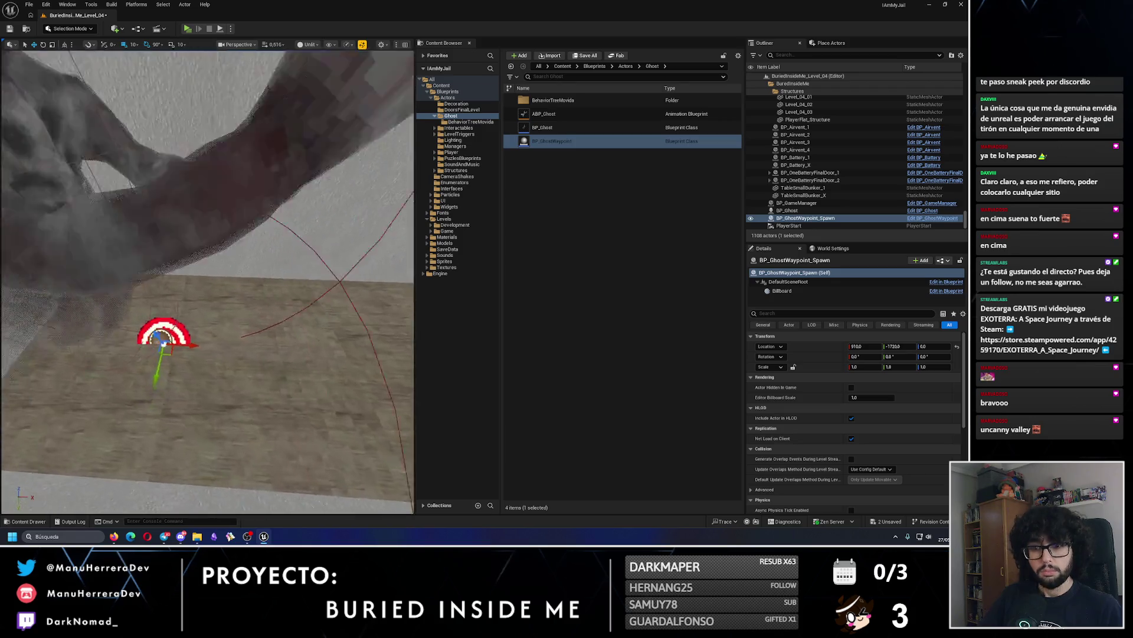
pyautogui.scroll(-5, 207, 280)
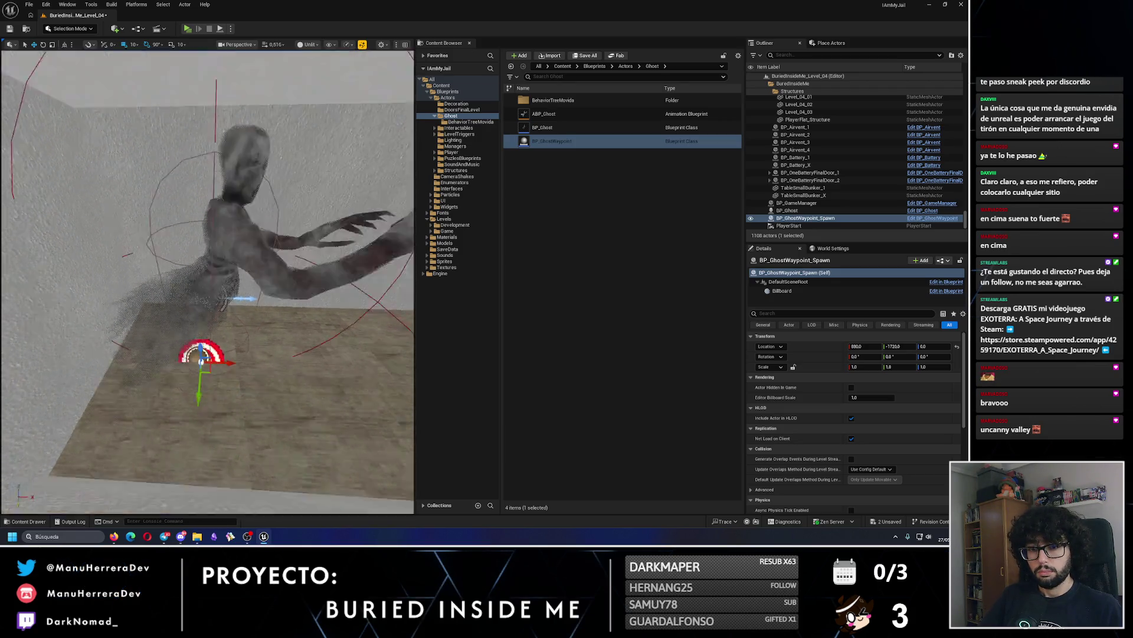
pyautogui.scroll(-3, 149, 377)
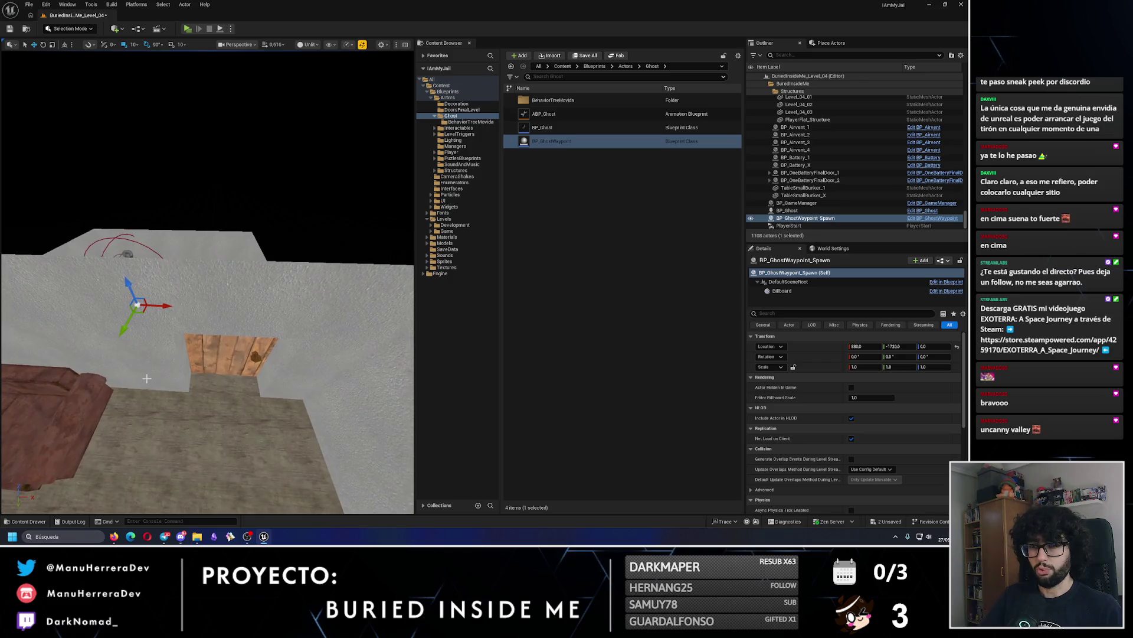
pyautogui.moveTo(163, 311); pyautogui.dragTo(255, 307)
pyautogui.scroll(-3, 255, 307)
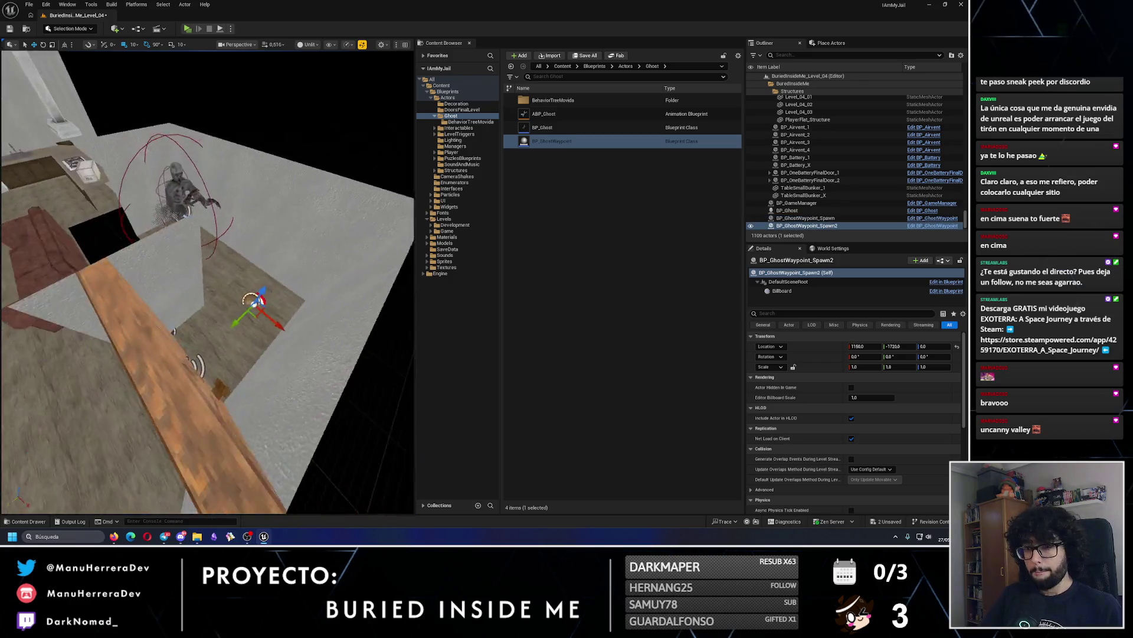
pyautogui.scroll(-3, 266, 324)
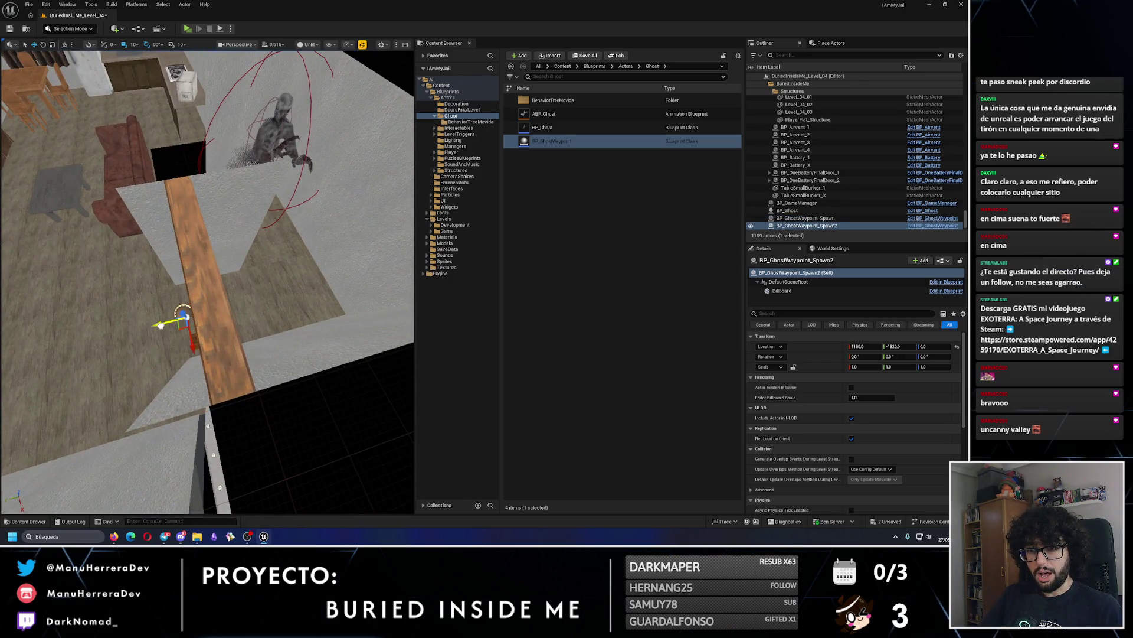
pyautogui.moveTo(154, 327)
pyautogui.mouseDown()
pyautogui.moveTo(192, 413)
pyautogui.moveTo(458, 363)
pyautogui.mouseUp()
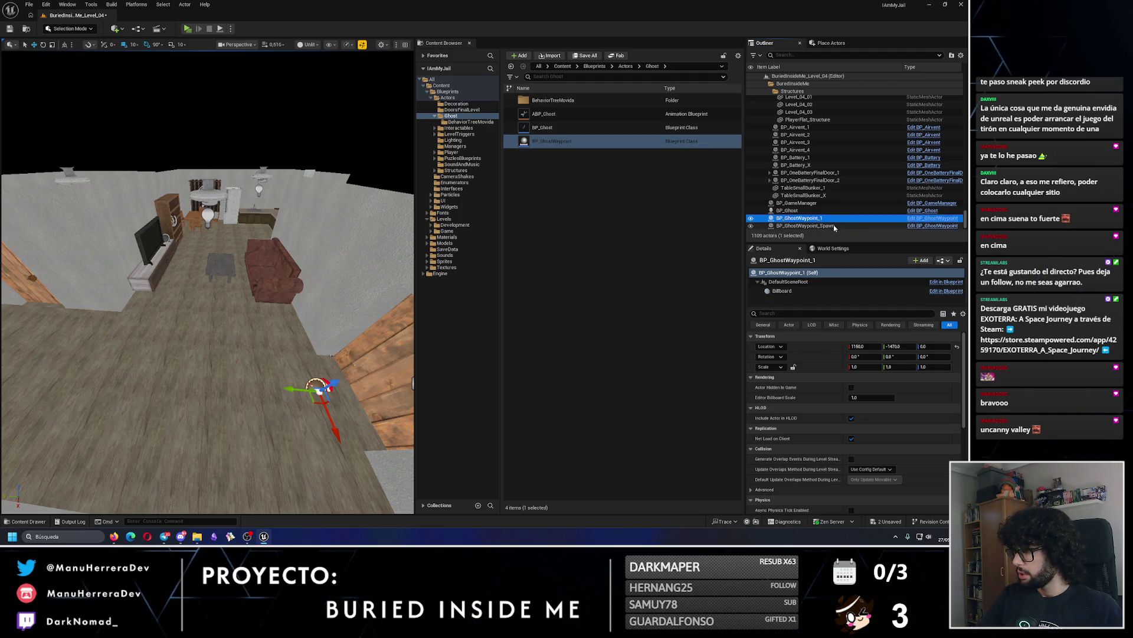
# Reselect BP_GhostWaypoint_Spawn in the Outliner, then select the BuriedInsideMe folder.
pyautogui.click(839, 226)
pyautogui.scroll(10, 885, 188)
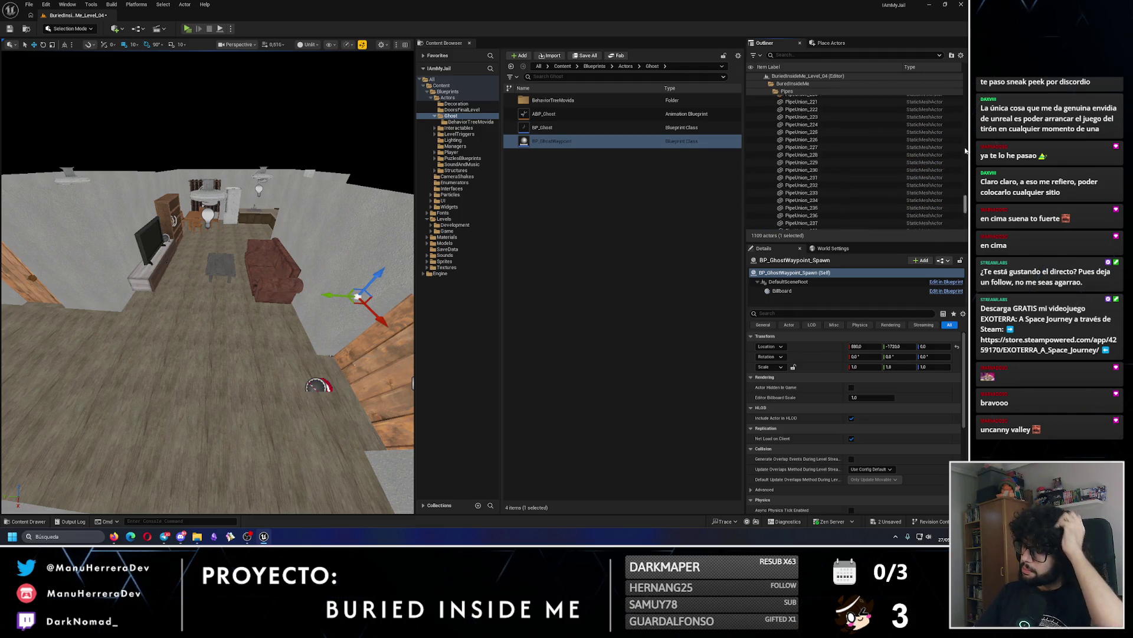
pyautogui.scroll(10, 856, 153)
pyautogui.click(769, 122)
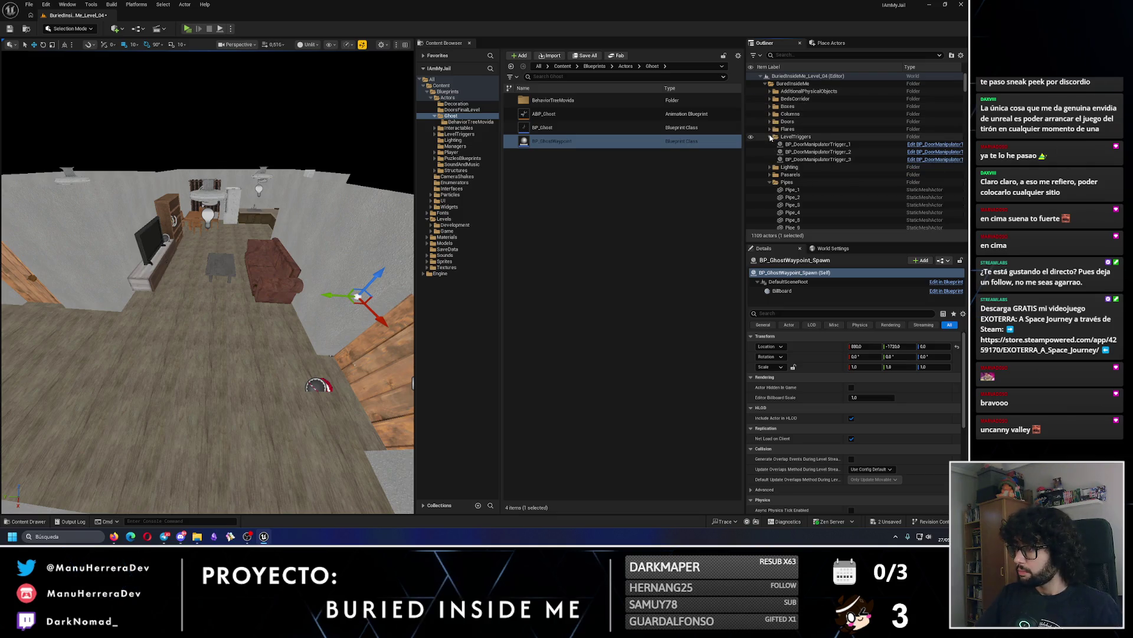
pyautogui.click(766, 83)
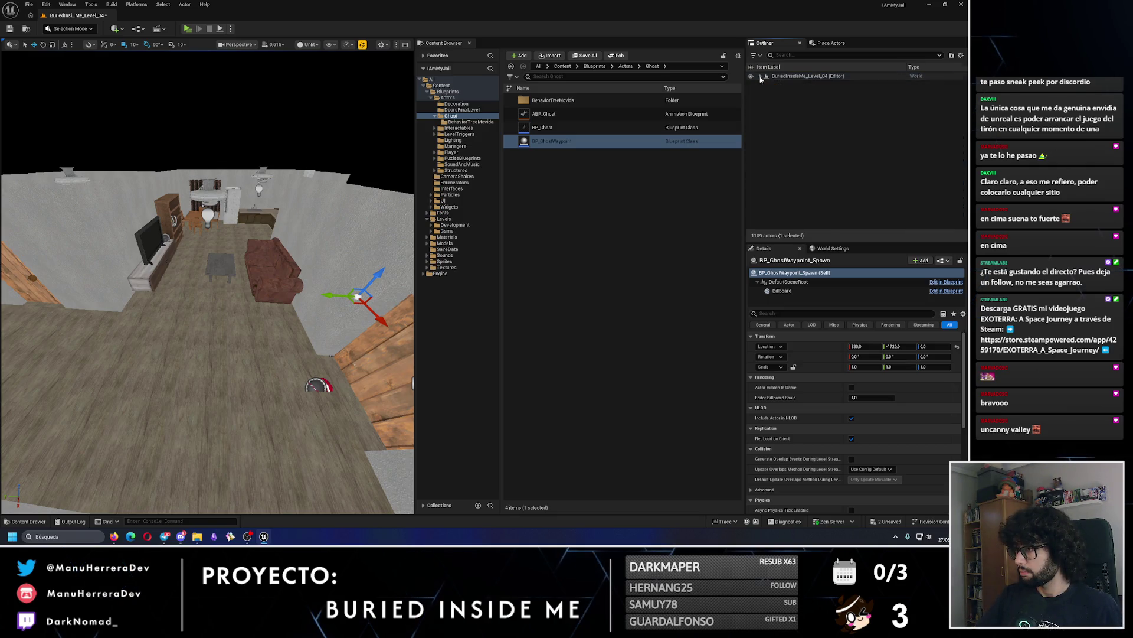
# Create a new folder inside BuriedInsideMe and name it Ghost.
pyautogui.rightClick(794, 84)
pyautogui.click(812, 98)
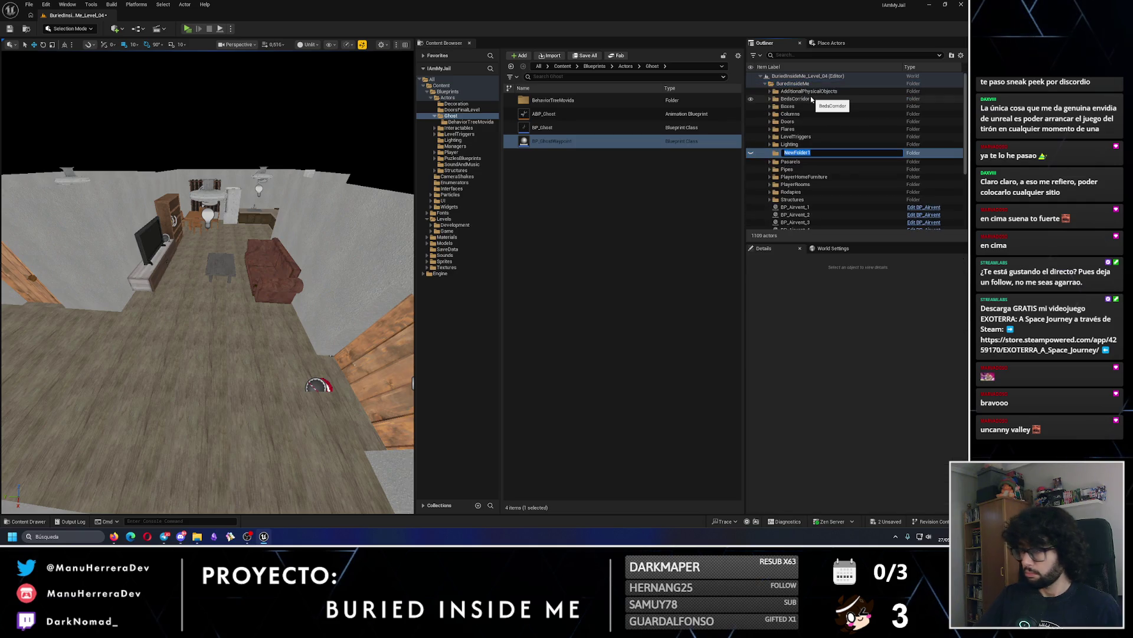
pyautogui.write('gHOST')
pyautogui.press('Return')
pyautogui.press('F2')
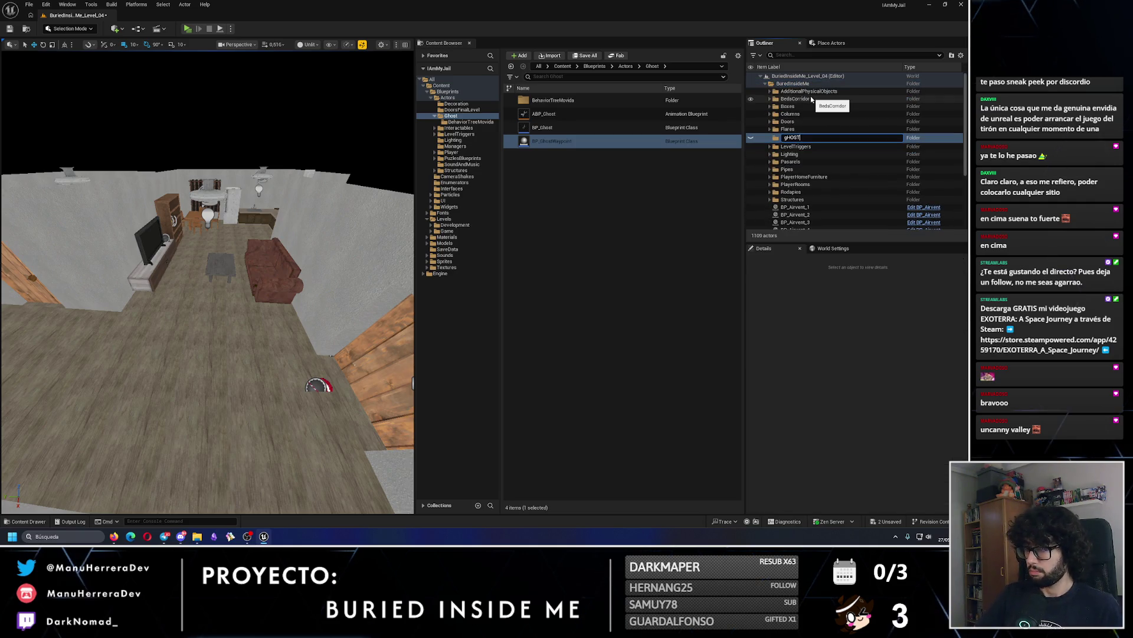
pyautogui.write('Ghost')
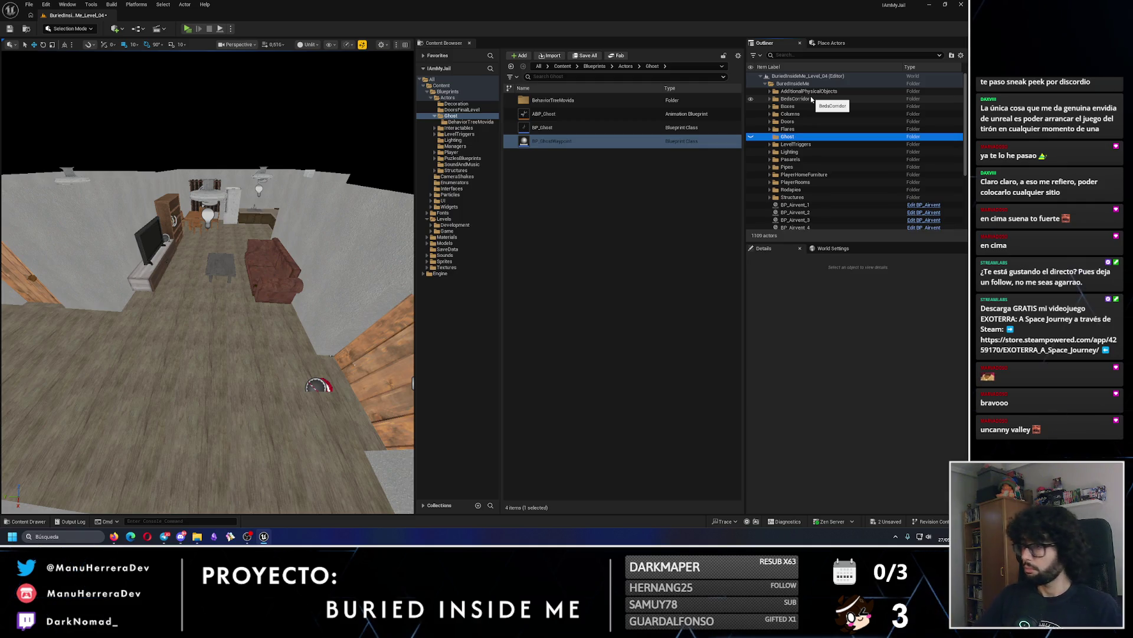
# Move BP_Ghost and both waypoints into the Ghost folder, then select the ghost in the viewport.
pyautogui.scroll(-5, 797, 227)
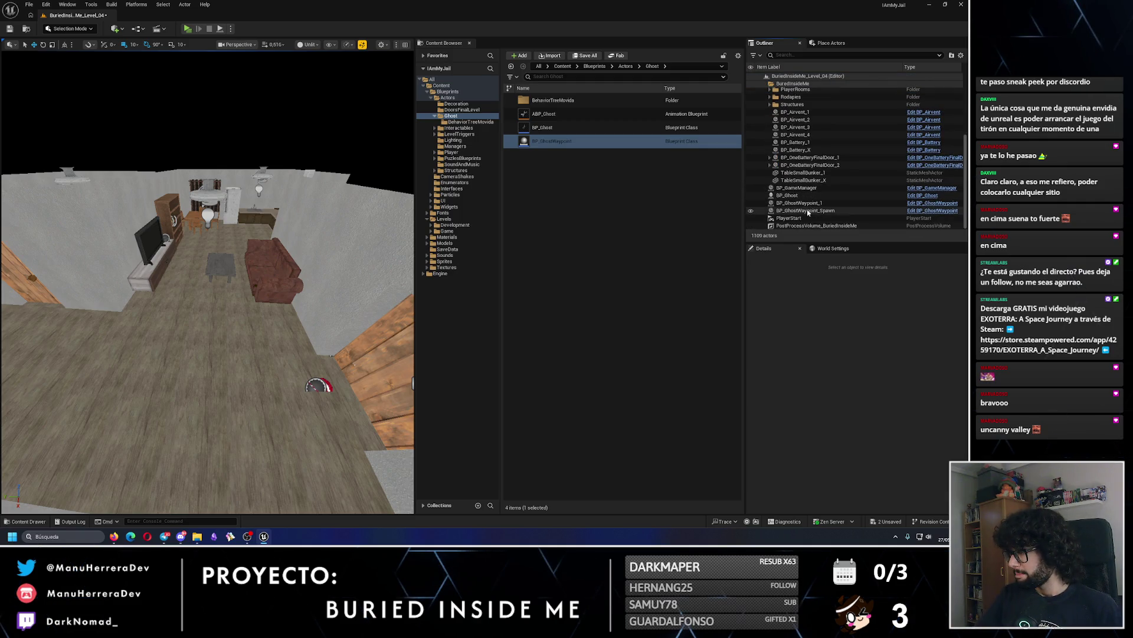
pyautogui.click(803, 210)
pyautogui.keyDown('shift'); pyautogui.click(800, 198); pyautogui.keyUp('shift')
pyautogui.moveTo(800, 199)
pyautogui.mouseDown()
pyautogui.moveTo(797, 88)
pyautogui.moveTo(796, 137)
pyautogui.mouseUp()
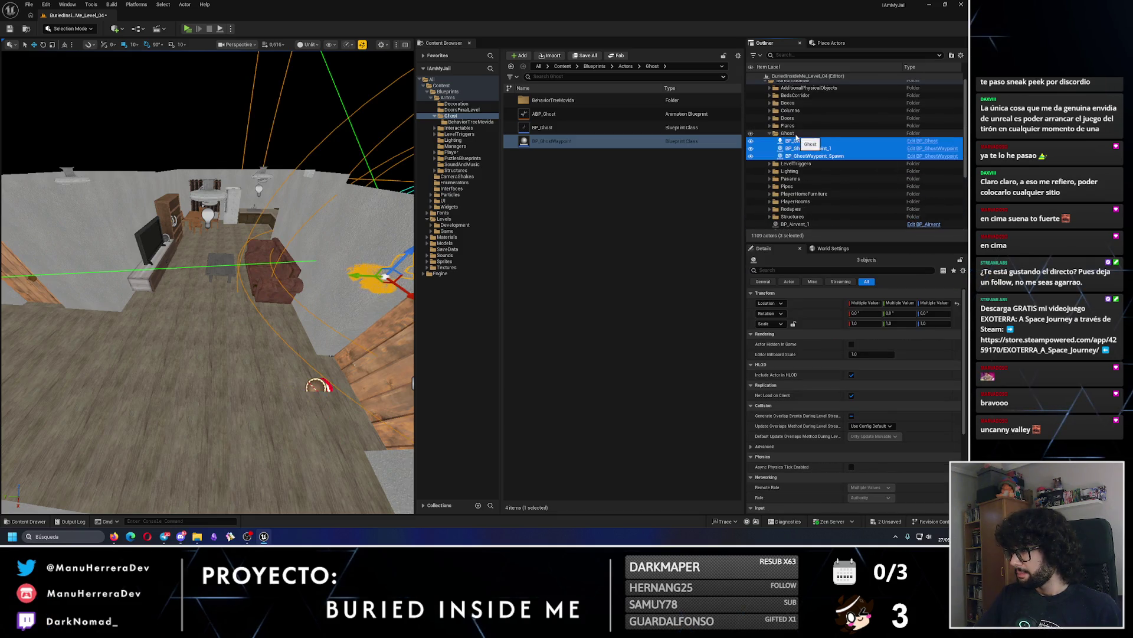
pyautogui.press('f')
pyautogui.moveTo(282, 302); pyautogui.dragTo(282, 302)
pyautogui.click(165, 313)
# Pick BP_GhostWaypoint_Spawn as BP_Ghost's Spawn Waypoint in Details, then save the level.
pyautogui.scroll(-10, 856, 413)
pyautogui.scroll(-2, 895, 429)
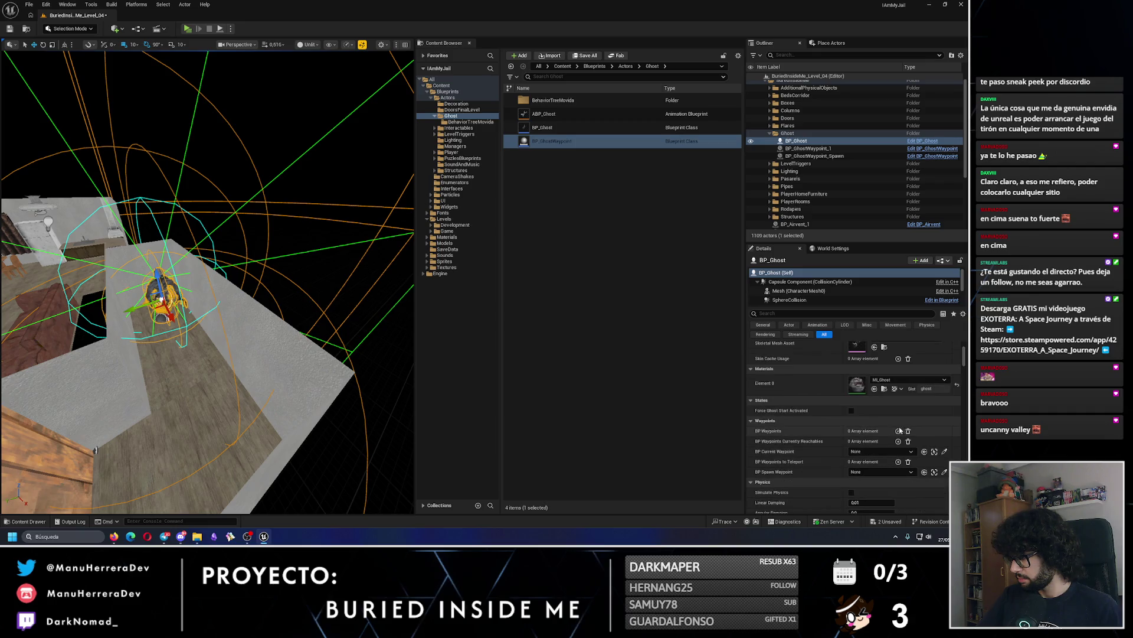
pyautogui.click(883, 472)
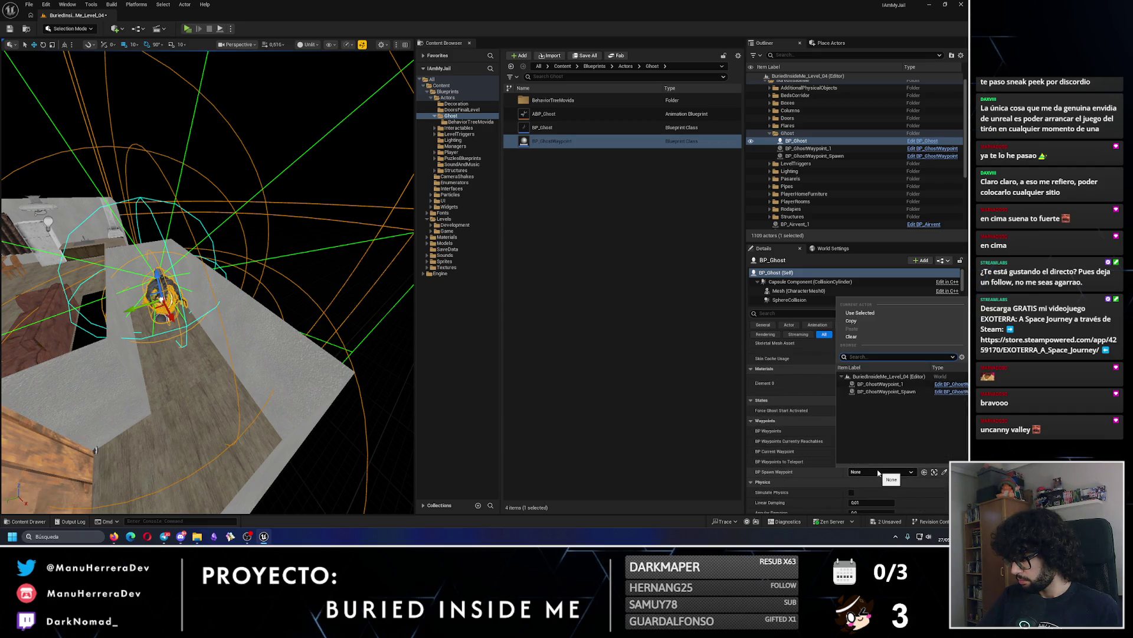
pyautogui.click(887, 392)
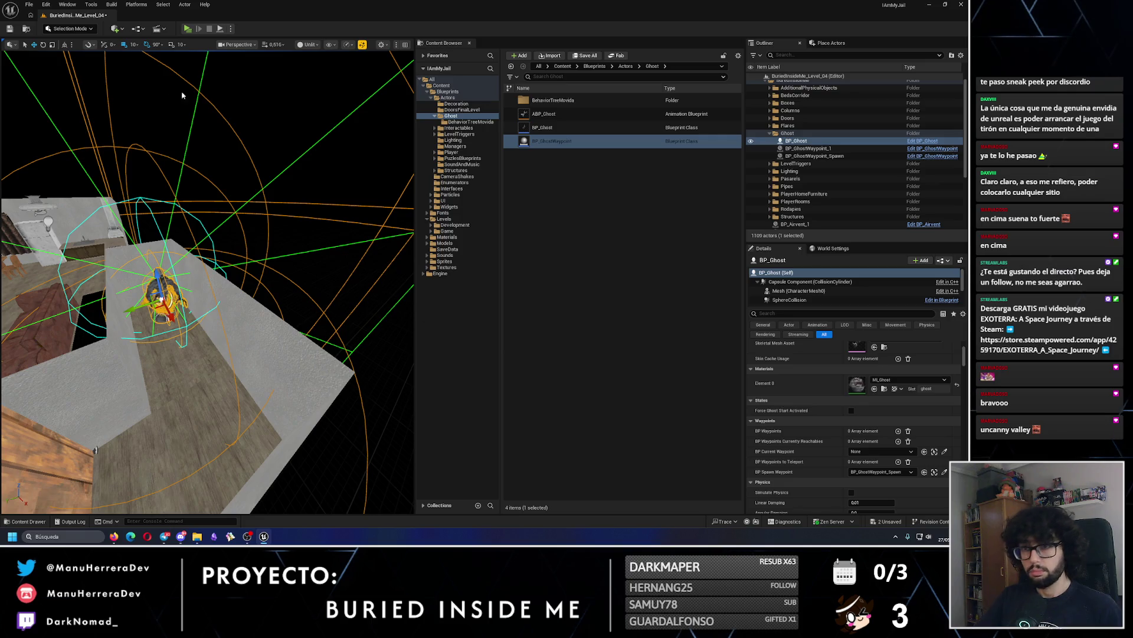
pyautogui.click(10, 29)
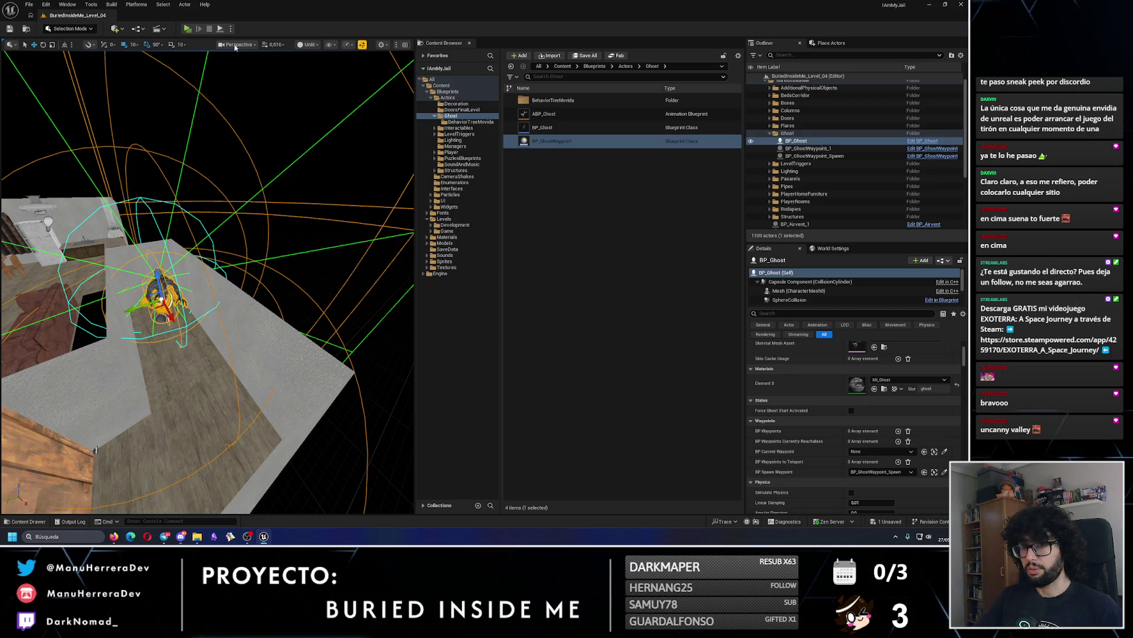
# Playtest the level twice with Alt+P, then close the Message Log.
pyautogui.hotkey('alt', 'p')
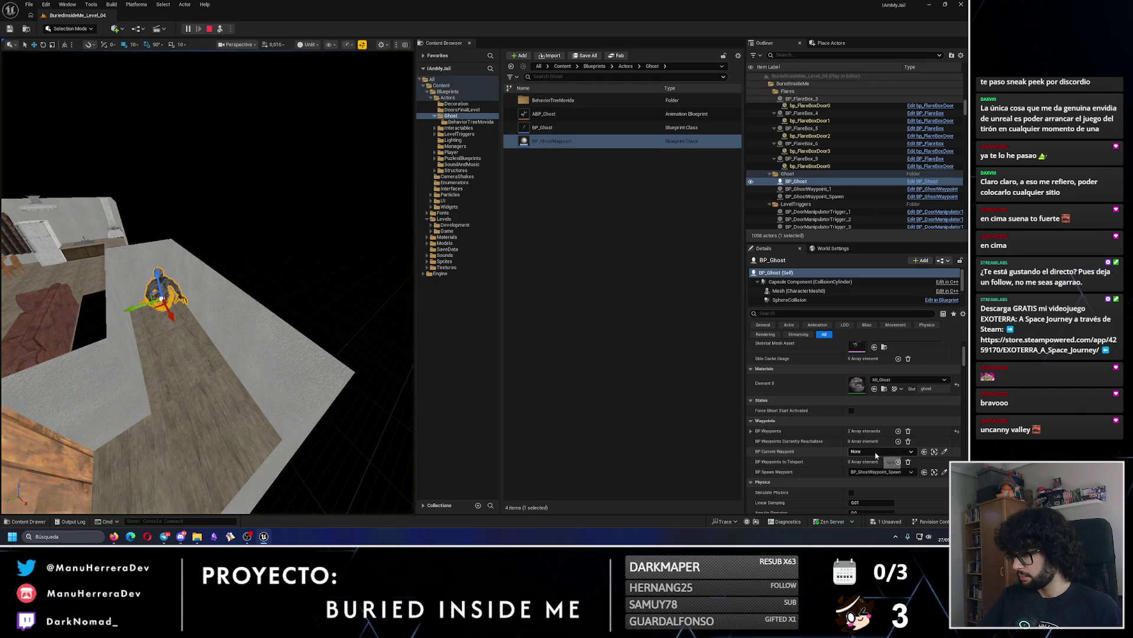
pyautogui.press('Escape')
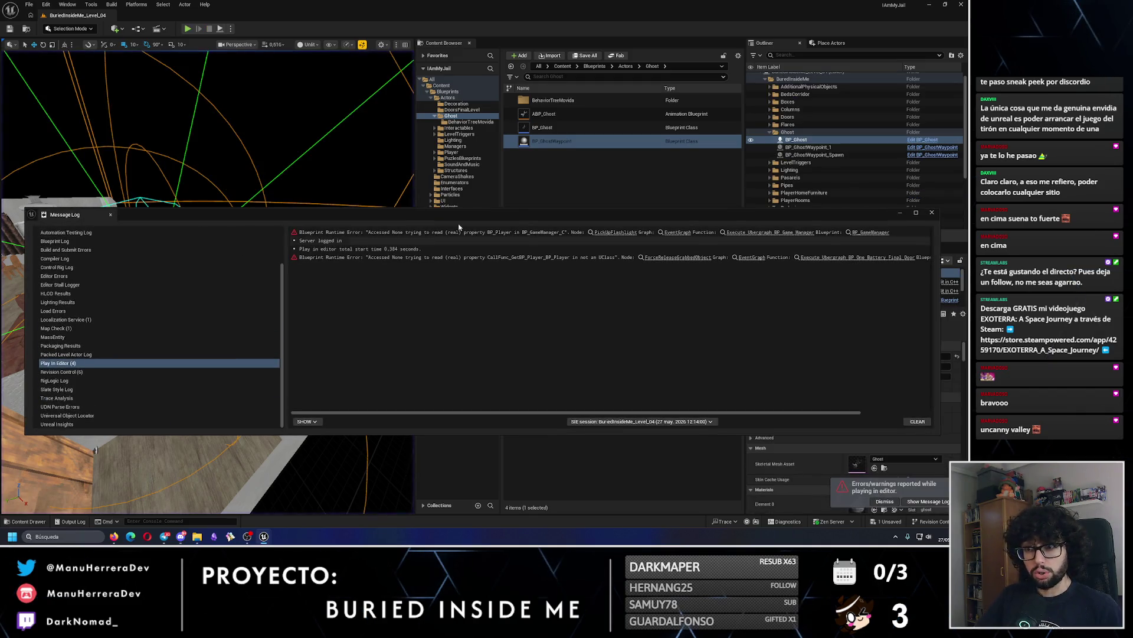
pyautogui.moveTo(312, 266); pyautogui.dragTo(251, 54)
pyautogui.hotkey('alt', 'p')
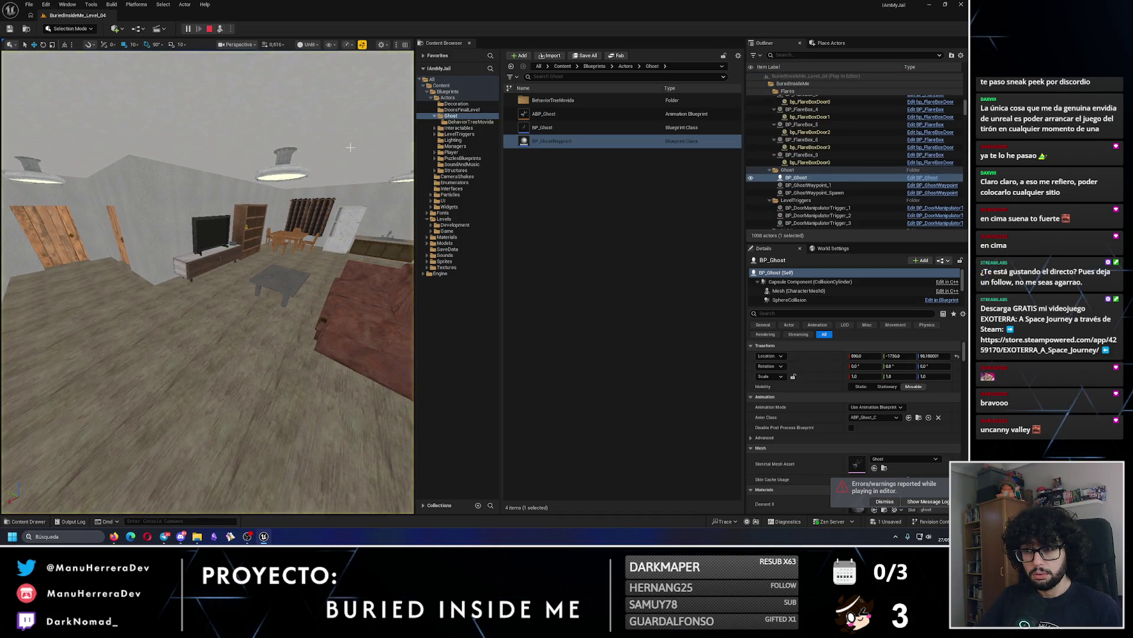
pyautogui.press('Escape')
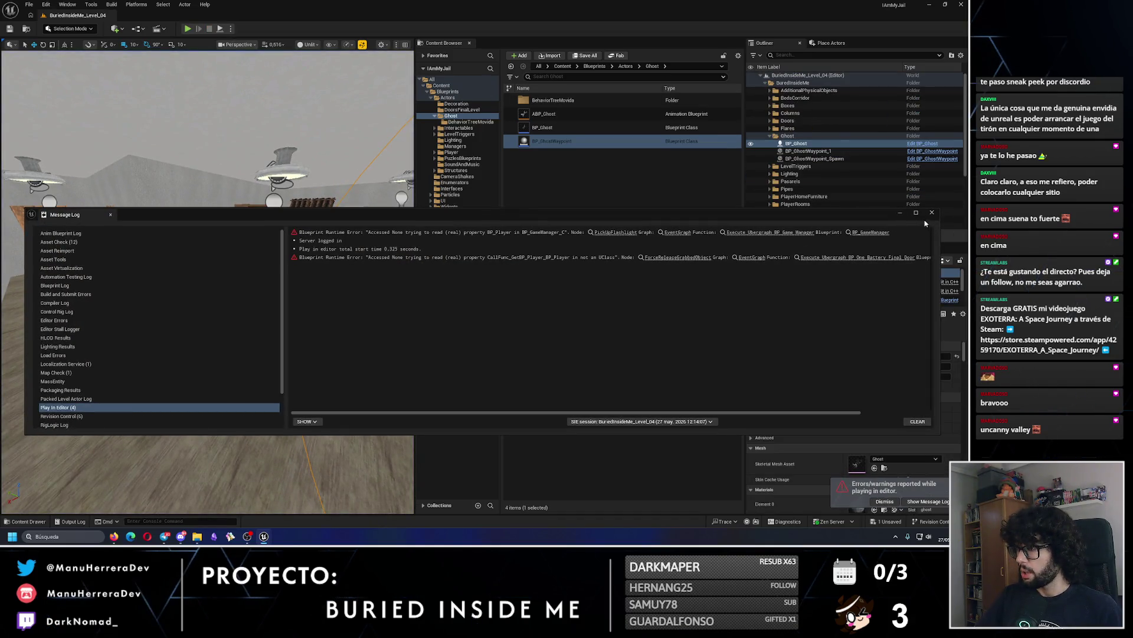
pyautogui.click(931, 212)
# Run a third quick playtest and dismiss the Message Log again.
pyautogui.hotkey('alt', 'p')
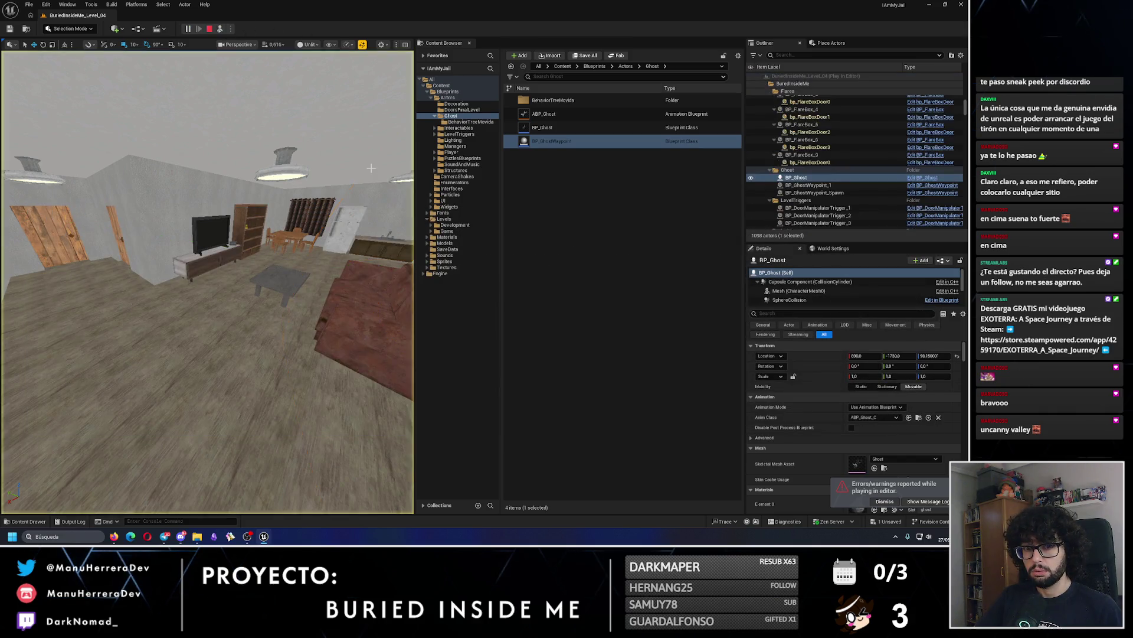
pyautogui.press('Escape')
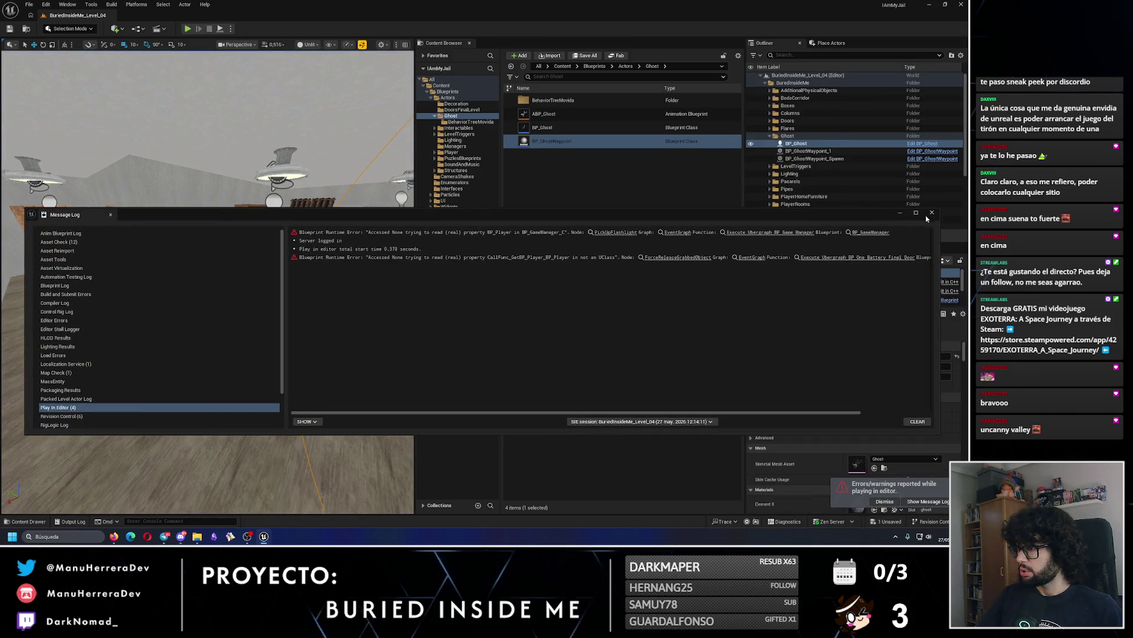
pyautogui.click(931, 213)
pyautogui.scroll(-10, 208, 281)
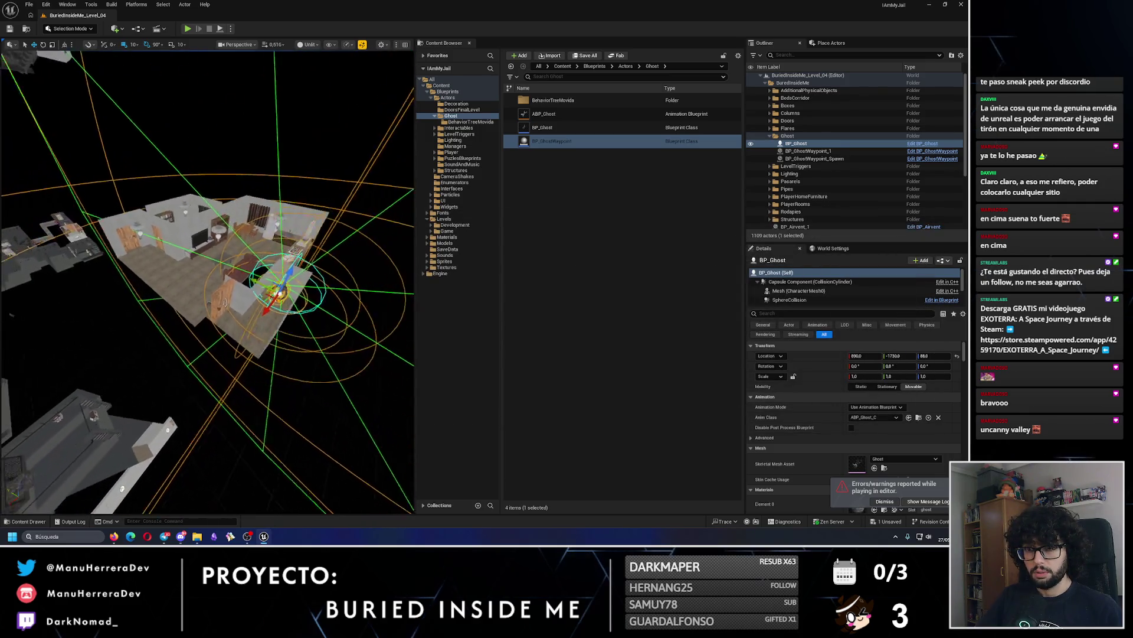
pyautogui.scroll(5, 267, 268)
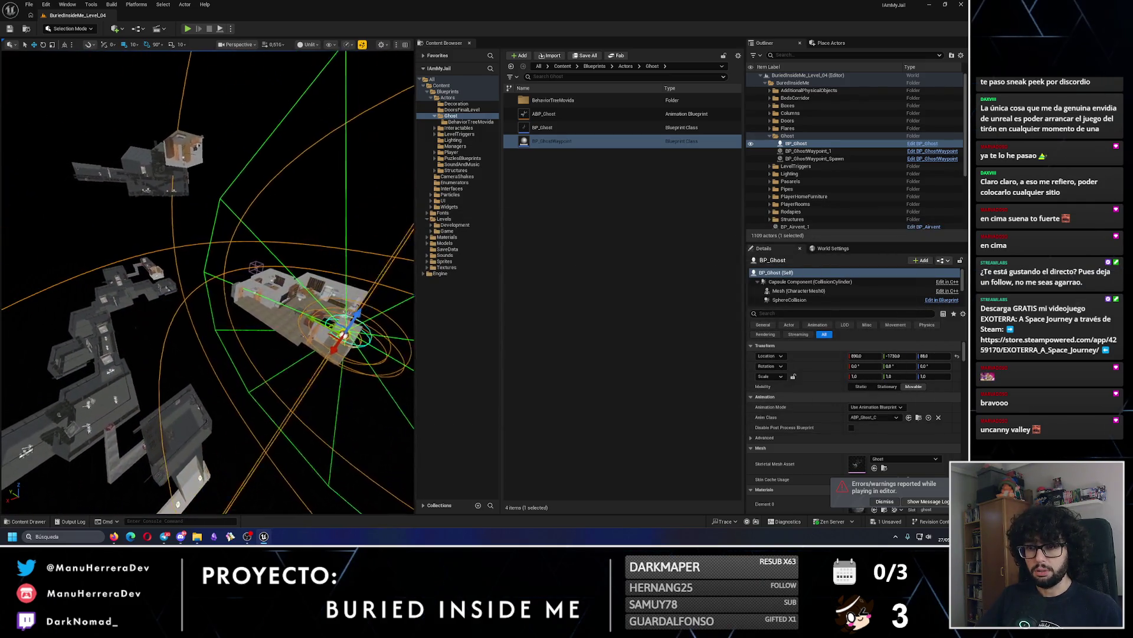
# Select BP_Door_1, close and resize the Message Log, and focus on the door's house.
pyautogui.click(267, 281)
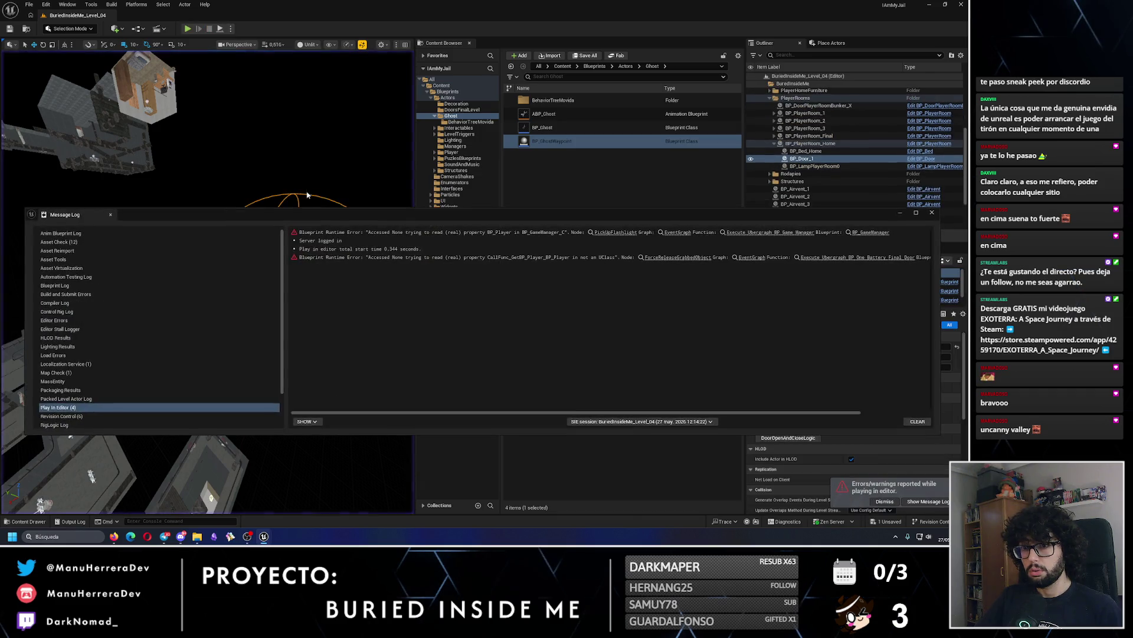
pyautogui.click(931, 213)
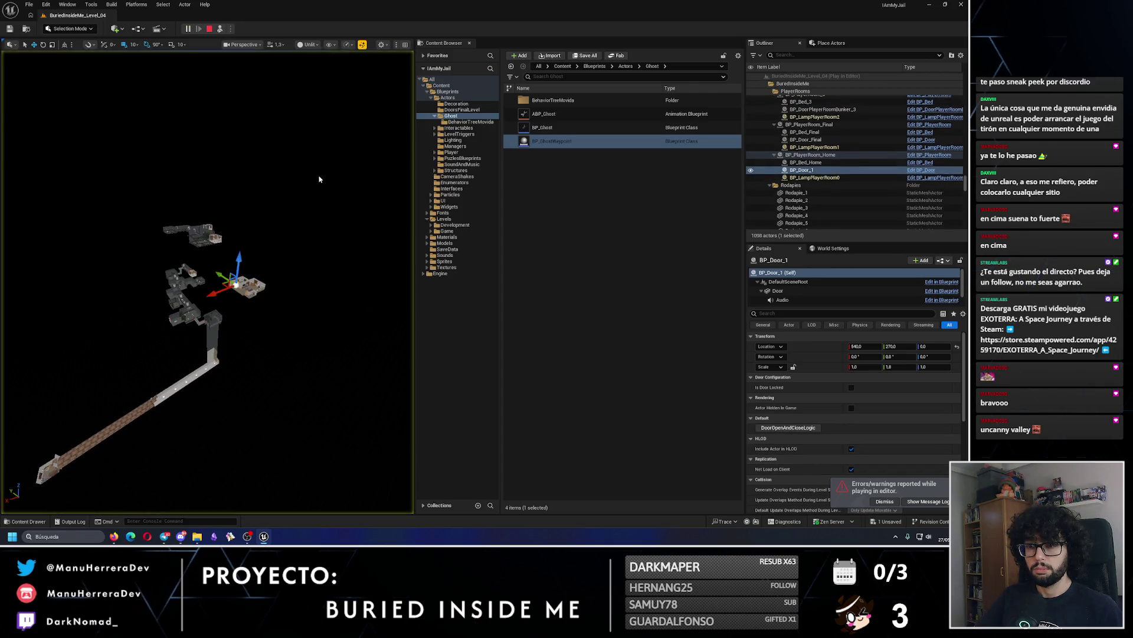
pyautogui.moveTo(892, 214)
pyautogui.mouseDown()
pyautogui.moveTo(868, 36)
pyautogui.moveTo(856, 66)
pyautogui.mouseUp()
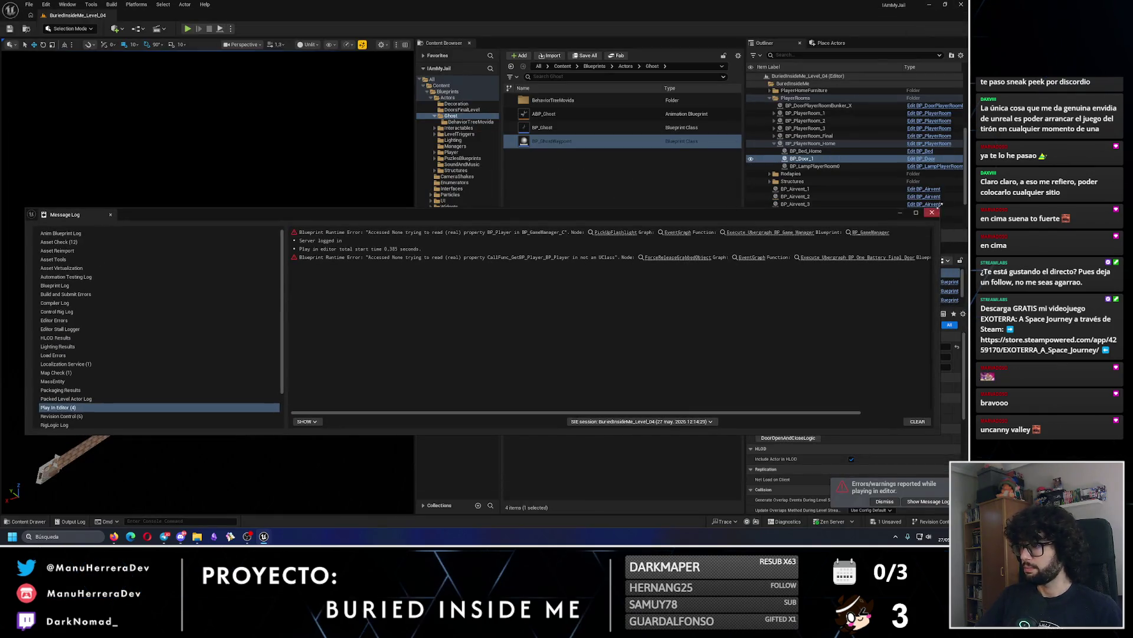
pyautogui.press('f')
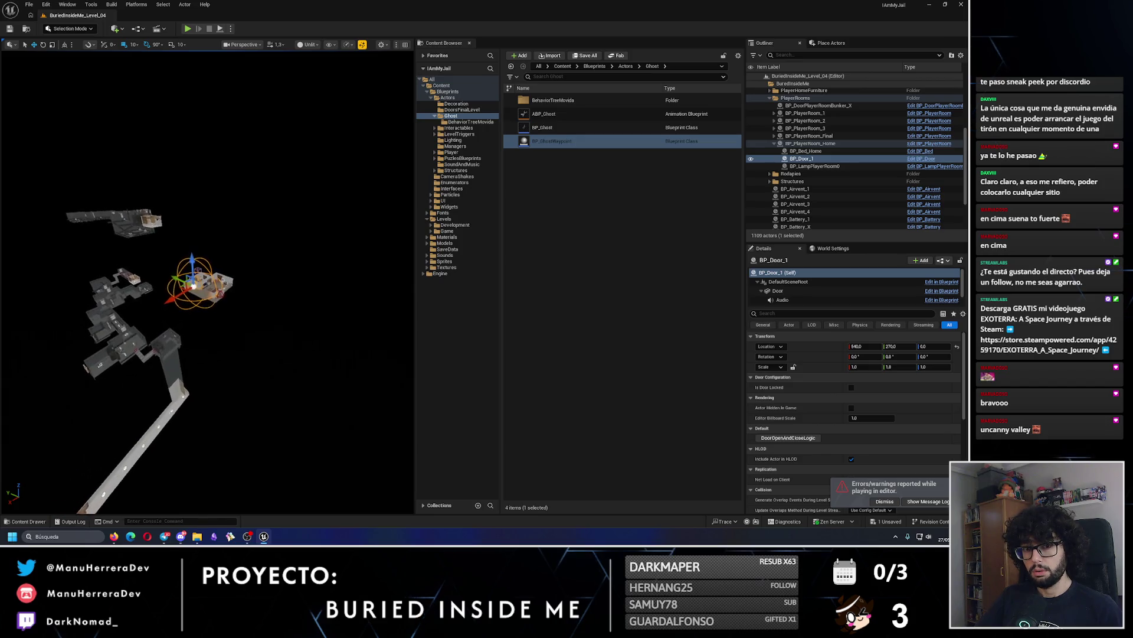
pyautogui.scroll(-5, 207, 283)
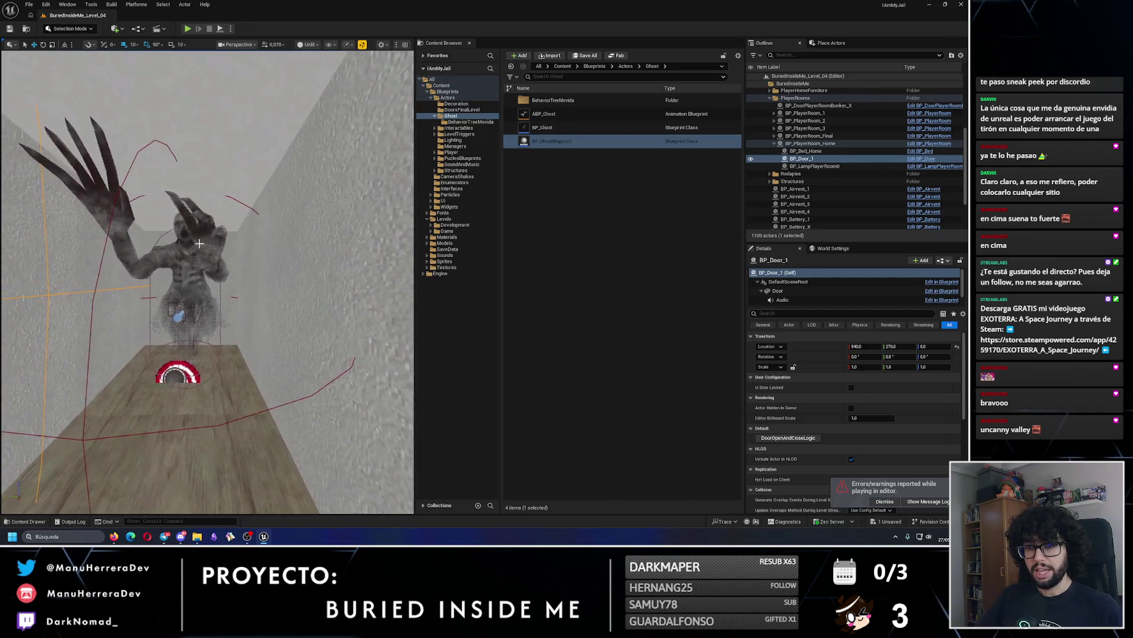
pyautogui.click(189, 251)
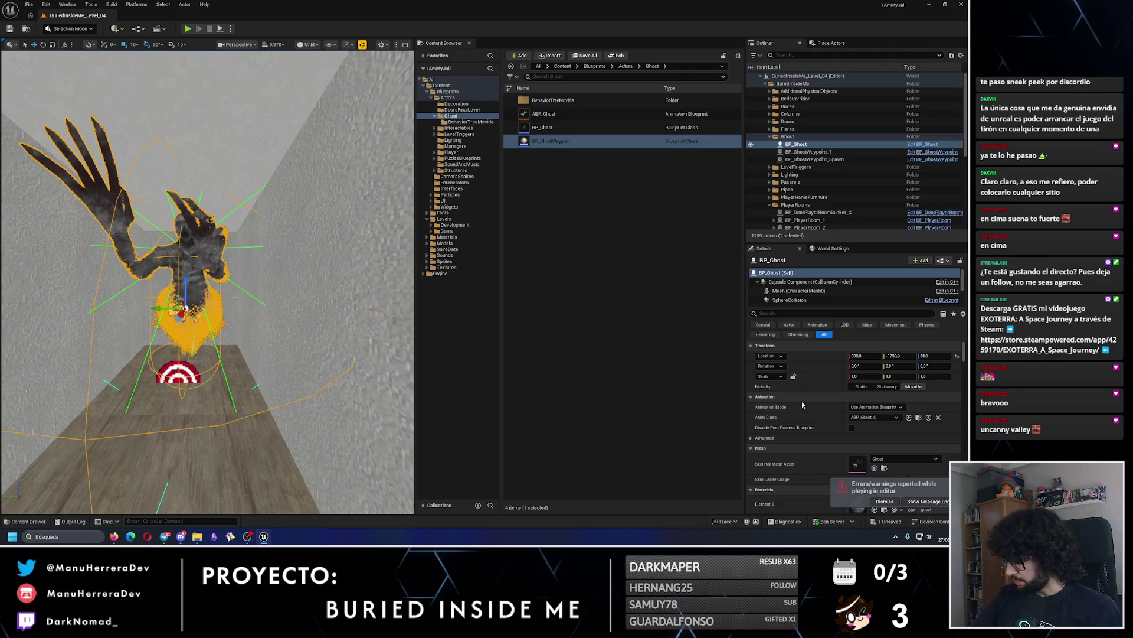
pyautogui.scroll(-3, 779, 405)
pyautogui.scroll(-5, 837, 210)
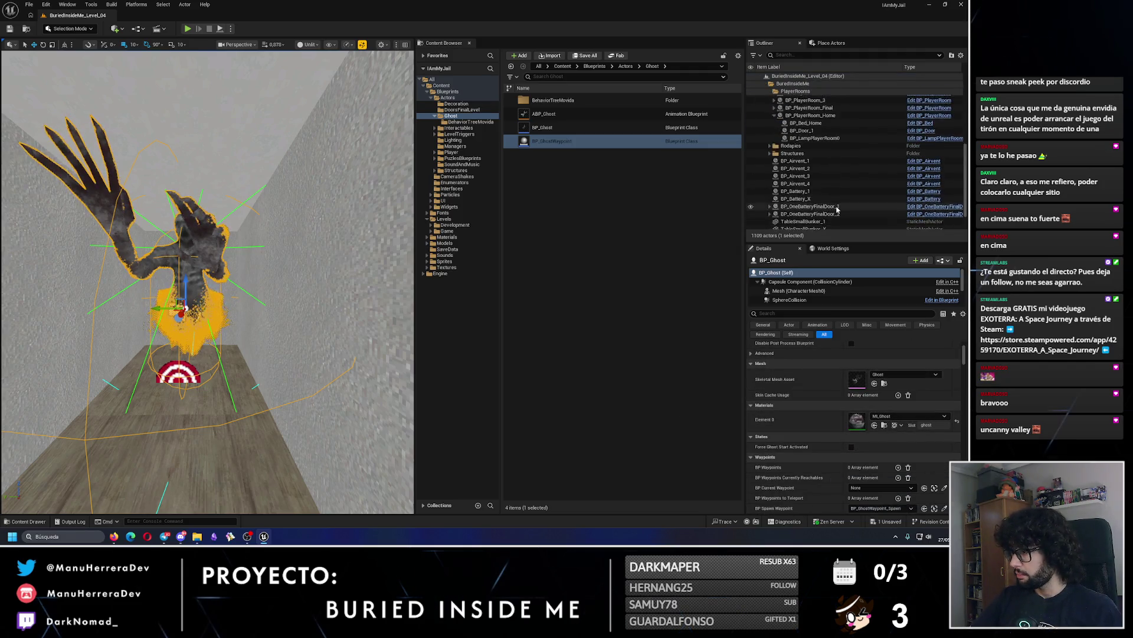
pyautogui.scroll(-2, 837, 209)
pyautogui.scroll(-3, 882, 454)
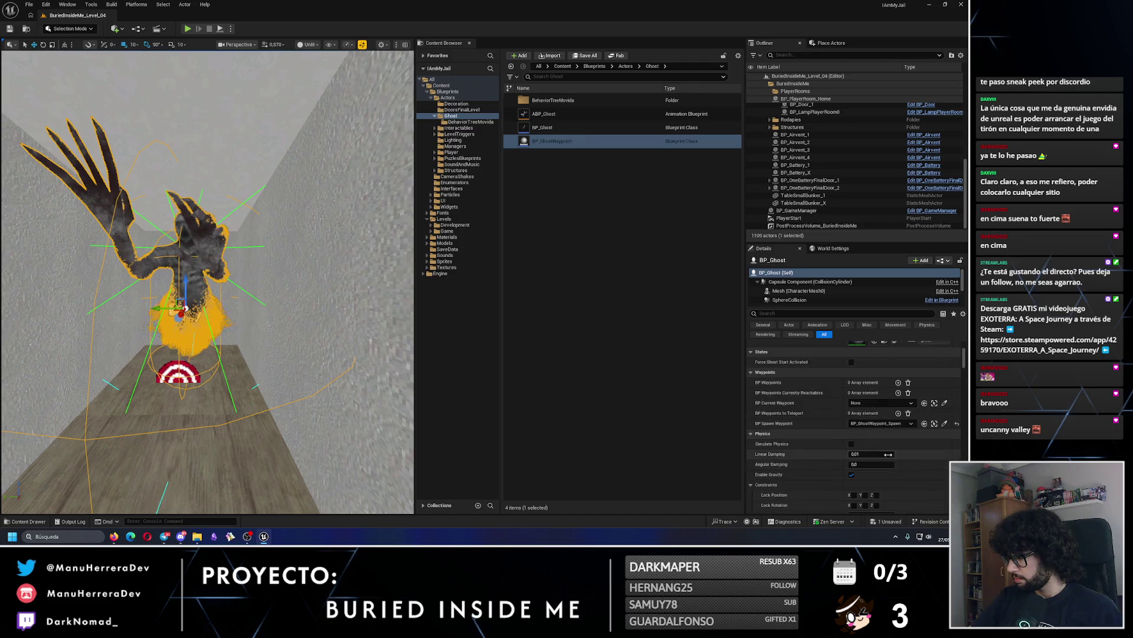
pyautogui.scroll(-3, 884, 452)
pyautogui.scroll(-2, 886, 453)
pyautogui.click(797, 210)
pyautogui.scroll(-3, 891, 383)
pyautogui.scroll(10, 896, 392)
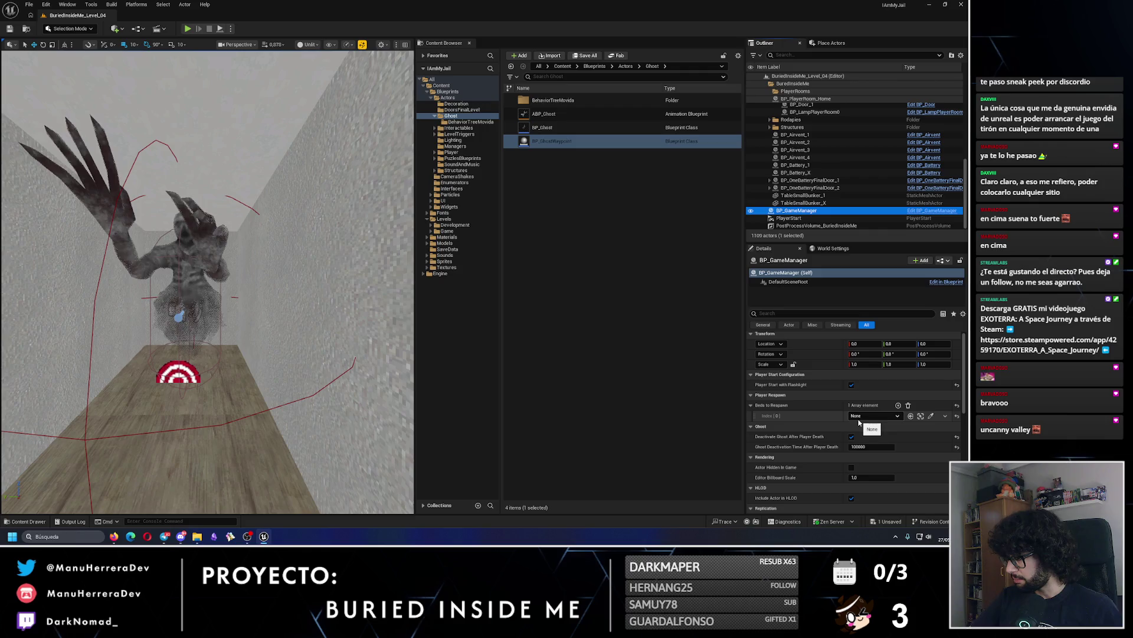
pyautogui.scroll(1, 844, 419)
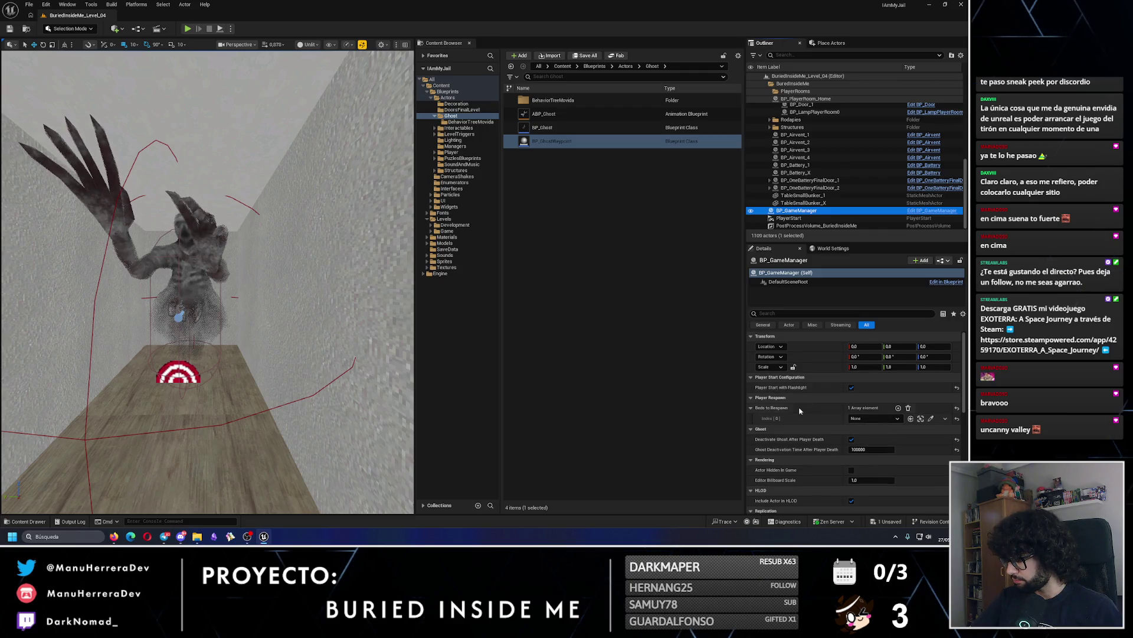
pyautogui.press('f')
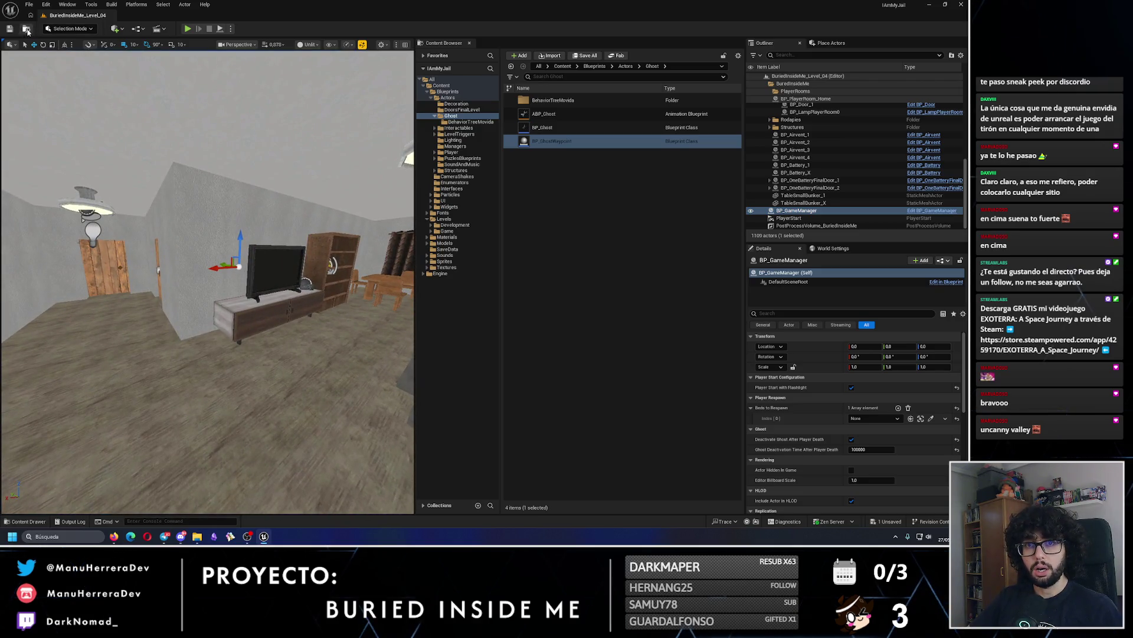
pyautogui.moveTo(205, 254)
pyautogui.mouseDown()
pyautogui.moveTo(205, 318)
pyautogui.moveTo(222, 264)
pyautogui.mouseUp()
pyautogui.click(195, 239)
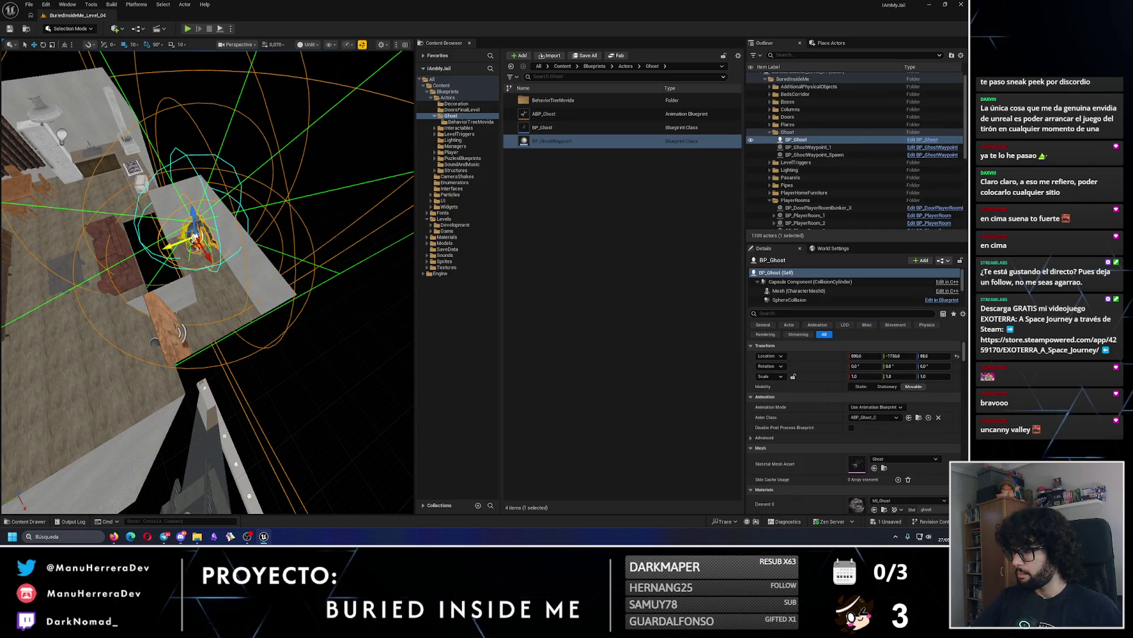
pyautogui.moveTo(195, 243)
pyautogui.mouseDown()
pyautogui.moveTo(201, 283)
pyautogui.moveTo(163, 306)
pyautogui.moveTo(104, 296)
pyautogui.moveTo(203, 298)
pyautogui.moveTo(220, 250)
pyautogui.moveTo(105, 297)
pyautogui.mouseUp()
pyautogui.click(215, 299)
pyautogui.hotkey('ctrl', 'z')
pyautogui.click(830, 43)
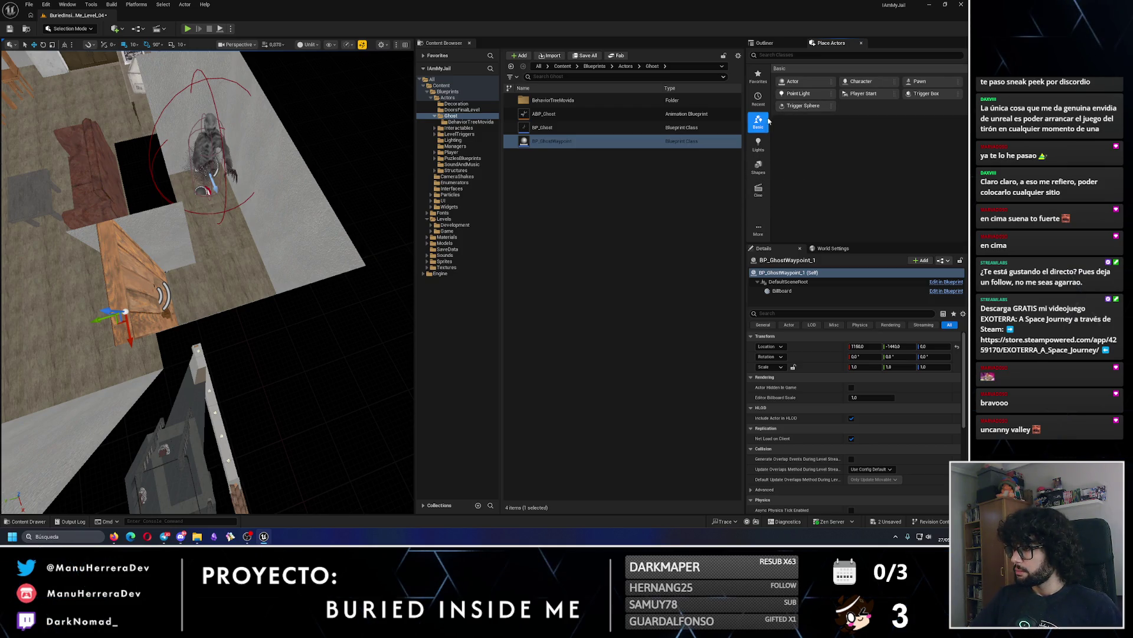
# Place a Nav Mesh Bounds Volume from the Volumes category and frame it.
pyautogui.click(766, 235)
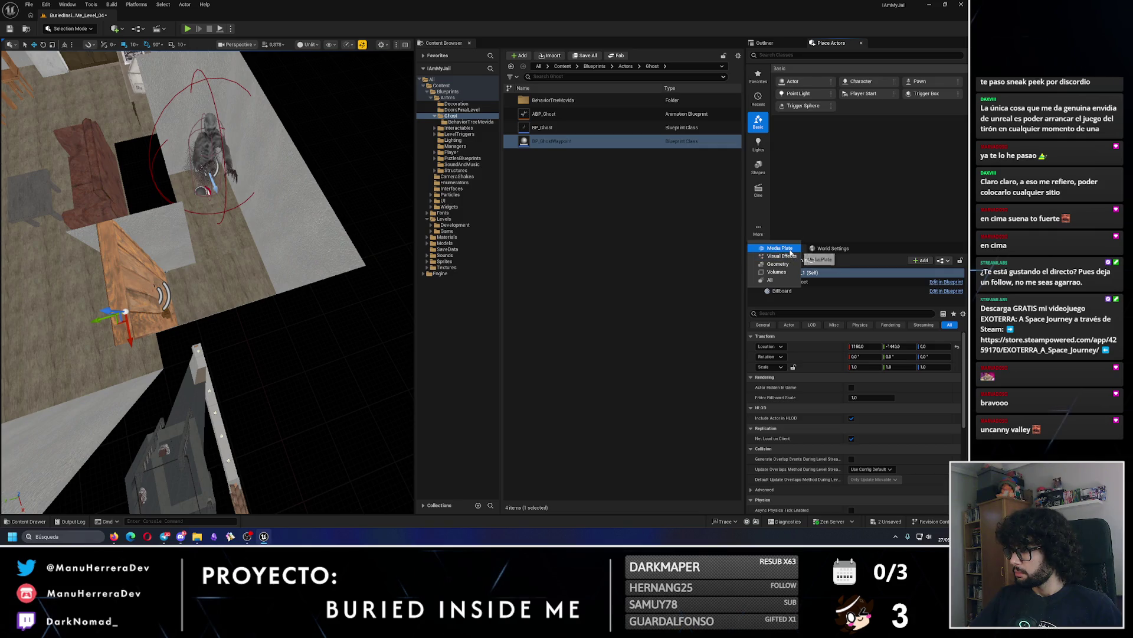
pyautogui.click(776, 272)
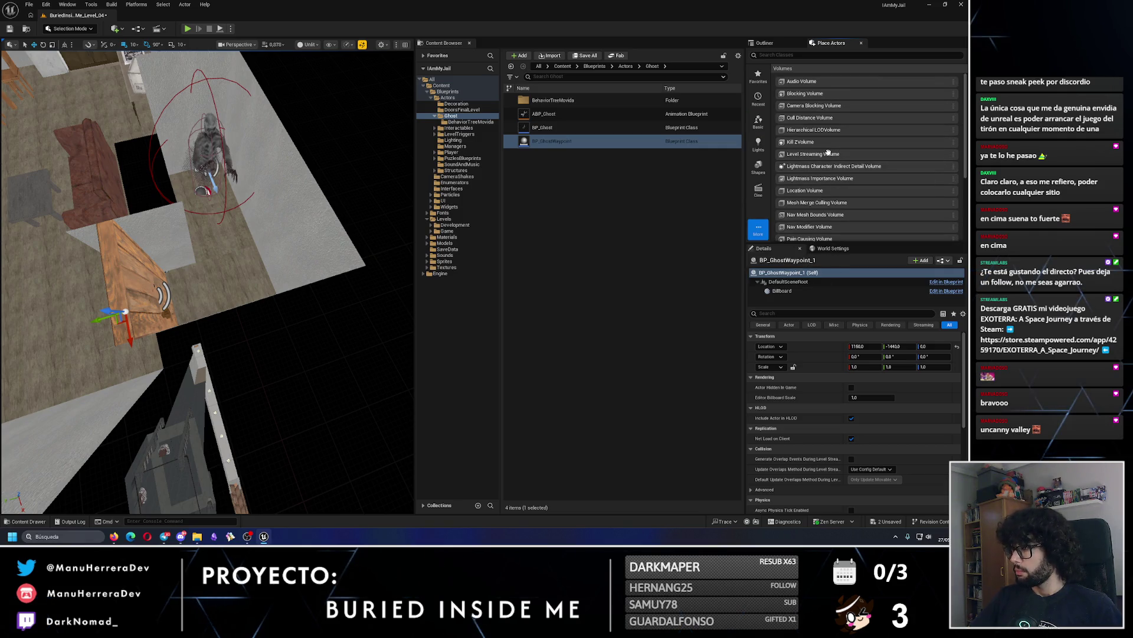
pyautogui.scroll(-1, 845, 163)
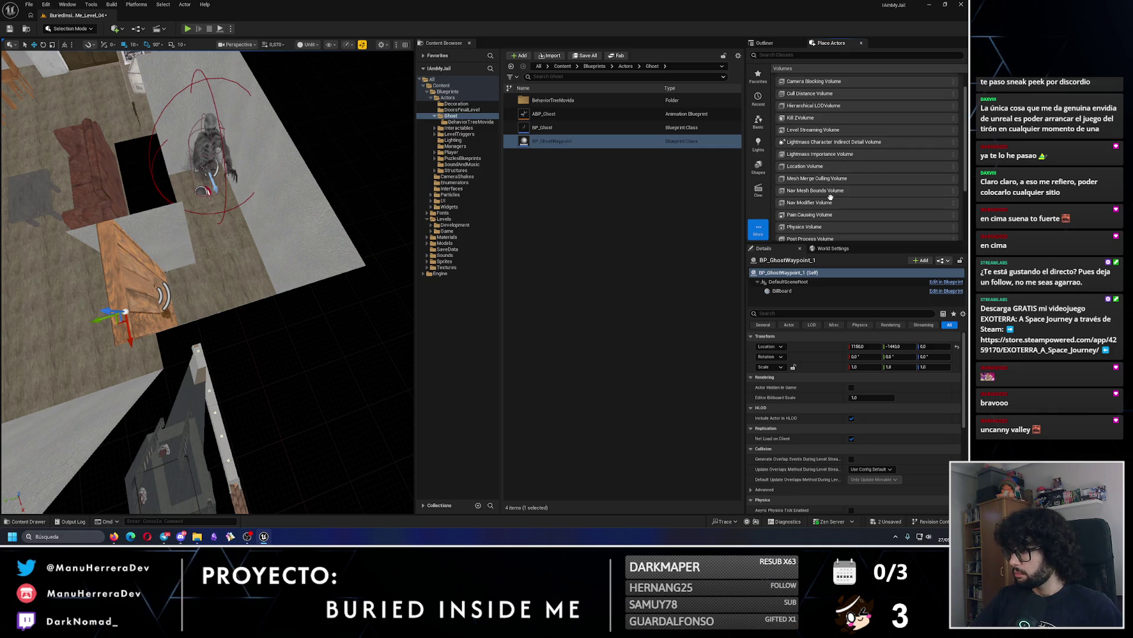
pyautogui.moveTo(849, 192)
pyautogui.mouseDown()
pyautogui.moveTo(283, 233)
pyautogui.moveTo(218, 260)
pyautogui.mouseUp()
pyautogui.press('f')
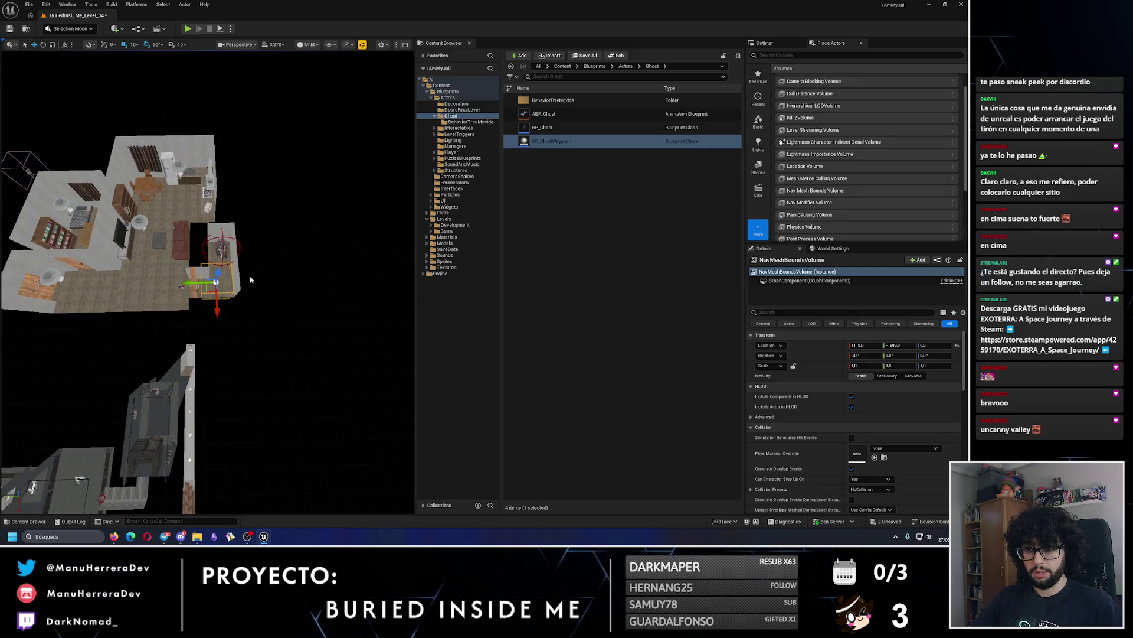
# Preview the navmesh and shift the volume slightly along Y.
pyautogui.press('p')
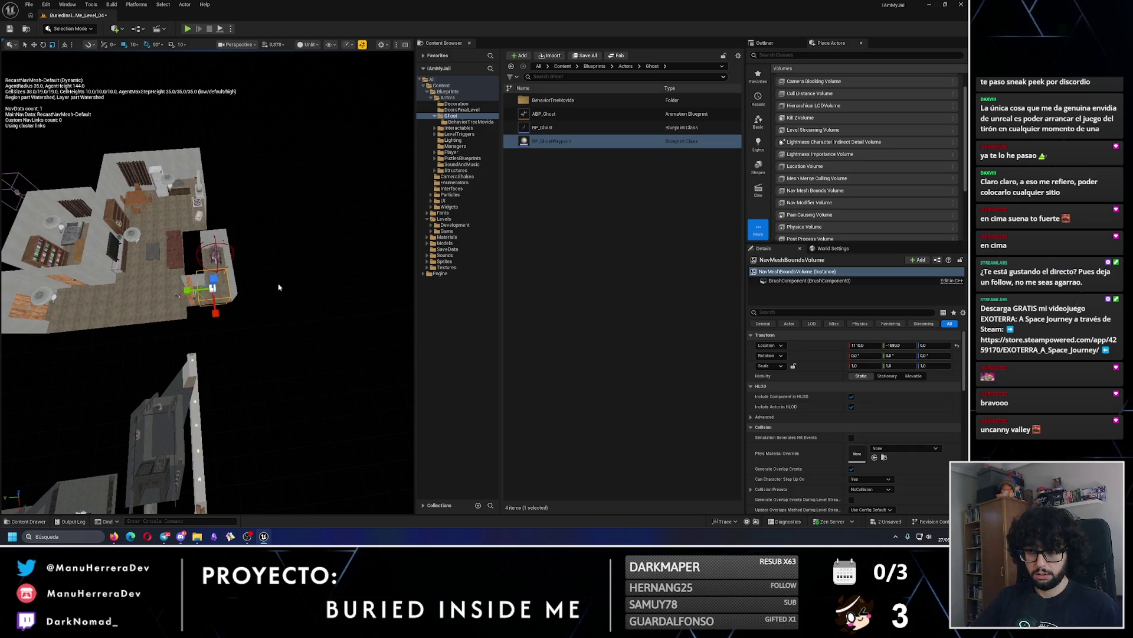
pyautogui.scroll(6, 254, 286)
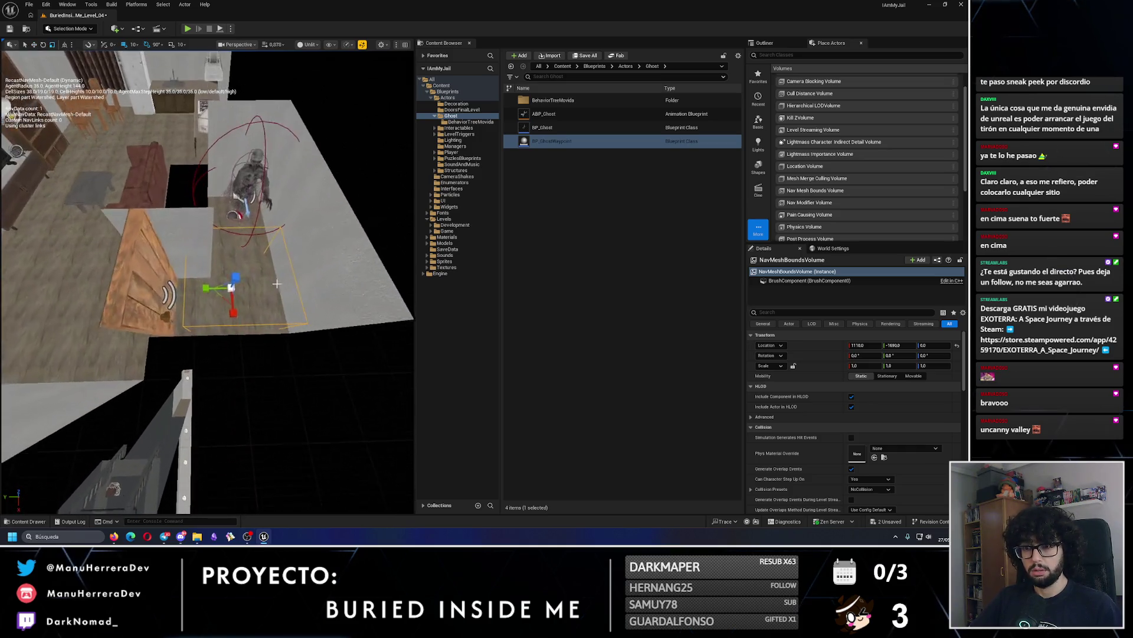
pyautogui.moveTo(211, 286); pyautogui.dragTo(201, 287)
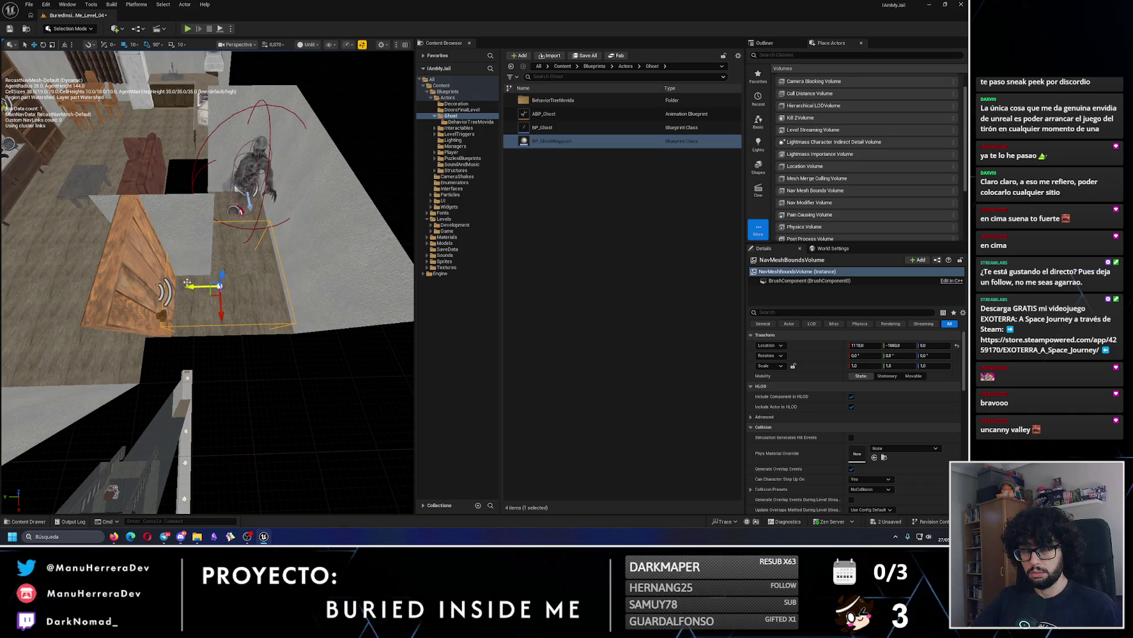
pyautogui.press('p')
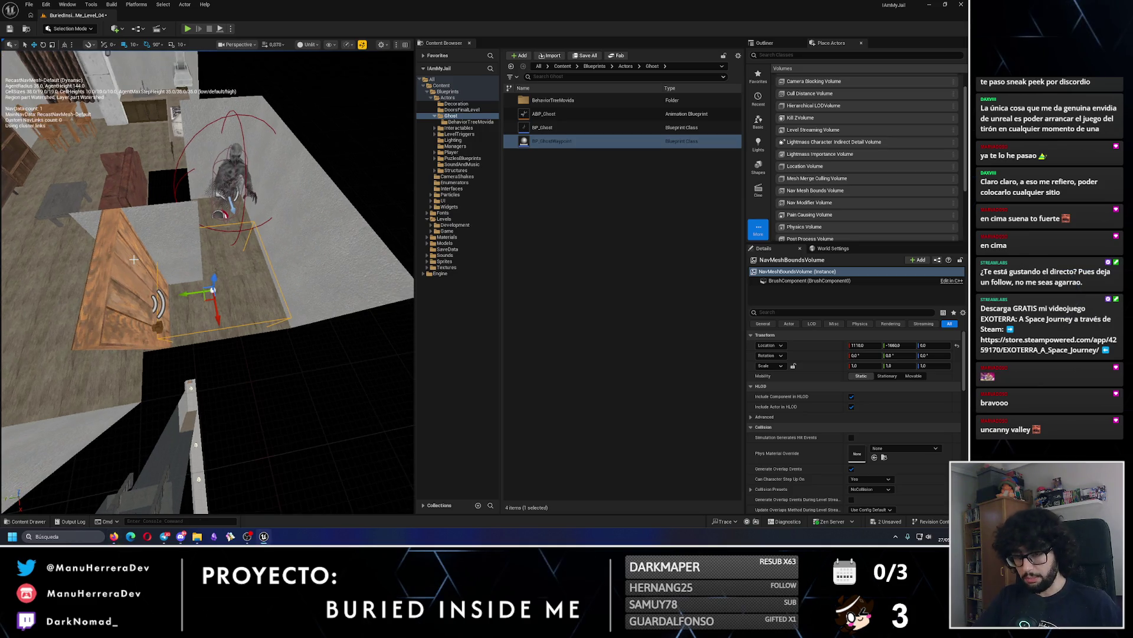
pyautogui.press('p')
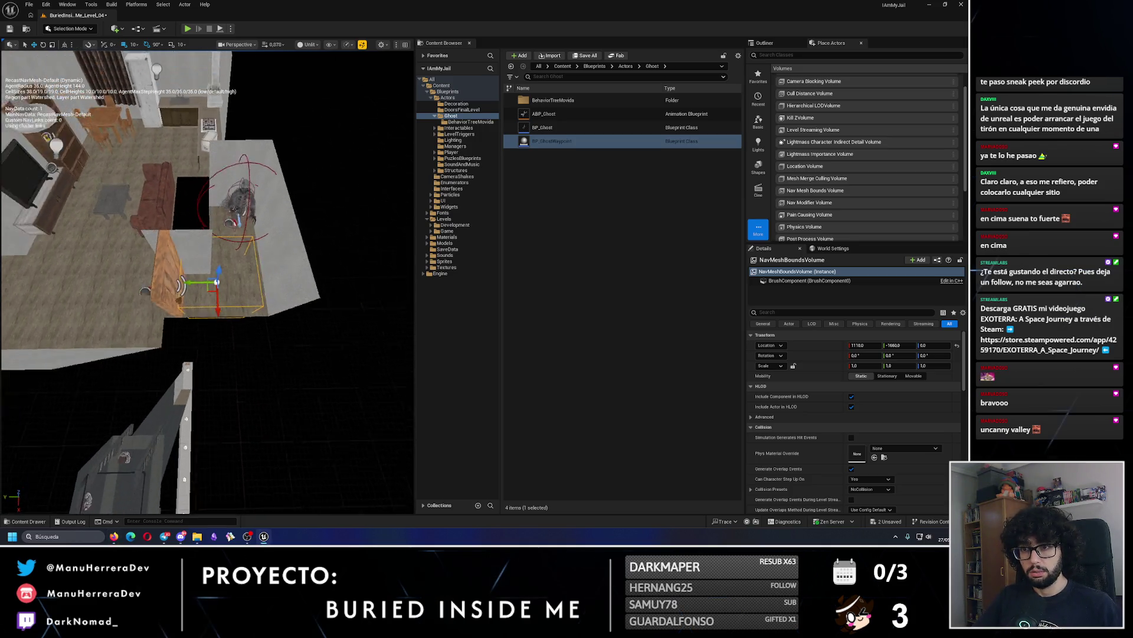
# Reselect the volume over the player flat and check it in lit and unlit shading.
pyautogui.click(248, 277)
pyautogui.scroll(5, 247, 337)
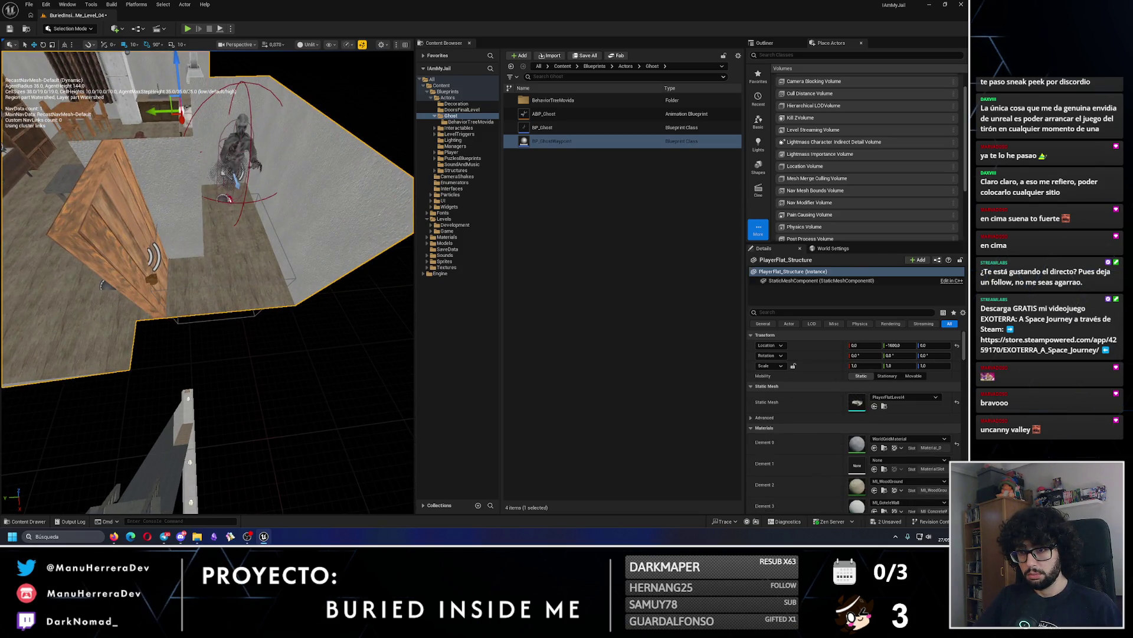
pyautogui.click(213, 277)
pyautogui.scroll(-5, 213, 278)
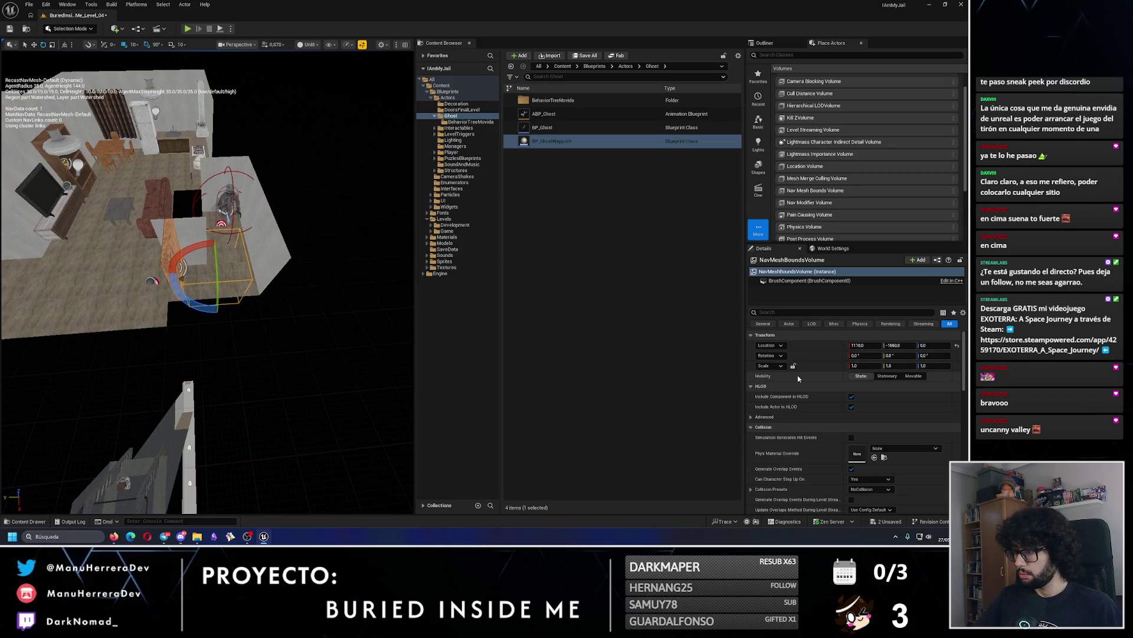
pyautogui.click(777, 45)
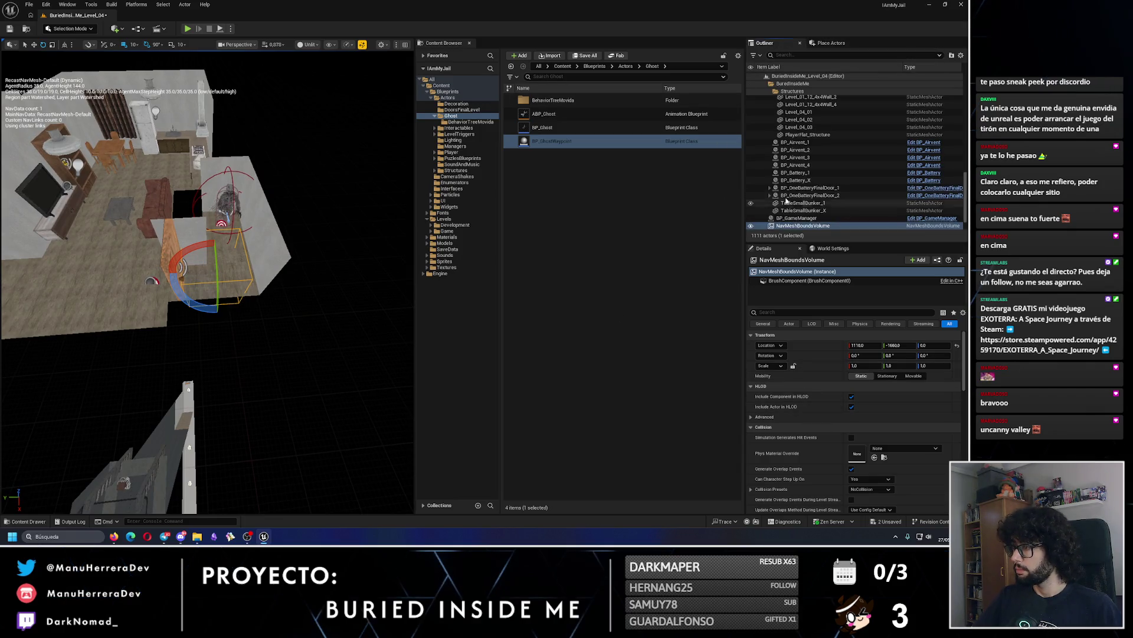
pyautogui.press('f')
pyautogui.press('w')
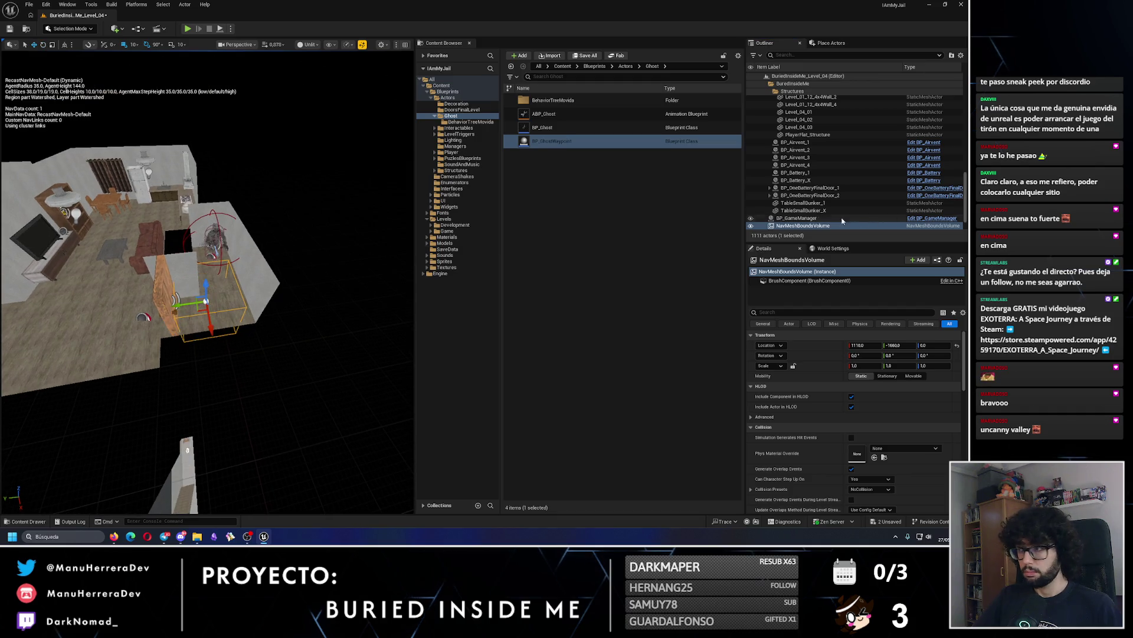
pyautogui.scroll(5, 818, 209)
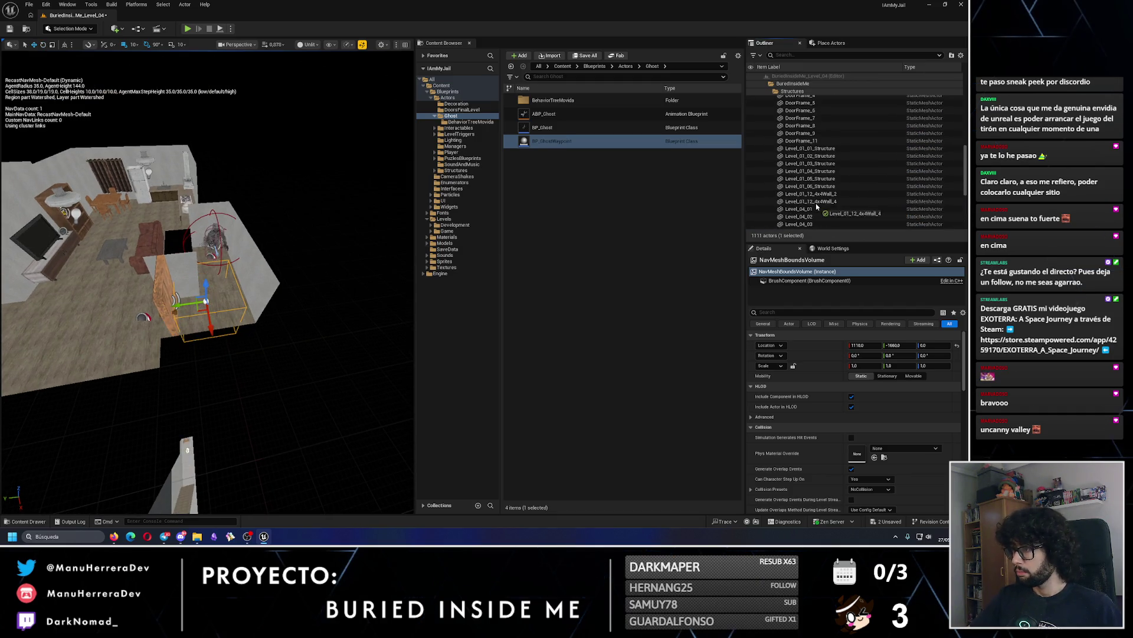
pyautogui.scroll(1, 819, 208)
pyautogui.moveTo(818, 218)
pyautogui.mouseDown()
pyautogui.moveTo(804, 212)
pyautogui.moveTo(808, 83)
pyautogui.moveTo(809, 144)
pyautogui.mouseUp()
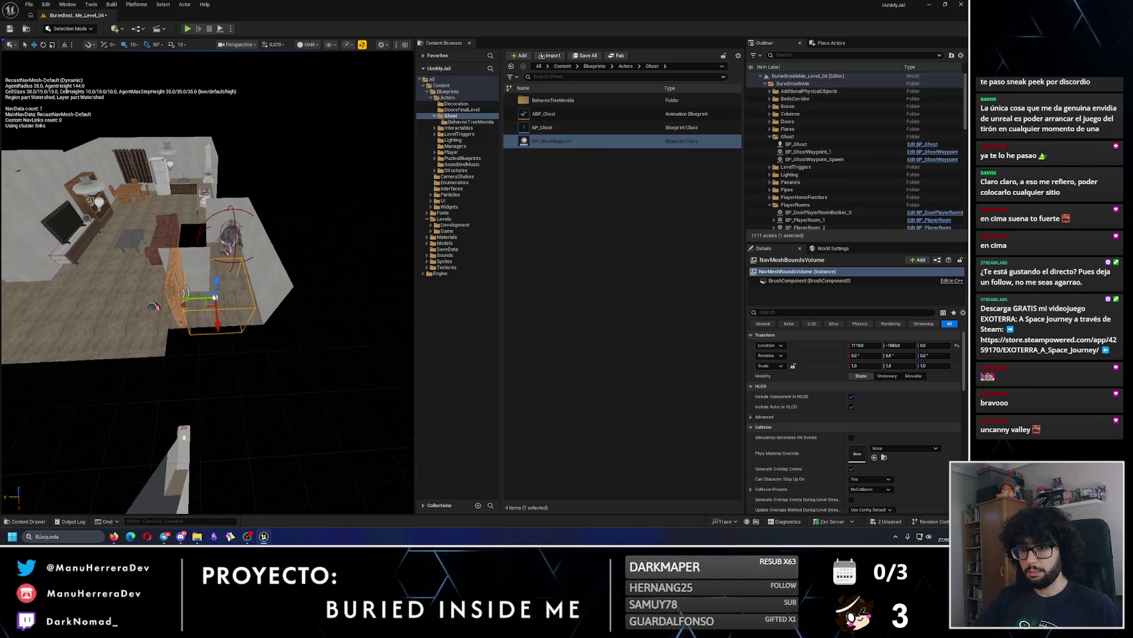
pyautogui.hotkey('alt', '4')
pyautogui.hotkey('alt', '3')
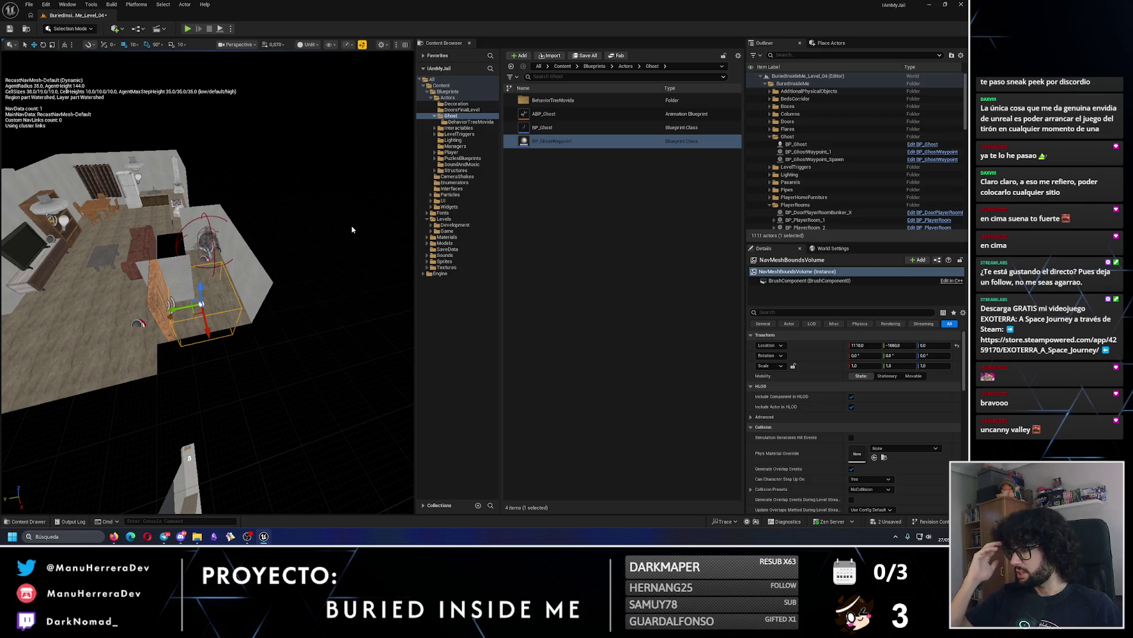
# Delete the Nav Mesh Bounds Volume and save Level_04.
pyautogui.press('Delete')
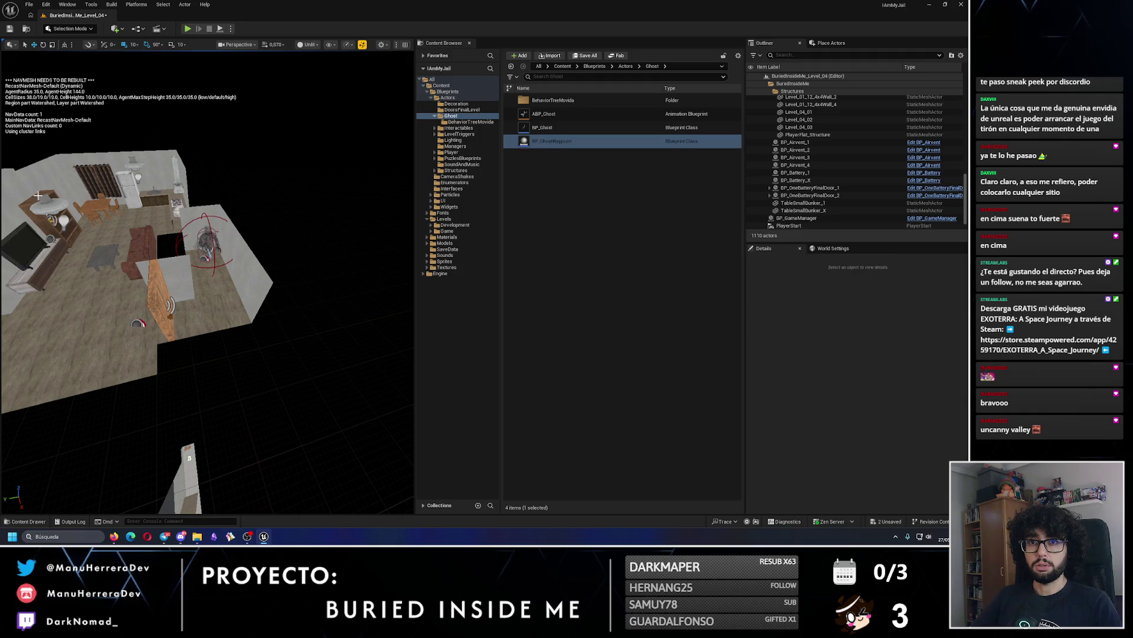
pyautogui.click(10, 29)
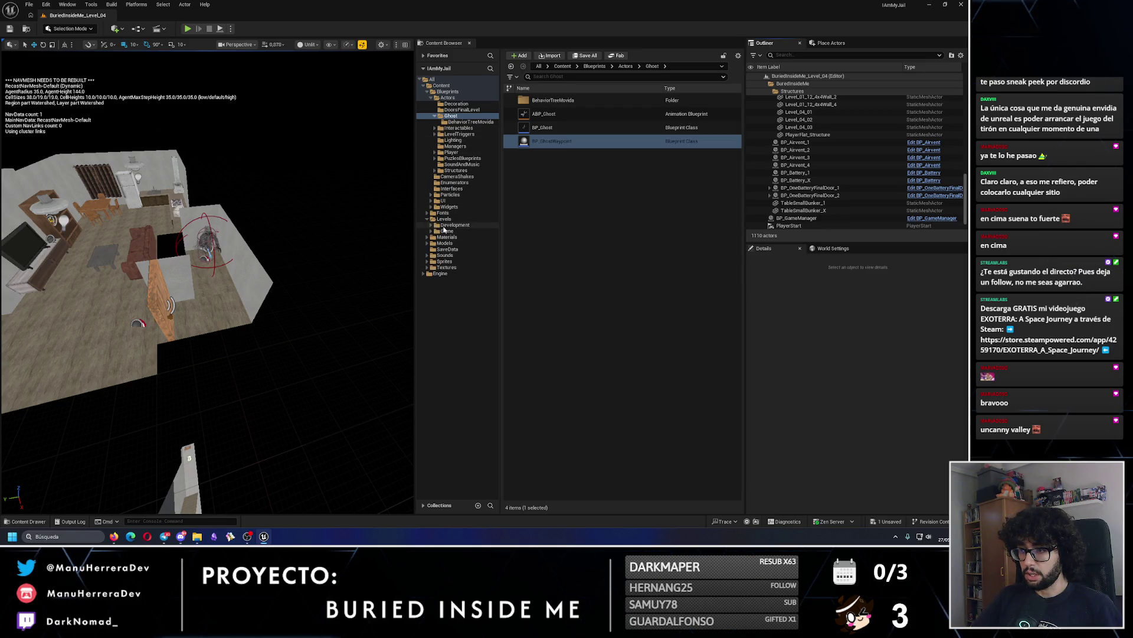
pyautogui.click(448, 237)
# Save and load BuriedInsideMe_Level_02, then view its navmesh across the map.
pyautogui.click(447, 230)
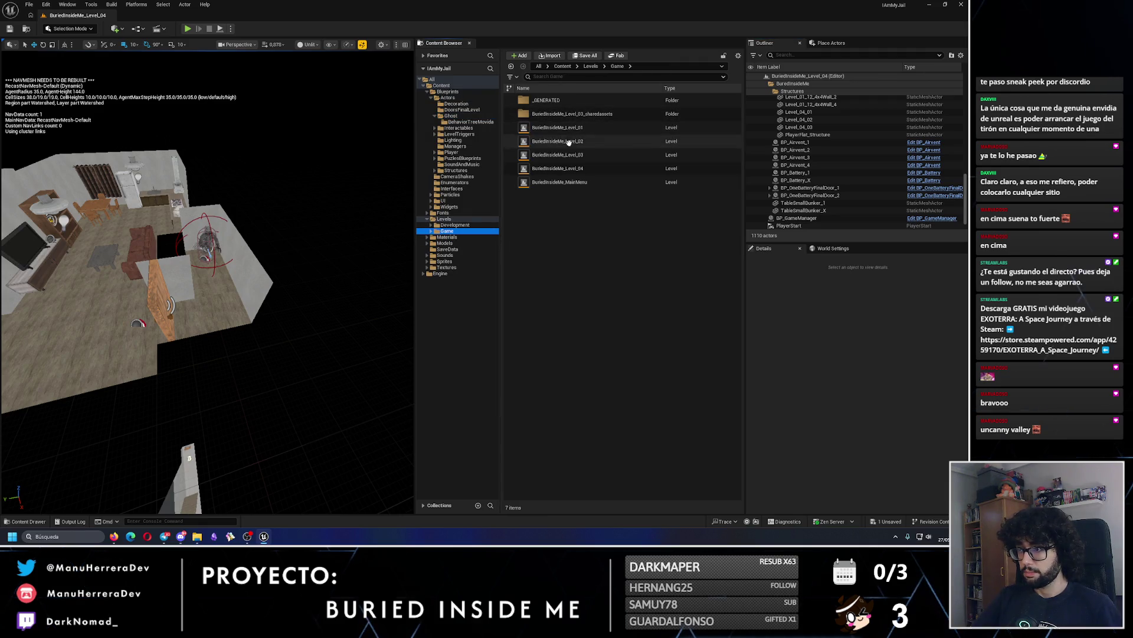
pyautogui.click(571, 149)
pyautogui.doubleClick(570, 142)
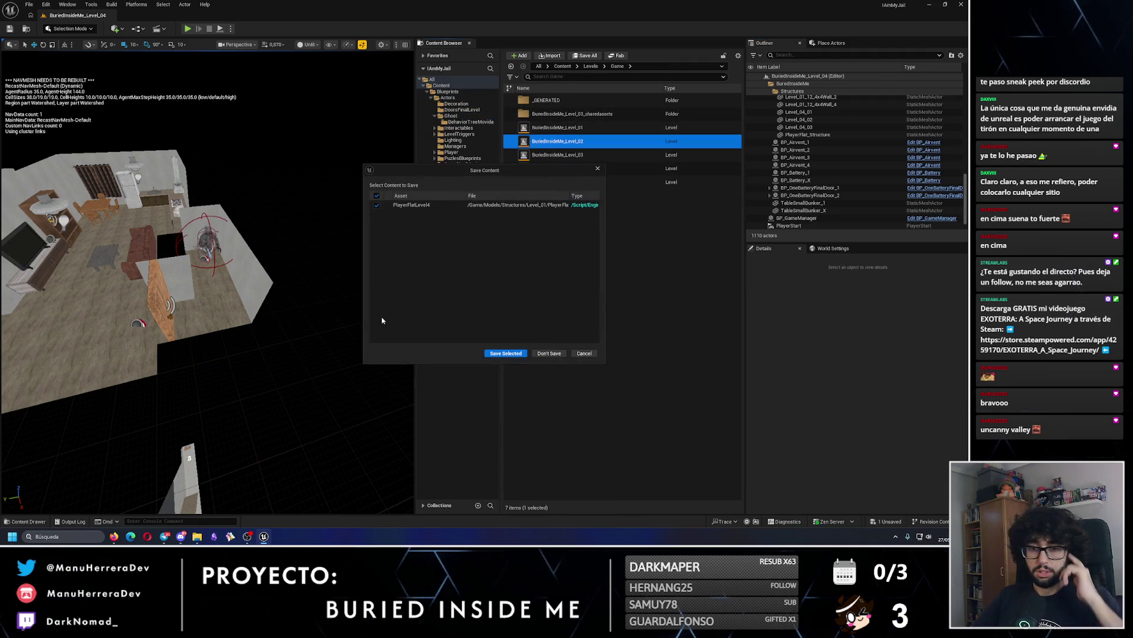
pyautogui.click(501, 353)
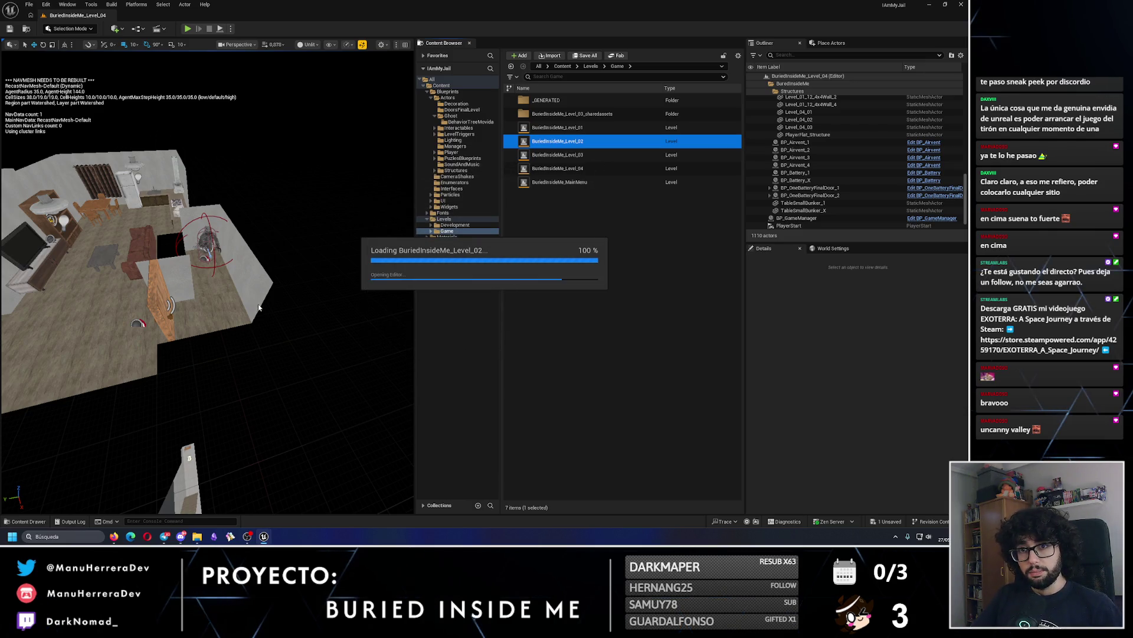
pyautogui.scroll(-3, 276, 304)
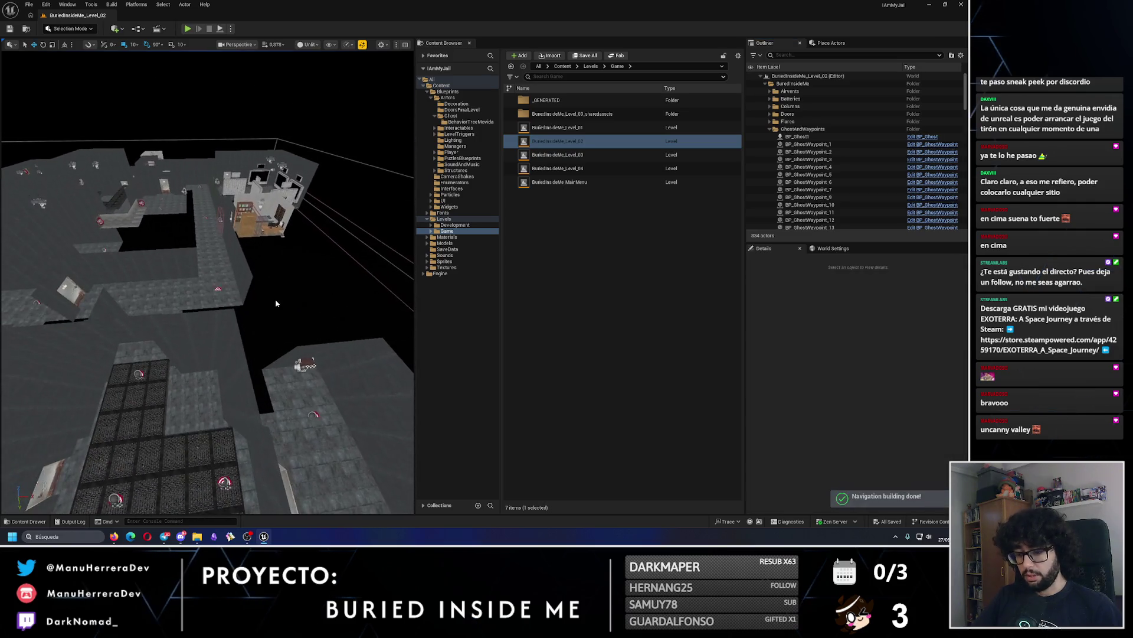
pyautogui.press('p')
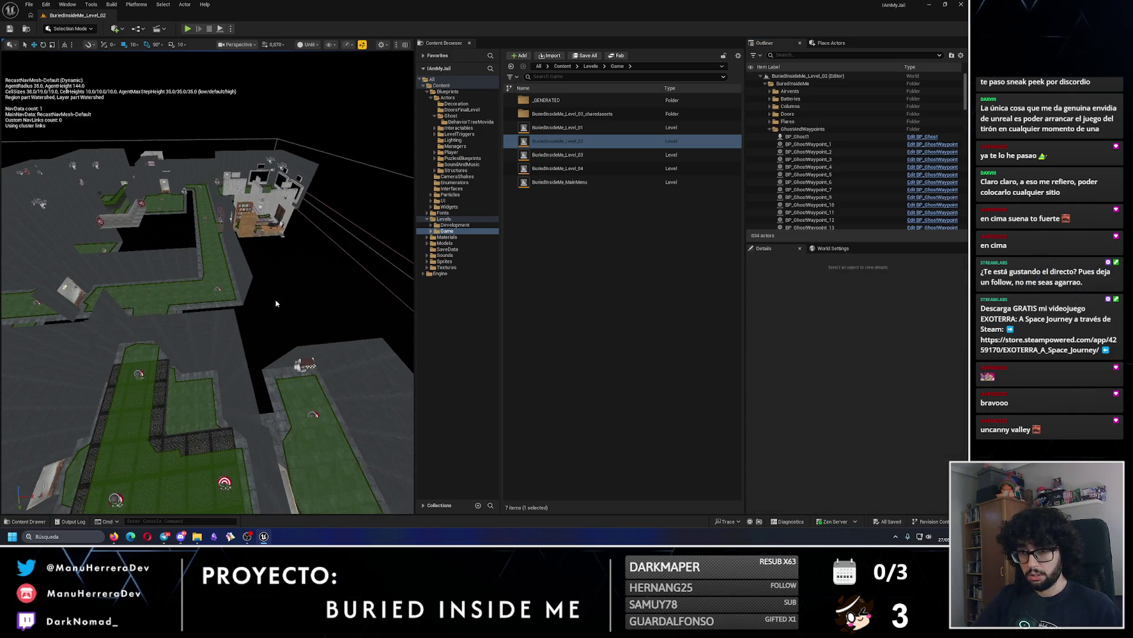
pyautogui.moveTo(276, 303); pyautogui.dragTo(366, 236)
# Reopen BuriedInsideMe_Level_04 and drop a Nav Mesh Bounds Volume into the flat.
pyautogui.doubleClick(585, 168)
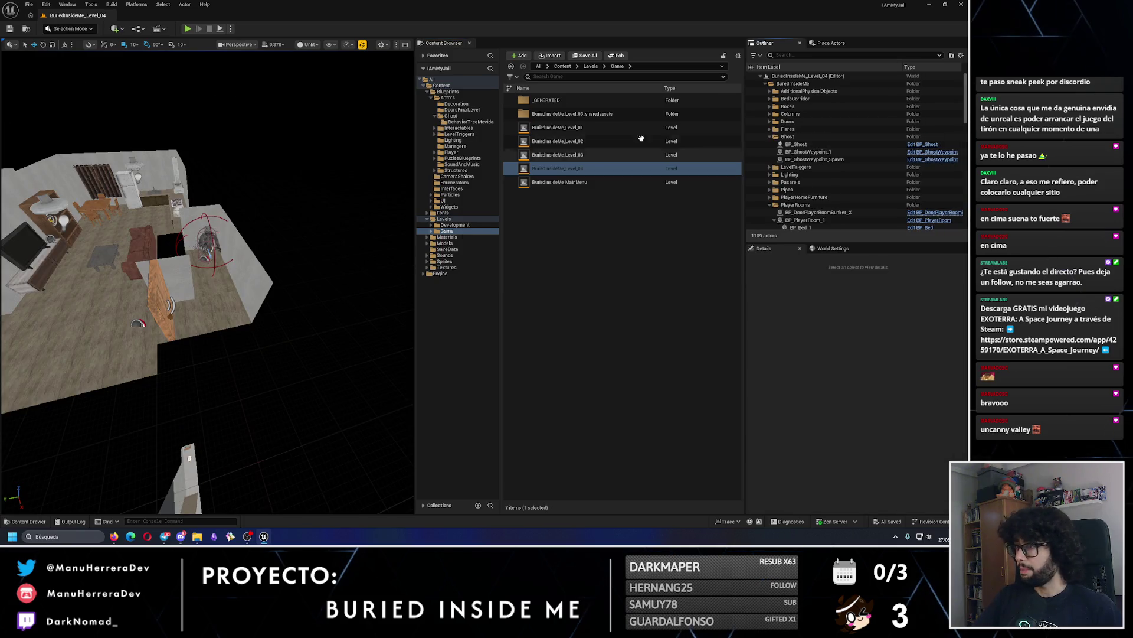
pyautogui.click(832, 43)
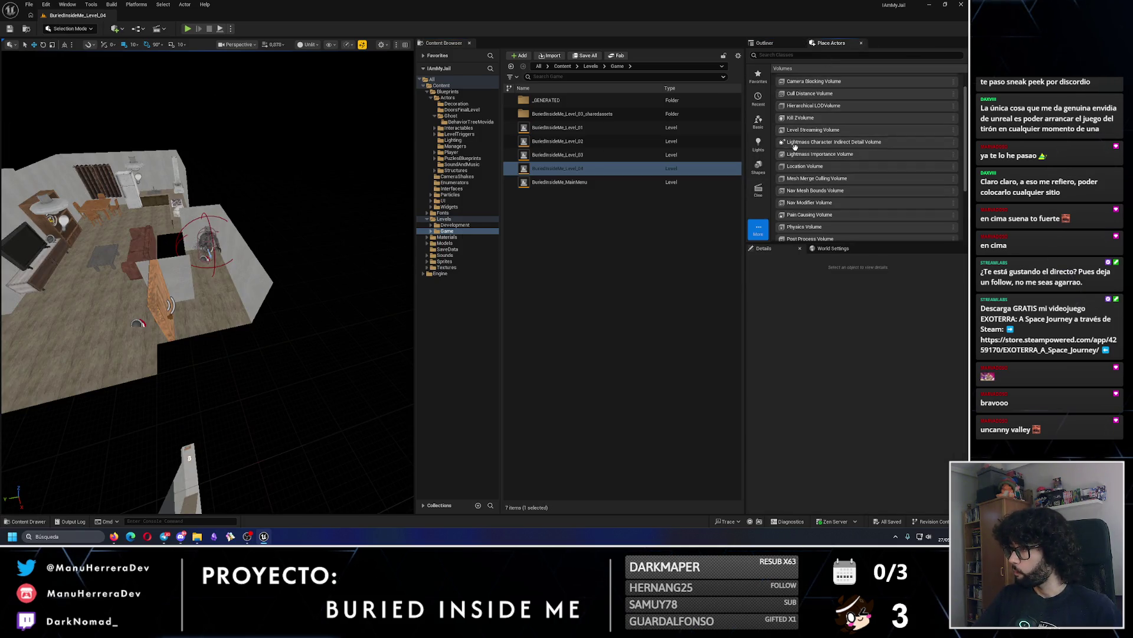
pyautogui.moveTo(824, 190)
pyautogui.mouseDown()
pyautogui.moveTo(449, 265)
pyautogui.moveTo(266, 330)
pyautogui.mouseUp()
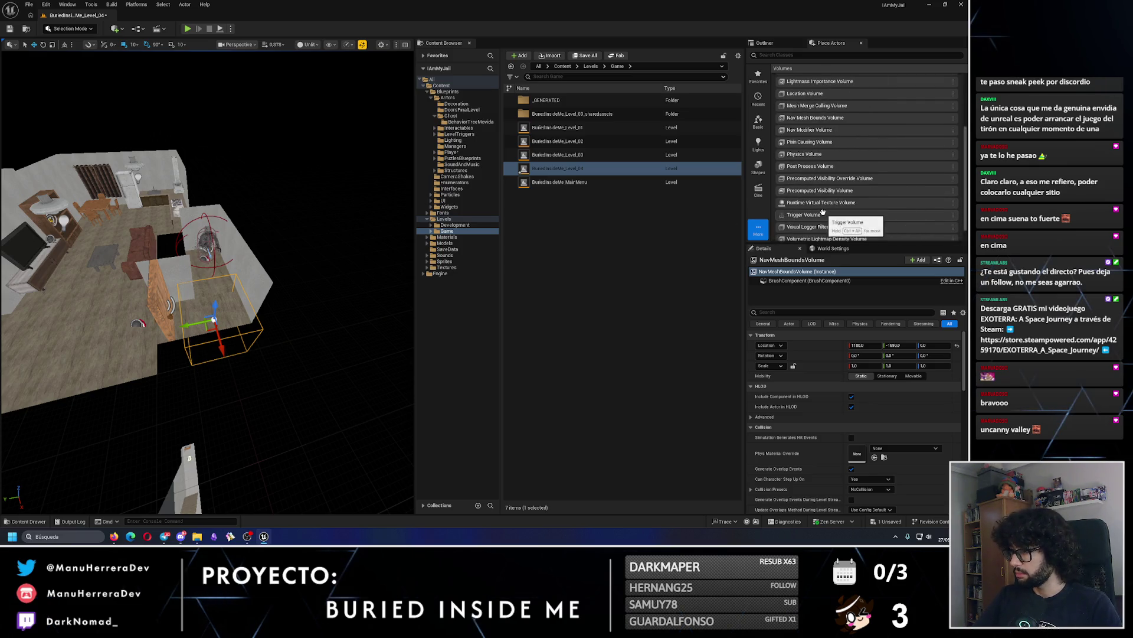
pyautogui.scroll(-3, 815, 216)
pyautogui.moveTo(347, 311); pyautogui.dragTo(347, 322)
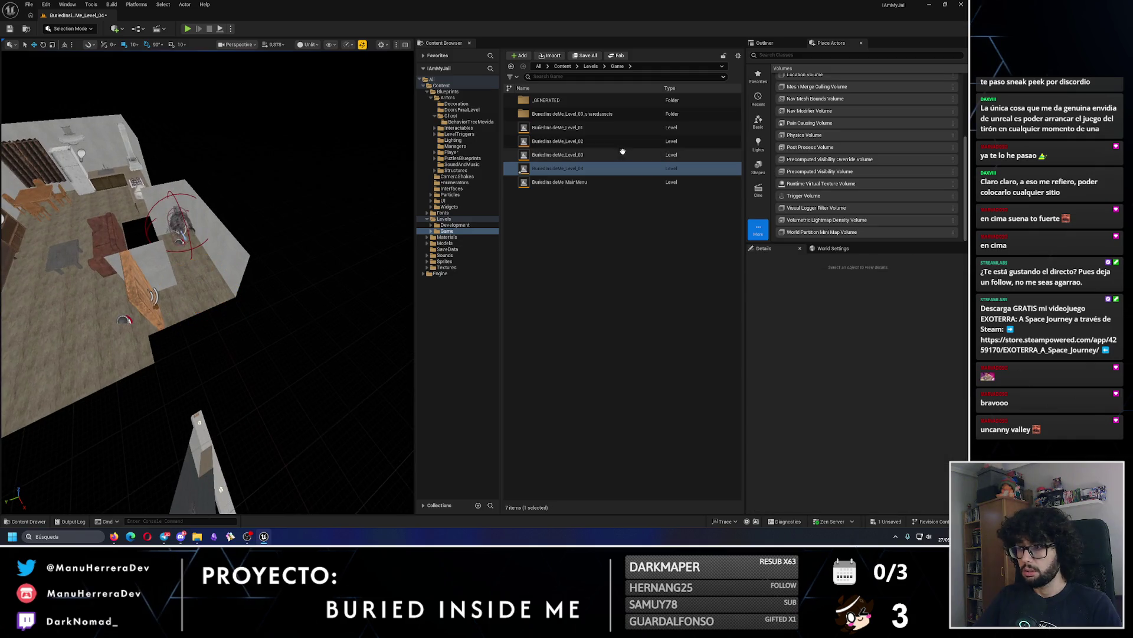
# Reload BuriedInsideMe_Level_02 without saving and turn on the navmesh overlay.
pyautogui.doubleClick(558, 141)
pyautogui.click(511, 354)
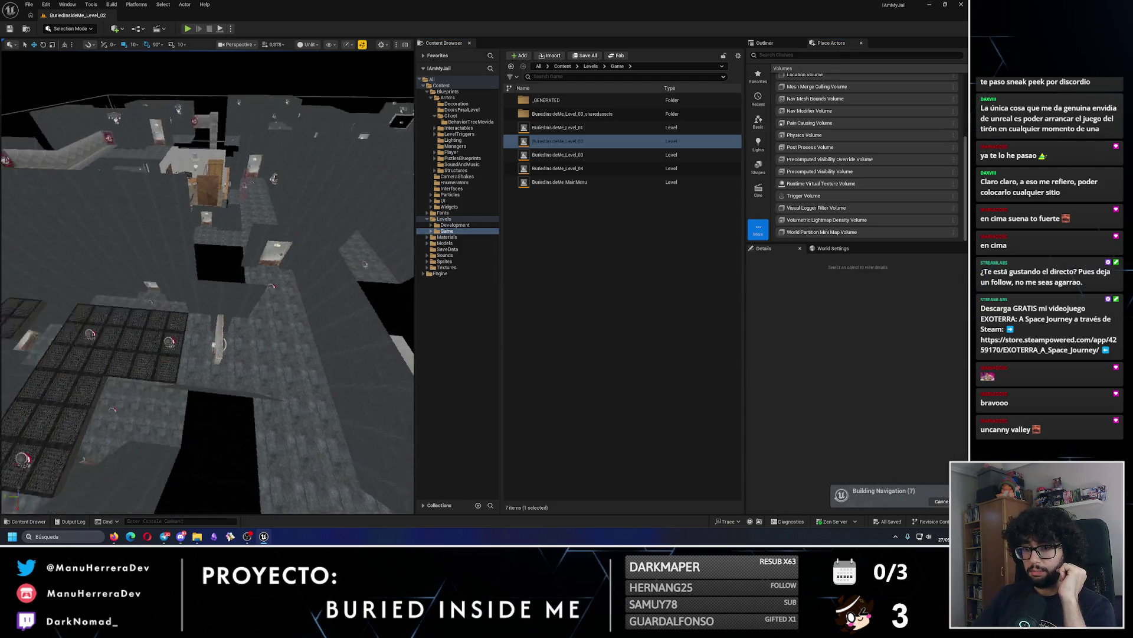
pyautogui.scroll(5, 213, 304)
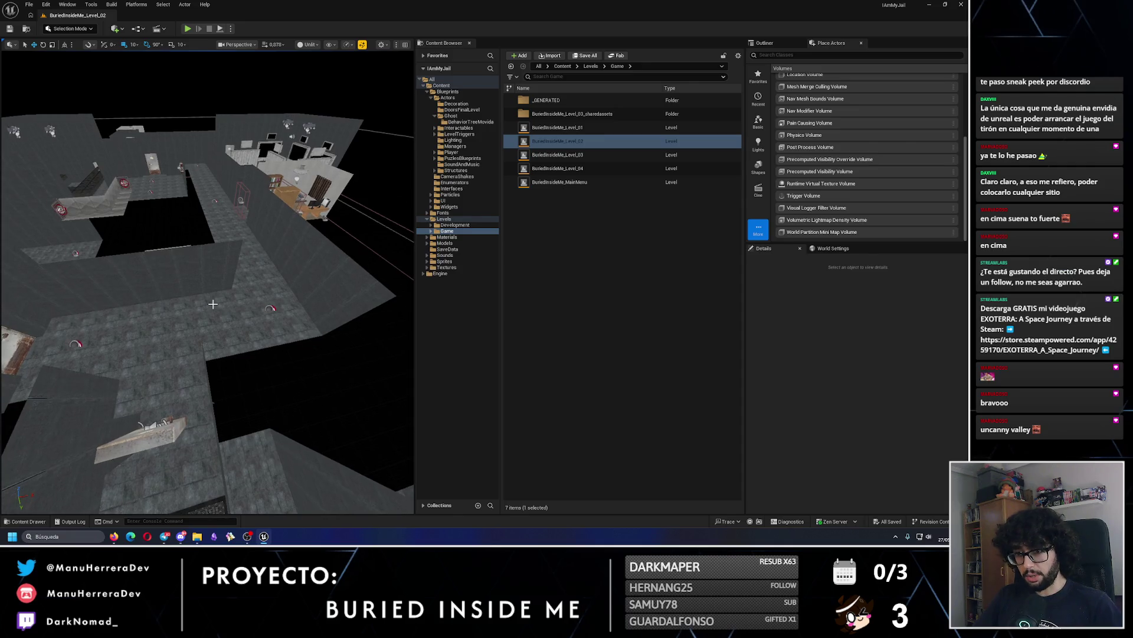
pyautogui.scroll(3, 227, 318)
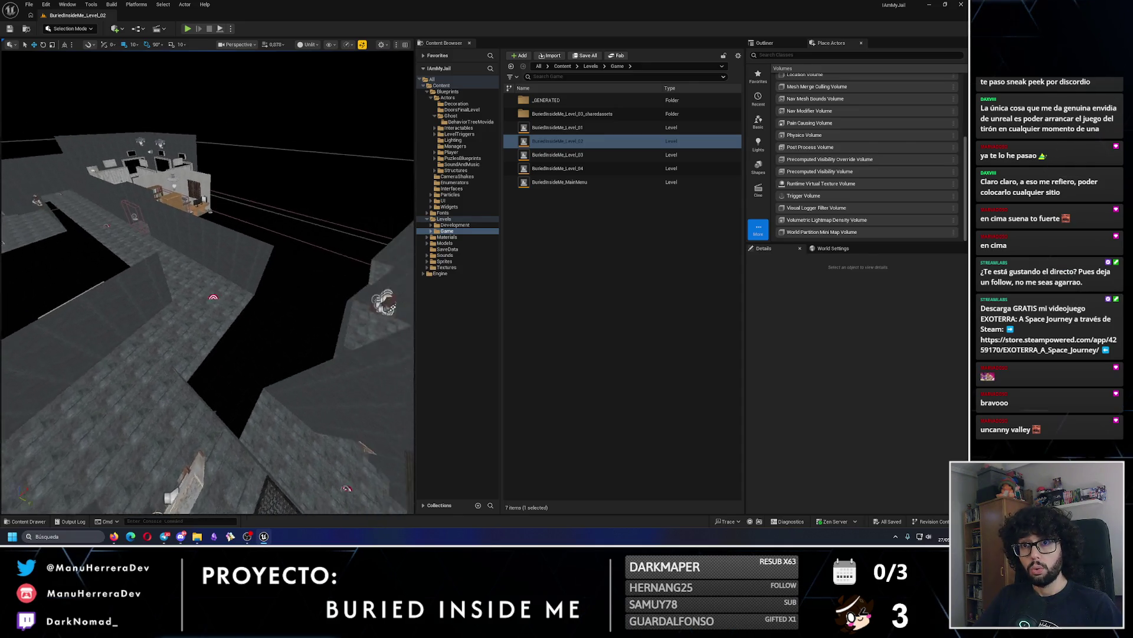
pyautogui.press('p')
# Select and frame Level_02's NavMeshBoundsVolume, then reopen BuriedInsideMe_Level_04.
pyautogui.rightClick(202, 343)
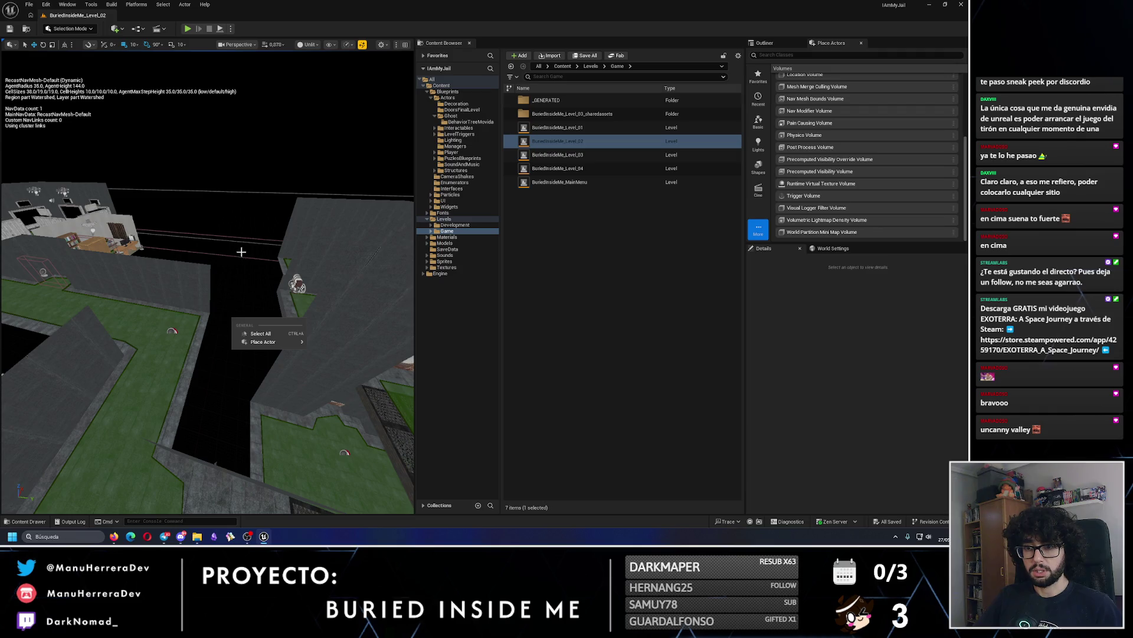
pyautogui.scroll(5, 241, 257)
pyautogui.click(223, 256)
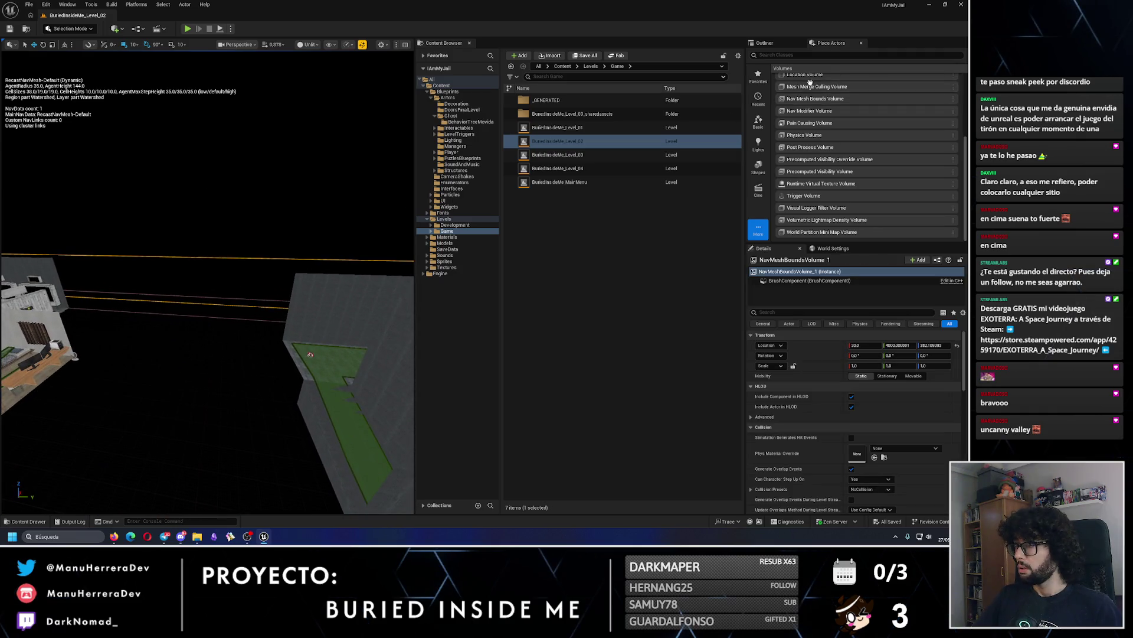
pyautogui.click(765, 42)
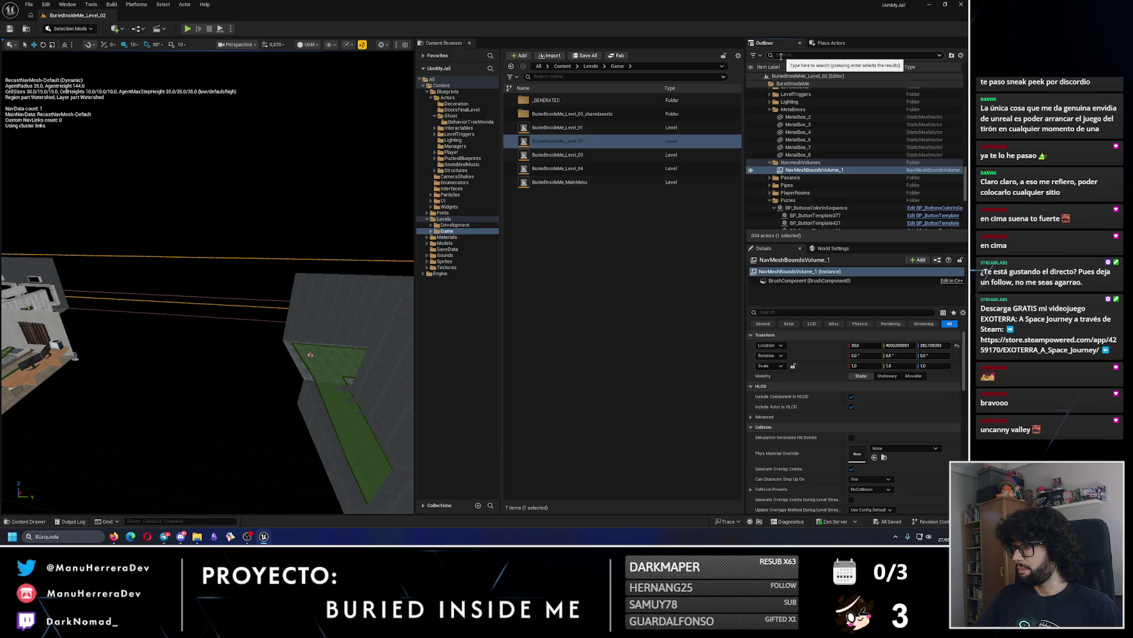
pyautogui.press('f')
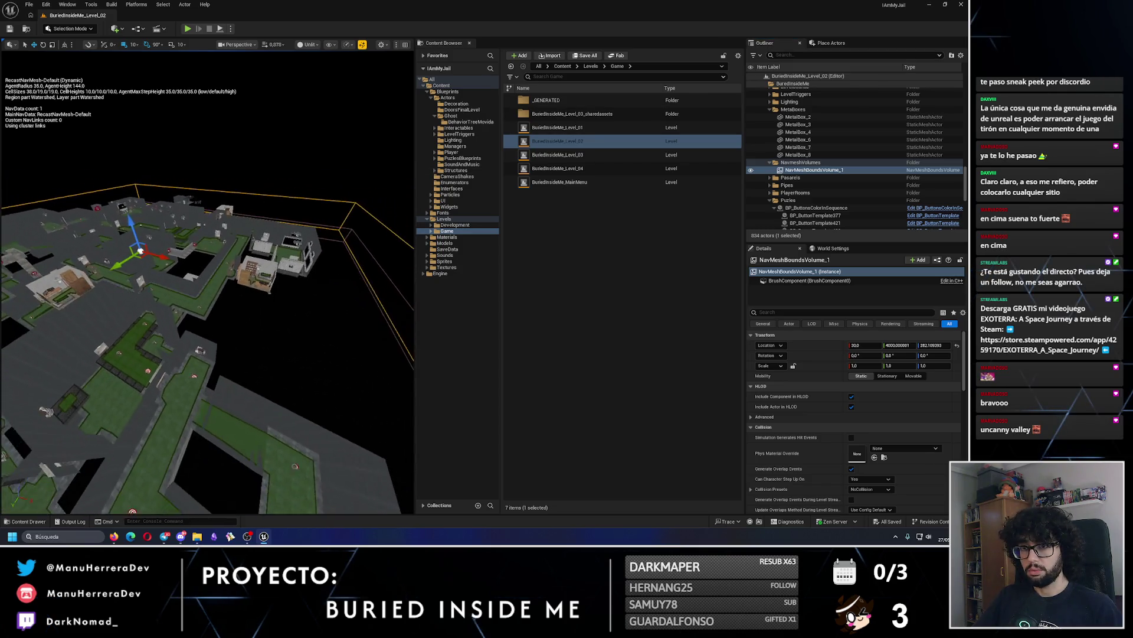
pyautogui.doubleClick(558, 169)
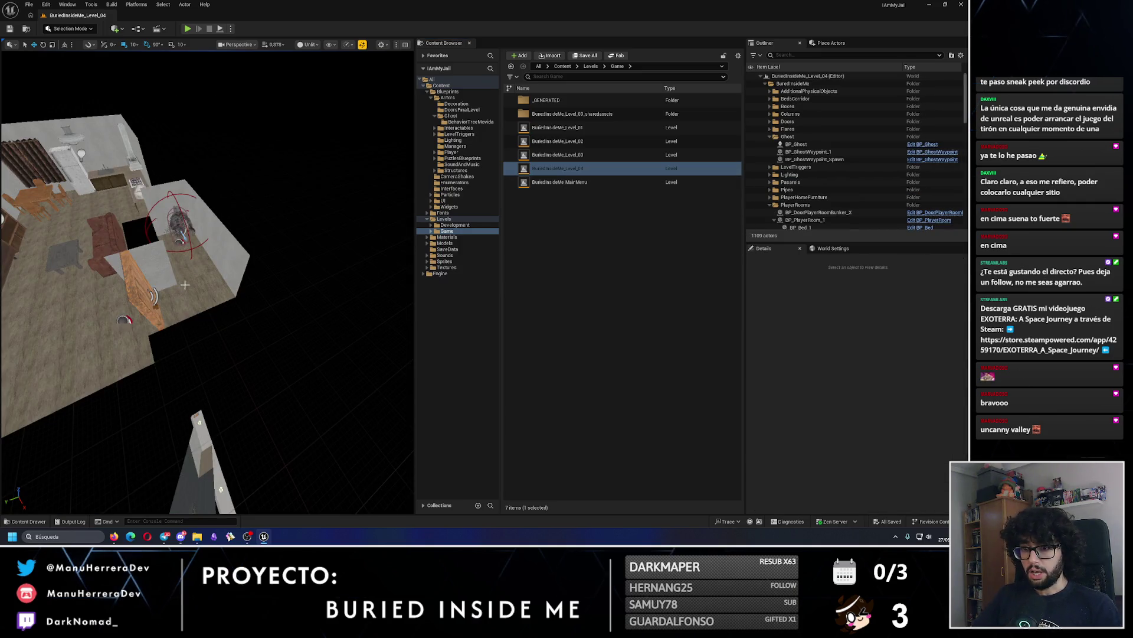
# Place a new Nav Mesh Bounds Volume in the player flat and save Level_04.
pyautogui.click(323, 284)
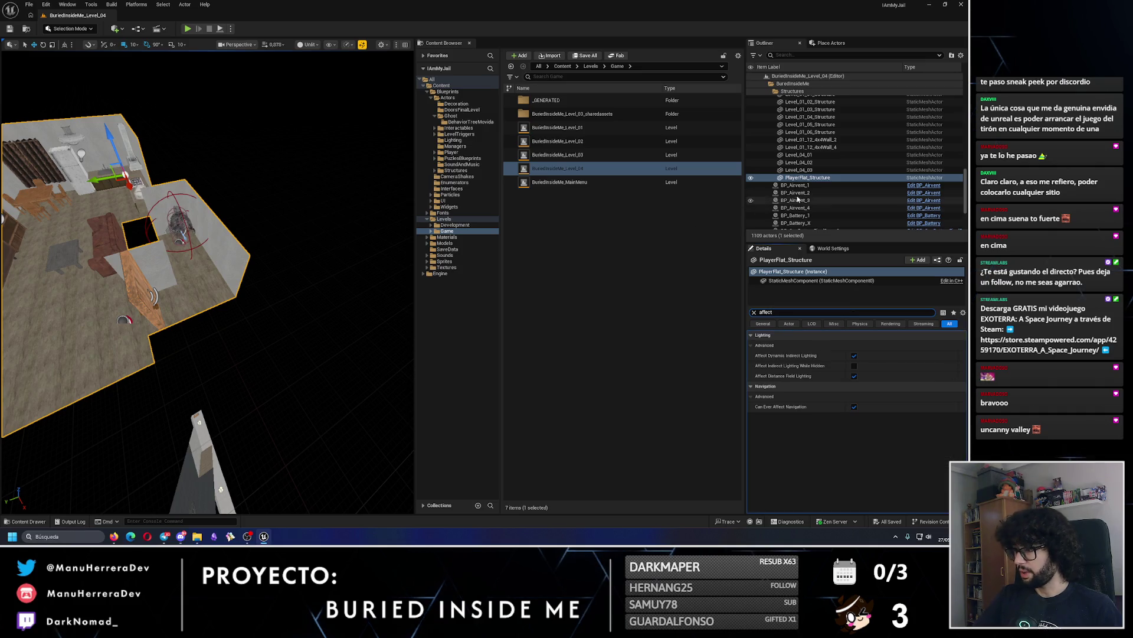
pyautogui.click(378, 236)
pyautogui.scroll(3, 378, 236)
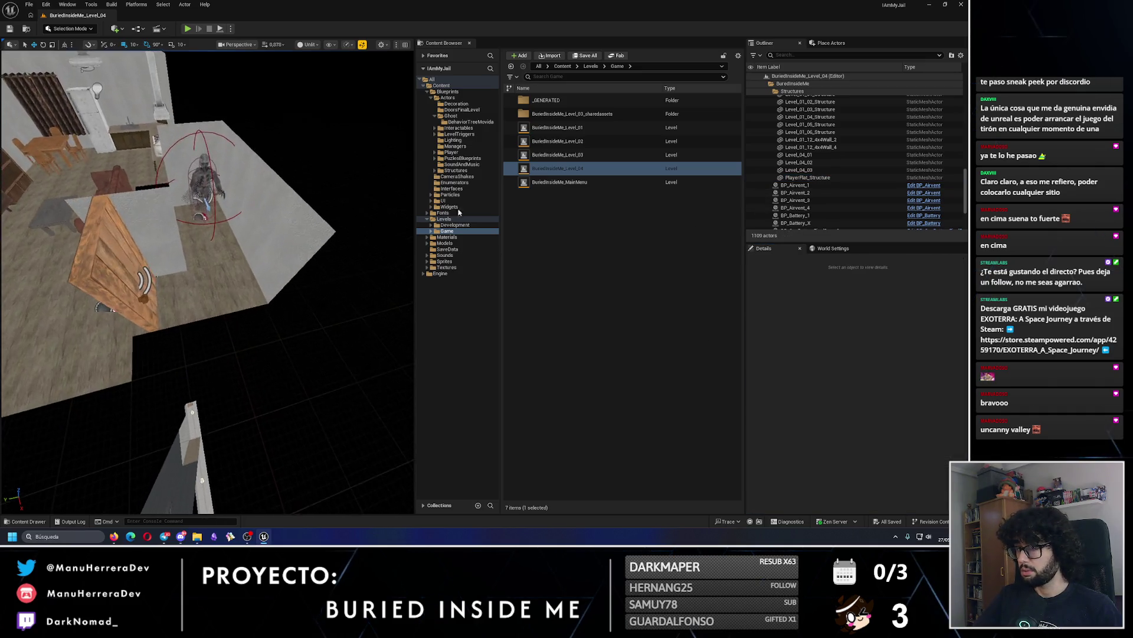
pyautogui.click(831, 43)
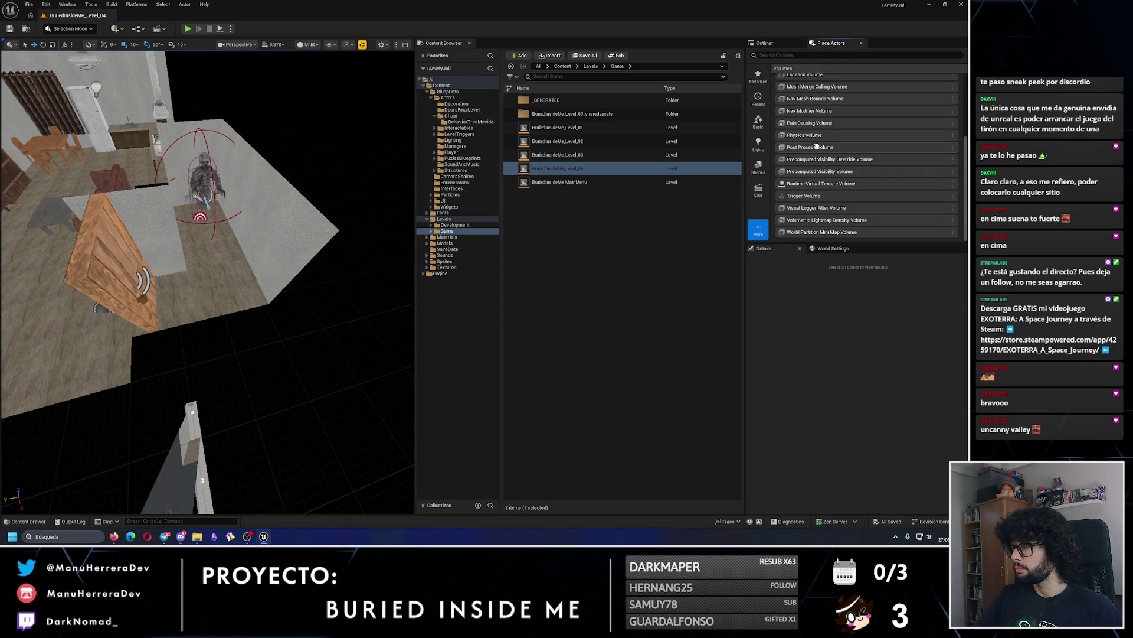
pyautogui.scroll(2, 830, 216)
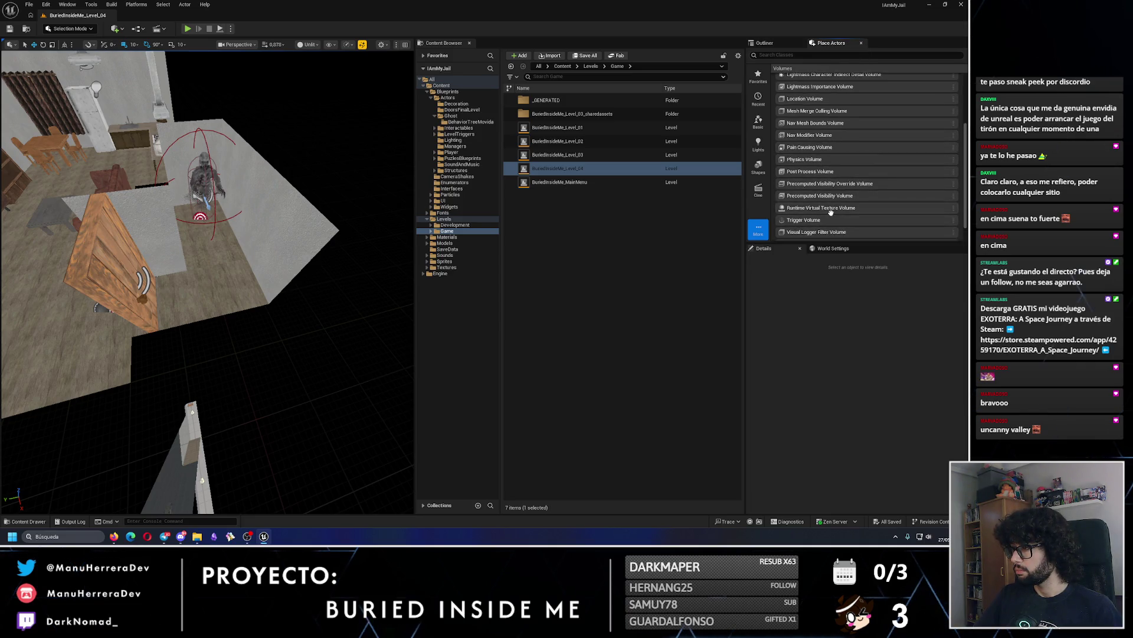
pyautogui.moveTo(304, 260); pyautogui.dragTo(283, 307)
pyautogui.scroll(-3, 146, 80)
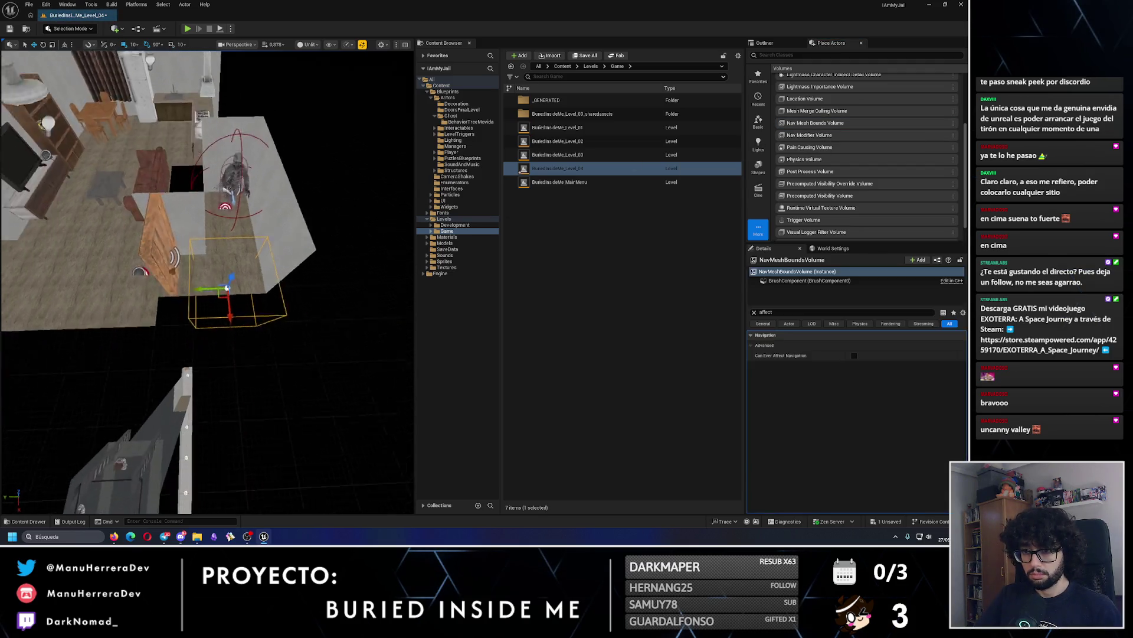
pyautogui.click(10, 29)
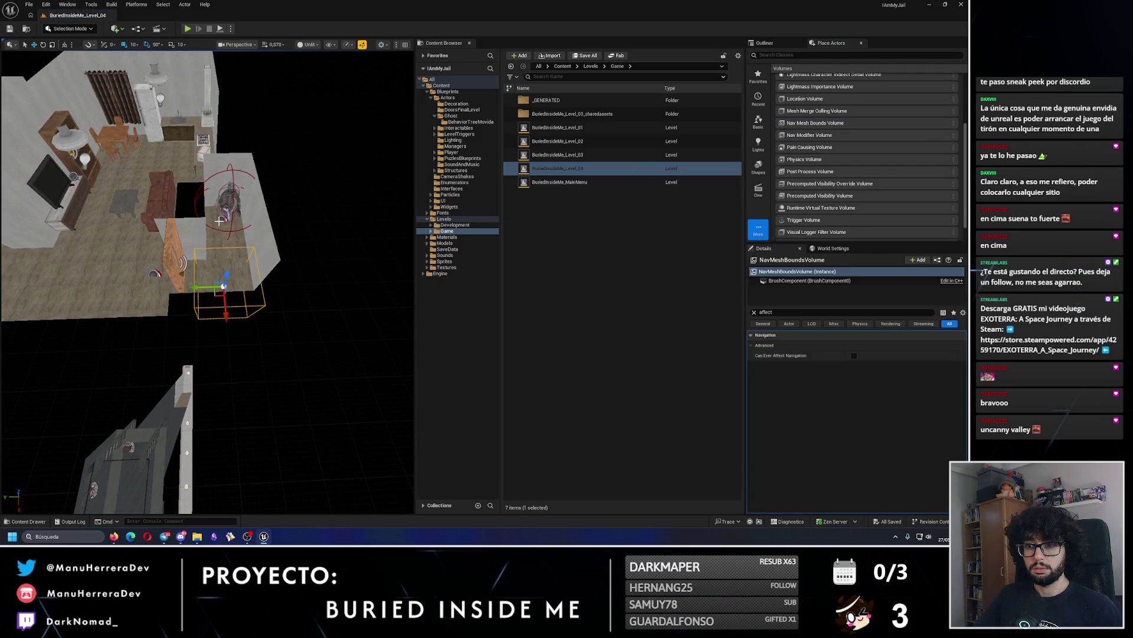
# Select the new volume actor and bring its full Details properties into view.
pyautogui.click(754, 312)
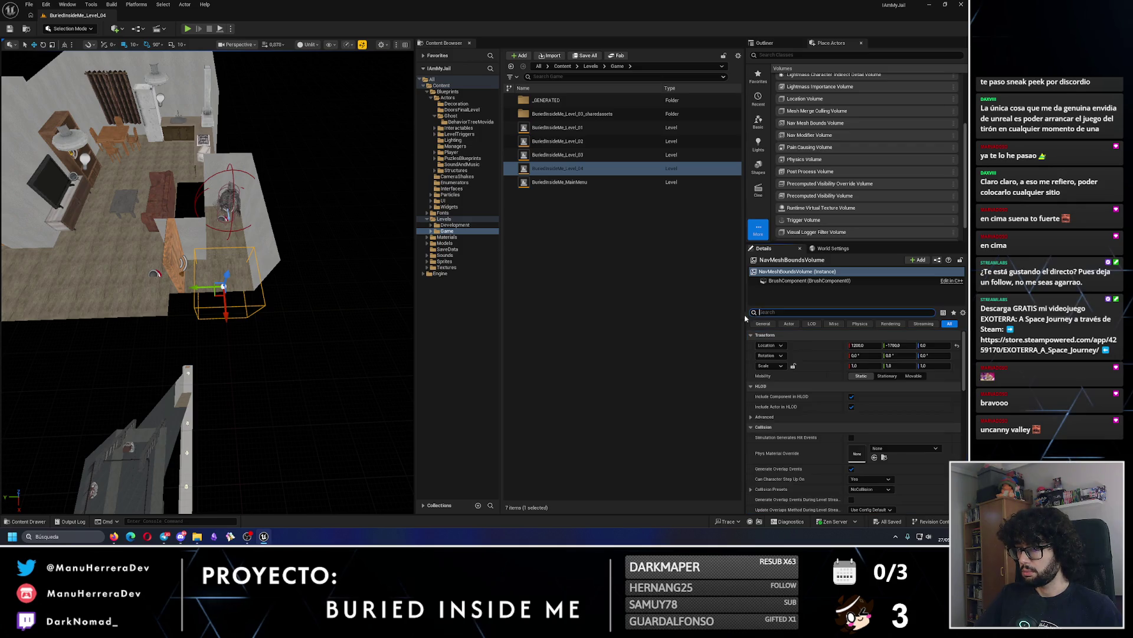
pyautogui.click(778, 44)
pyautogui.scroll(3, 272, 220)
pyautogui.press('e')
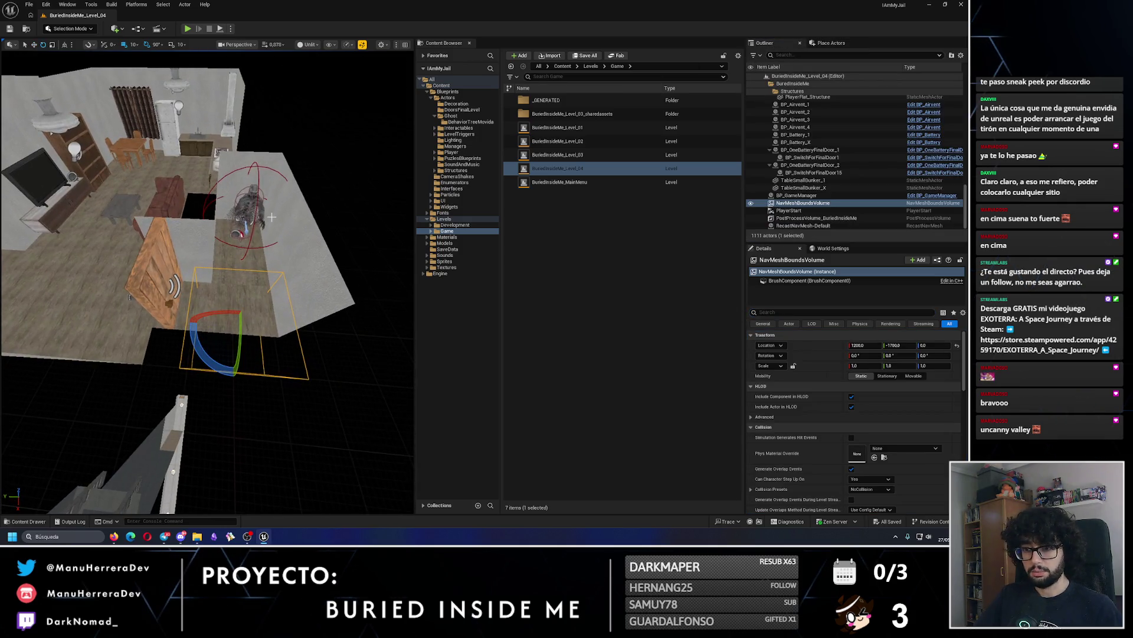
pyautogui.press('w')
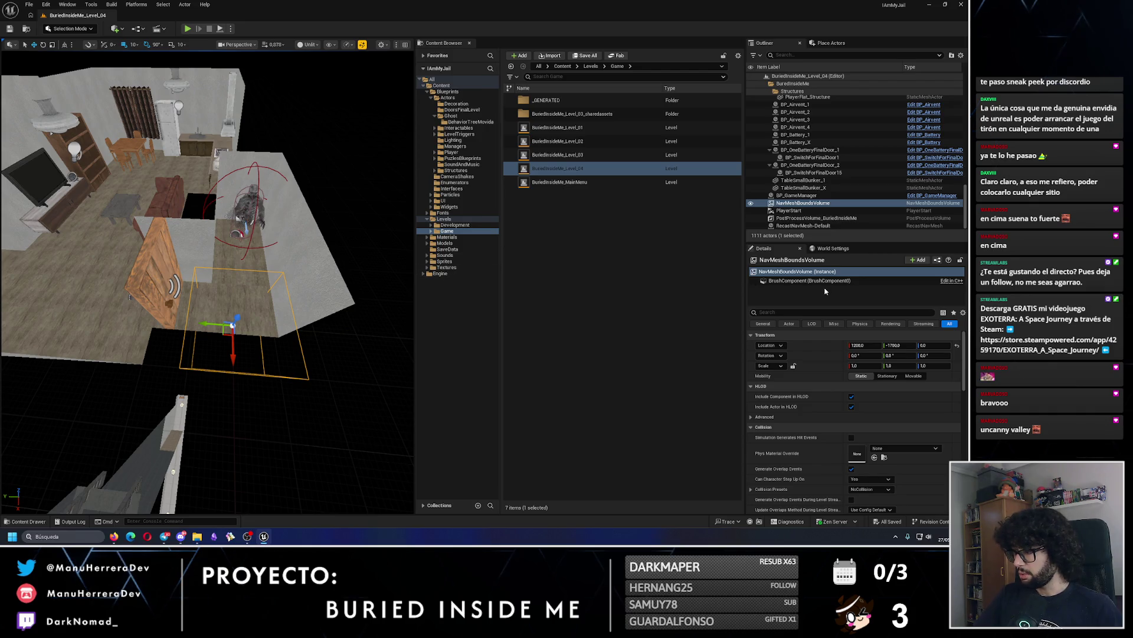
pyautogui.click(828, 282)
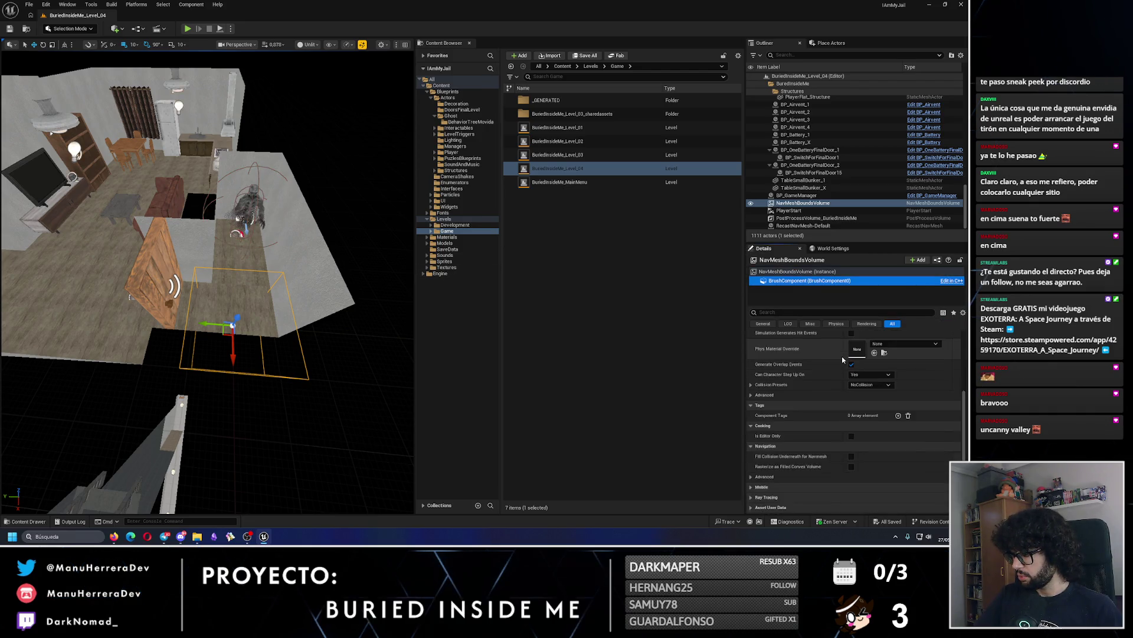
pyautogui.click(794, 271)
pyautogui.scroll(-2, 756, 372)
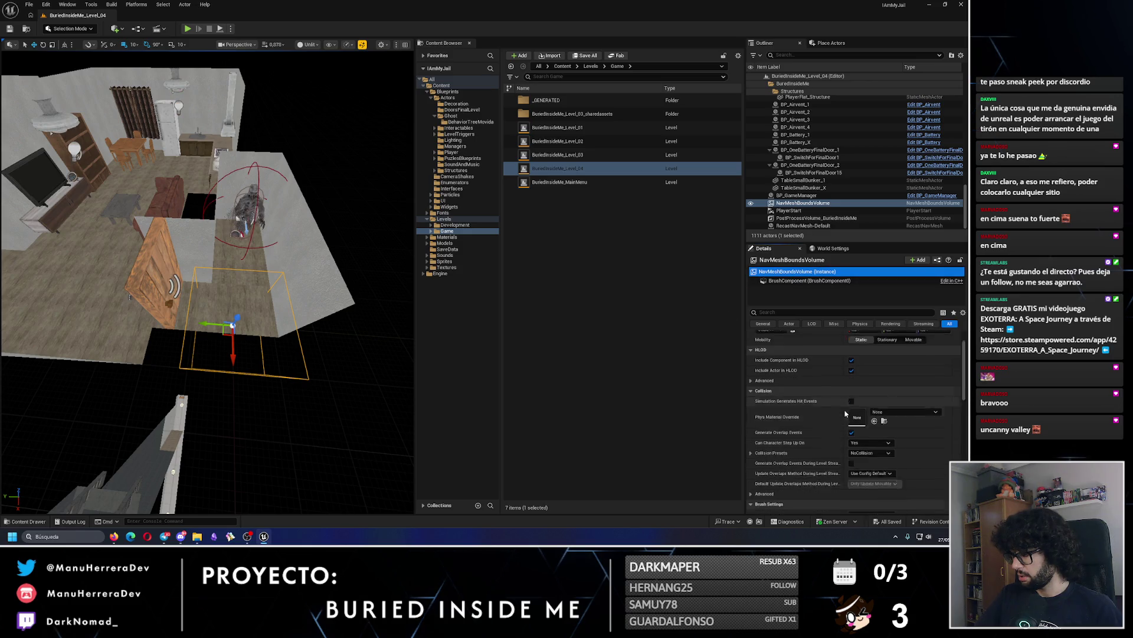
pyautogui.click(751, 368)
pyautogui.click(752, 369)
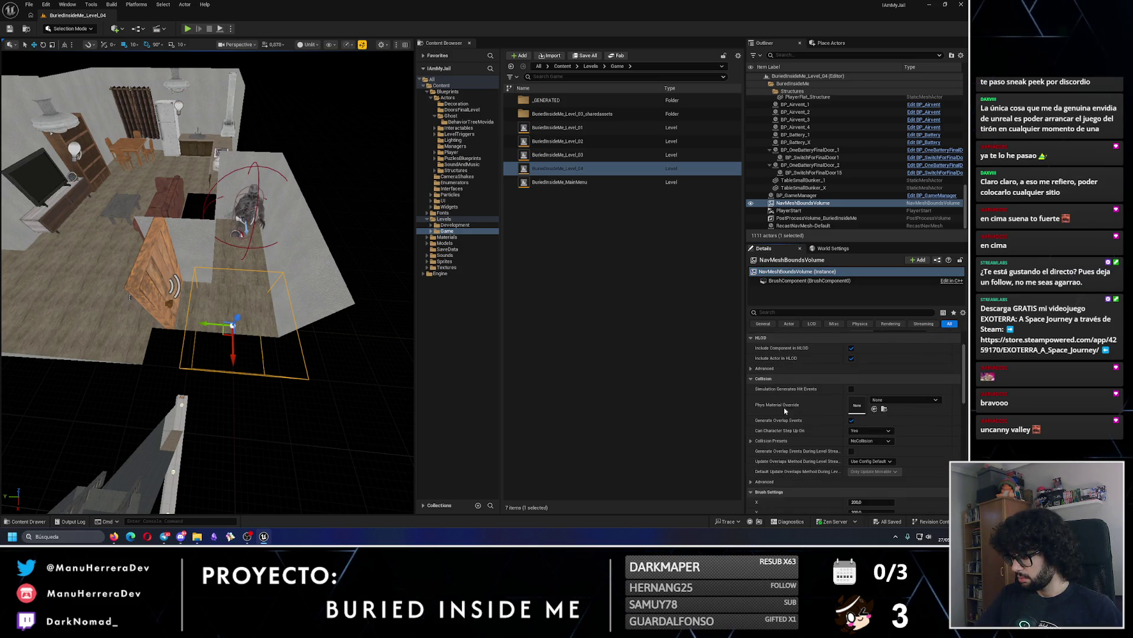
pyautogui.scroll(-3, 760, 407)
pyautogui.scroll(-6, 276, 302)
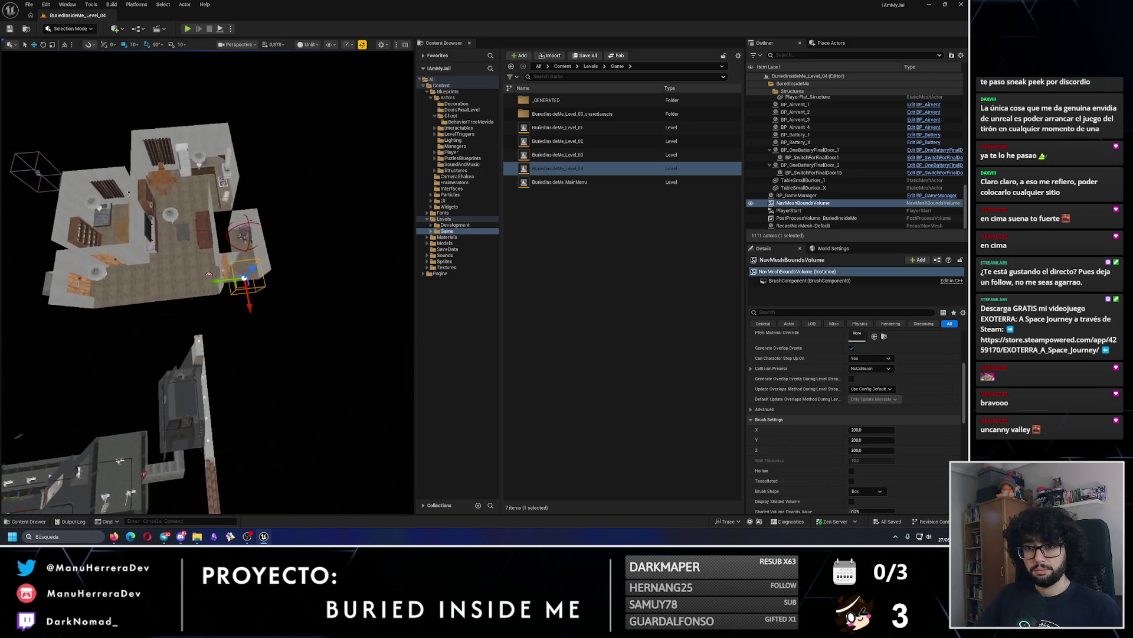
# Drag Brush Settings X to about 1152.7 and raise the volume over the flat.
pyautogui.moveTo(275, 303)
pyautogui.mouseDown()
pyautogui.moveTo(276, 267)
pyautogui.moveTo(179, 254)
pyautogui.mouseUp()
pyautogui.moveTo(861, 430); pyautogui.dragTo(918, 429)
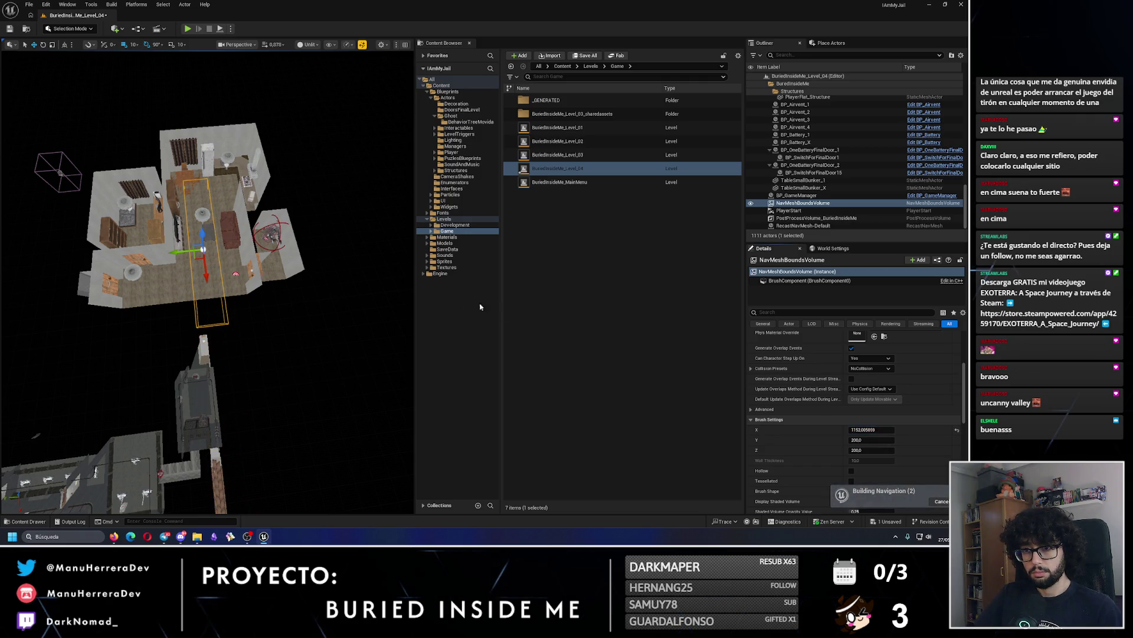
pyautogui.moveTo(202, 275); pyautogui.dragTo(203, 255)
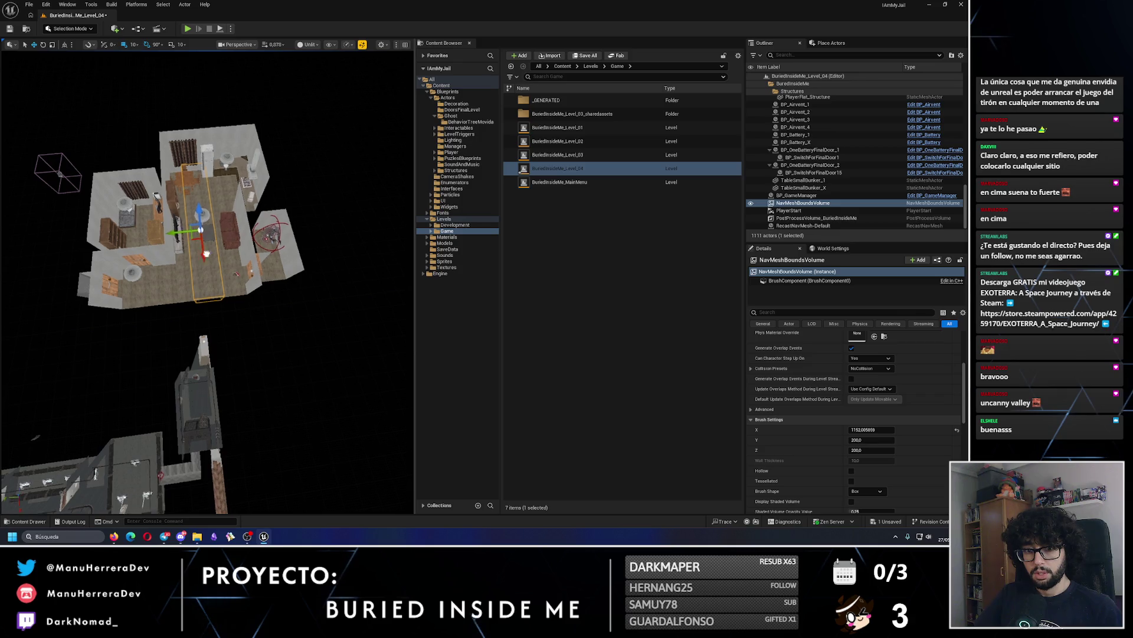
pyautogui.scroll(5, 208, 282)
pyautogui.scroll(-6, 208, 281)
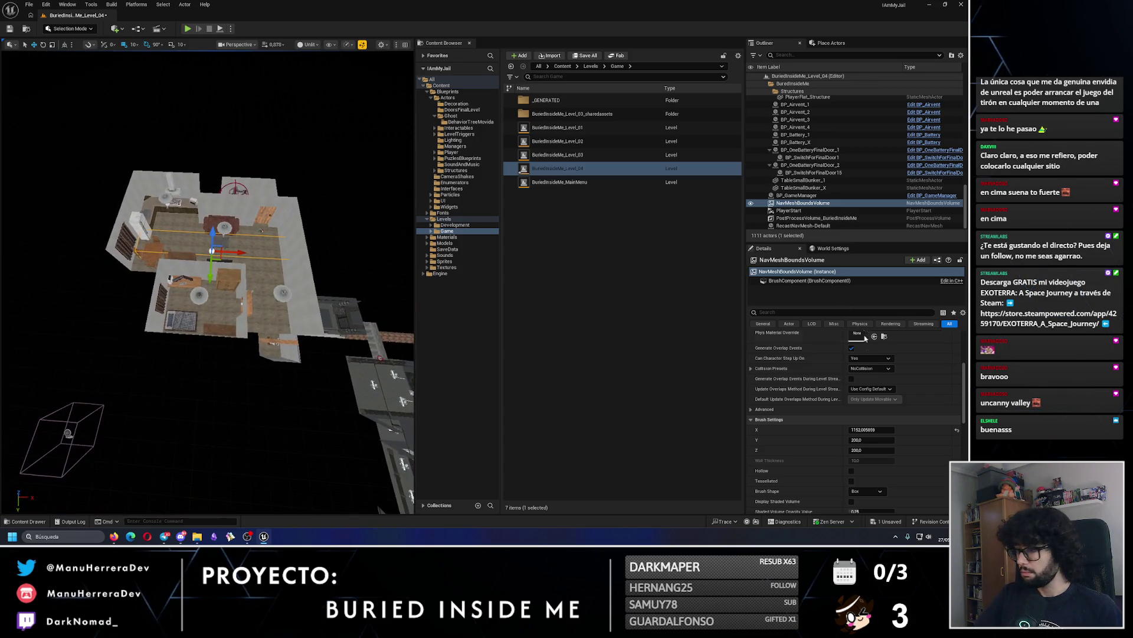
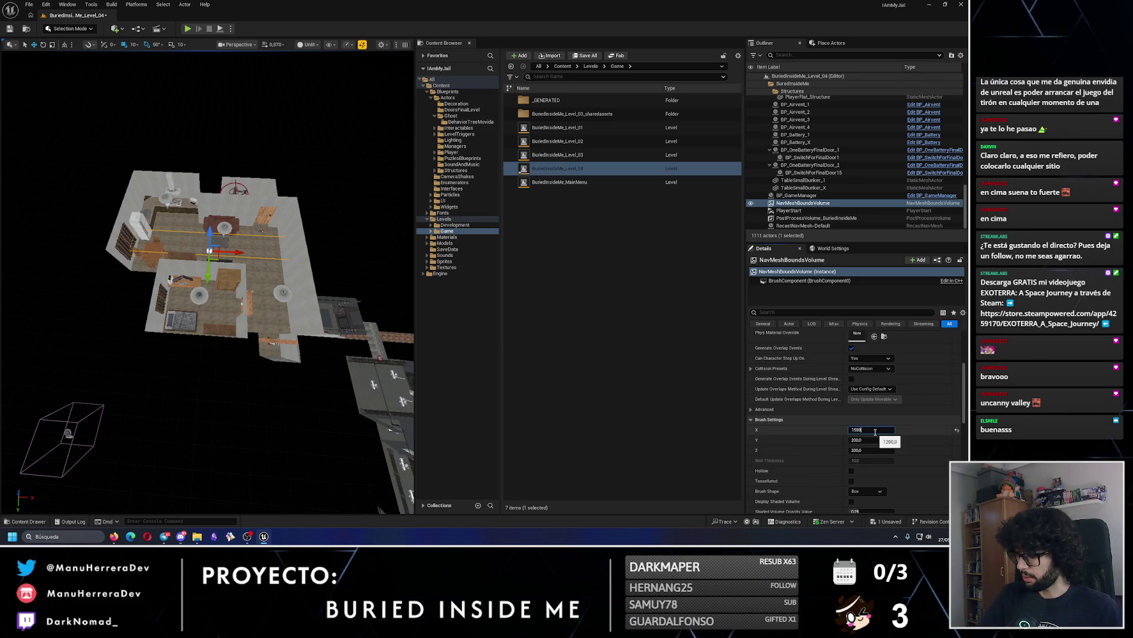
# Set the NavMesh bounds volume brush size to X 1500, Y 1500, Z 100.
pyautogui.press('Tab')
pyautogui.write('1500')
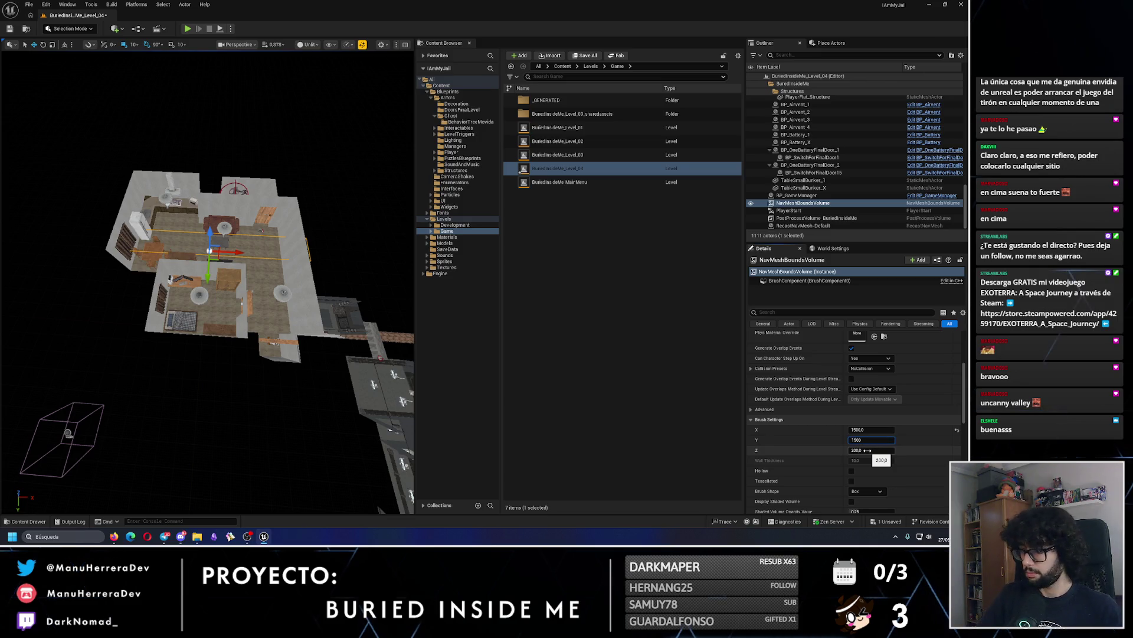
pyautogui.press('Return')
pyautogui.moveTo(206, 330)
pyautogui.mouseDown()
pyautogui.moveTo(189, 278)
pyautogui.moveTo(251, 325)
pyautogui.mouseUp()
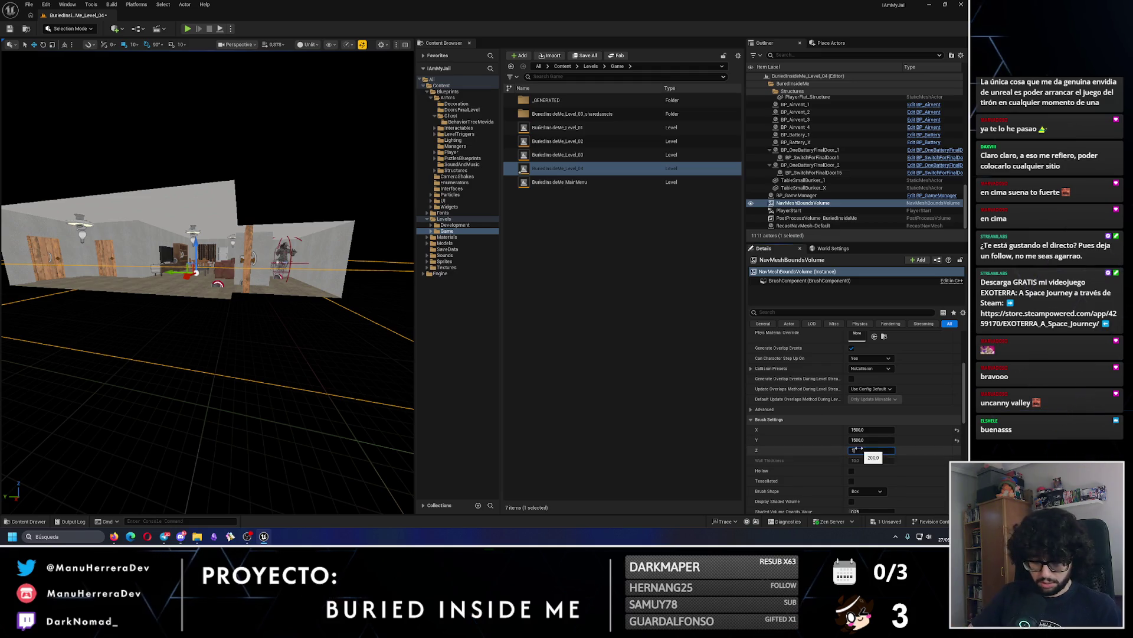
pyautogui.press('Return')
pyautogui.moveTo(236, 354); pyautogui.dragTo(254, 354)
pyautogui.moveTo(236, 395)
pyautogui.mouseDown()
pyautogui.moveTo(236, 425)
pyautogui.moveTo(236, 395)
pyautogui.mouseUp()
# Deselect the volume, save the level, and switch the viewport to unlit shading.
pyautogui.click(389, 273)
pyautogui.click(10, 28)
pyautogui.moveTo(177, 295); pyautogui.dragTo(189, 293)
pyautogui.hotkey('alt', '4')
pyautogui.hotkey('alt', '3')
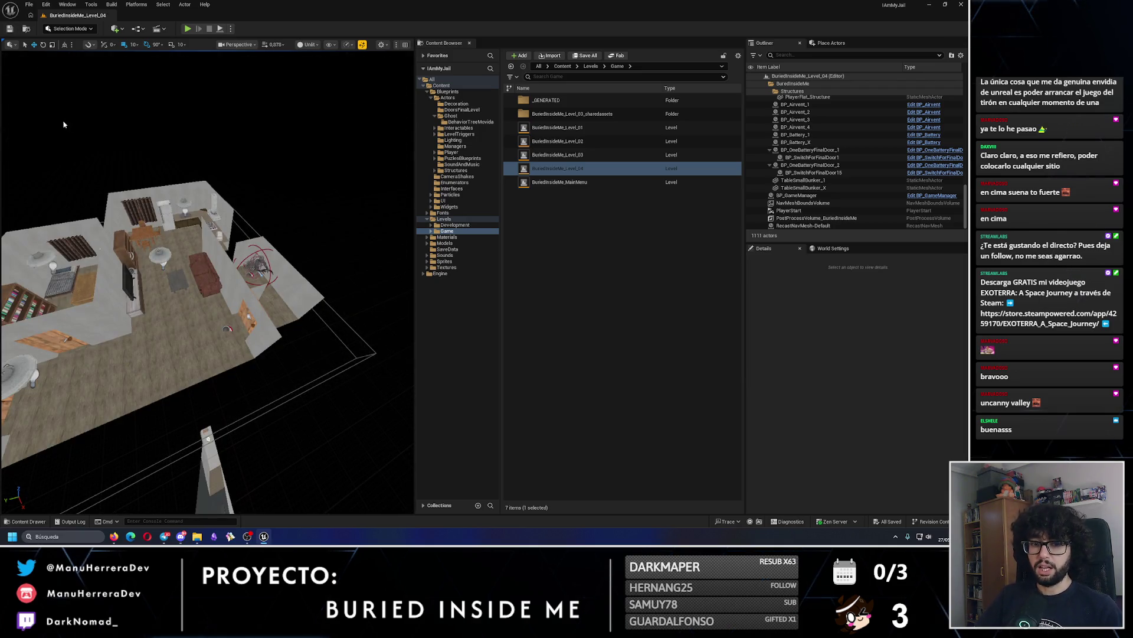
# Collapse the BuredInsideMe actor folder in the Outliner.
pyautogui.moveTo(280, 243); pyautogui.dragTo(225, 237)
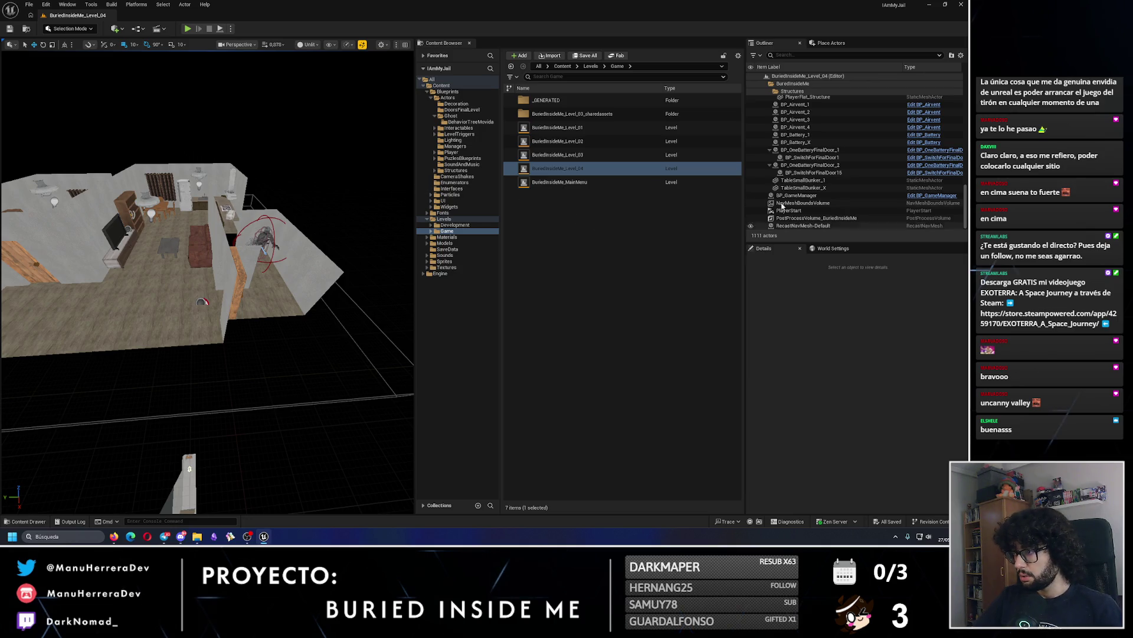
pyautogui.moveTo(967, 195); pyautogui.dragTo(949, 55)
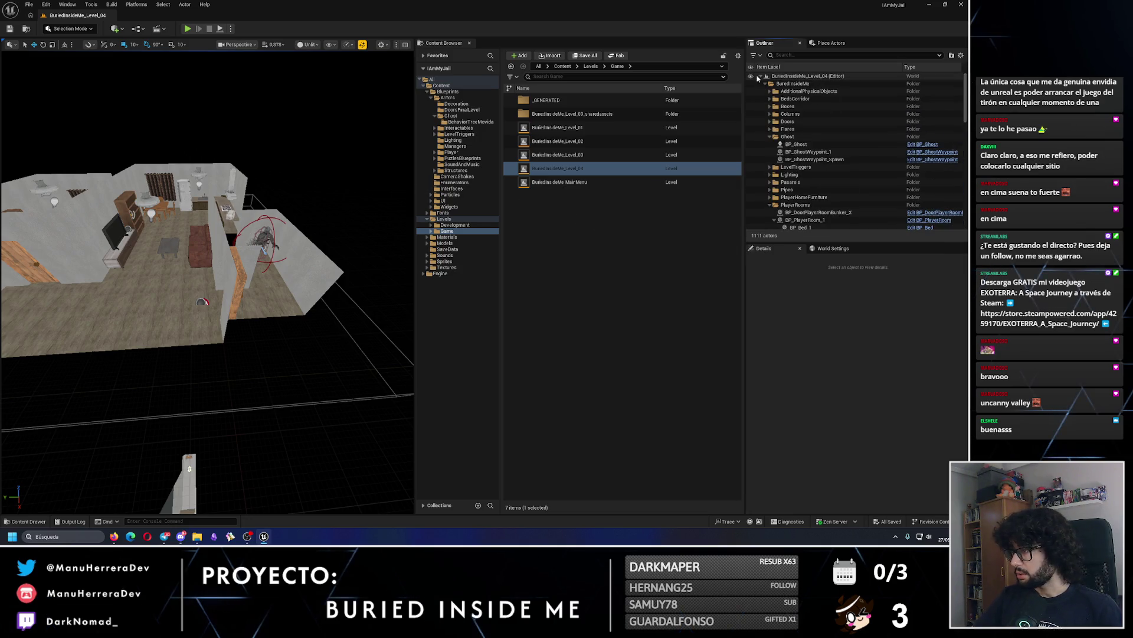
pyautogui.click(766, 83)
pyautogui.moveTo(330, 154); pyautogui.dragTo(325, 137)
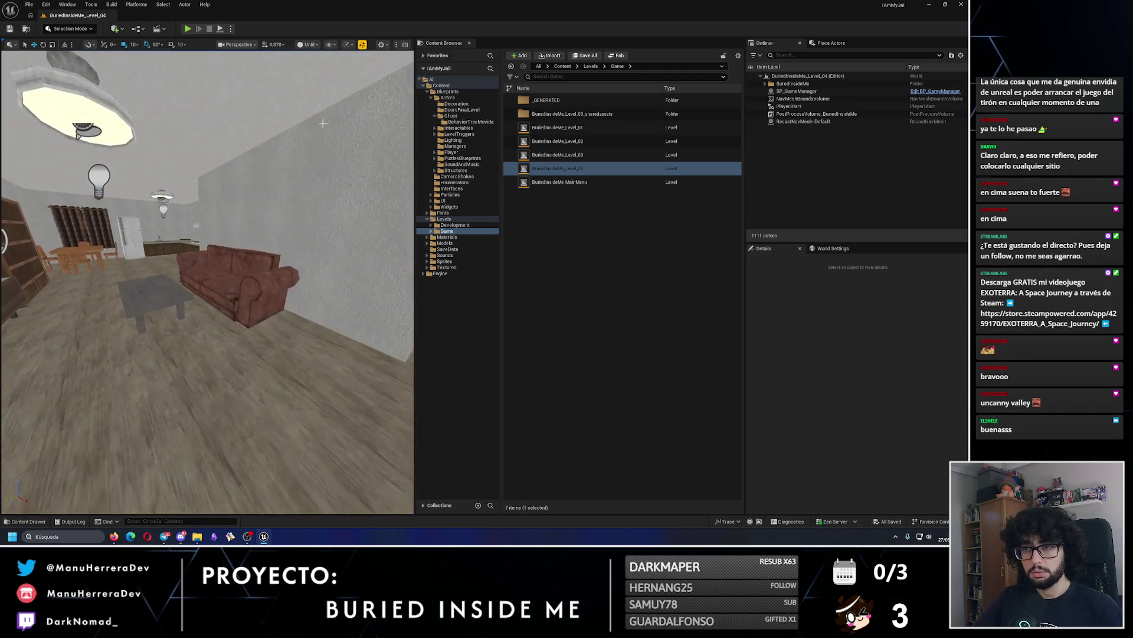
# Play-test the level in the editor, then as a Standalone Game preview.
pyautogui.hotkey('alt', 'p')
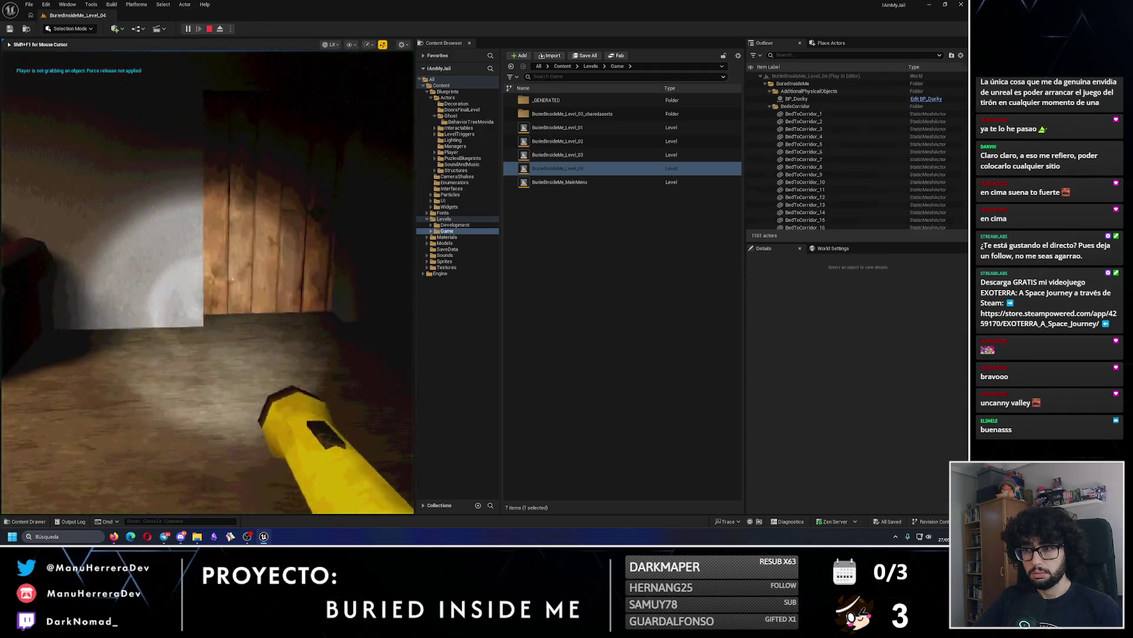
pyautogui.press('Escape')
pyautogui.click(219, 29)
pyautogui.click(265, 112)
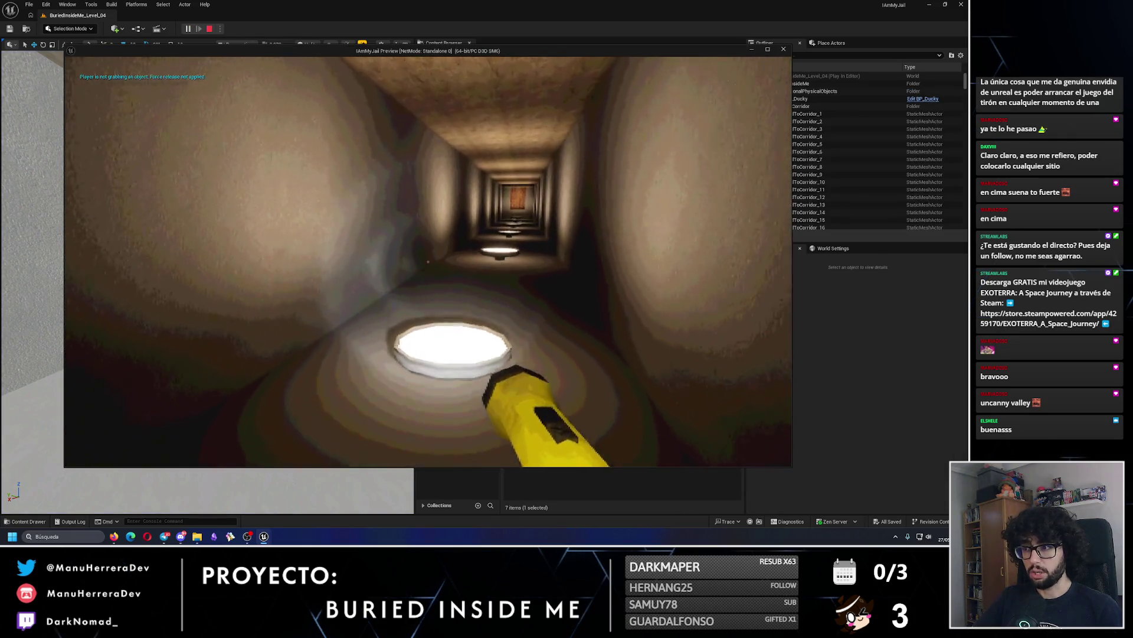
pyautogui.press('Escape')
pyautogui.moveTo(263, 413)
pyautogui.mouseDown()
pyautogui.moveTo(262, 469)
pyautogui.moveTo(245, 445)
pyautogui.moveTo(245, 408)
pyautogui.mouseUp()
# Play the level twice more to check the door, returning to the editor.
pyautogui.click(192, 29)
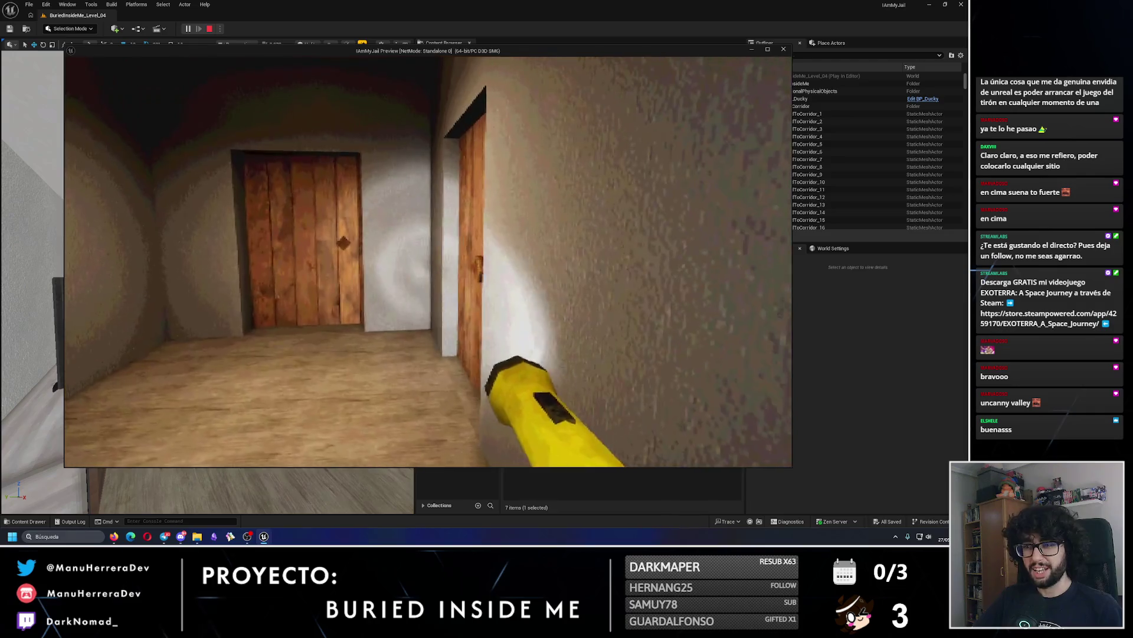
pyautogui.press('Escape')
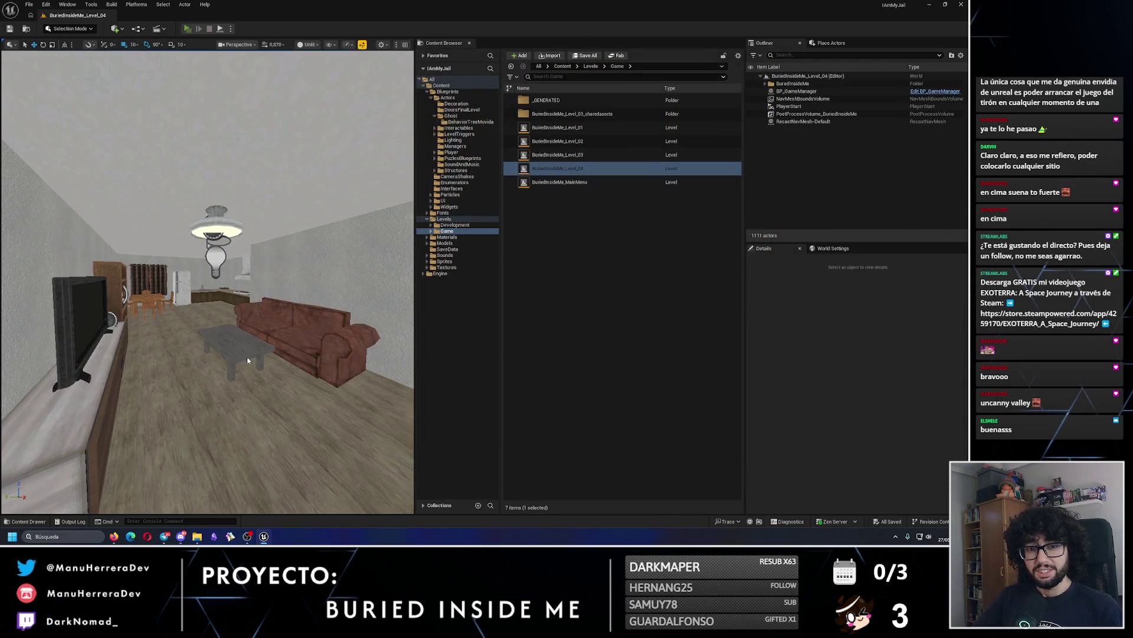
pyautogui.hotkey('alt', 'p')
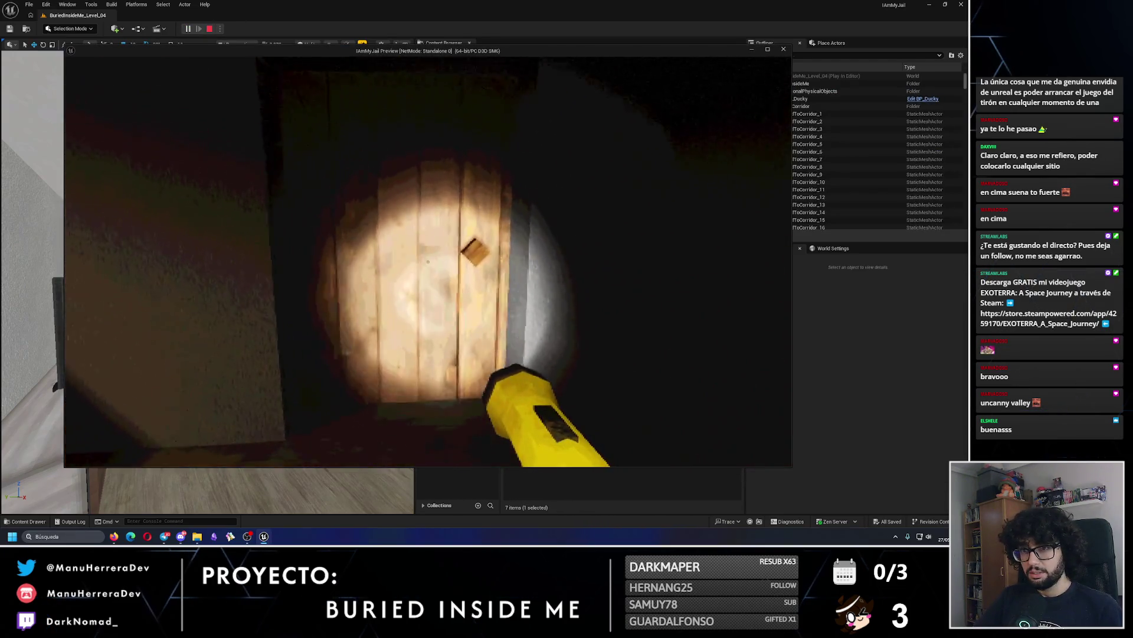
pyautogui.press('Escape')
pyautogui.moveTo(255, 424); pyautogui.dragTo(255, 424)
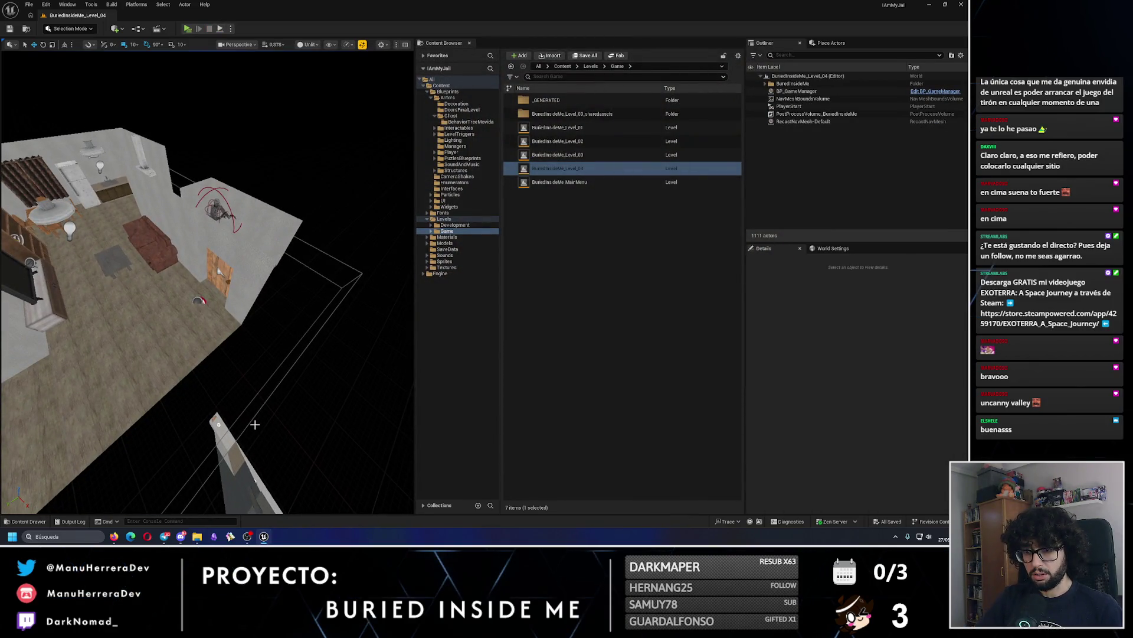
# Show the navmesh overlay and filter the Details properties for 'affect'.
pyautogui.press('p')
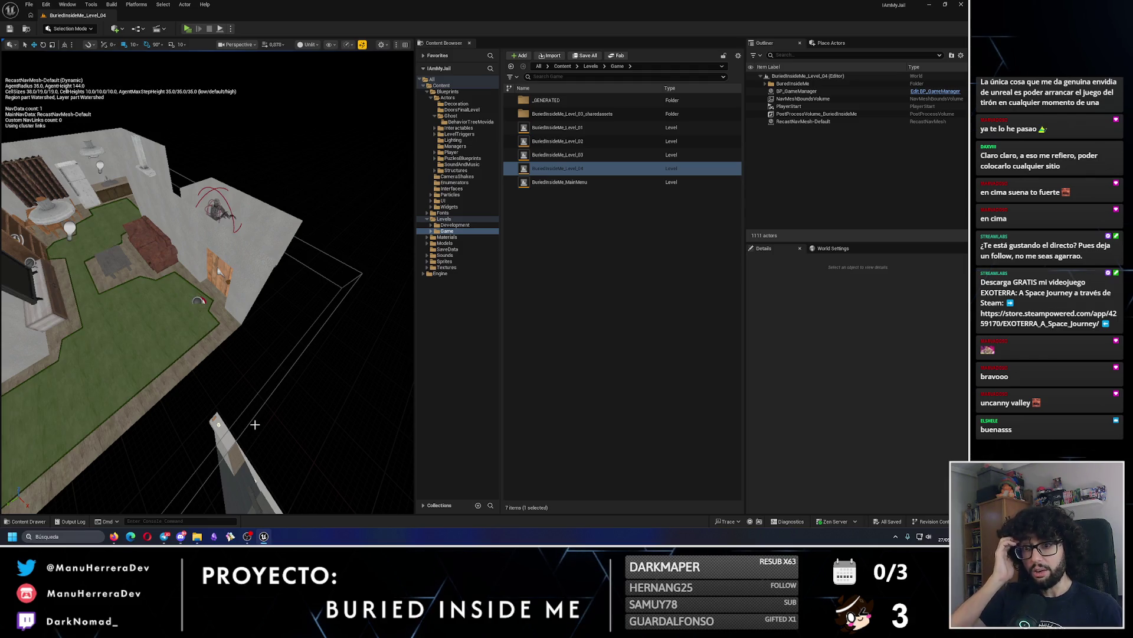
pyautogui.moveTo(255, 423); pyautogui.dragTo(255, 424)
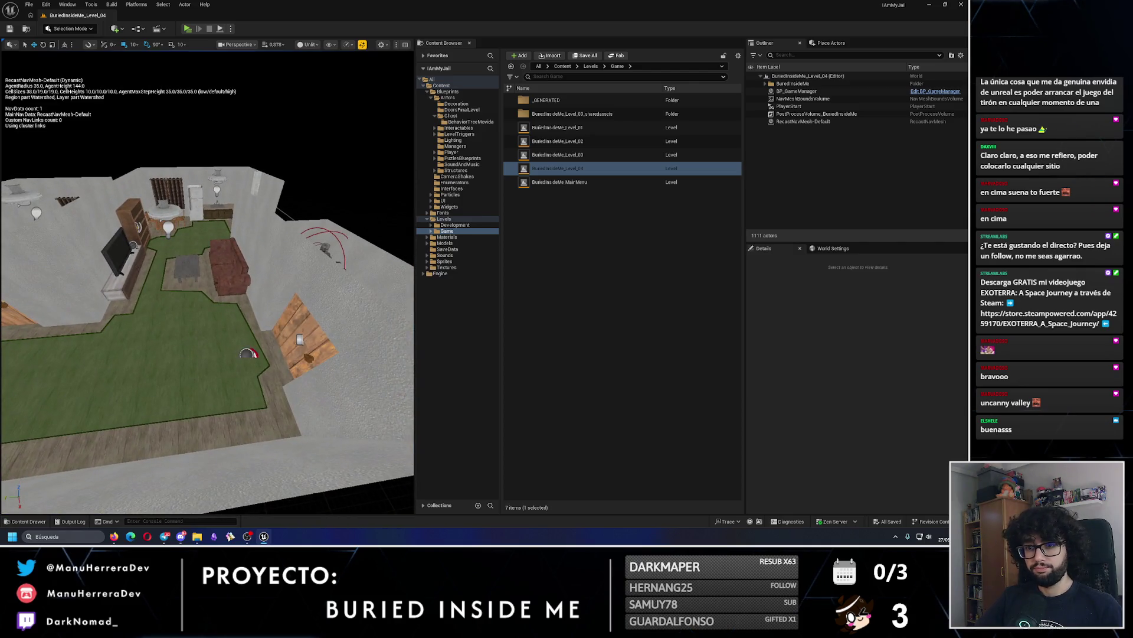
pyautogui.click(187, 269)
pyautogui.write('n')
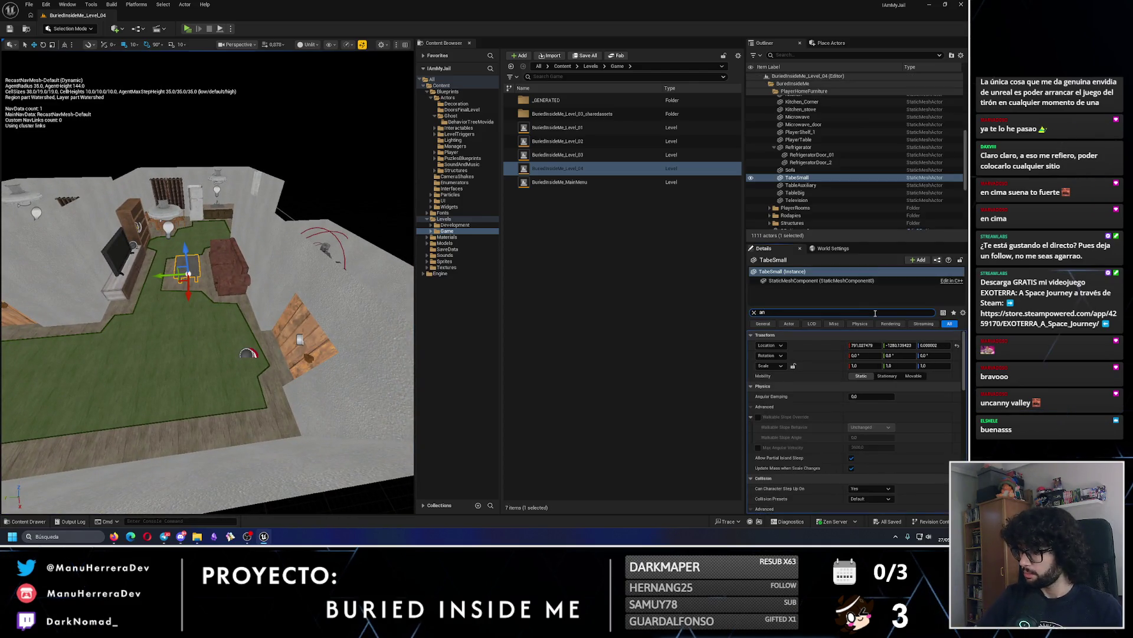
pyautogui.press('BackSpace')
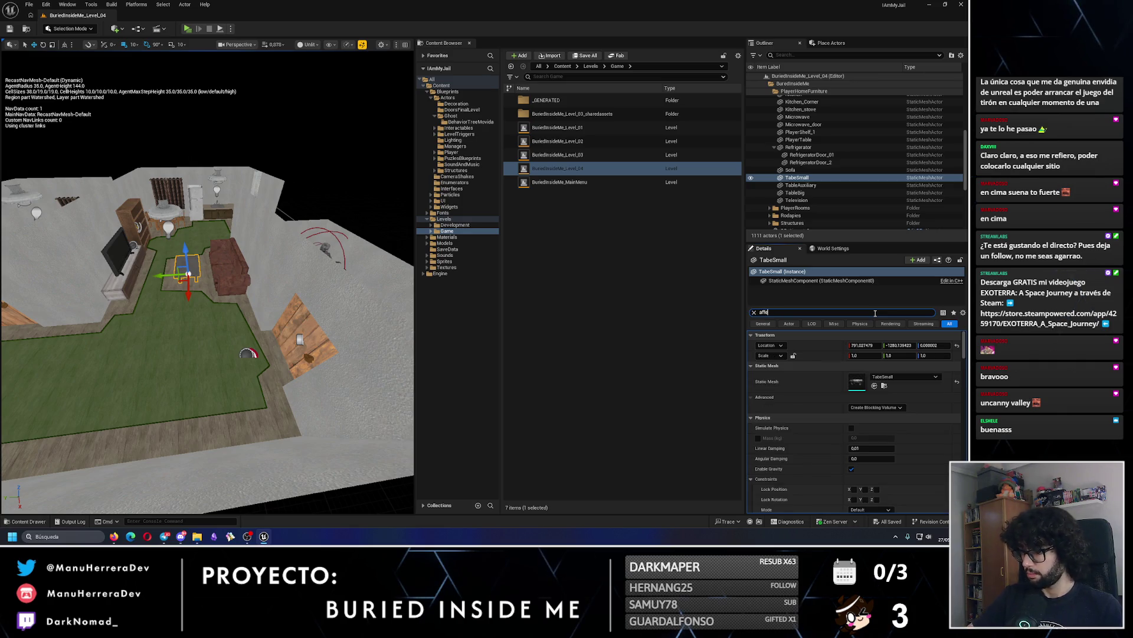
pyautogui.write('ct')
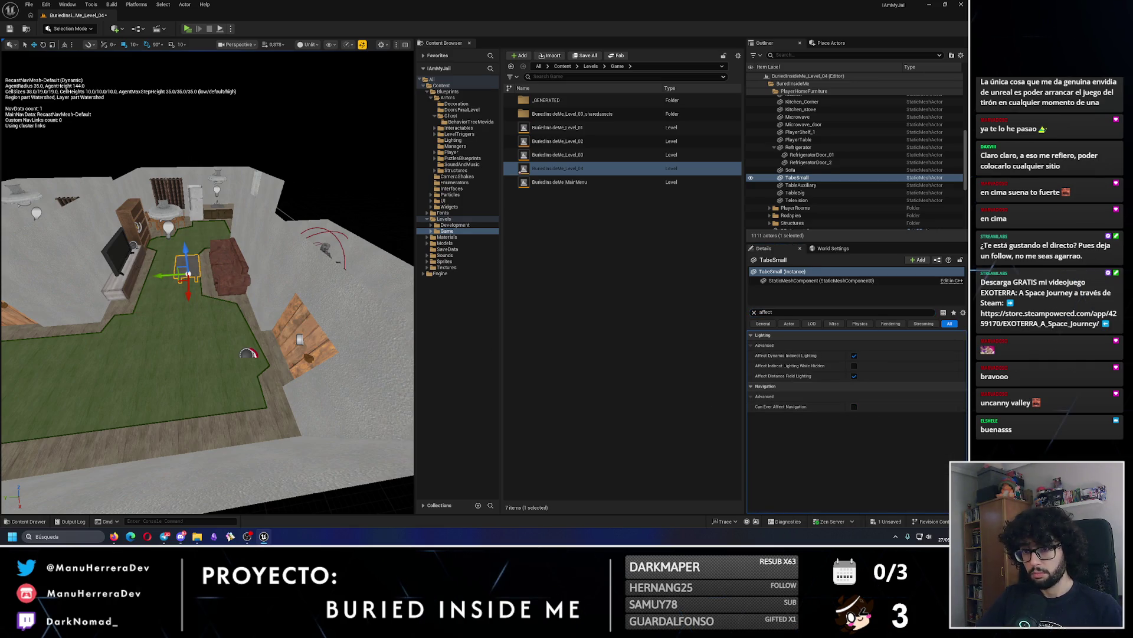
# Uncheck Can Ever Affect Navigation on the Sofa so the navmesh extends under it.
pyautogui.click(790, 170)
pyautogui.click(854, 406)
pyautogui.press('f')
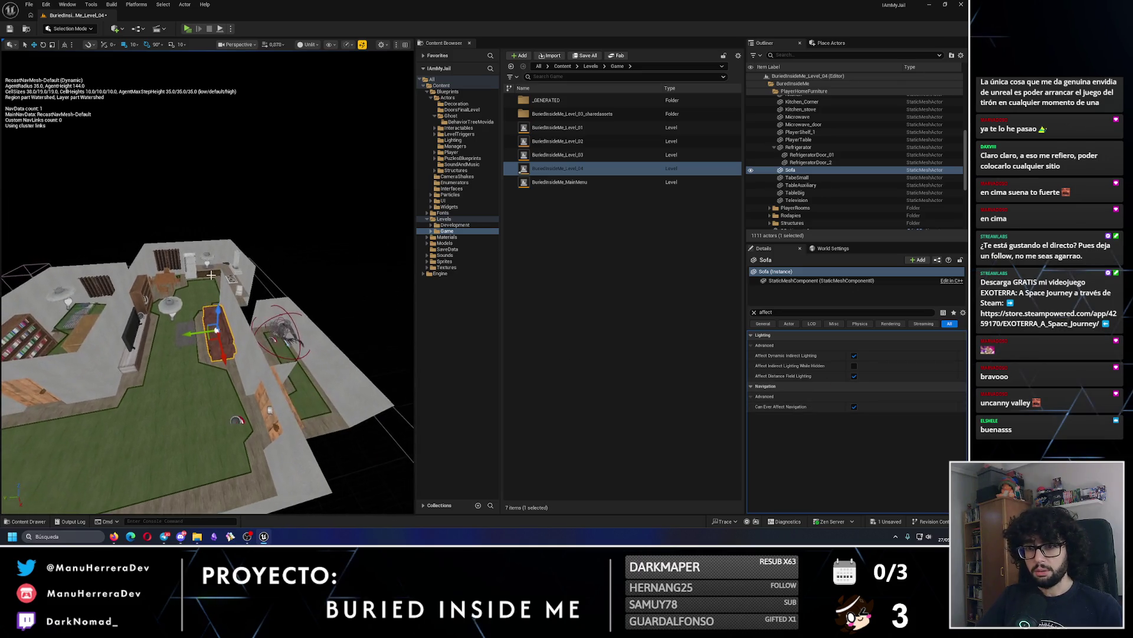
pyautogui.click(9, 29)
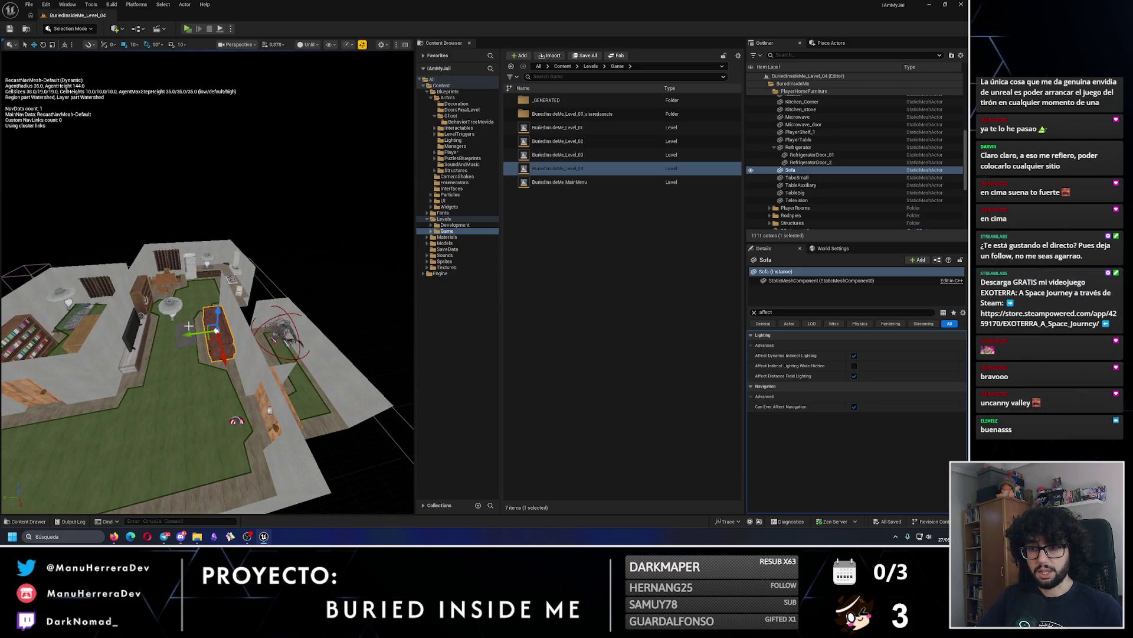
pyautogui.scroll(5, 197, 333)
pyautogui.click(854, 407)
pyautogui.scroll(3, 207, 177)
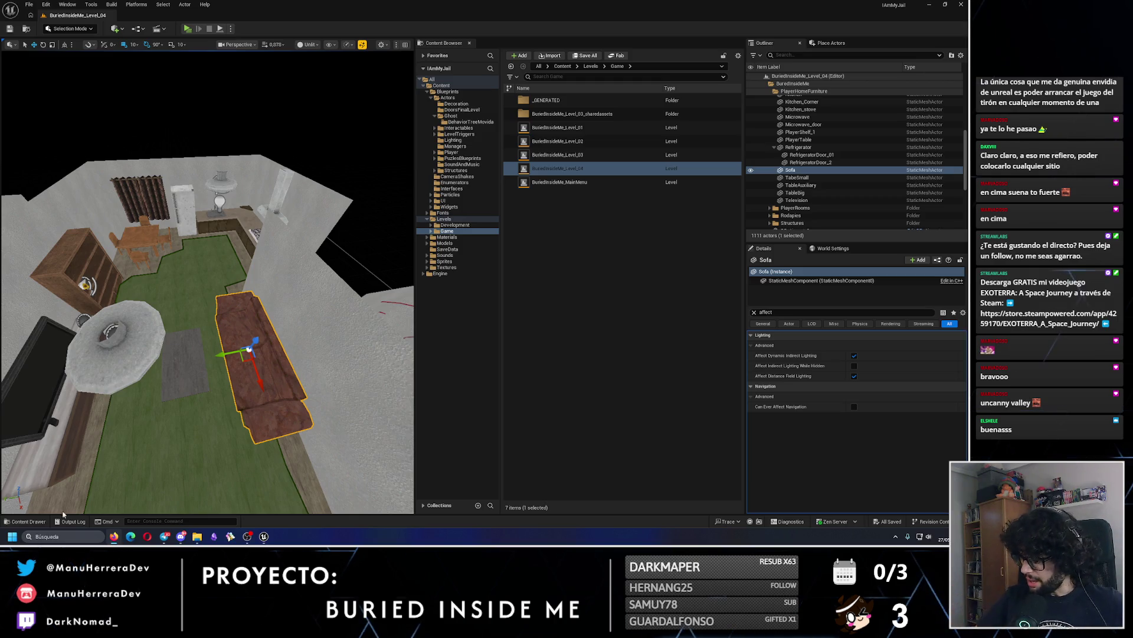
# Check the system audio output devices and show the navmesh overlay again.
pyautogui.click(919, 537)
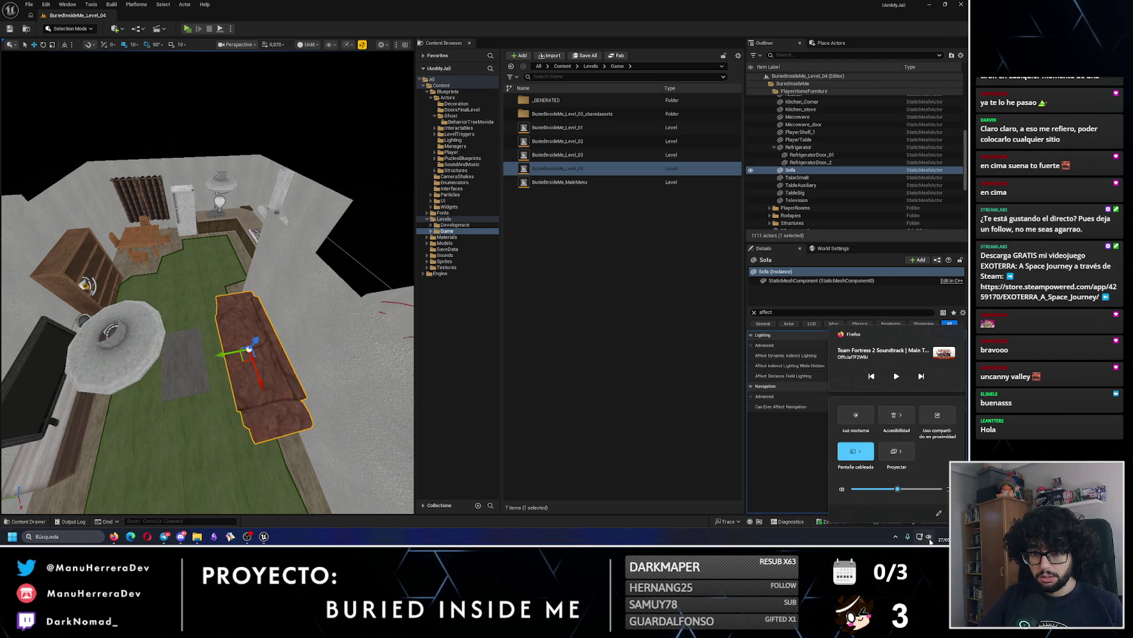
pyautogui.click(948, 489)
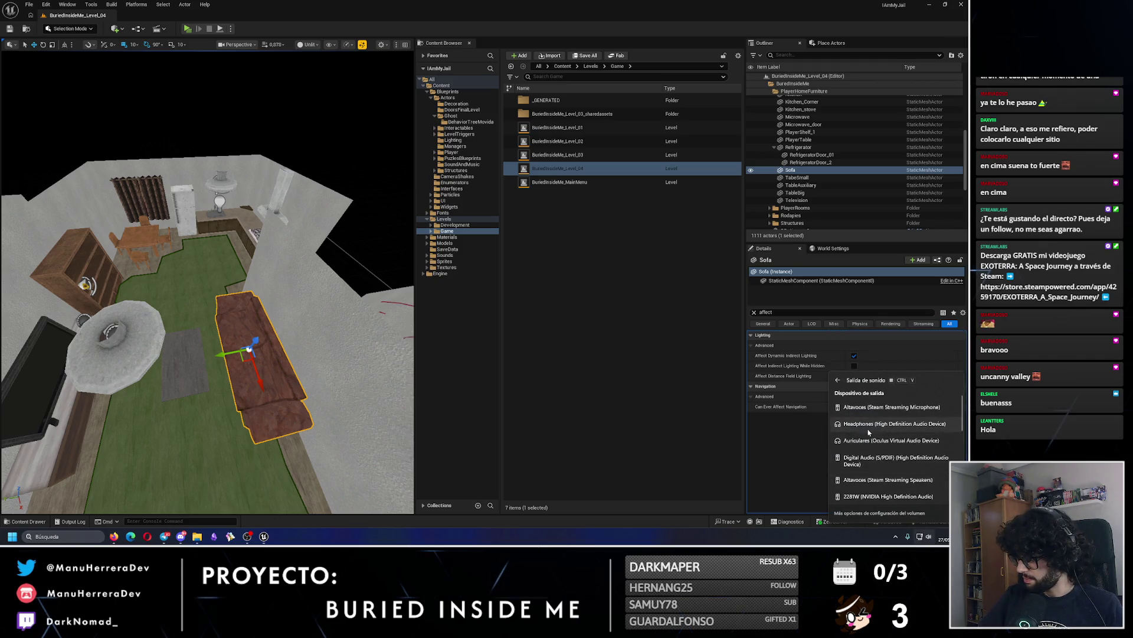
pyautogui.click(228, 150)
pyautogui.press('p')
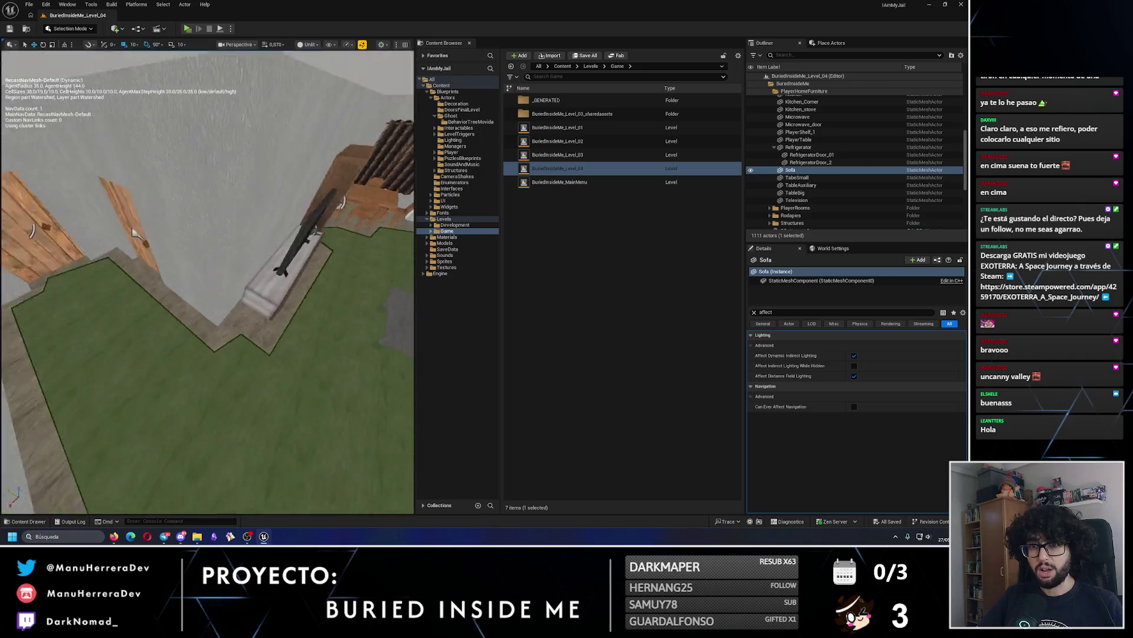
pyautogui.moveTo(228, 150); pyautogui.dragTo(229, 17)
# Play the level twice and review the play-in-editor error log.
pyautogui.hotkey('alt', 'p')
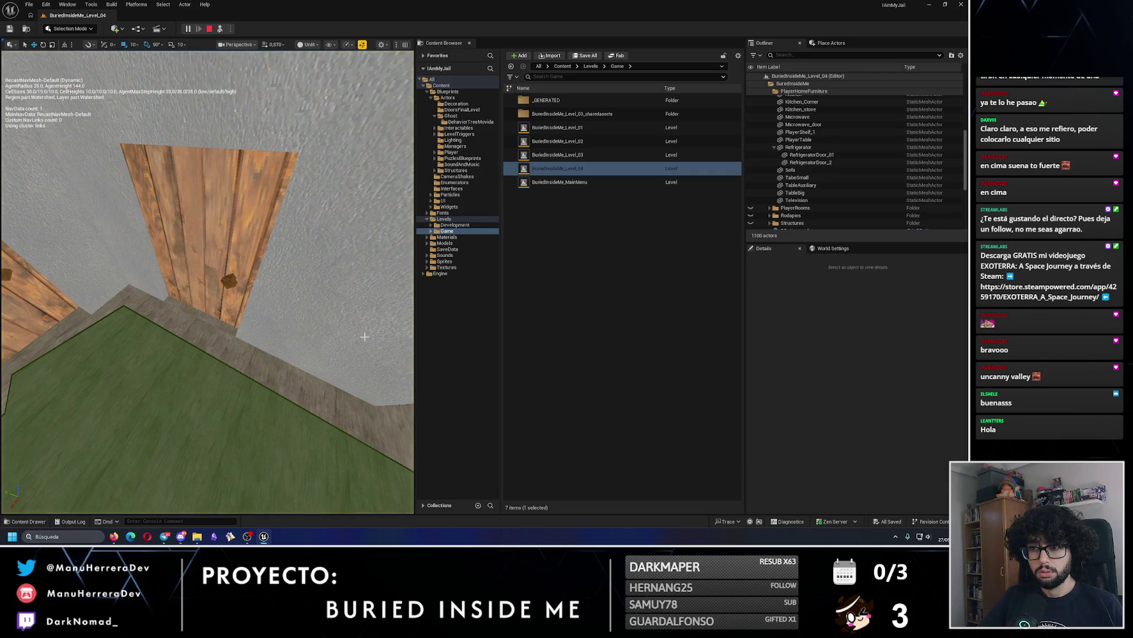
pyautogui.press('F8')
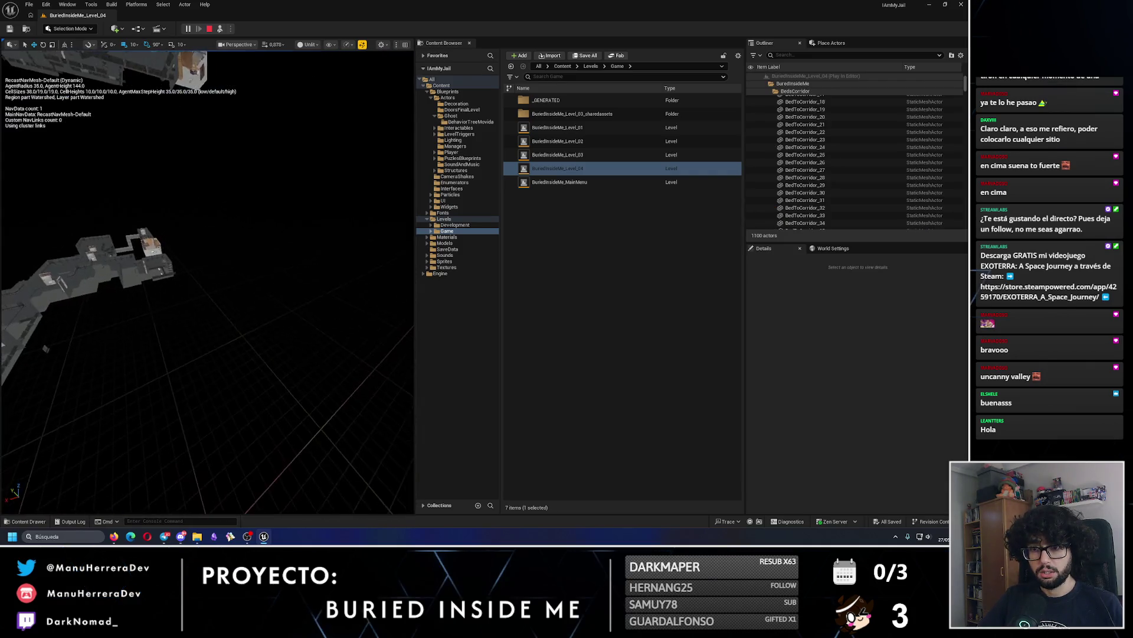
pyautogui.click(209, 31)
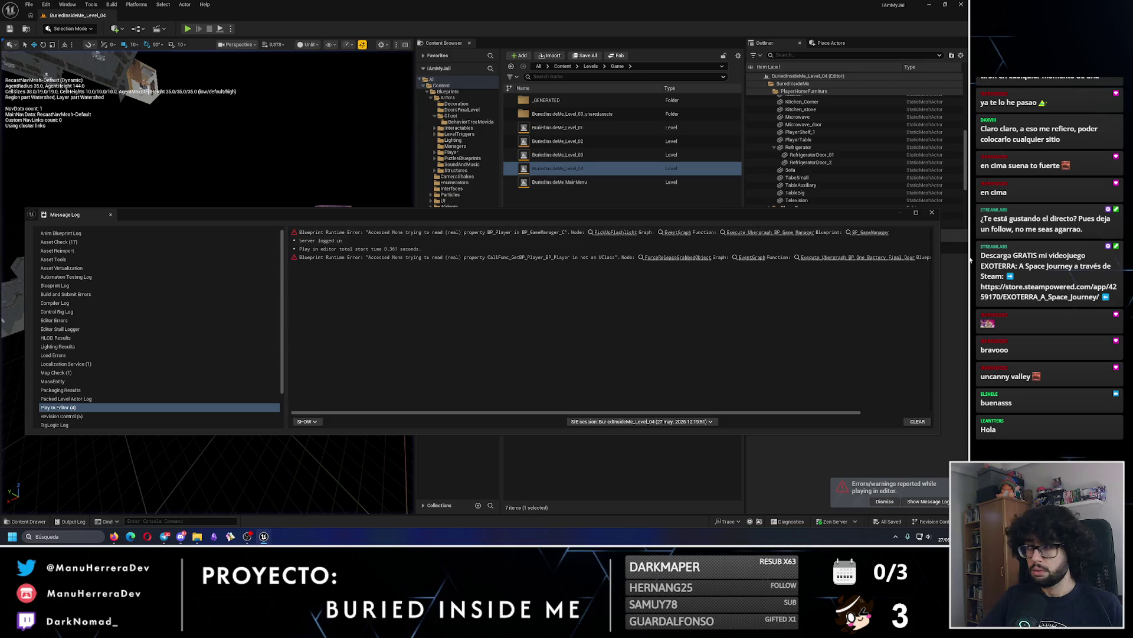
pyautogui.hotkey('alt', 'p')
pyautogui.press('Escape')
pyautogui.click(928, 501)
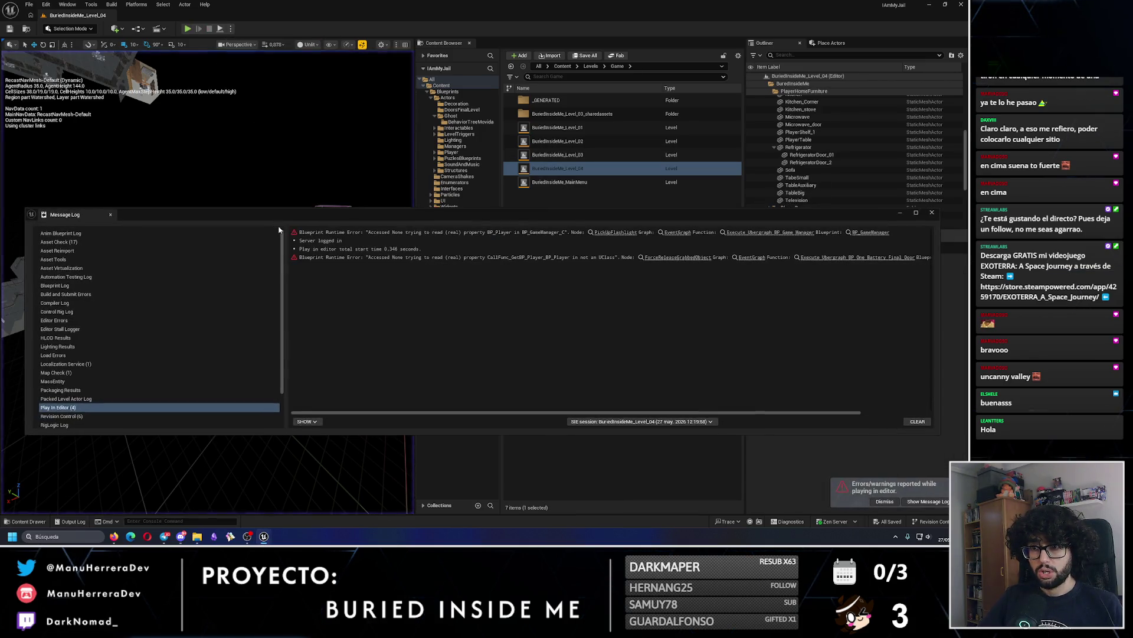
pyautogui.click(932, 213)
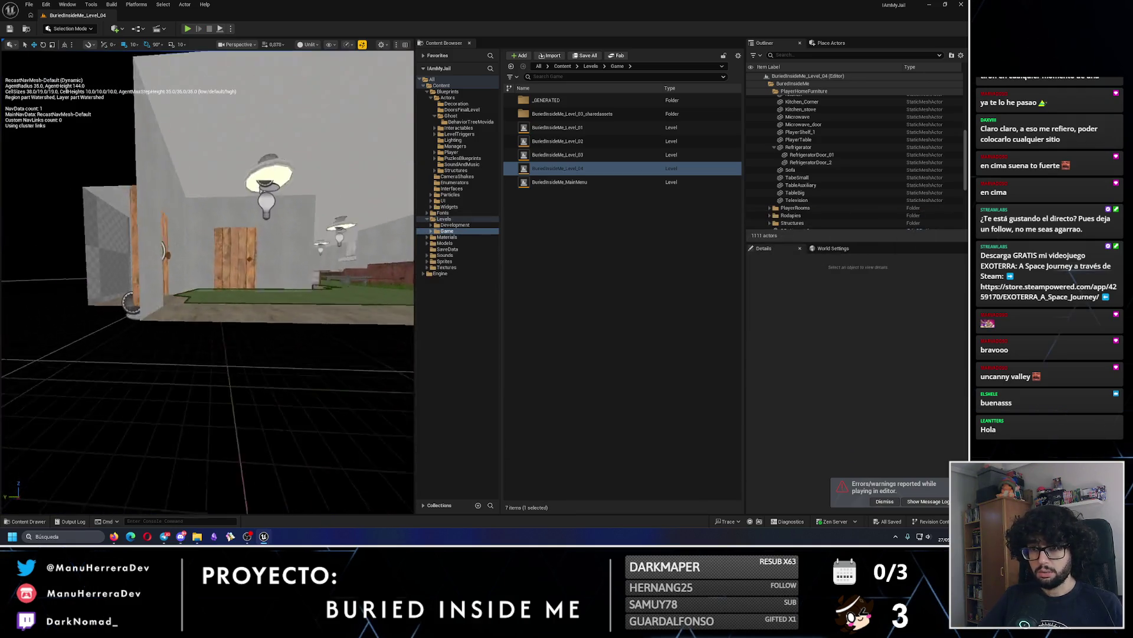
# Select BP_Door_Locked_01, clear the Details filter, and save the level.
pyautogui.click(240, 226)
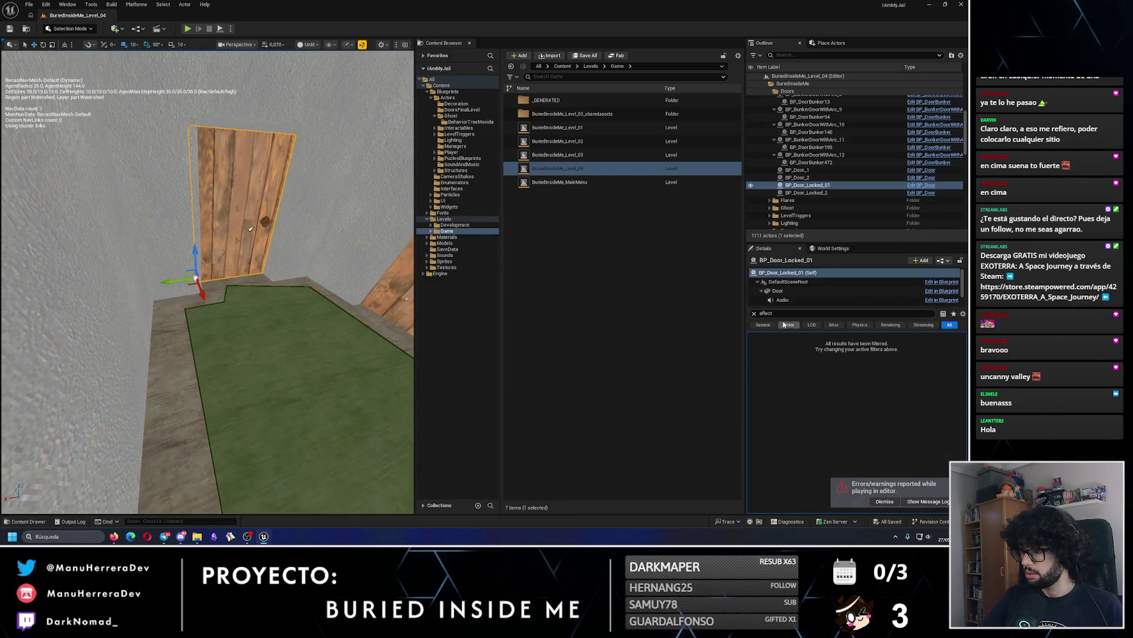
pyautogui.click(753, 314)
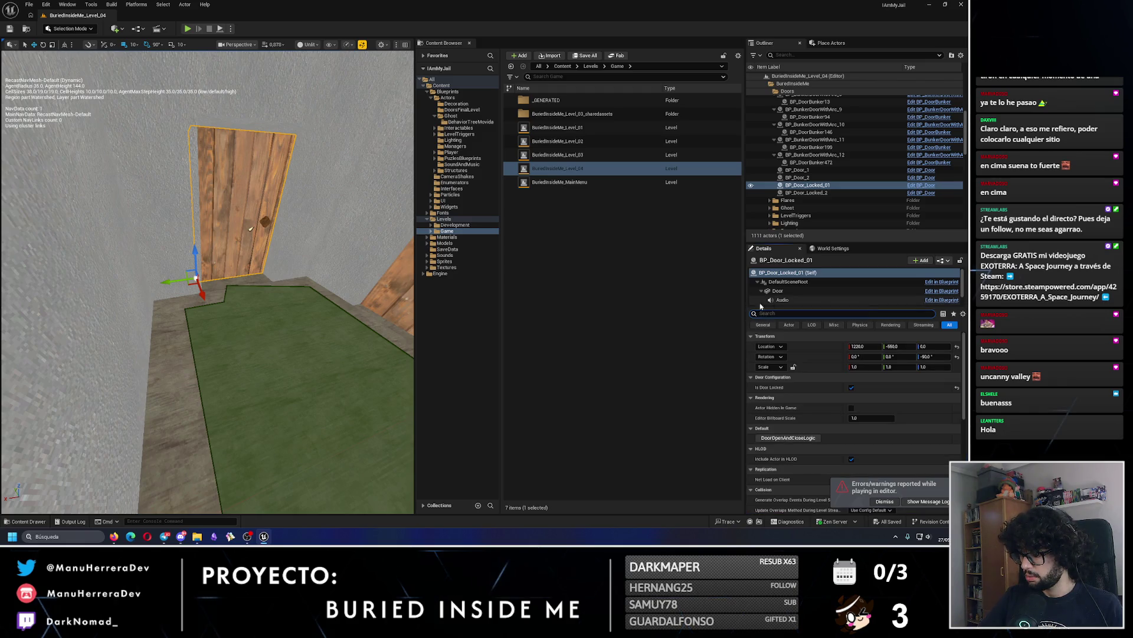
pyautogui.moveTo(206, 295)
pyautogui.mouseDown()
pyautogui.moveTo(165, 224)
pyautogui.moveTo(288, 51)
pyautogui.mouseUp()
pyautogui.hotkey('ctrl', 's')
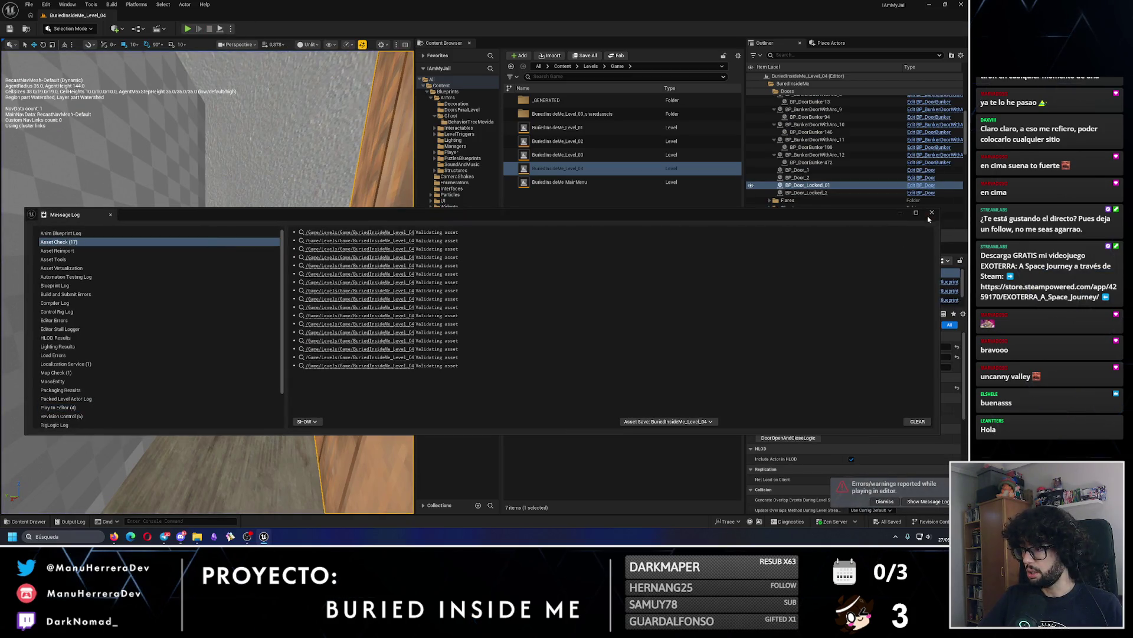
# Simulate the level around the locked door and dismiss the Message Log errors.
pyautogui.click(931, 213)
pyautogui.press('f')
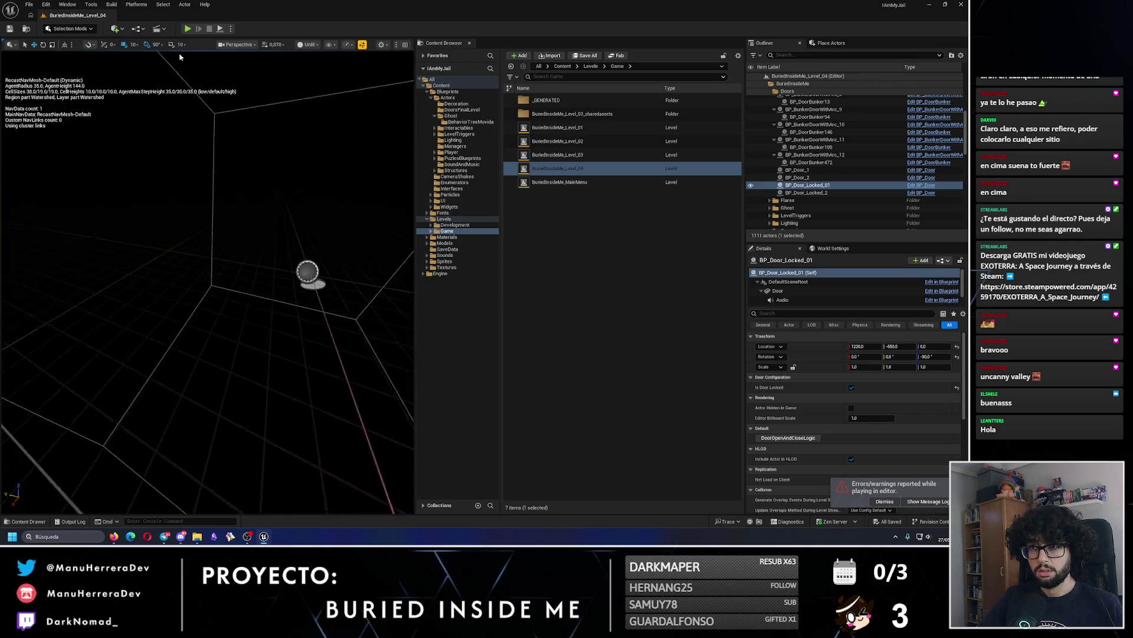
pyautogui.press('Escape')
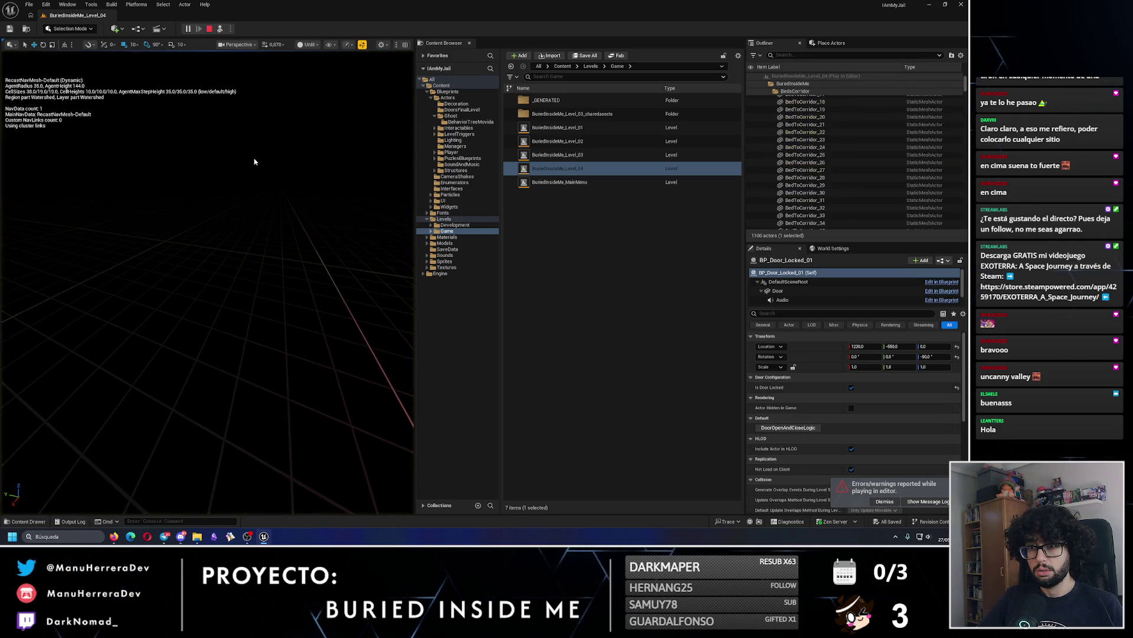
pyautogui.click(931, 212)
pyautogui.press('f')
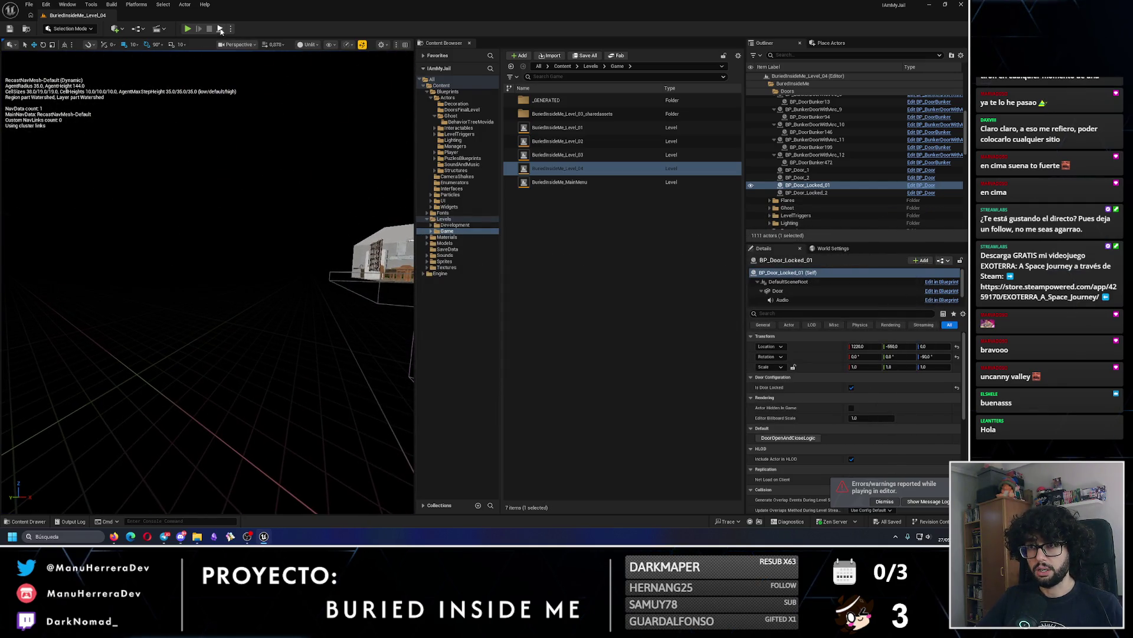
pyautogui.press('Escape')
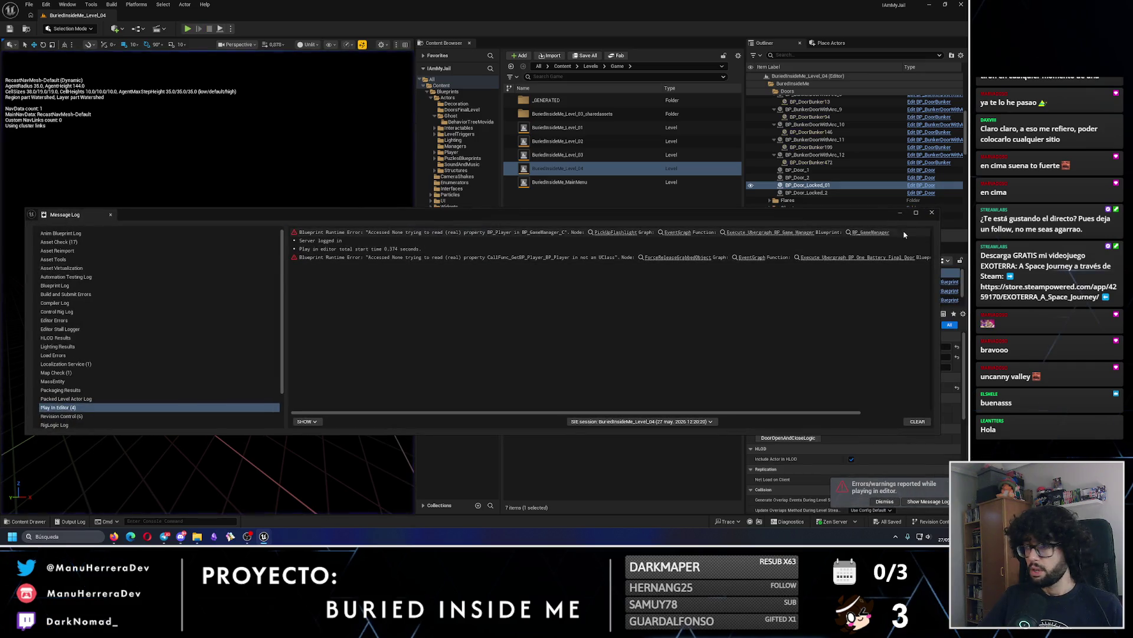
pyautogui.click(931, 213)
# Frame the locked door, select BP_GameManager, and pull back to a level overview.
pyautogui.press('f')
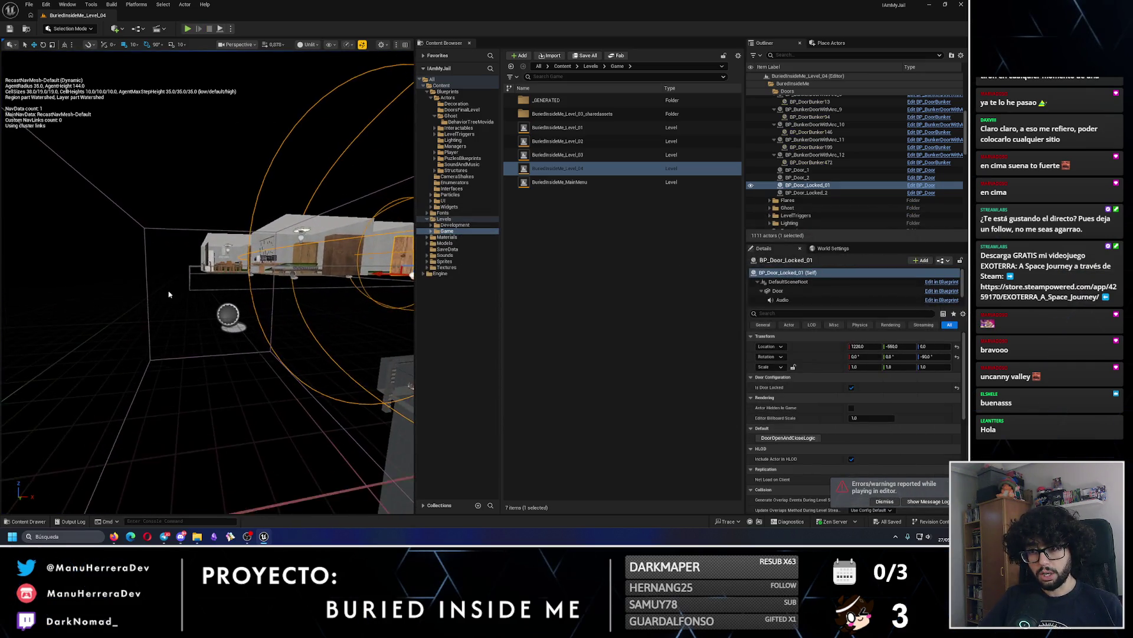
pyautogui.click(225, 312)
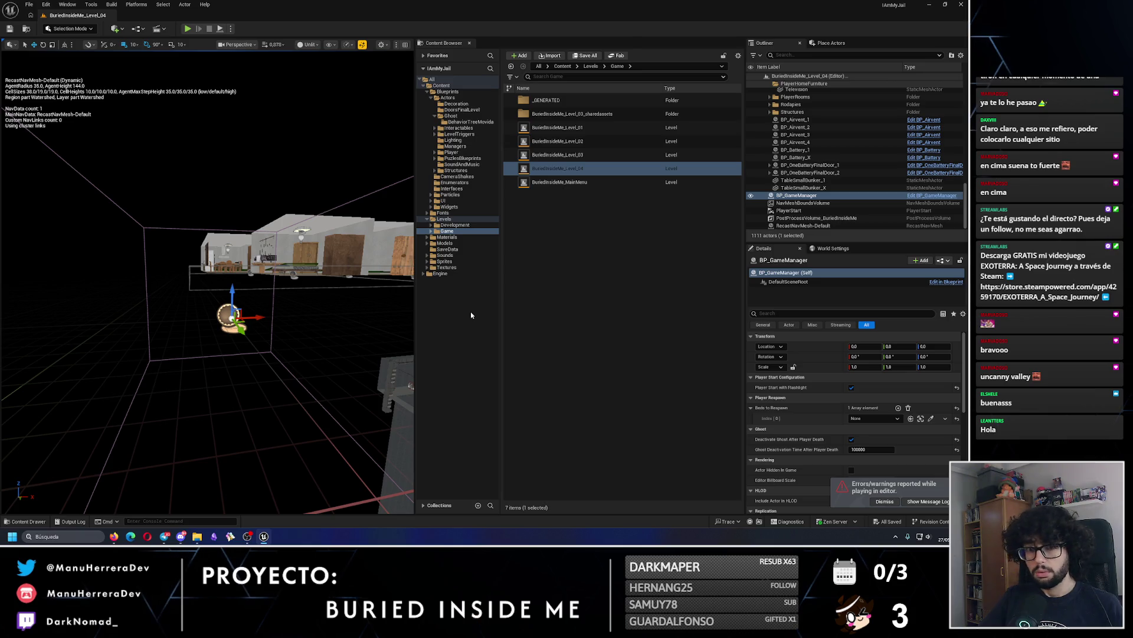
pyautogui.moveTo(406, 306)
pyautogui.mouseDown()
pyautogui.moveTo(348, 361)
pyautogui.moveTo(226, 208)
pyautogui.mouseUp()
# Play the level, select BP_FlareBox_4, stop, and open the BP_FlareBox blueprint.
pyautogui.hotkey('alt', 'p')
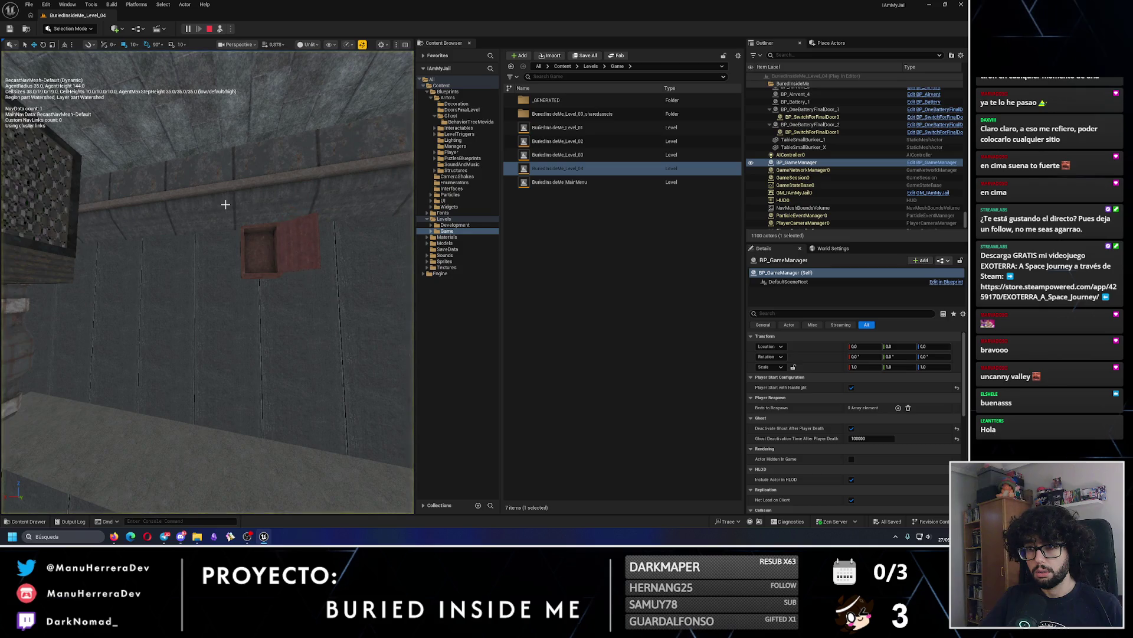
pyautogui.click(230, 219)
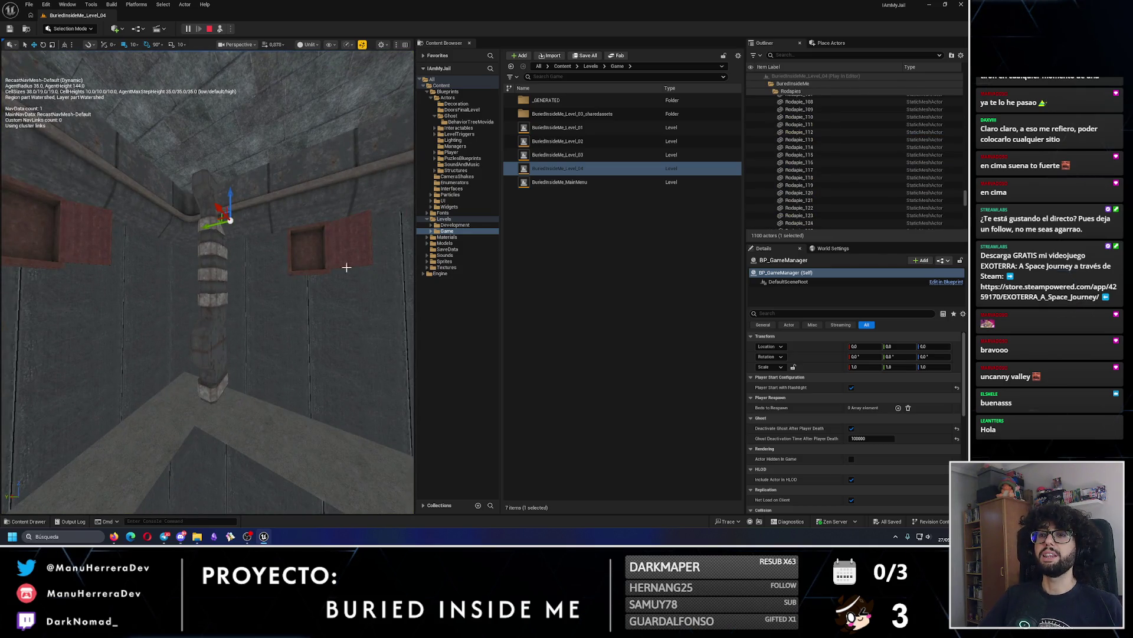
pyautogui.click(85, 229)
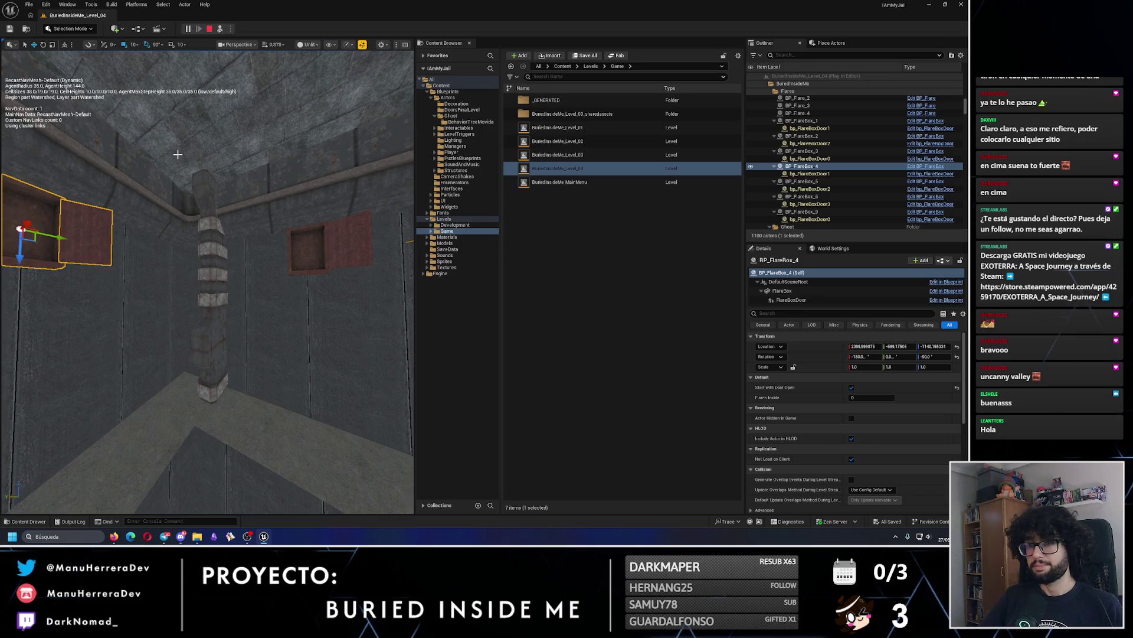
pyautogui.press('Escape')
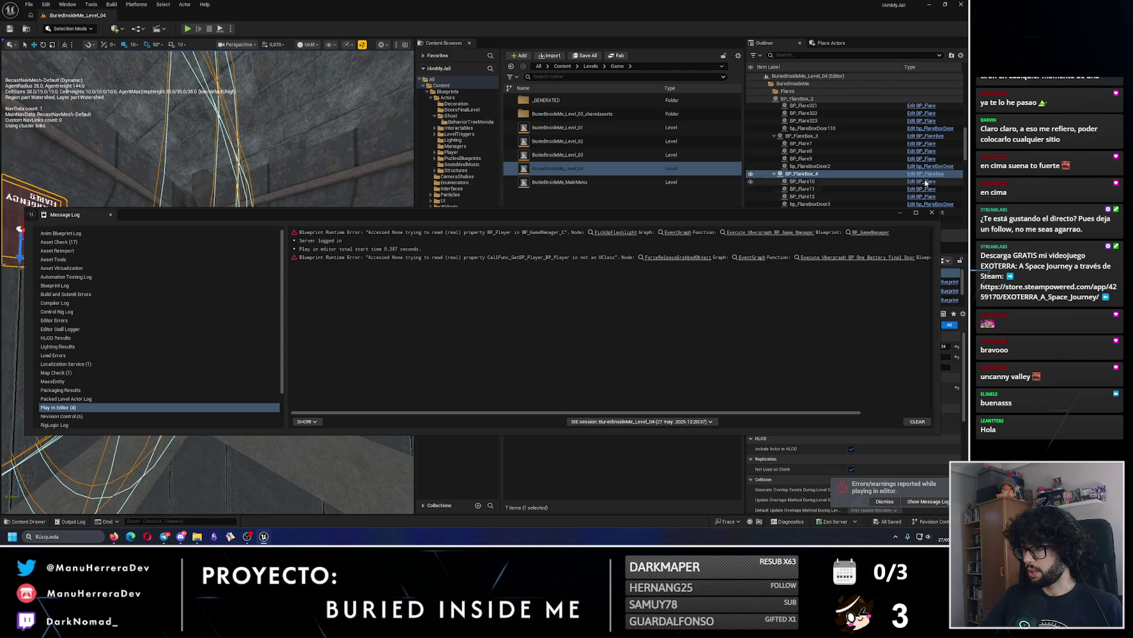
pyautogui.click(931, 214)
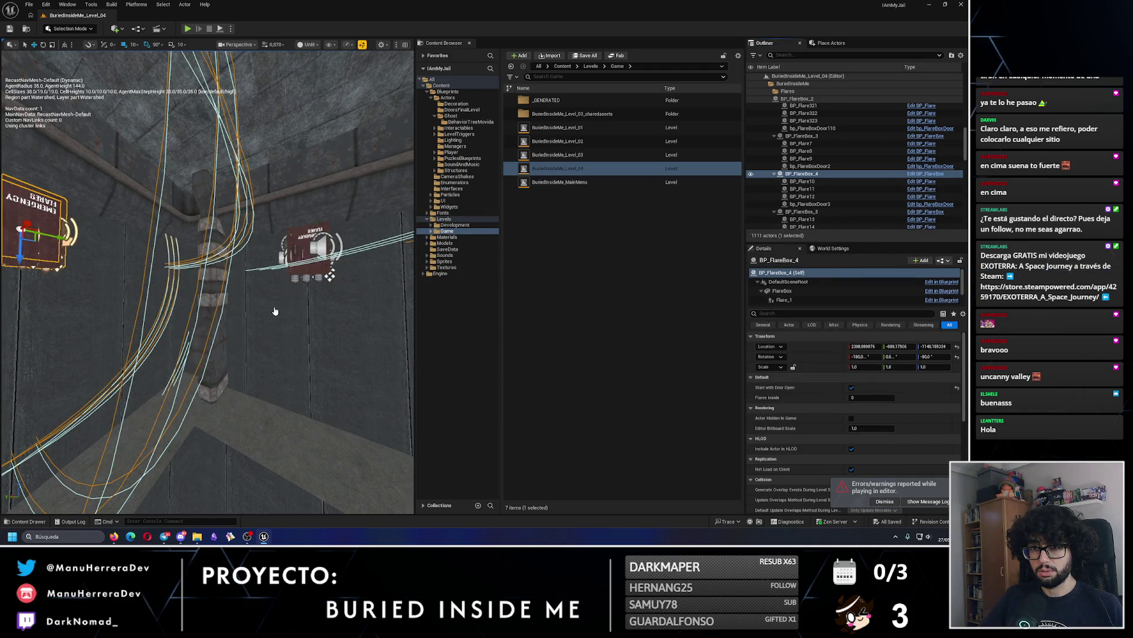
pyautogui.hotkey('ctrl', 'e')
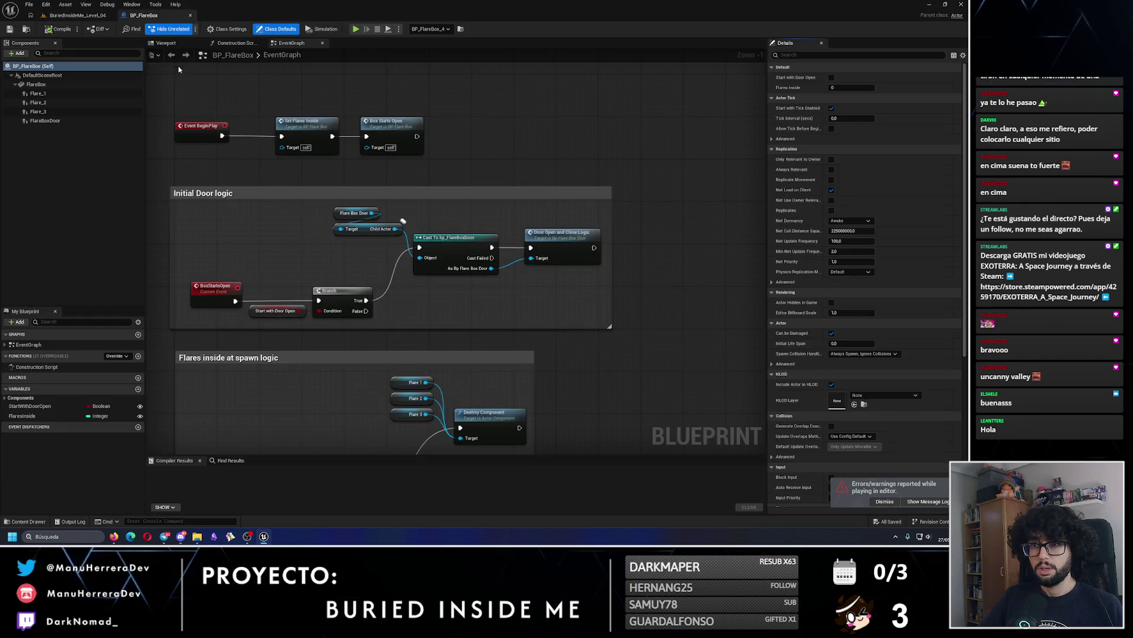
# Select the FlareBoxDoor component and open the bp_FlareBoxDoor blueprint.
pyautogui.click(166, 42)
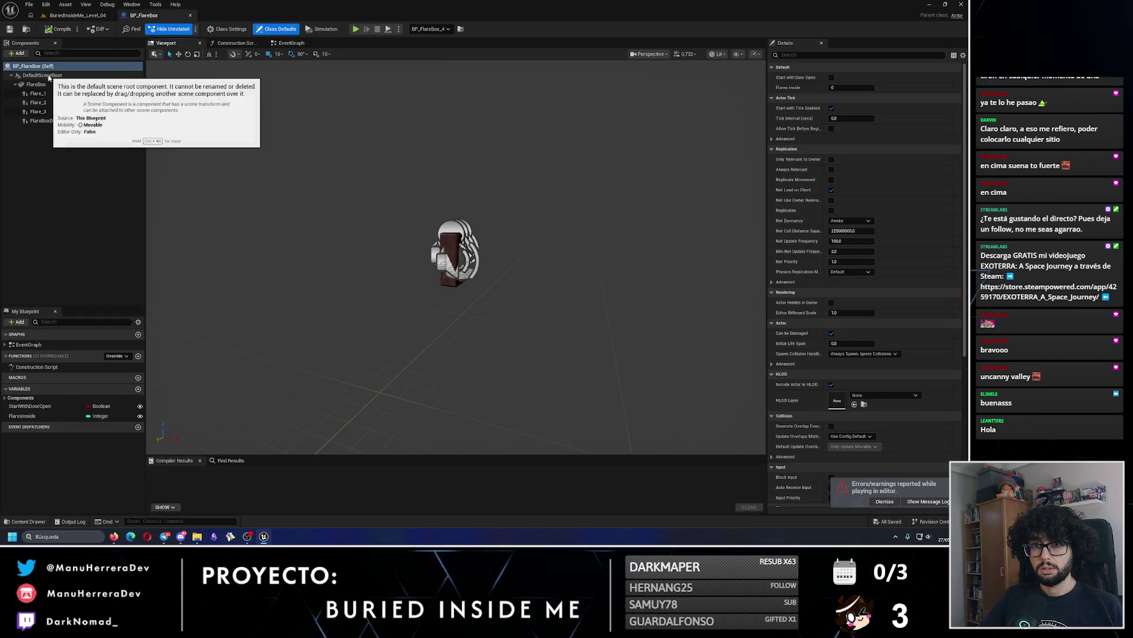
pyautogui.moveTo(282, 226); pyautogui.dragTo(282, 226)
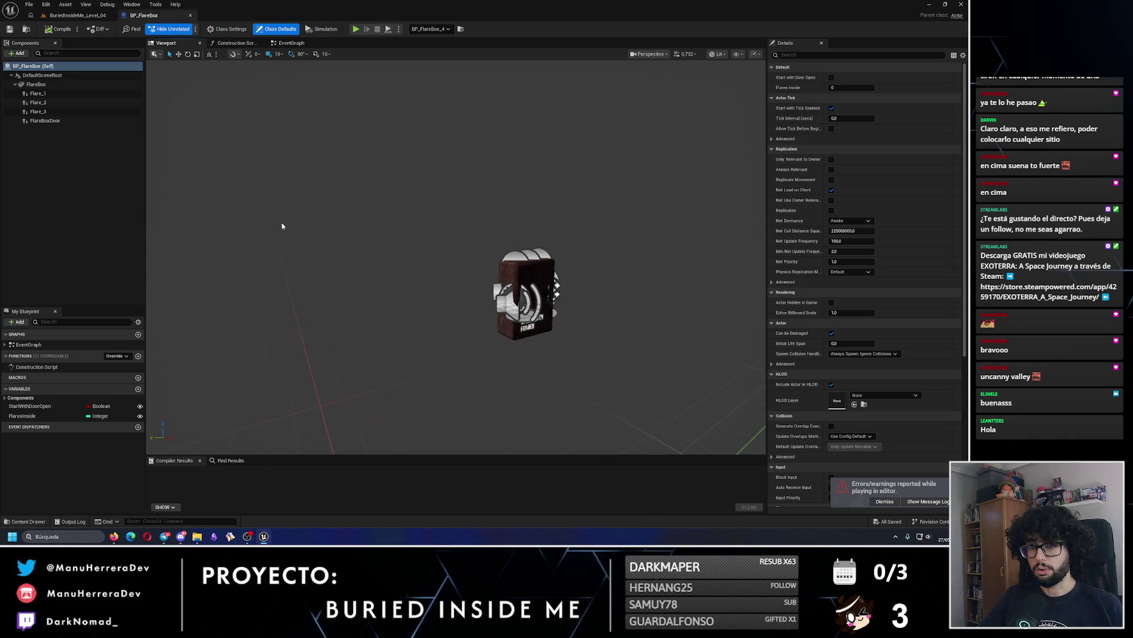
pyautogui.click(37, 93)
pyautogui.click(45, 121)
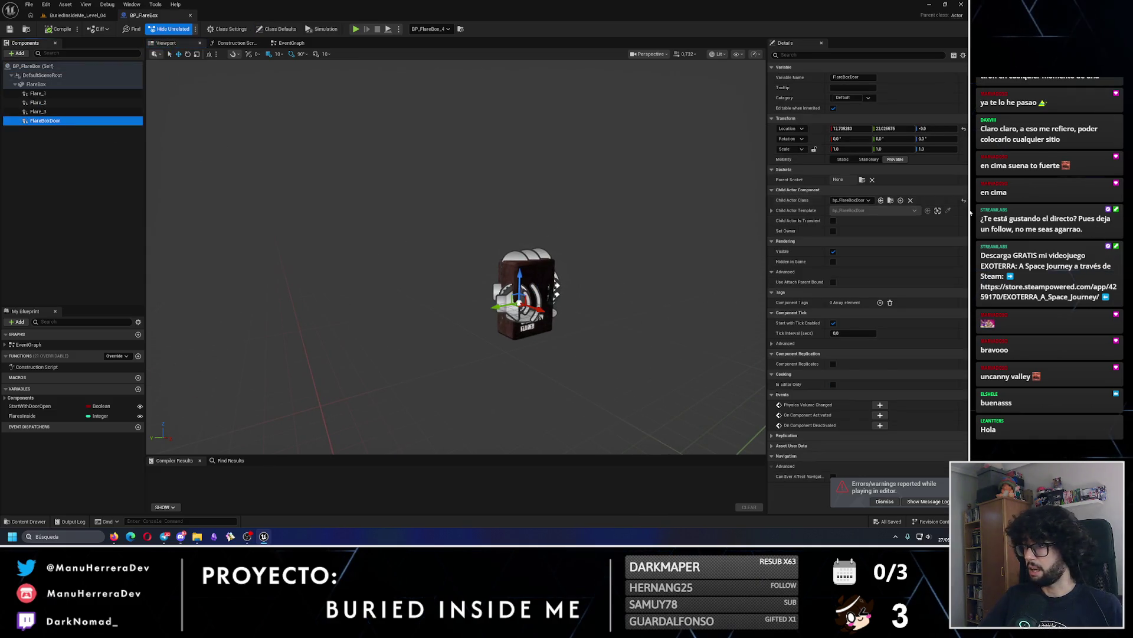
pyautogui.hotkey('ctrl', 'b')
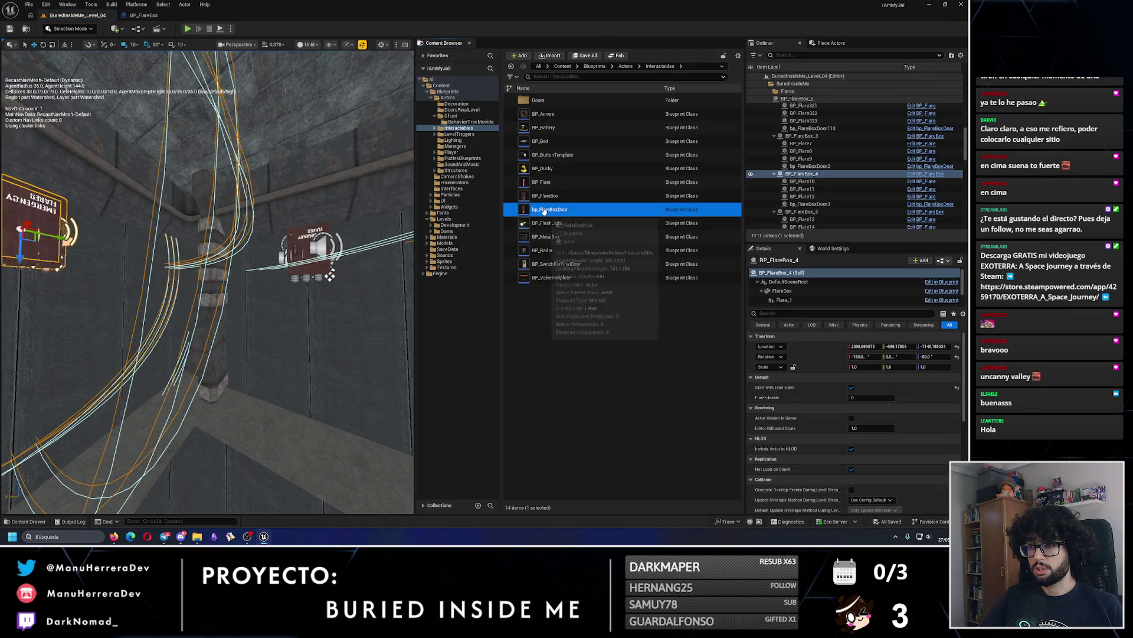
pyautogui.press('Return')
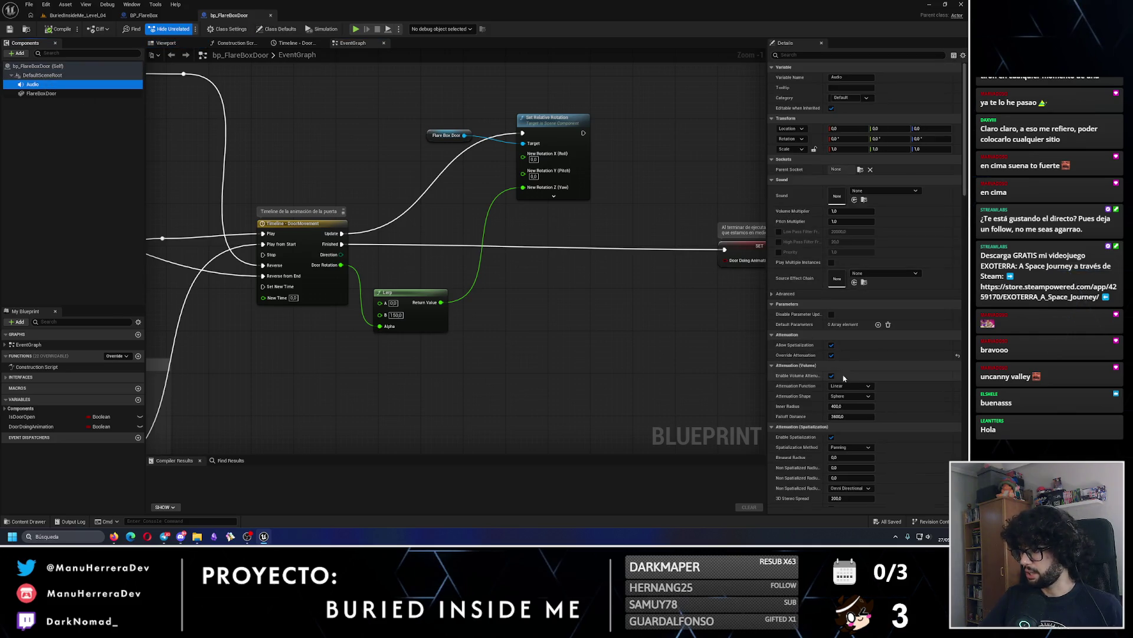
# Set the Audio component's falloff distance to 500 and compile the blueprint.
pyautogui.moveTo(404, 240)
pyautogui.mouseDown()
pyautogui.moveTo(386, 273)
pyautogui.moveTo(390, 259)
pyautogui.moveTo(366, 254)
pyautogui.mouseUp()
pyautogui.click(165, 42)
pyautogui.scroll(-1, 456, 257)
pyautogui.moveTo(852, 416)
pyautogui.mouseDown()
pyautogui.moveTo(826, 416)
pyautogui.moveTo(855, 416)
pyautogui.mouseUp()
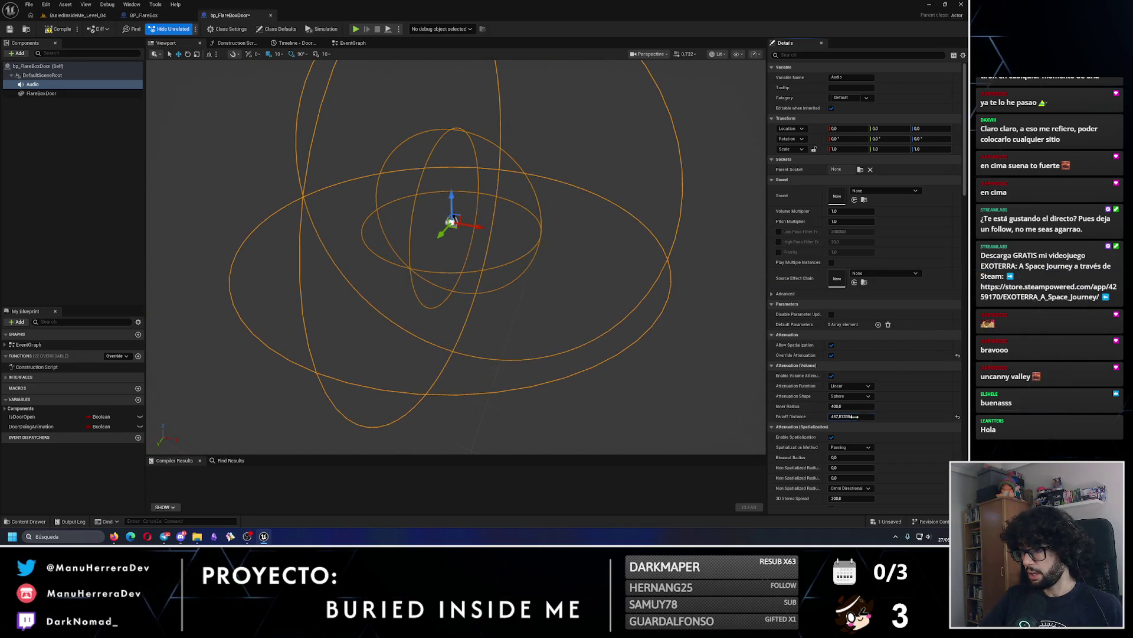
pyautogui.press('Return')
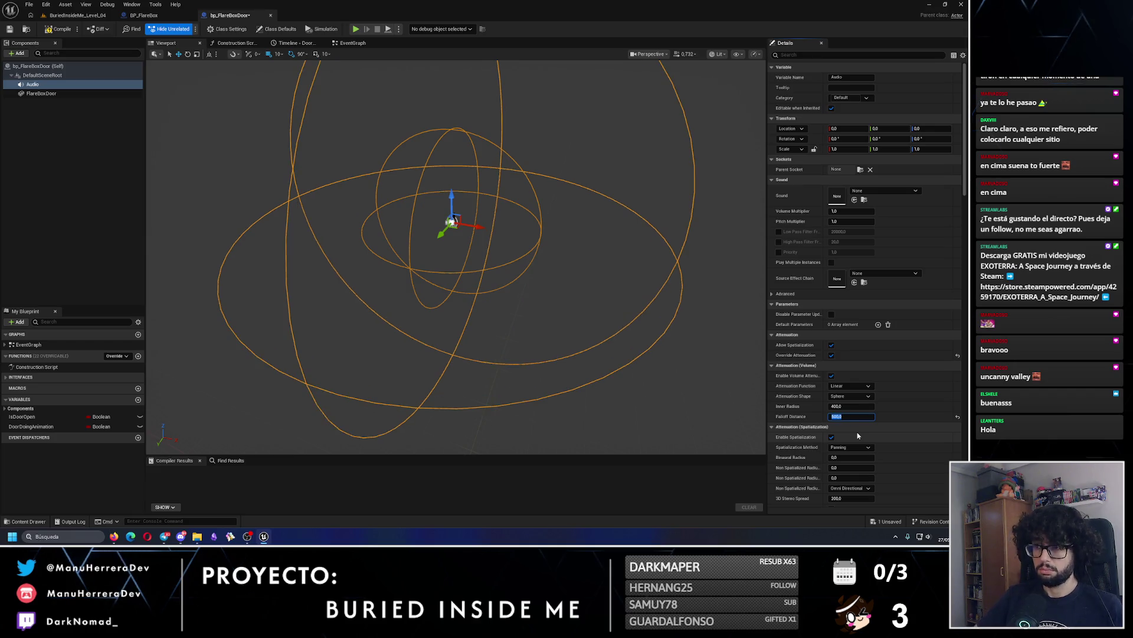
pyautogui.moveTo(185, 96)
pyautogui.mouseDown()
pyautogui.moveTo(195, 88)
pyautogui.moveTo(185, 96)
pyautogui.mouseUp()
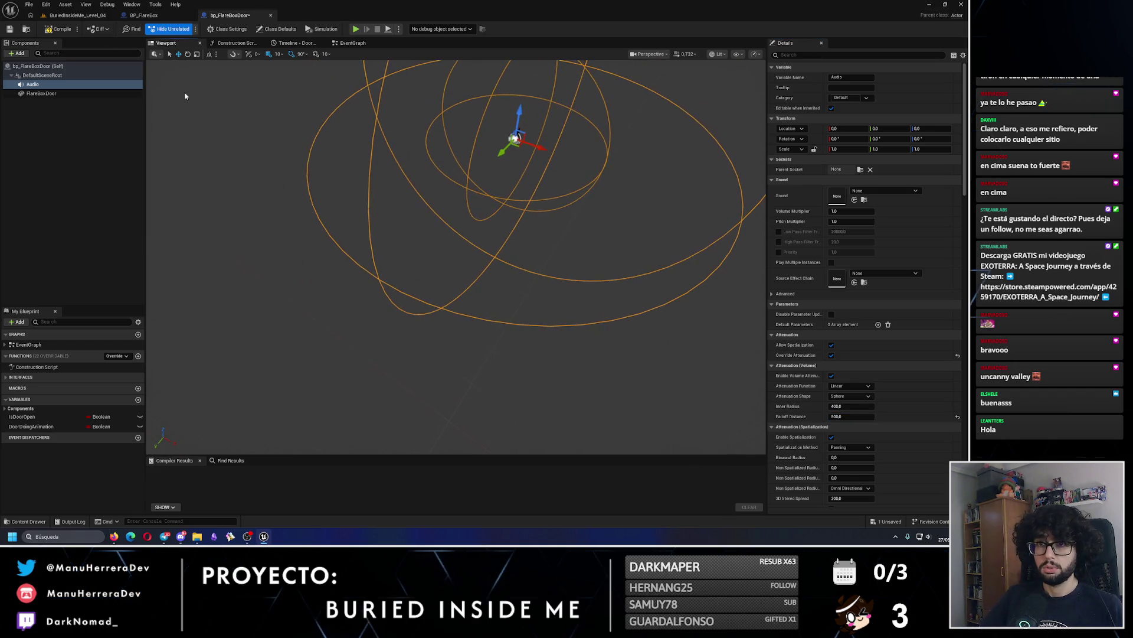
pyautogui.click(46, 30)
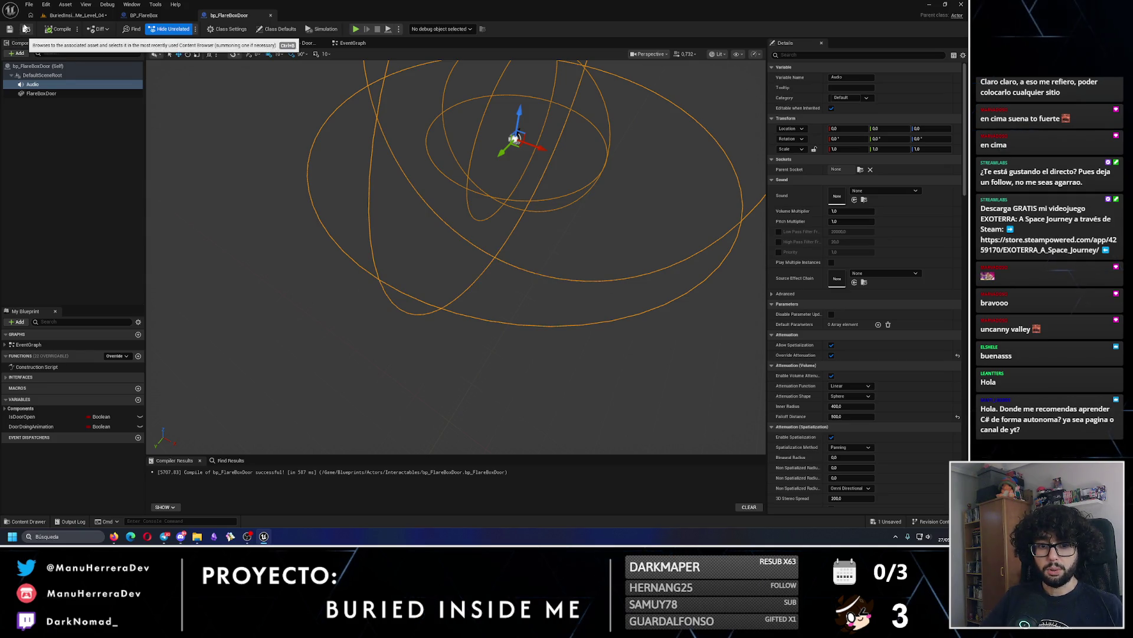
# Return to the Level_04 editor and frame the flare box's attenuation rings.
pyautogui.click(74, 15)
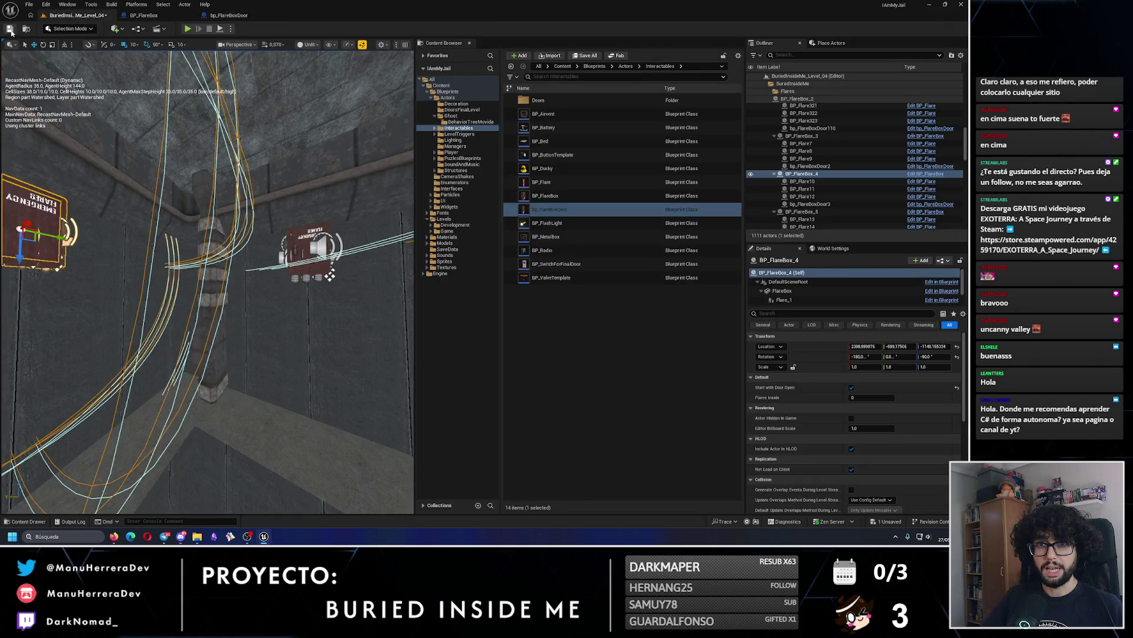
pyautogui.press('f')
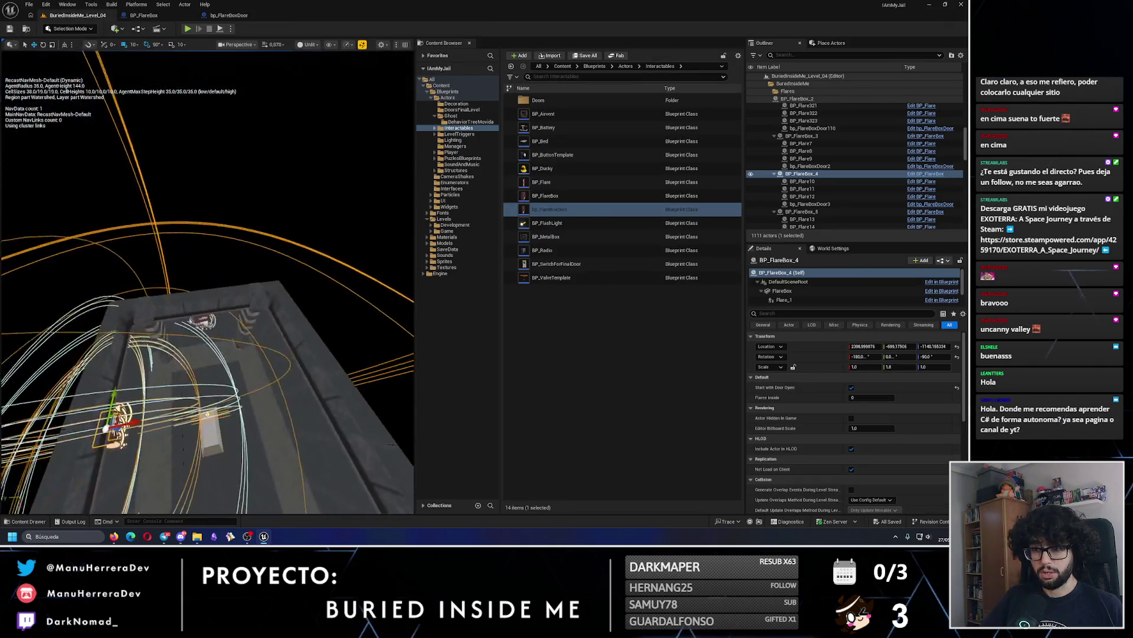
pyautogui.moveTo(306, 223); pyautogui.dragTo(306, 223)
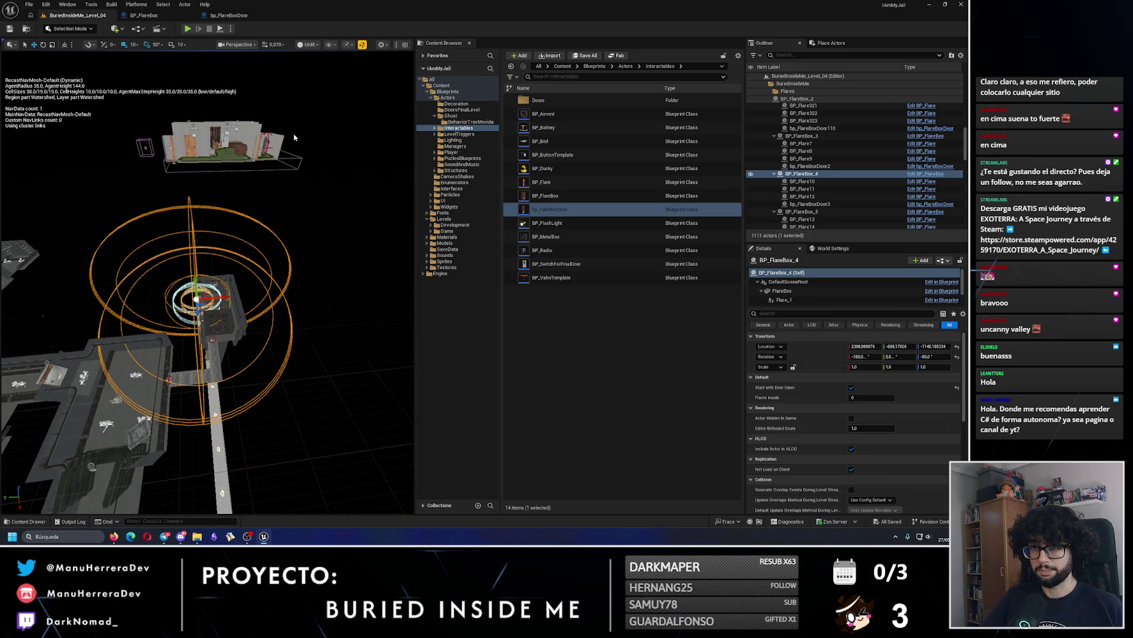